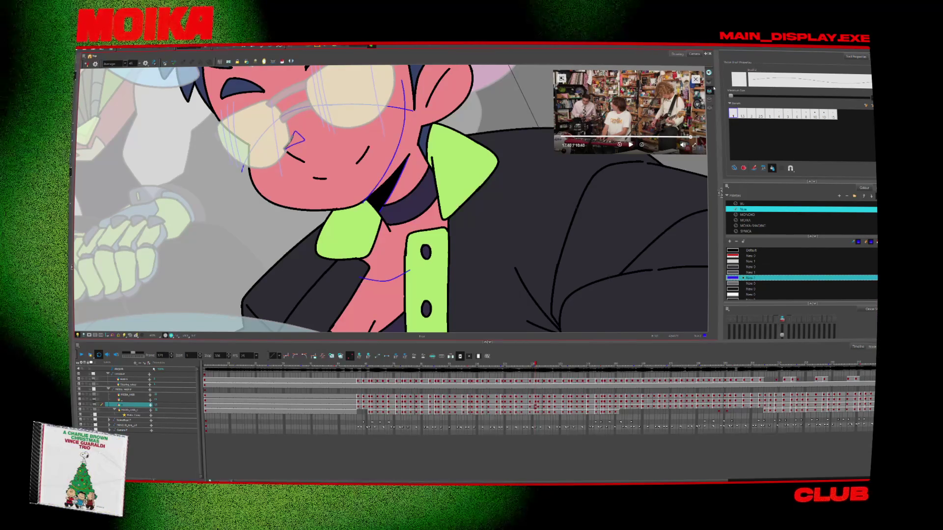
# Close the floating video player, tilt the view, and step through the neck drawings mirrored.
pyautogui.click(695, 79)
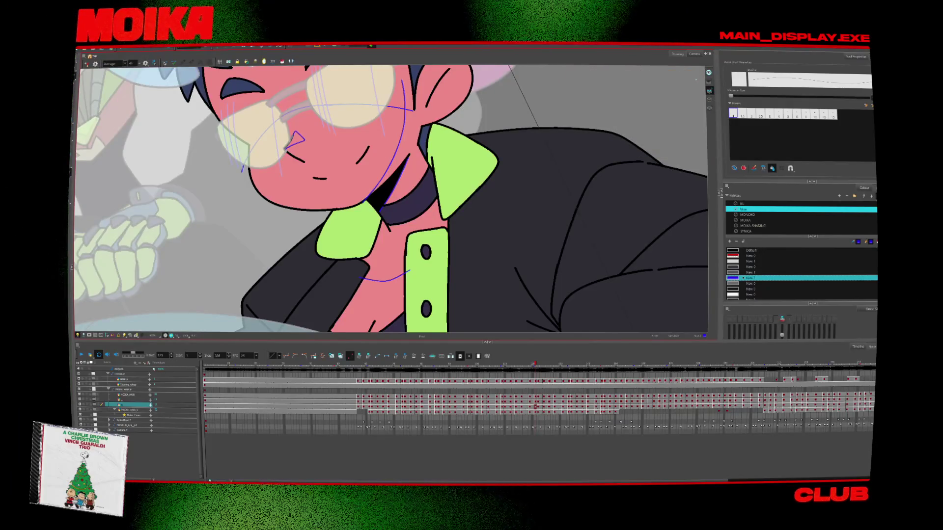
pyautogui.moveTo(551, 102); pyautogui.dragTo(553, 133)
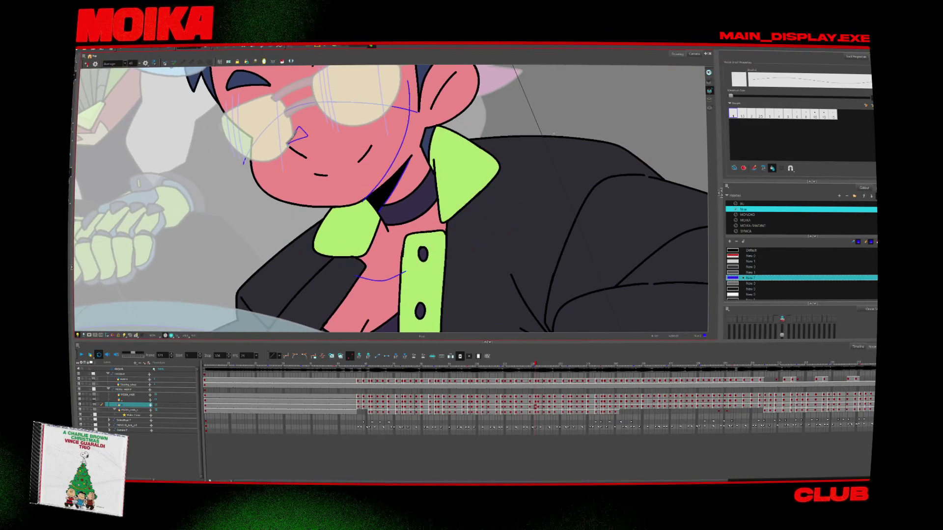
pyautogui.press(',')
pyautogui.press(',')
pyautogui.press(',')
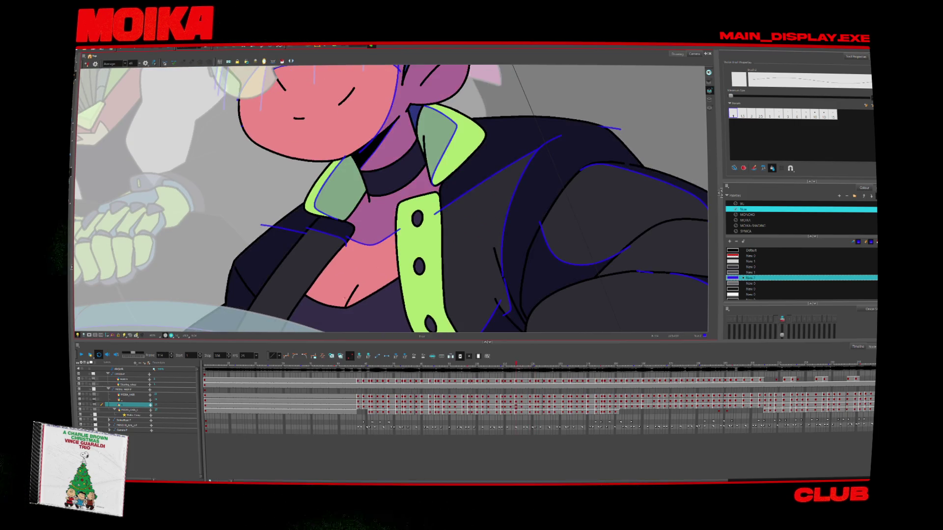
pyautogui.press(',')
pyautogui.press('4')
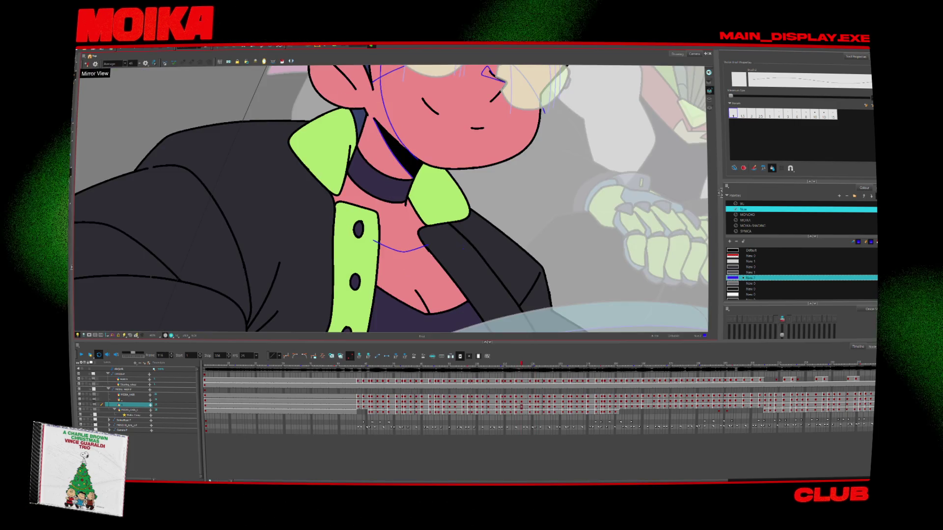
pyautogui.press('.')
pyautogui.press('.')
pyautogui.press('.')
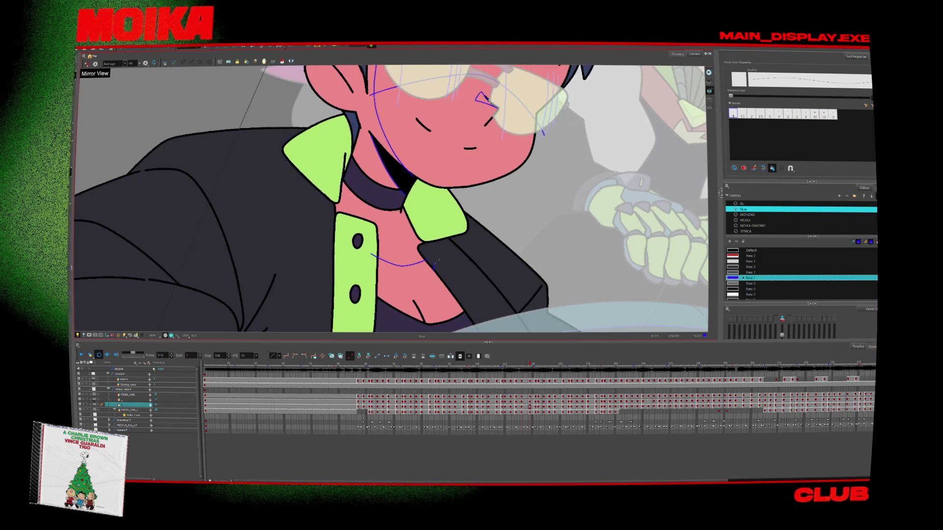
pyautogui.press('.')
pyautogui.press('.')
pyautogui.press('.')
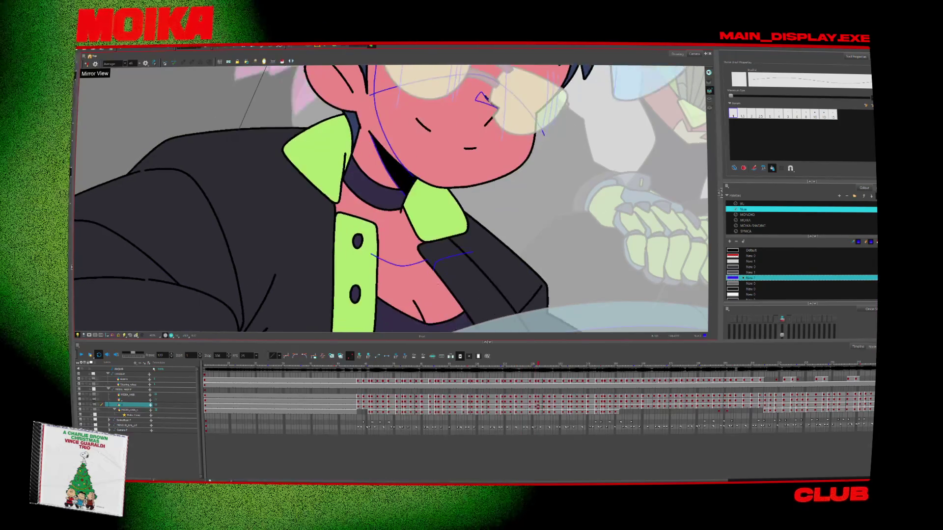
pyautogui.press('.')
pyautogui.press('.')
pyautogui.press('.')
# Return the view to normal and step back and forth through the jacket drawings to the glasses pose.
pyautogui.press(',')
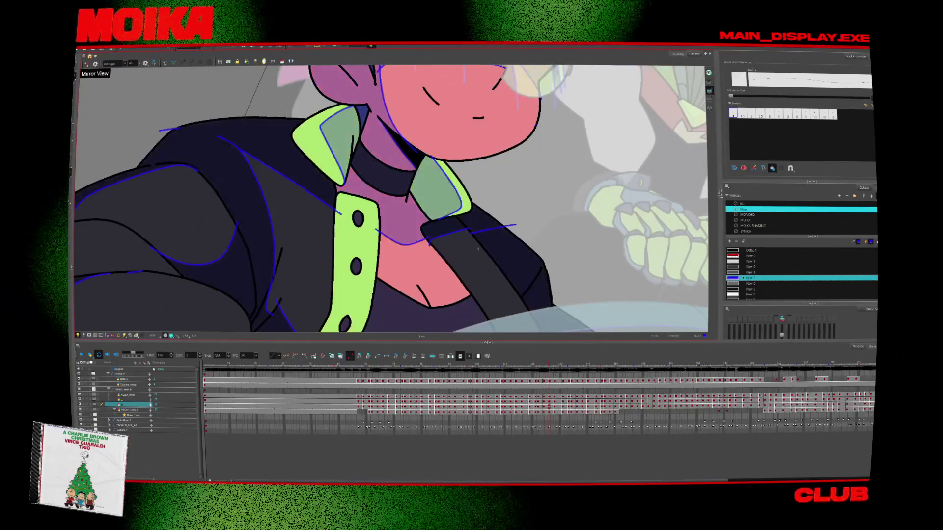
pyautogui.press(',')
pyautogui.press(',')
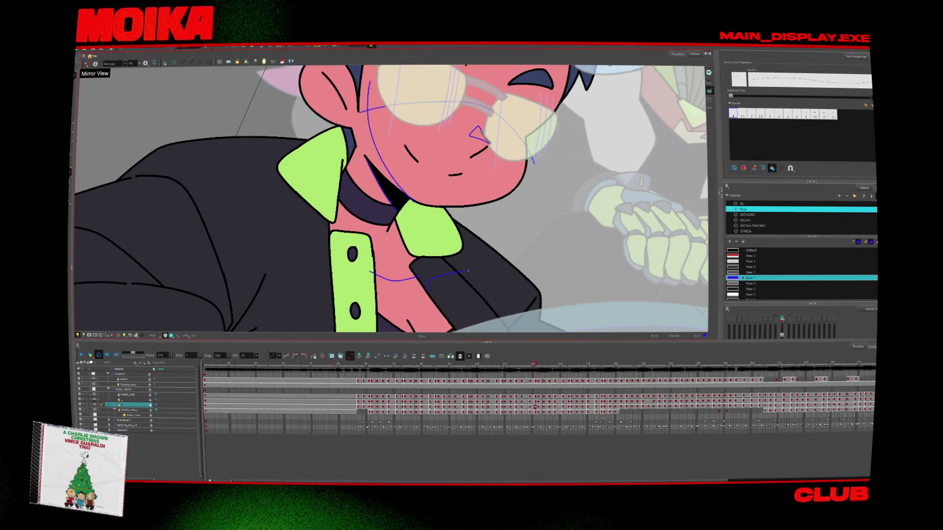
pyautogui.press(',')
pyautogui.press(',')
pyautogui.press(',')
pyautogui.press(',')
pyautogui.press(',')
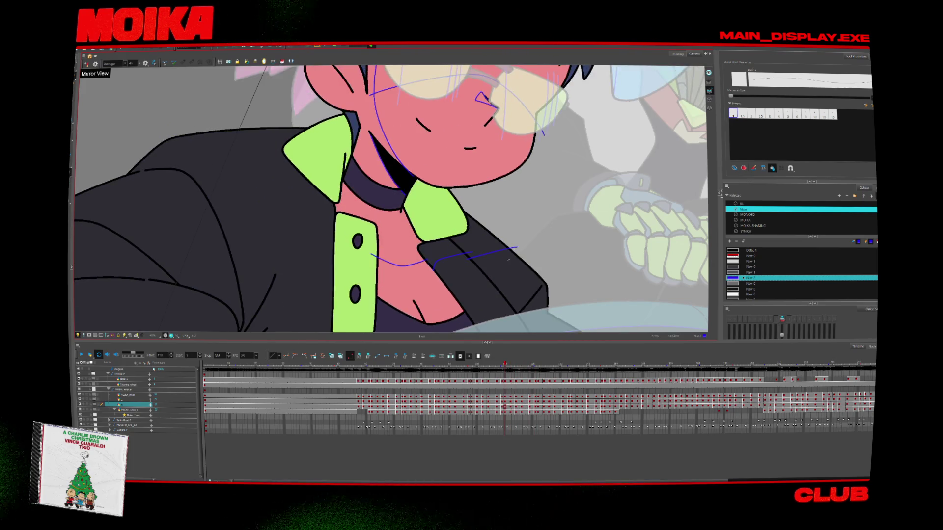
pyautogui.press('4')
pyautogui.press(',')
pyautogui.press(',')
pyautogui.press(',')
pyautogui.press(',')
pyautogui.press(',')
pyautogui.press(',')
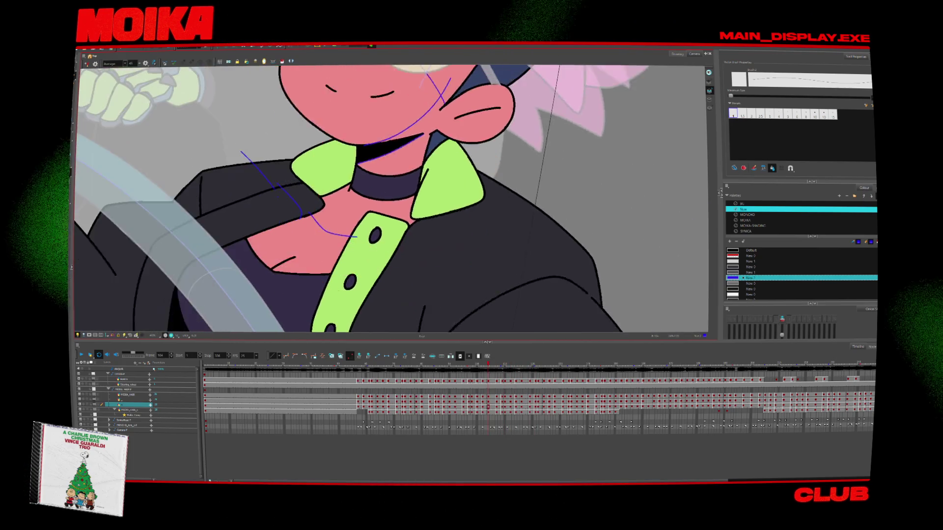
pyautogui.press(',')
pyautogui.press(',')
pyautogui.press('.')
pyautogui.press('.')
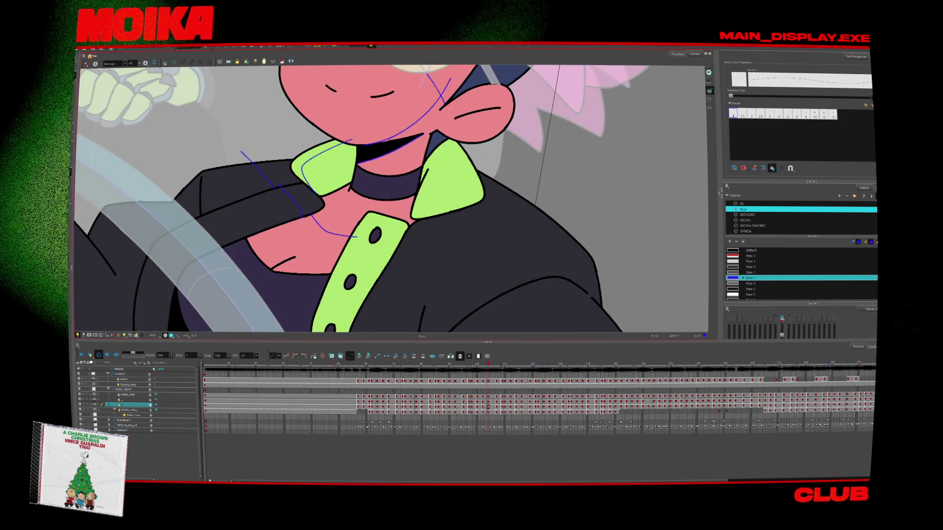
pyautogui.press('.')
pyautogui.press('.')
pyautogui.press('.')
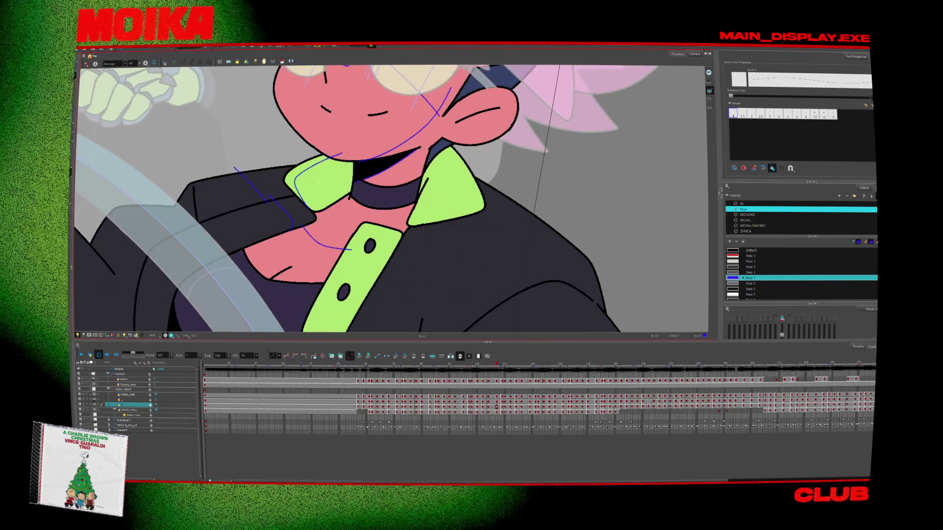
pyautogui.press('.')
pyautogui.press('.')
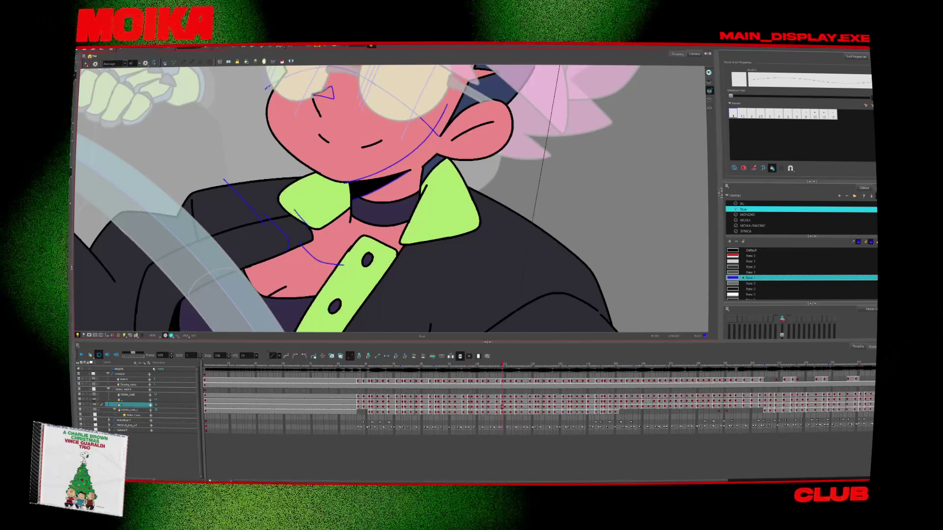
pyautogui.press('.')
pyautogui.press('.')
pyautogui.press('.')
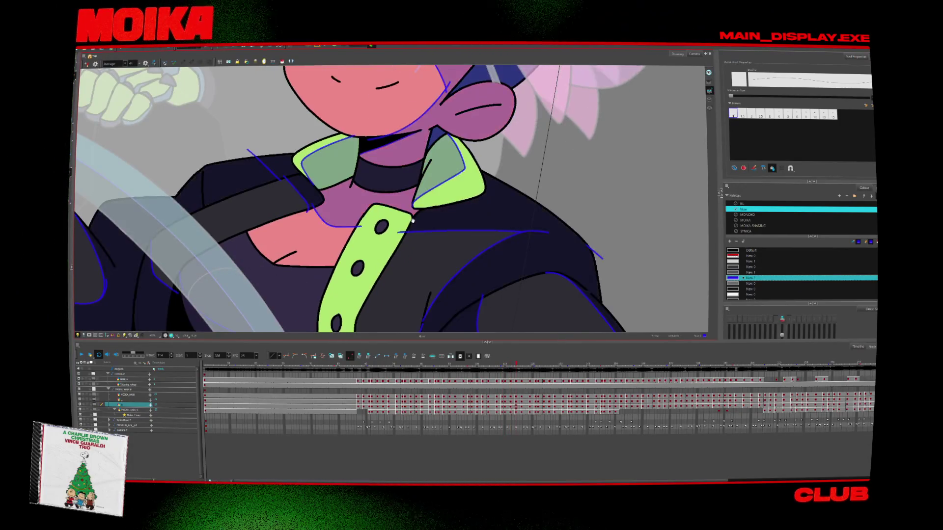
pyautogui.press('.')
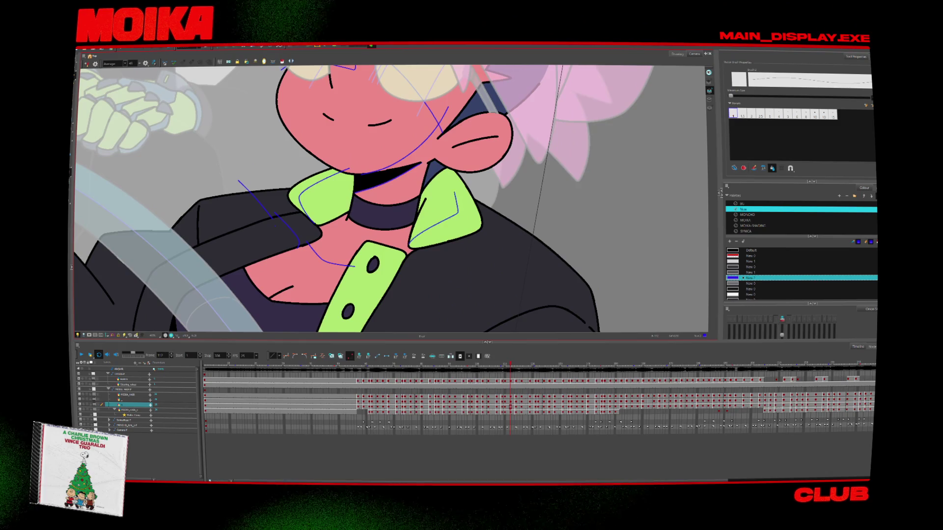
# Mirror the view again and compare neighbouring neck and collar drawings.
pyautogui.press('4')
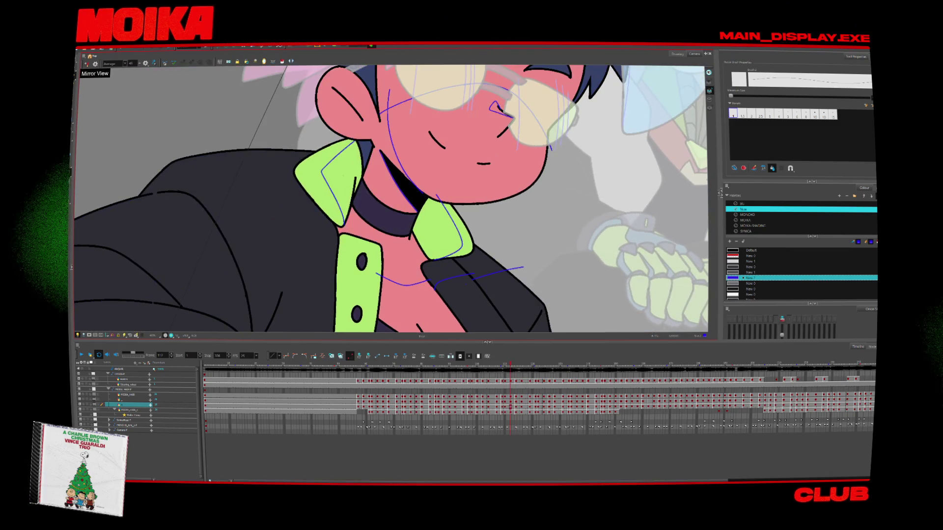
pyautogui.press(',')
pyautogui.press(',')
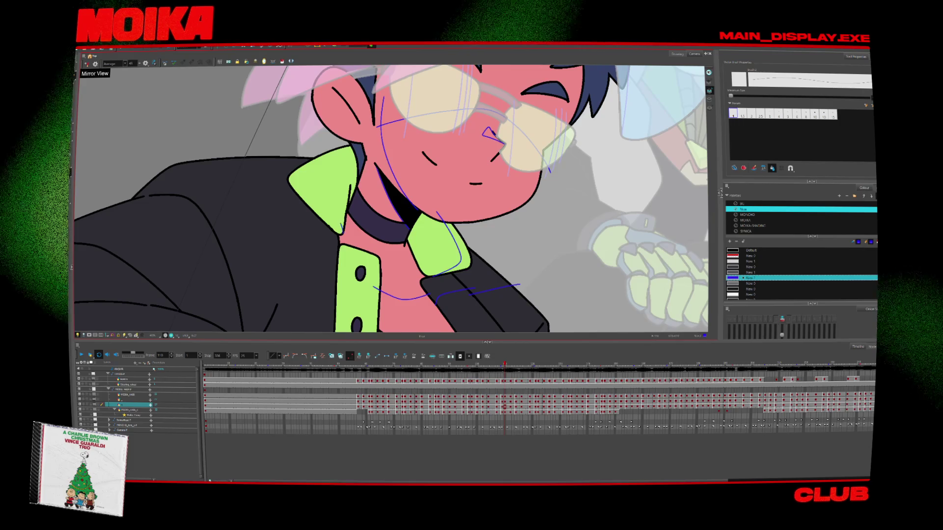
pyautogui.press('.')
pyautogui.press('.')
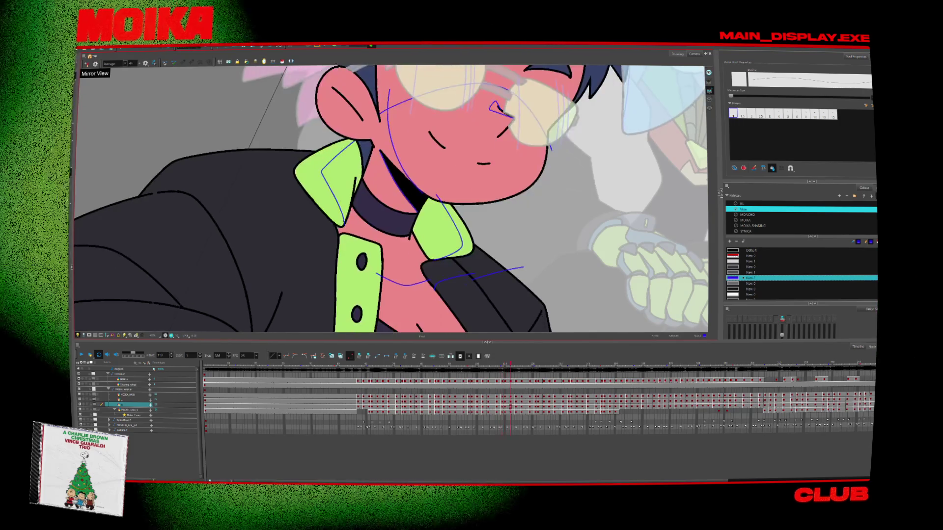
pyautogui.press(',')
pyautogui.press(',')
pyautogui.press(',')
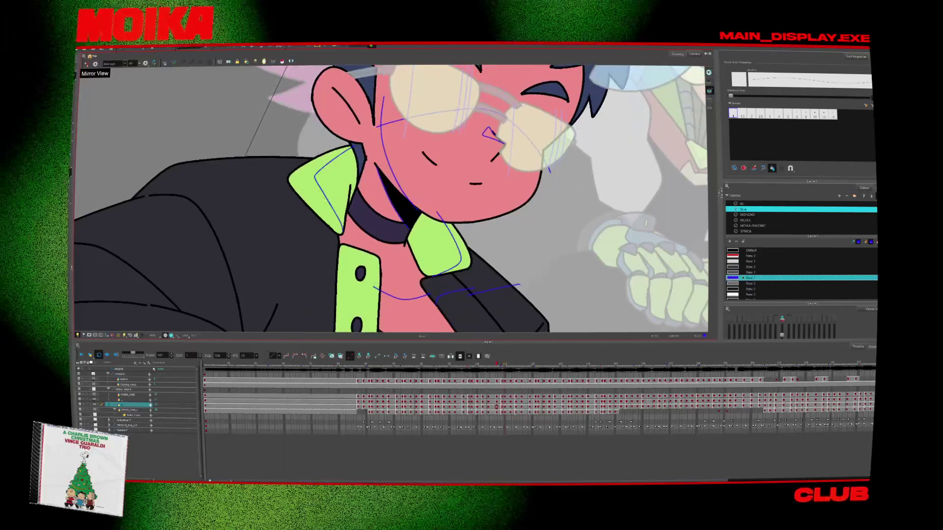
pyautogui.press(',')
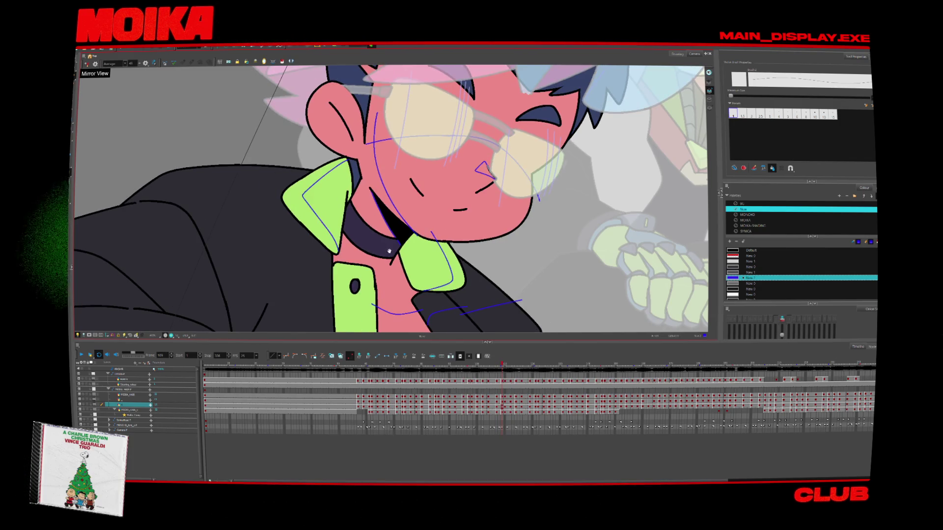
pyautogui.press('.')
pyautogui.press('.')
pyautogui.press('.')
pyautogui.press('.')
pyautogui.press('.')
pyautogui.press('.')
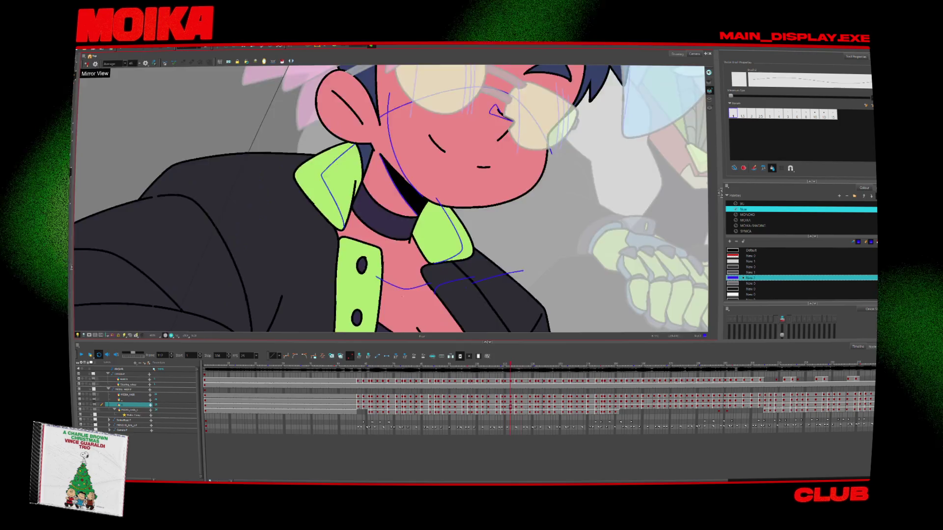
# Unmirror and raise the view, then advance through the torso drawings to the green-cuff close-up.
pyautogui.press('4')
pyautogui.moveTo(403, 296); pyautogui.dragTo(400, 247)
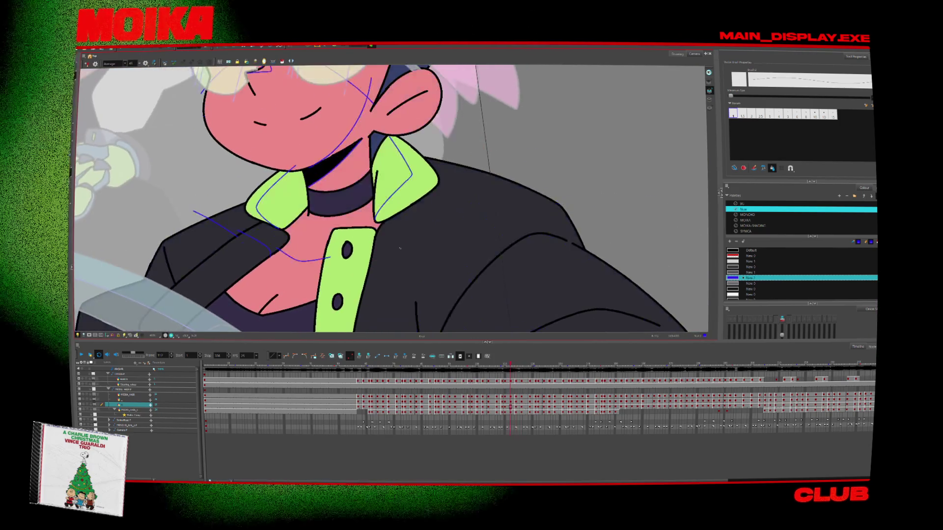
pyautogui.press('.')
pyautogui.press('.')
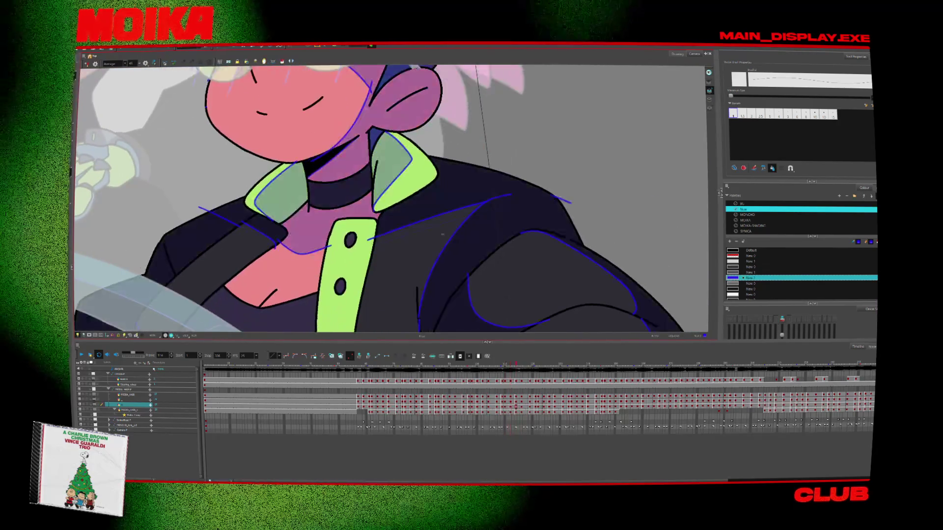
pyautogui.press('.')
pyautogui.press('.')
pyautogui.press('.')
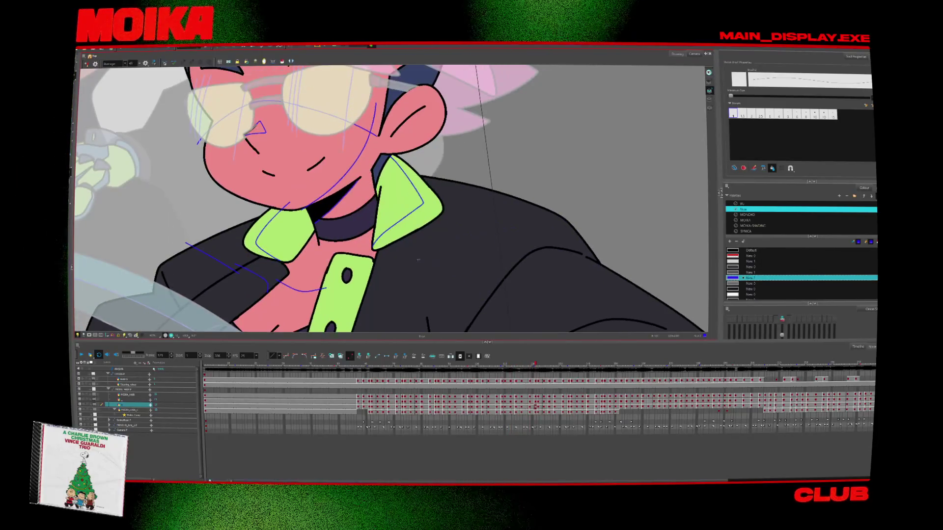
pyautogui.press('.')
pyautogui.press('.')
pyautogui.press('.')
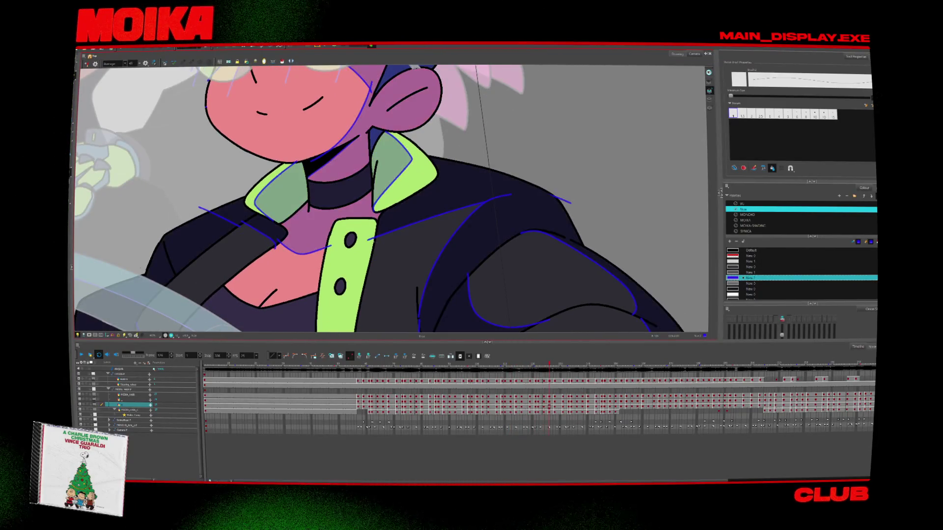
pyautogui.press('.')
pyautogui.press('.')
pyautogui.press('.')
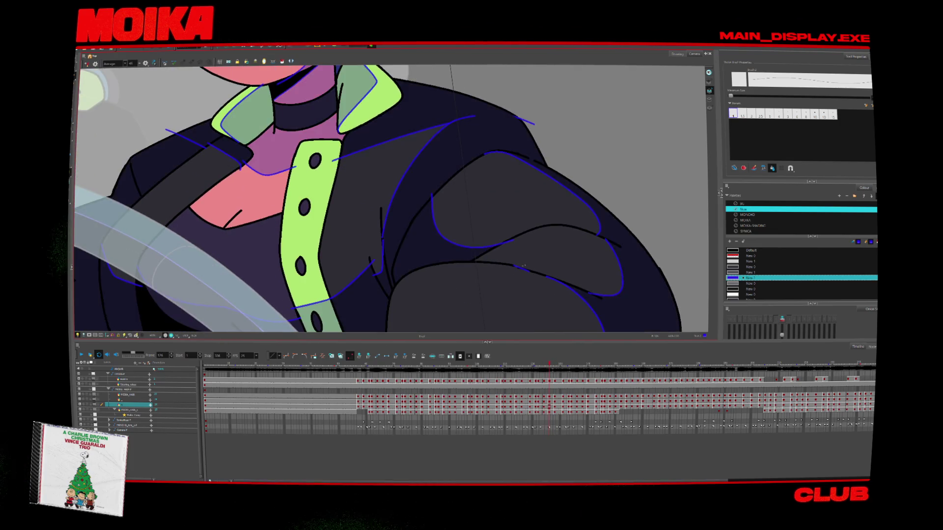
pyautogui.press('.')
pyautogui.press('.')
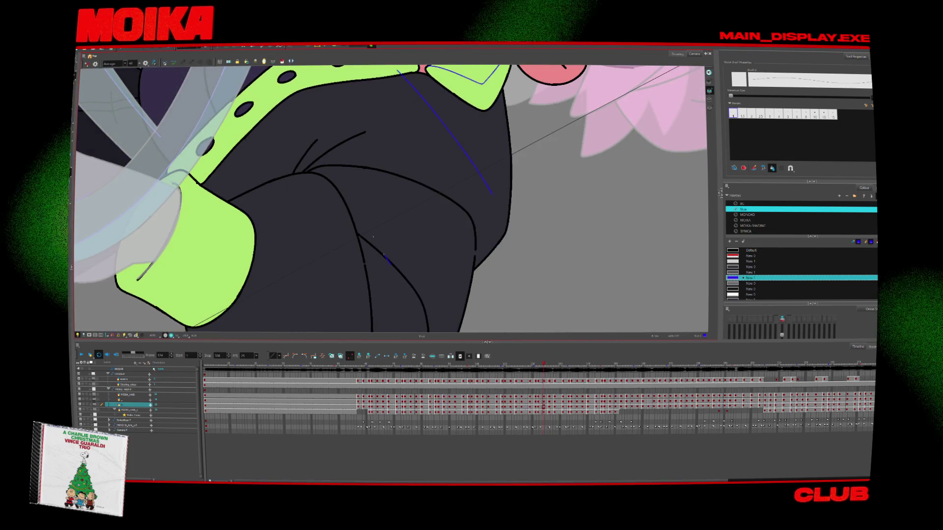
pyautogui.press(',')
pyautogui.press('.')
# Extend the blue tone line along the sleeve fold and select the curve in mirrored view.
pyautogui.moveTo(403, 179); pyautogui.dragTo(390, 183)
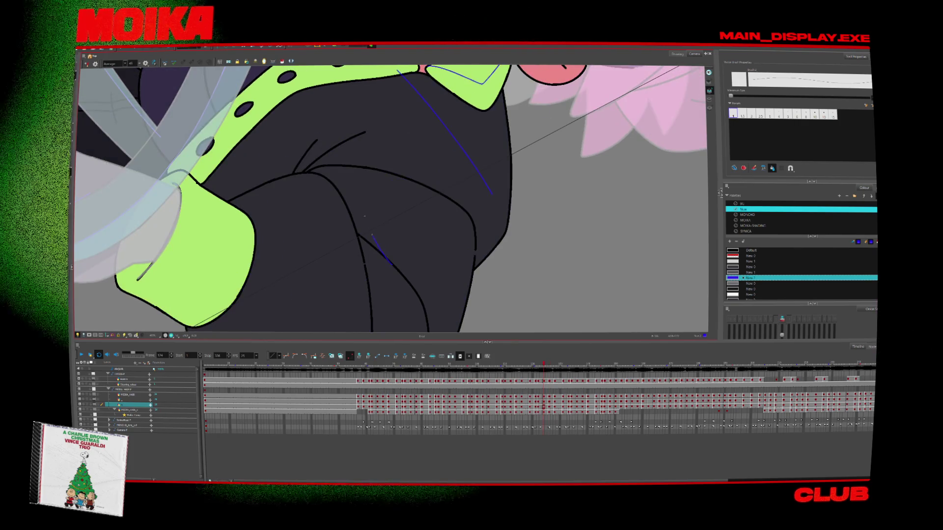
pyautogui.click(87, 63)
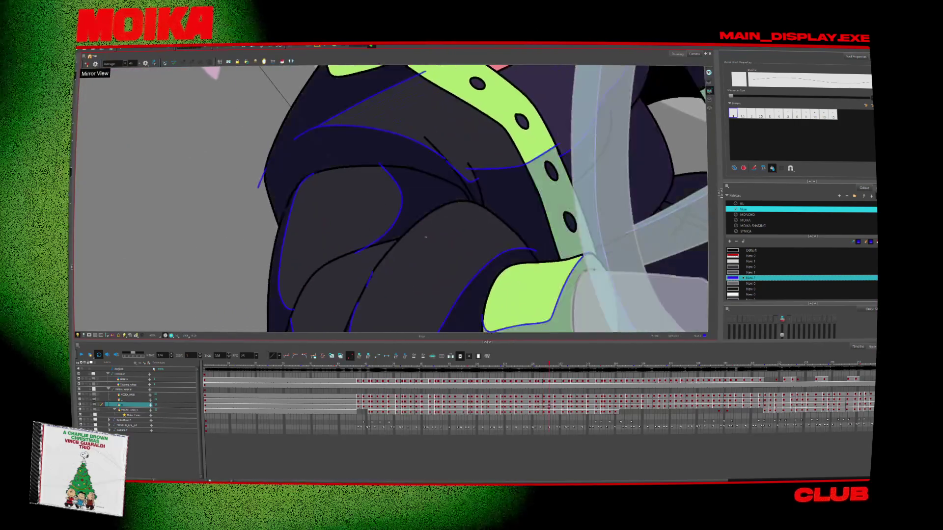
pyautogui.click(398, 243)
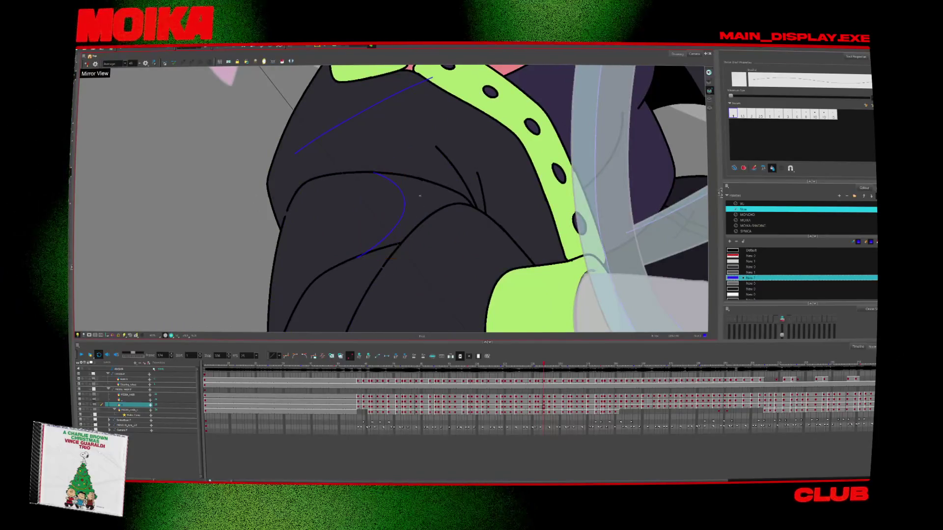
# Step through neighbouring drawings to compare the sleeve tone line.
pyautogui.press('.')
pyautogui.press('.')
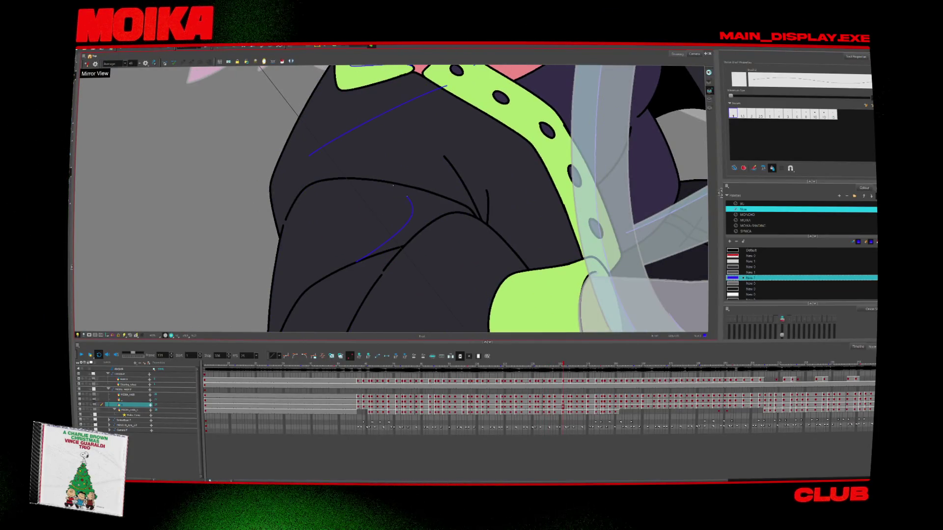
pyautogui.press('.')
pyautogui.press('.')
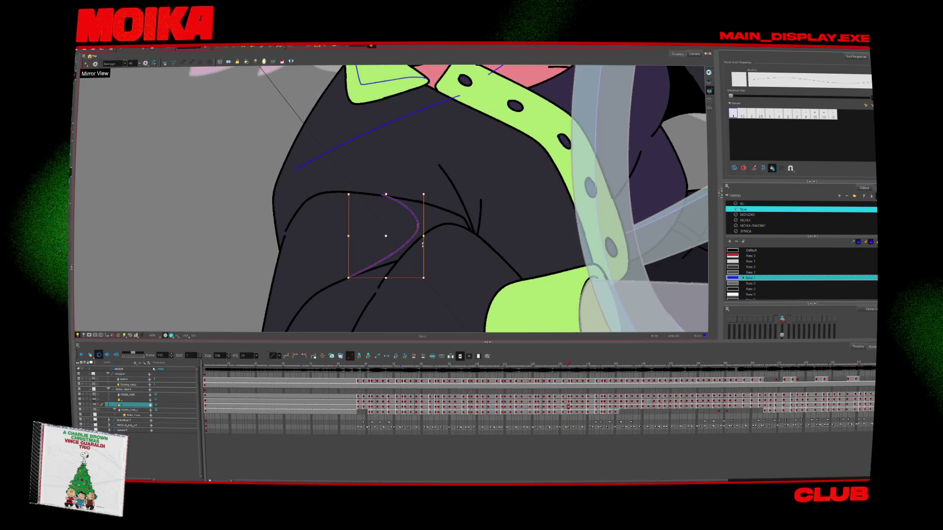
pyautogui.press('.')
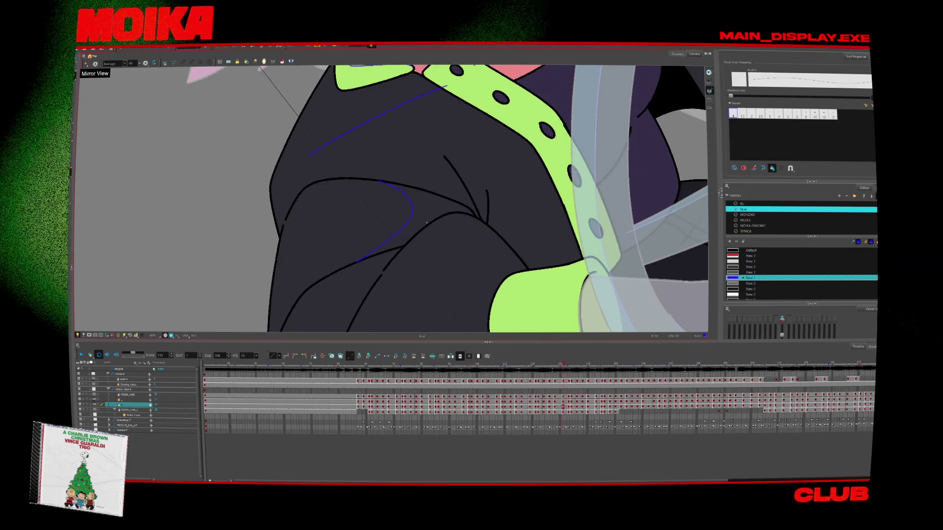
pyautogui.press(',')
pyautogui.press('.')
pyautogui.press('.')
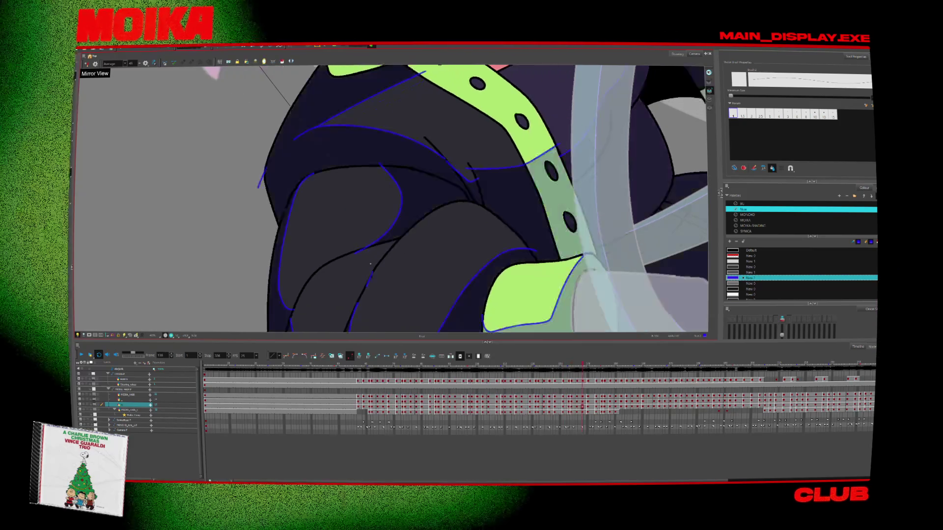
pyautogui.press('.')
pyautogui.press('.')
# Mirror the view again and advance from frame 140 through 150 to 157.
pyautogui.press('.')
pyautogui.press('.')
pyautogui.press('.')
pyautogui.click(87, 64)
pyautogui.press('.')
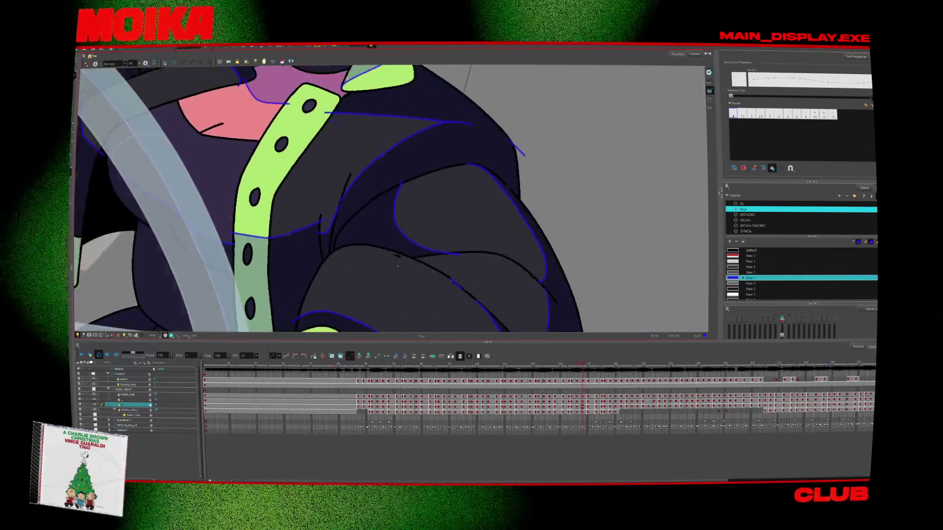
pyautogui.press('.')
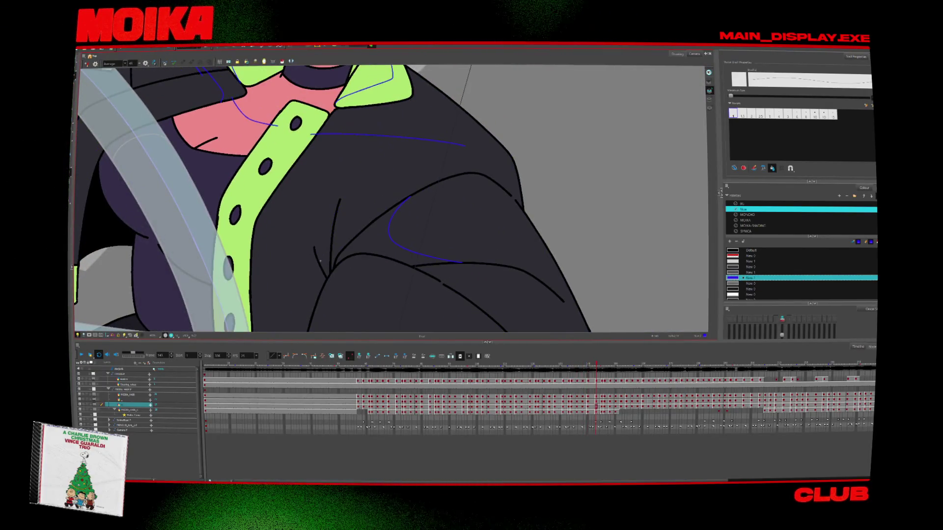
pyautogui.press('.')
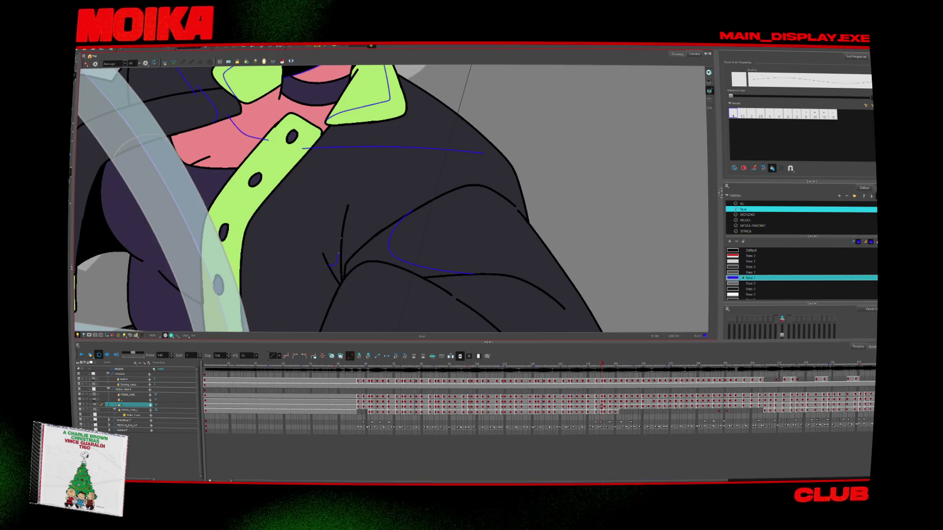
pyautogui.press('.')
pyautogui.press('.')
pyautogui.press('.')
pyautogui.press('.')
pyautogui.press('.')
pyautogui.press('.')
pyautogui.press('.')
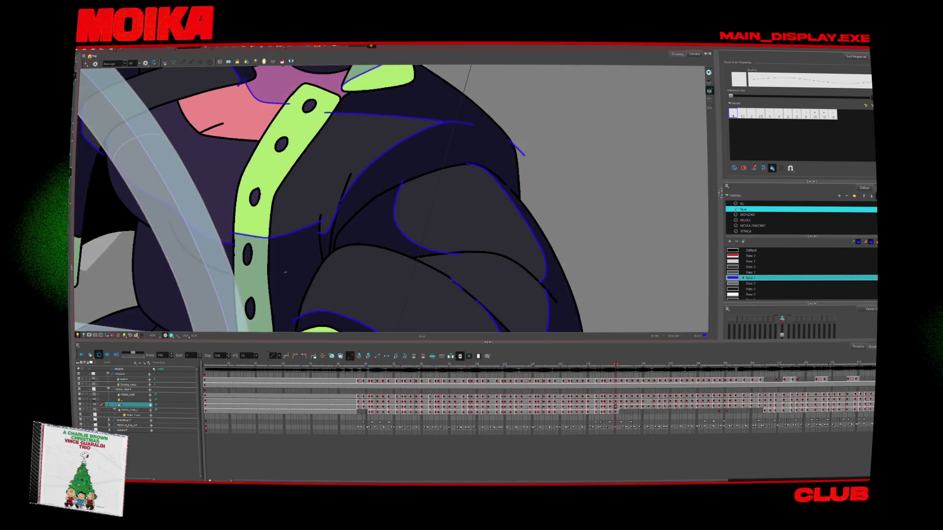
pyautogui.press('4')
pyautogui.press('.')
pyautogui.press('.')
pyautogui.press('.')
pyautogui.press('.')
pyautogui.press('.')
# Go back to frame 140 and compare it with the neighbouring drawings.
pyautogui.press(',')
pyautogui.press(',')
pyautogui.press(',')
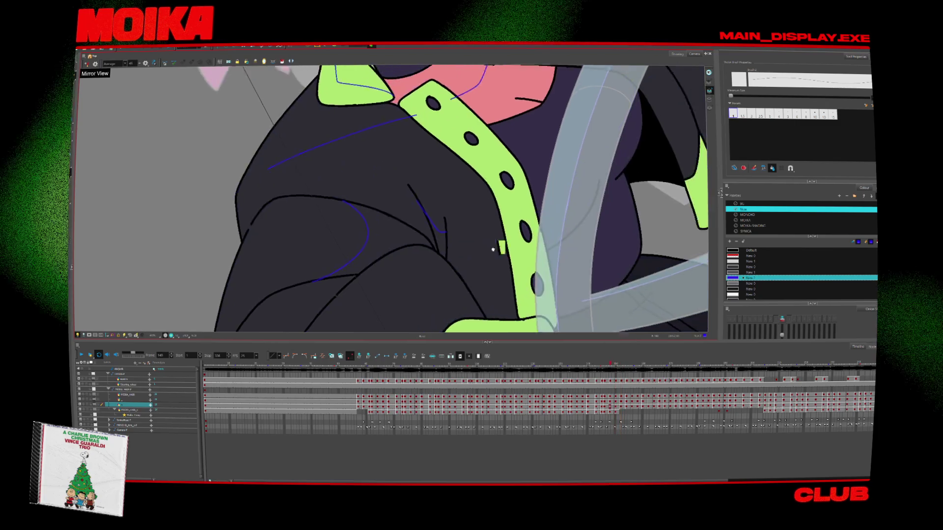
pyautogui.press(',')
pyautogui.press(',')
pyautogui.press(',')
pyautogui.press(',')
pyautogui.press(',')
pyautogui.press(',')
pyautogui.press(',')
pyautogui.press(',')
pyautogui.press(',')
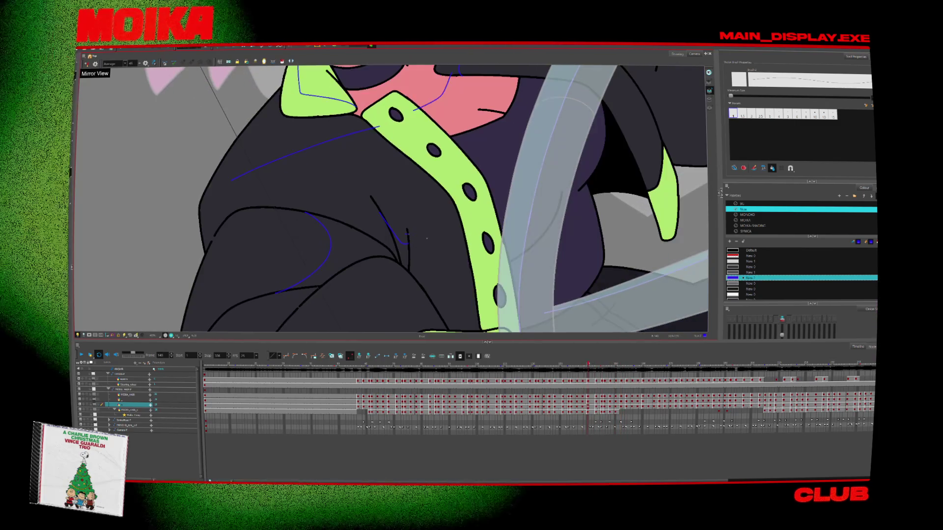
pyautogui.press('.')
pyautogui.press(',')
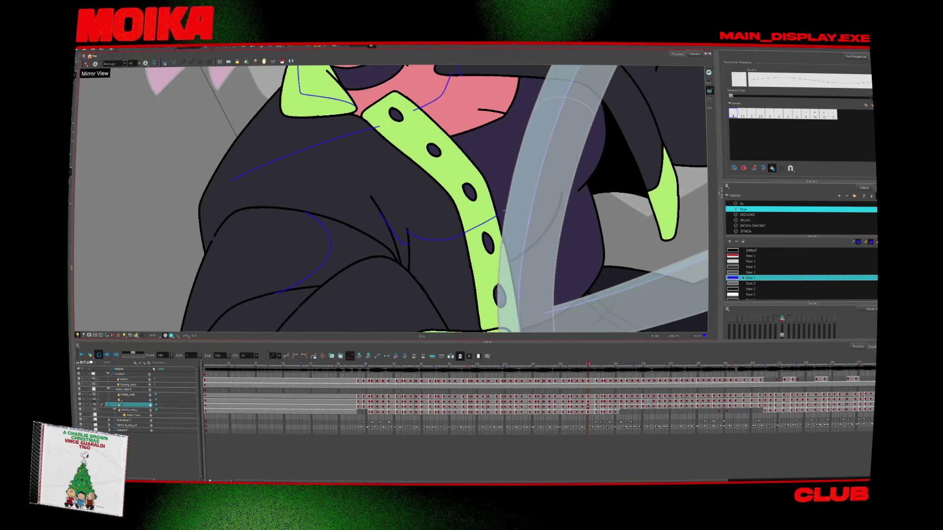
pyautogui.press('.')
pyautogui.press(',')
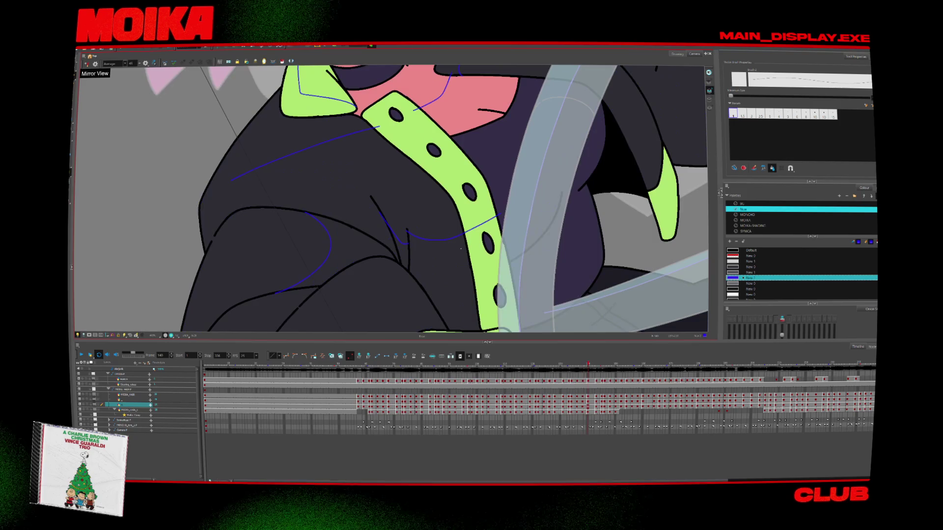
# Undo the blue guide stroke and redraw a tone line across the jacket to the collar on frame 141.
pyautogui.hotkey('ctrl', 'z')
pyautogui.press('.')
pyautogui.press(',')
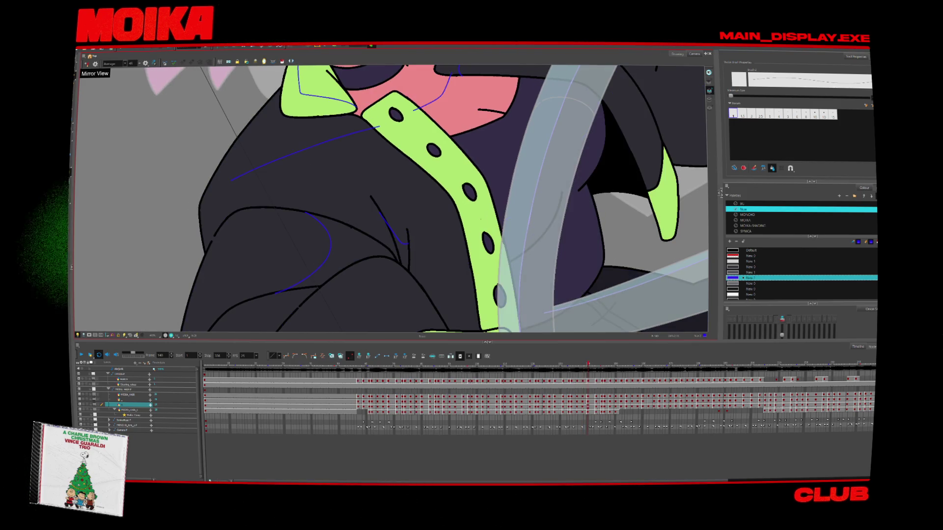
pyautogui.press('.')
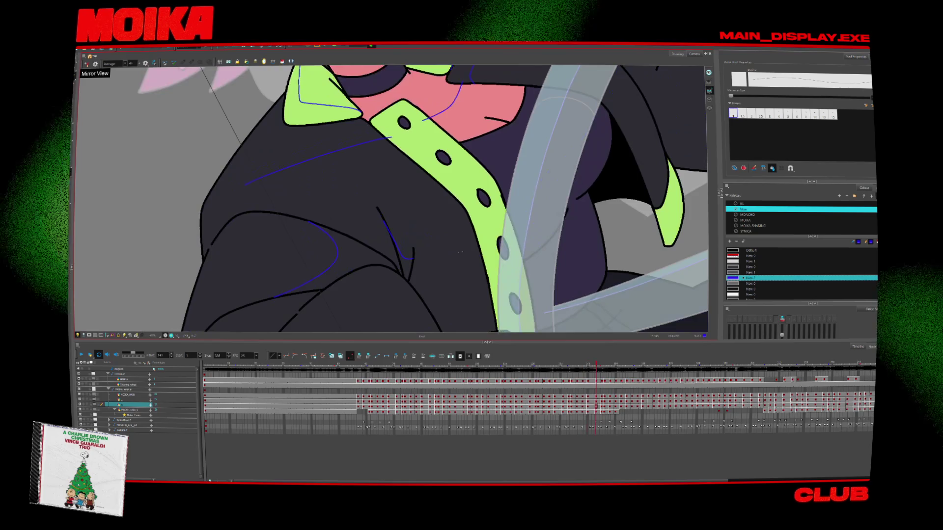
pyautogui.moveTo(414, 240); pyautogui.dragTo(517, 214)
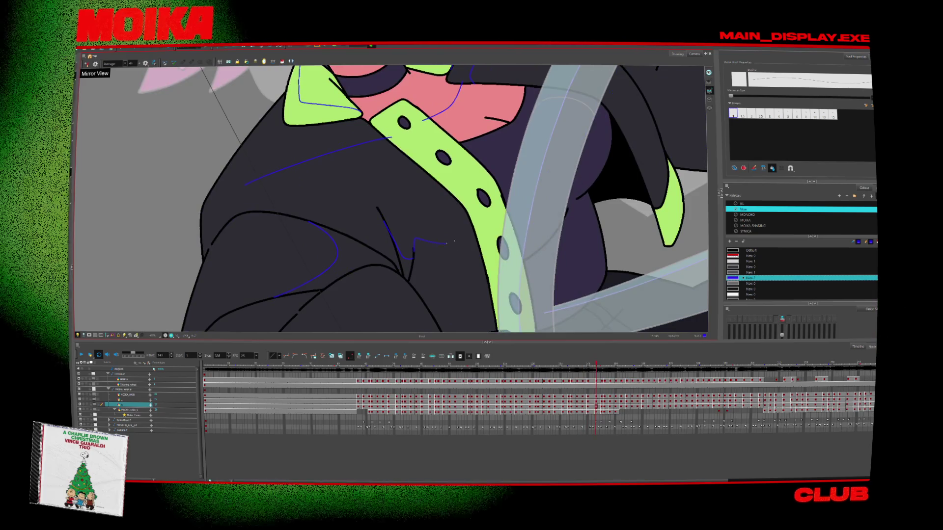
# Compare the following drawings and rotate the view upright and recentred.
pyautogui.press('.')
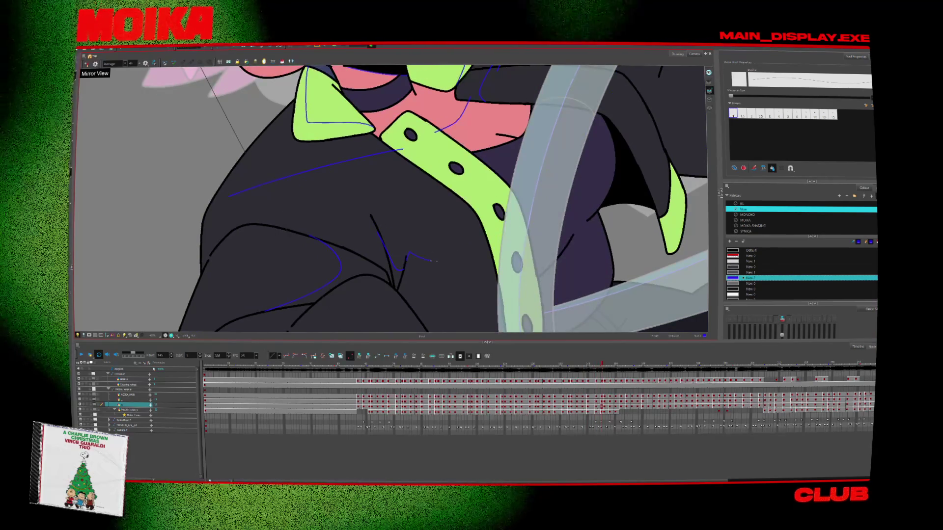
pyautogui.press('.')
pyautogui.press(',')
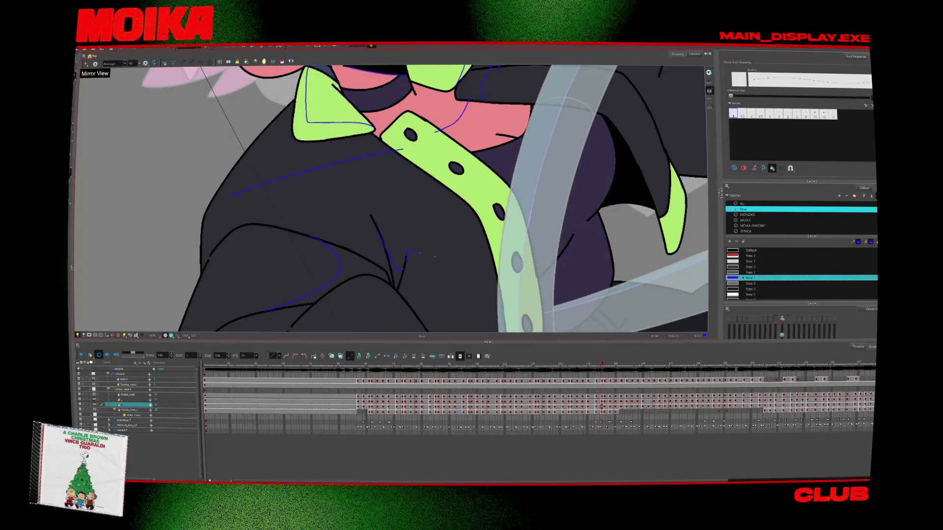
pyautogui.press('.')
pyautogui.press('.')
pyautogui.press('.')
pyautogui.press('.')
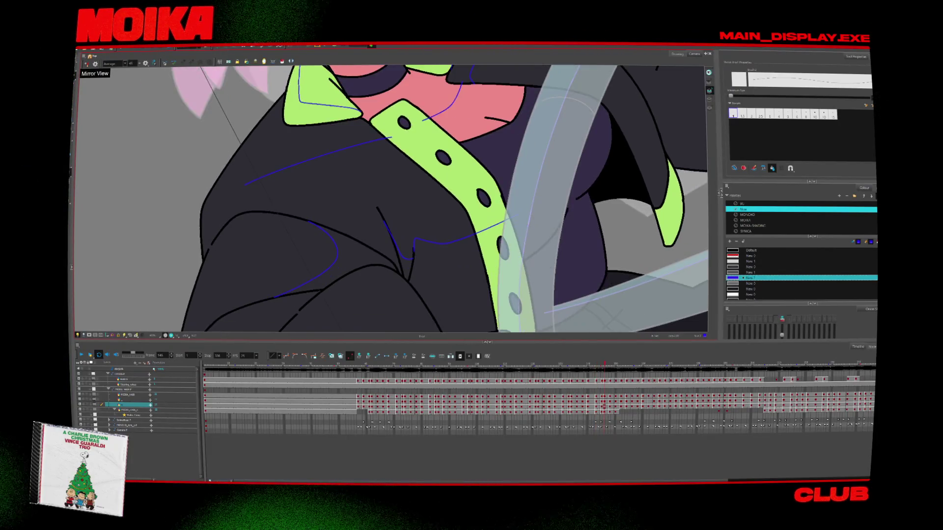
pyautogui.press('.')
pyautogui.press('.')
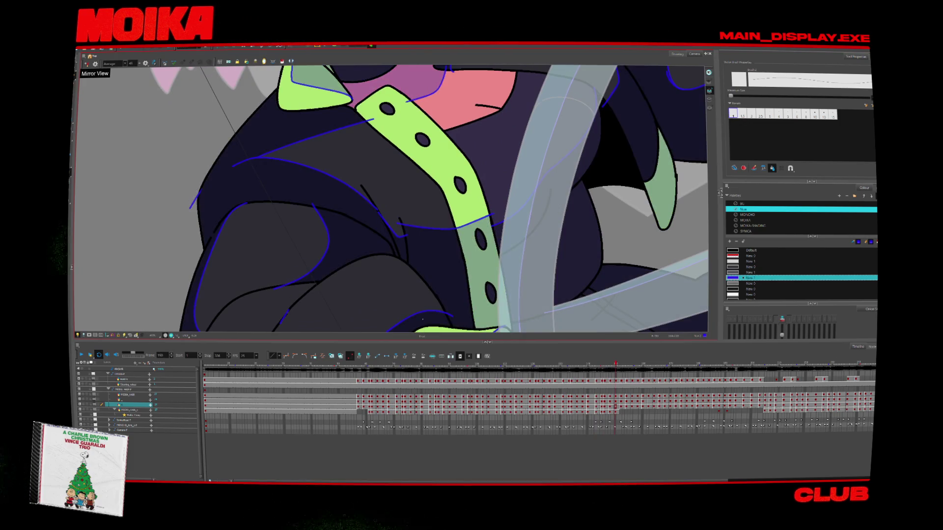
pyautogui.moveTo(422, 319)
pyautogui.mouseDown()
pyautogui.moveTo(367, 277)
pyautogui.moveTo(473, 290)
pyautogui.mouseUp()
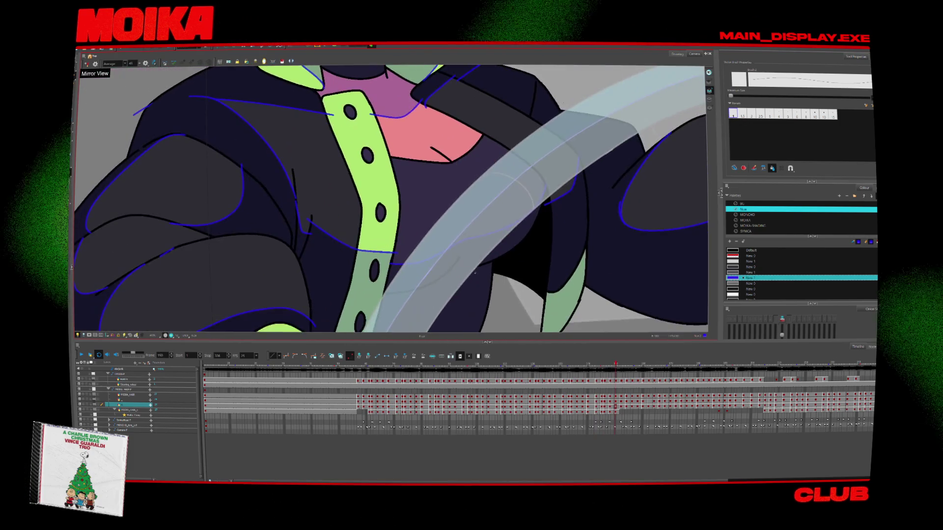
pyautogui.press(',')
pyautogui.press(',')
pyautogui.press(',')
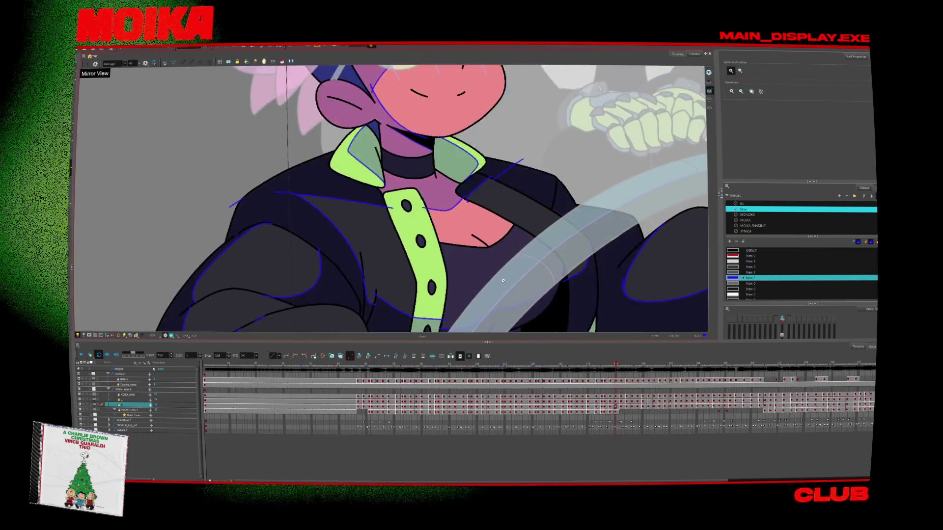
pyautogui.press(',')
# Switch back to tone-line painting with Alt+B and flip between neighbouring drawings.
pyautogui.hotkey('alt', 'b')
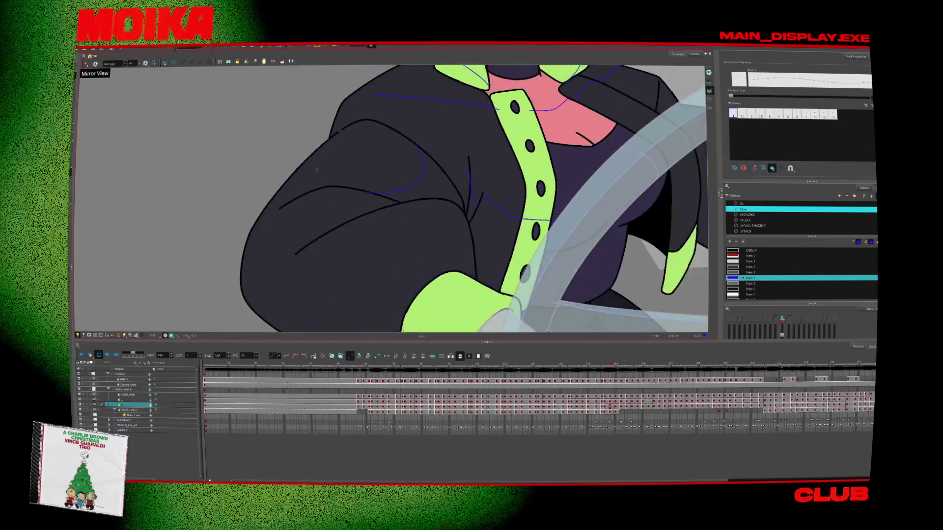
pyautogui.press('.')
pyautogui.press('.')
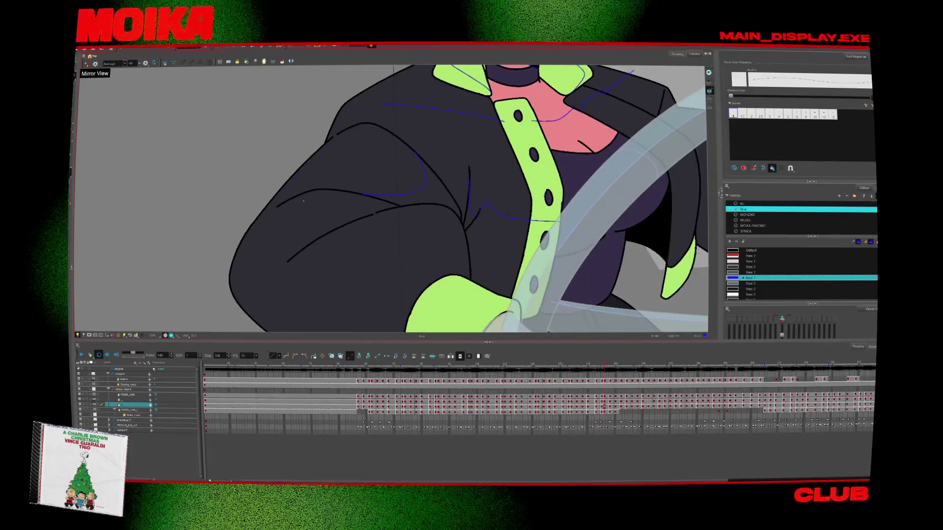
pyautogui.press('.')
pyautogui.press('.')
pyautogui.press(',')
pyautogui.press(',')
pyautogui.press(',')
pyautogui.press(',')
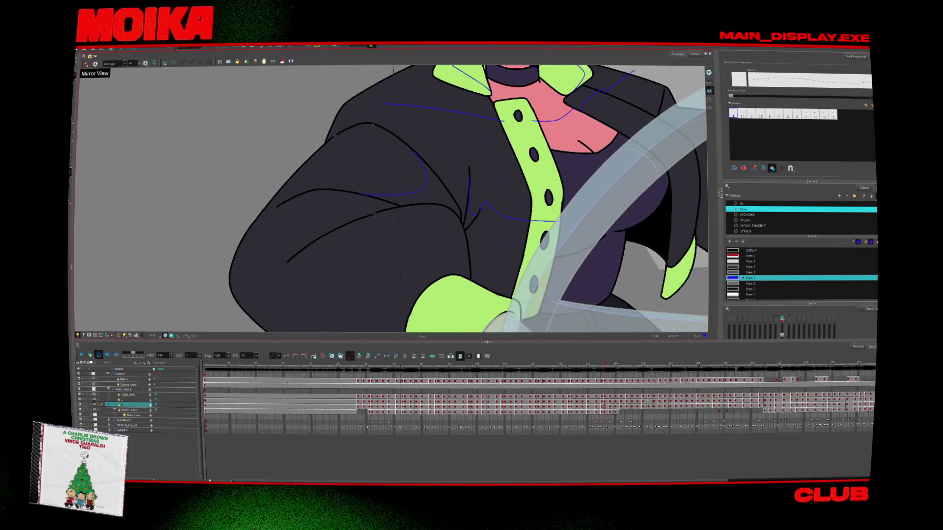
pyautogui.press('.')
pyautogui.press('.')
pyautogui.press('.')
pyautogui.press(',')
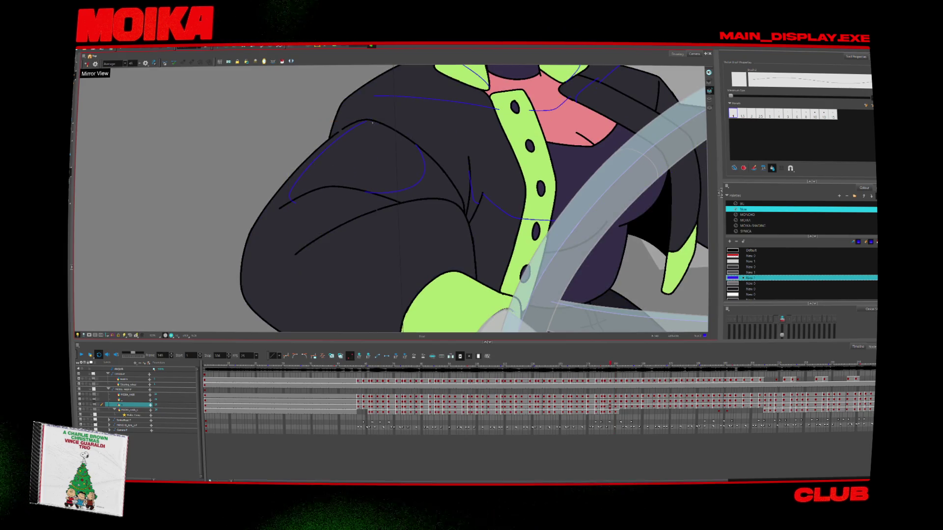
pyautogui.press('.')
# Zoom and move between frames 140 and 150, landing on frame 141 ready to paint.
pyautogui.scroll(2, 360, 127)
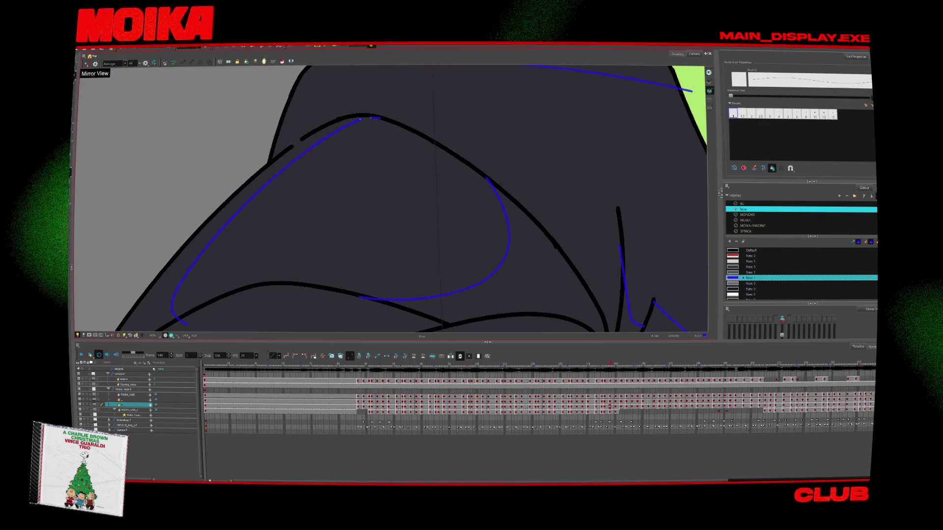
pyautogui.press('.')
pyautogui.press('.')
pyautogui.press('.')
pyautogui.press('.')
pyautogui.scroll(-2, 315, 188)
pyautogui.press(',')
pyautogui.press(',')
pyautogui.press(',')
pyautogui.press(',')
pyautogui.press(',')
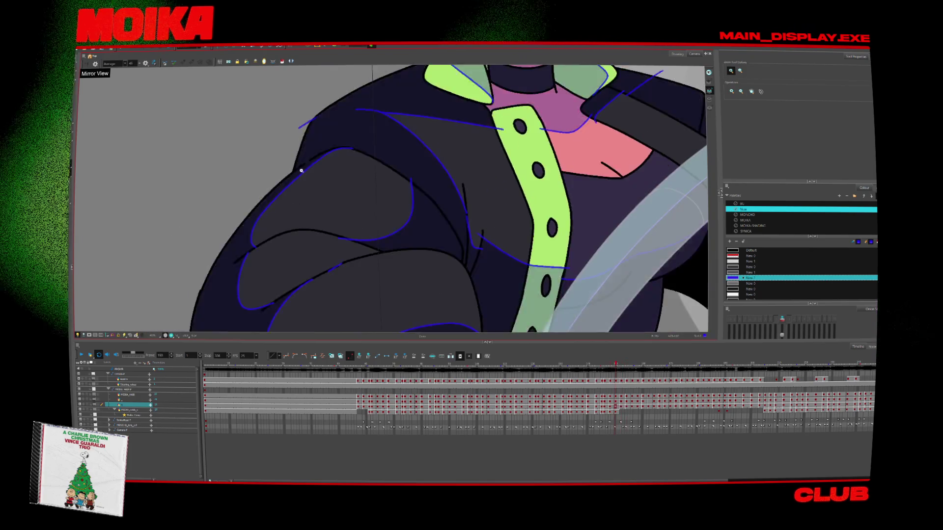
pyautogui.press(',')
pyautogui.press(',')
pyautogui.press(',')
pyautogui.press(',')
pyautogui.press(',')
pyautogui.press('.')
pyautogui.hotkey('alt', 'b')
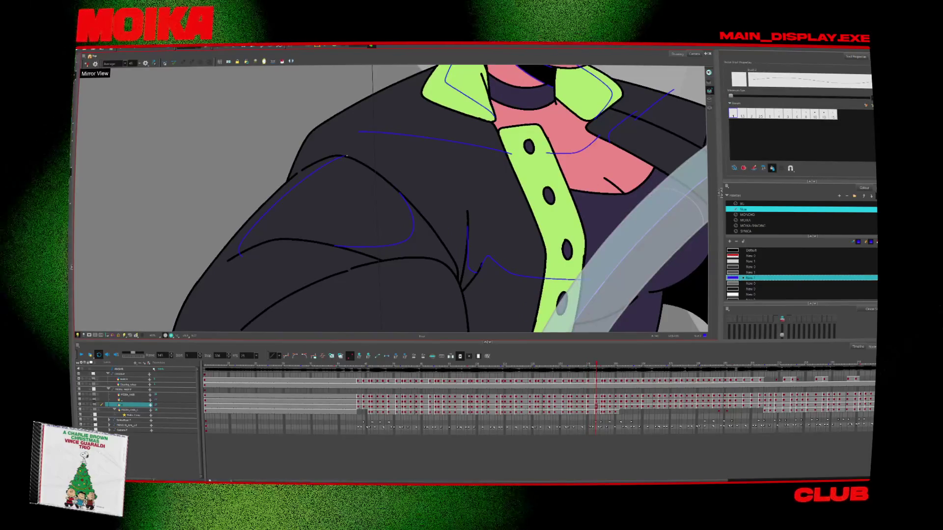
pyautogui.press('.')
pyautogui.press('.')
pyautogui.press('.')
pyautogui.press(',')
pyautogui.press(',')
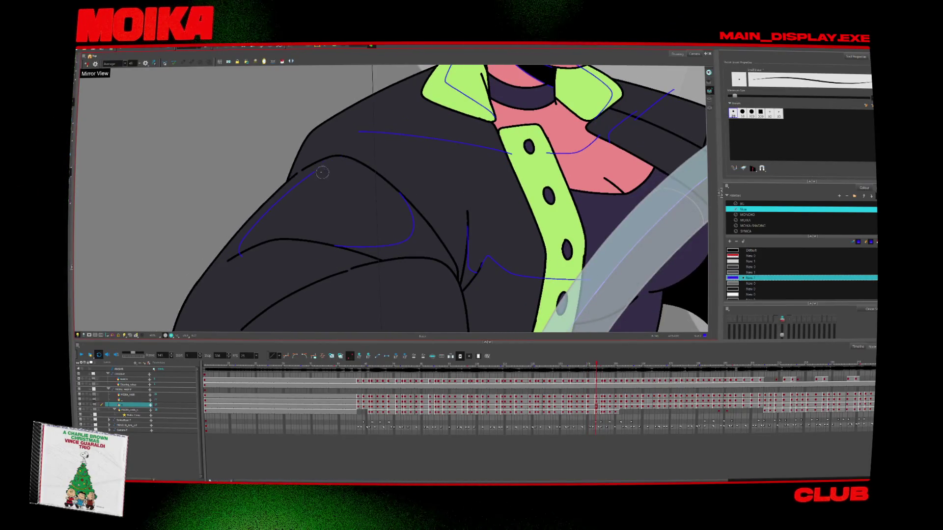
pyautogui.press('.')
pyautogui.press('.')
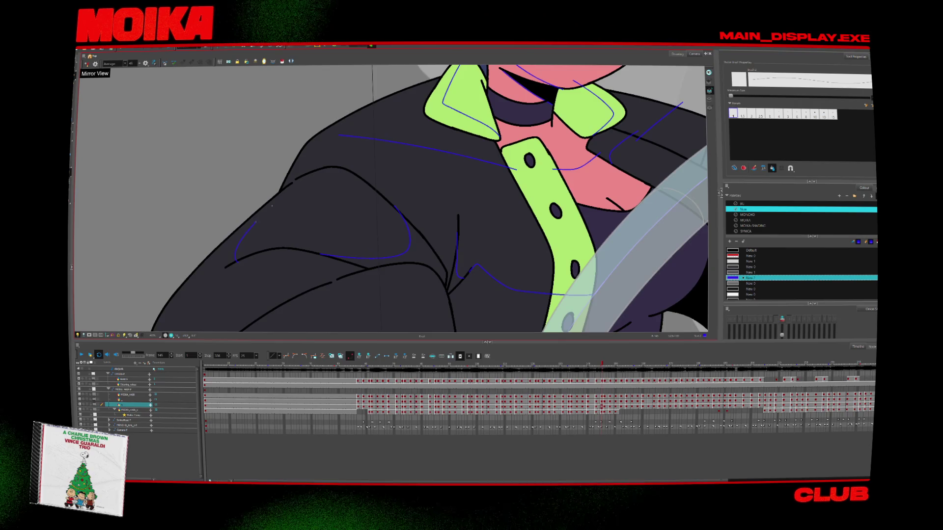
# Advance to frame 148 and toggle Mirror View to compare the sleeve lines.
pyautogui.press('.')
pyautogui.press('.')
pyautogui.press('.')
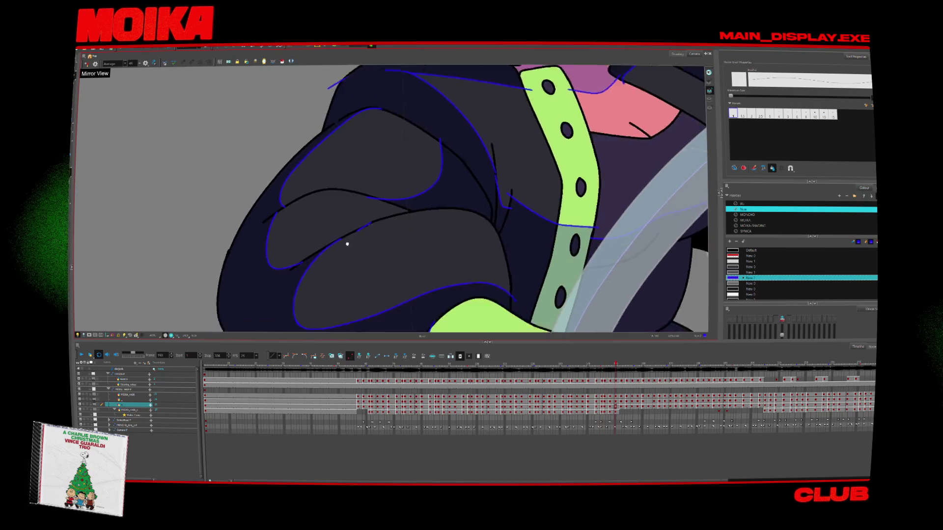
pyautogui.press('4')
pyautogui.press(',')
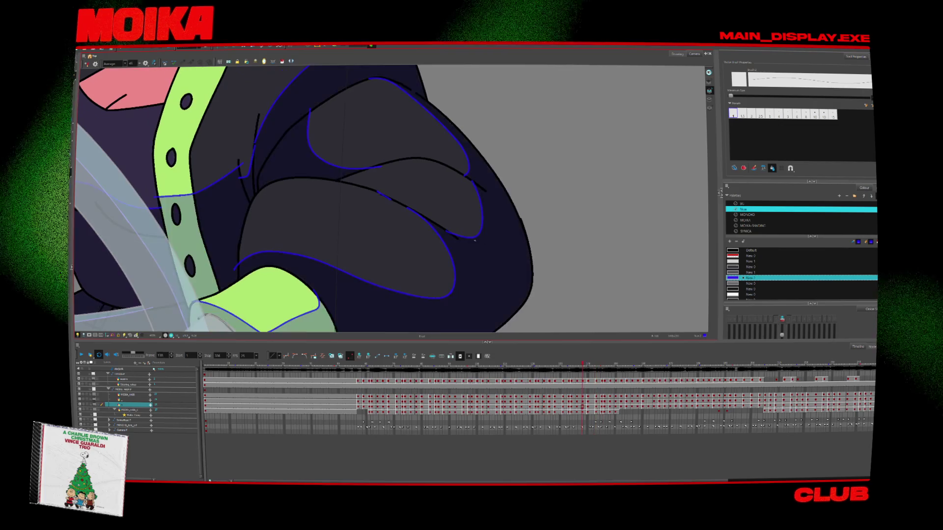
pyautogui.press(',')
pyautogui.press('4')
pyautogui.press(',')
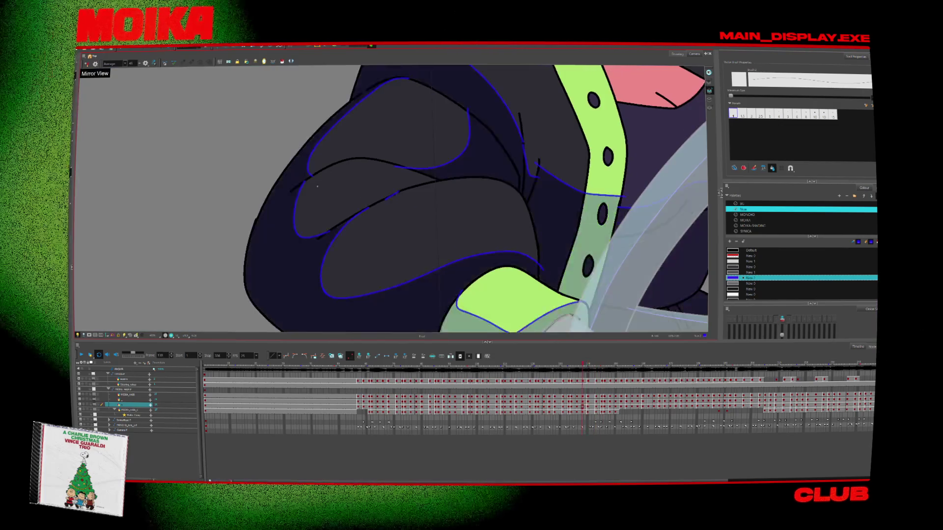
pyautogui.press('.')
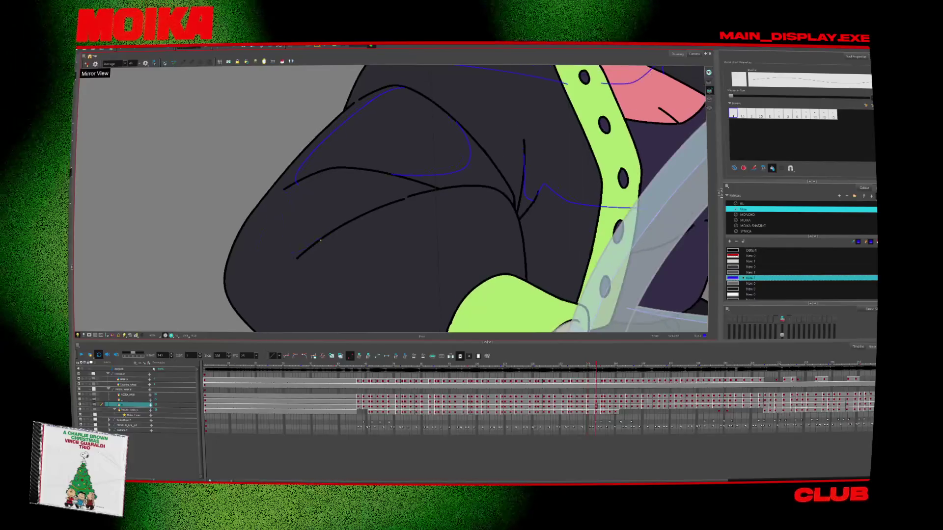
# Step forward and back through frames up to 150, ending on frame 145.
pyautogui.press('.')
pyautogui.press('.')
pyautogui.press('.')
pyautogui.press('.')
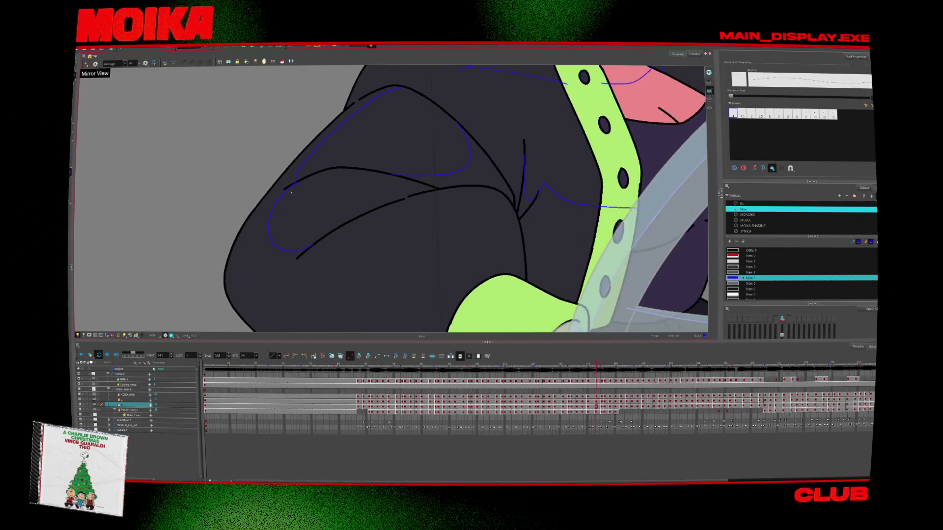
pyautogui.press('.')
pyautogui.press('.')
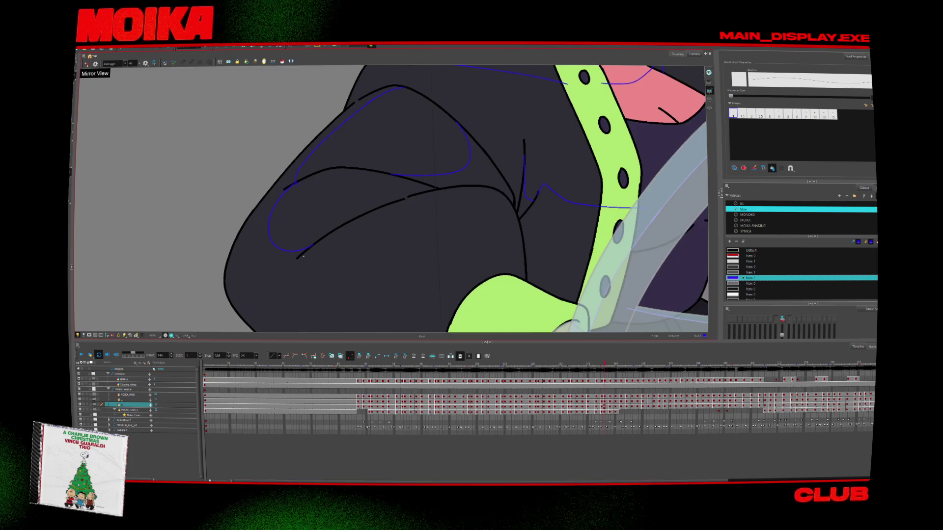
pyautogui.press('.')
pyautogui.press(',')
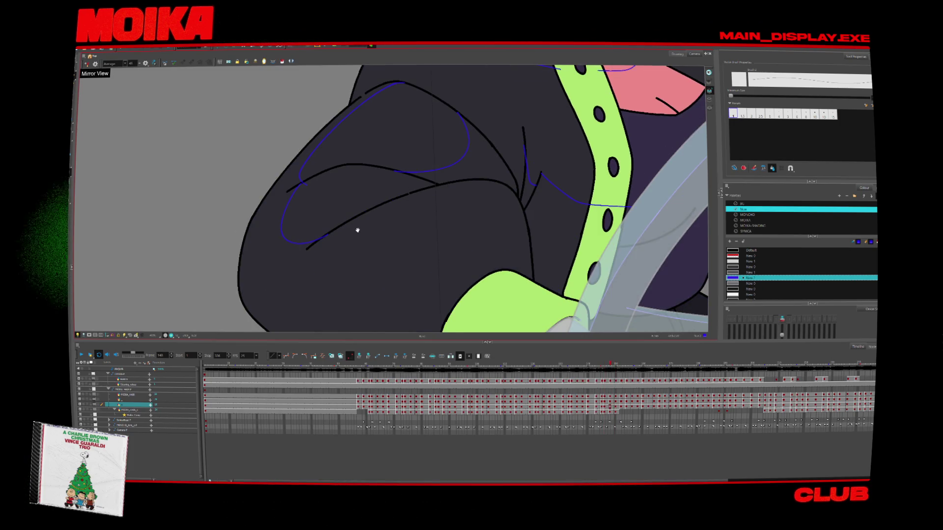
pyautogui.press(',')
pyautogui.press(',')
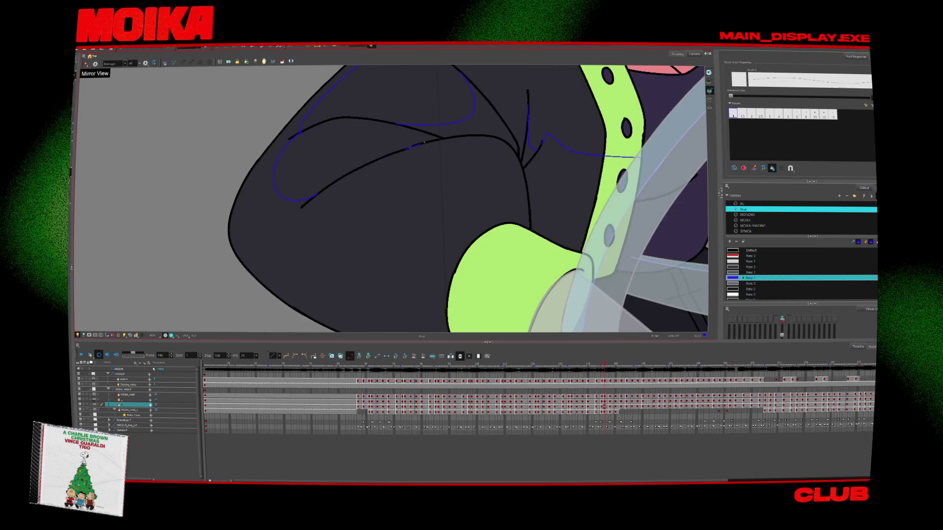
pyautogui.press(',')
pyautogui.press(',')
pyautogui.press(',')
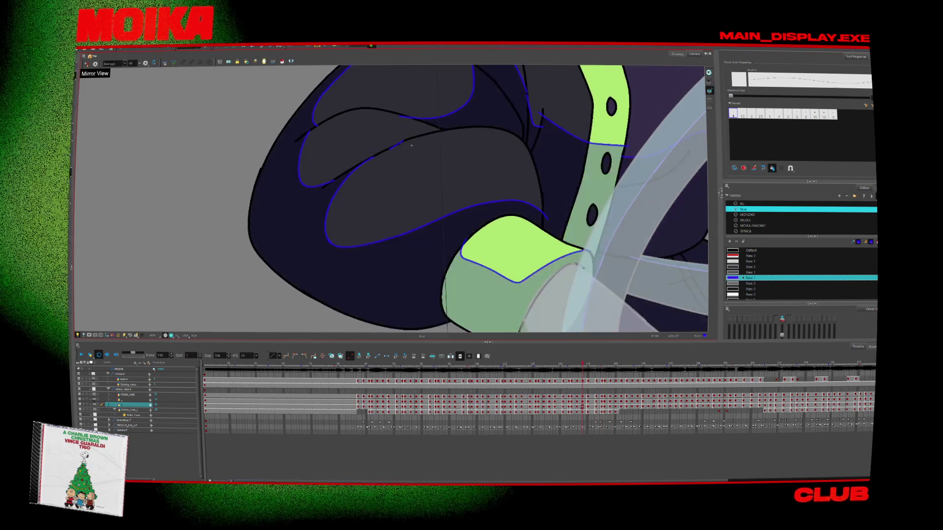
pyautogui.press('.')
pyautogui.press('.')
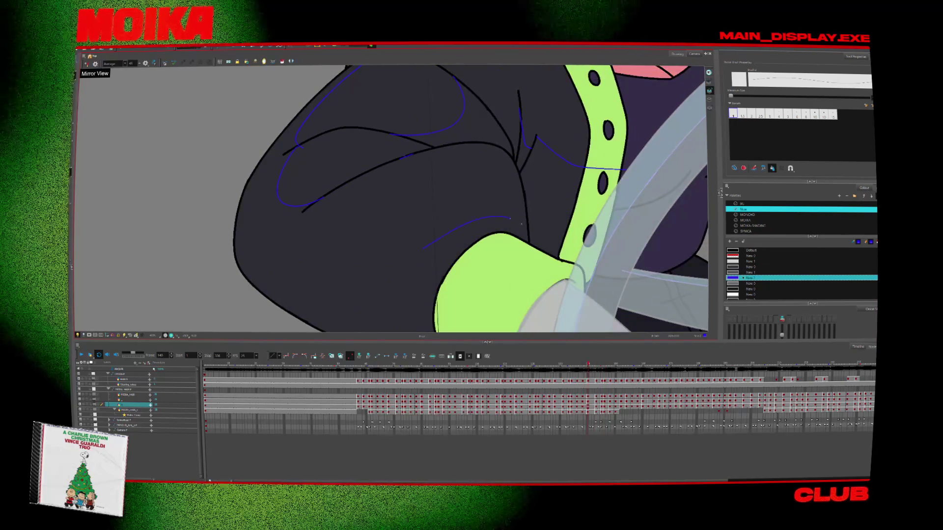
pyautogui.press('.')
pyautogui.press('.')
pyautogui.press('.')
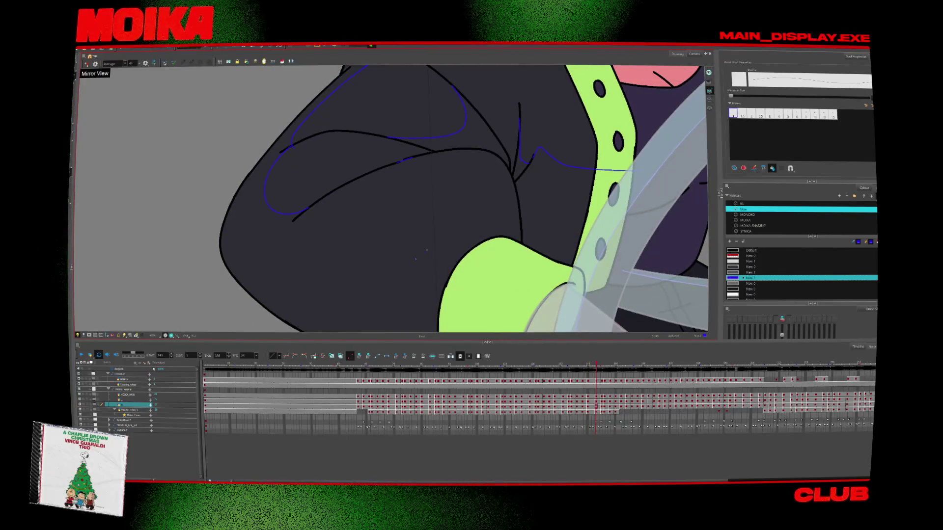
pyautogui.press('.')
pyautogui.press('.')
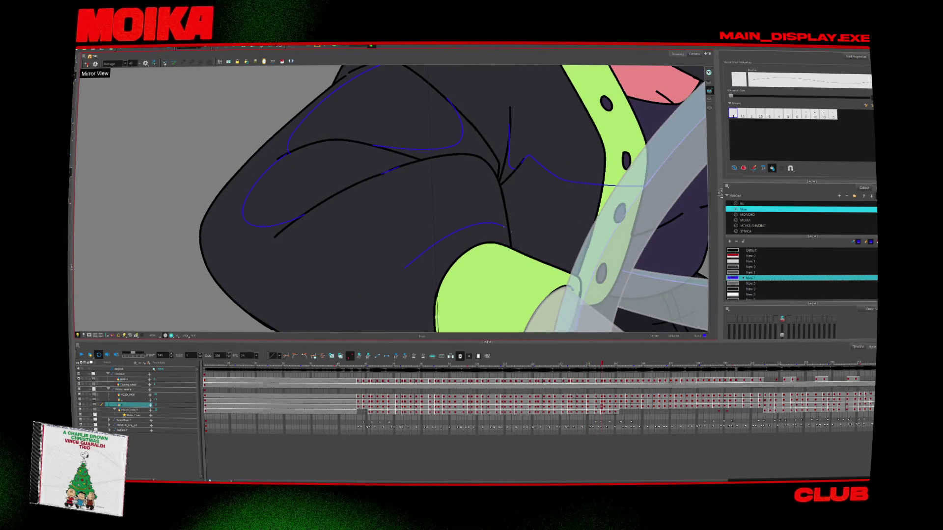
pyautogui.press('.')
pyautogui.press('.')
pyautogui.press('.')
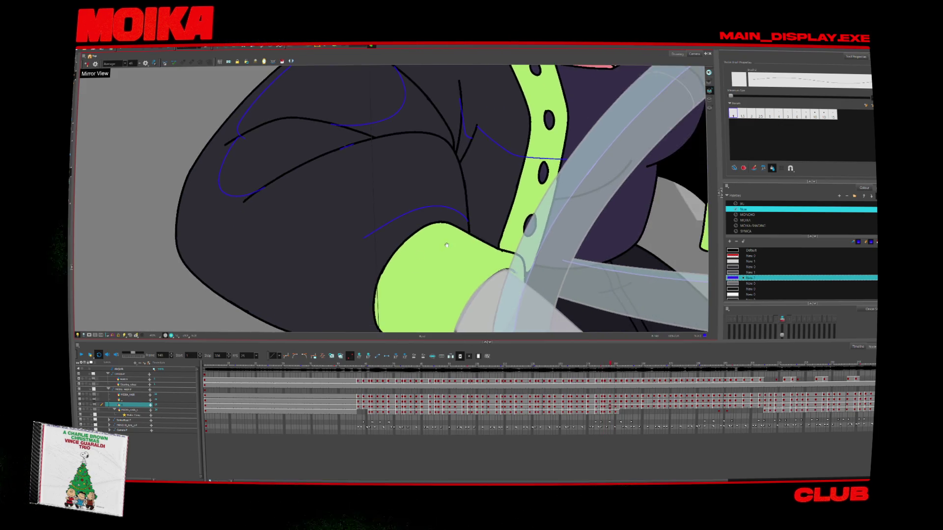
pyautogui.press('.')
pyautogui.press('.')
pyautogui.press('.')
pyautogui.press('.')
pyautogui.press('.')
pyautogui.press('.')
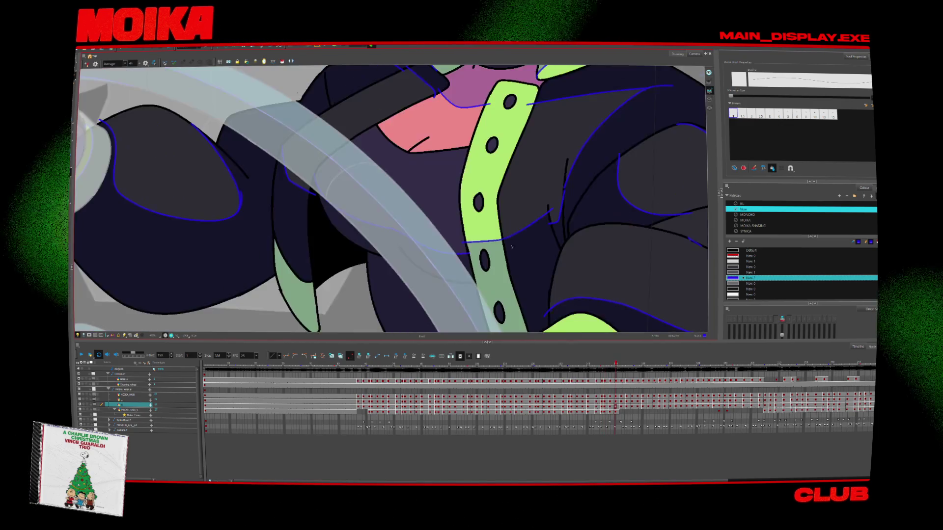
pyautogui.press(',')
# From frame 145, mirror the view and compare frames 138 through 150.
pyautogui.press(',')
pyautogui.press(',')
pyautogui.press(',')
pyautogui.press(',')
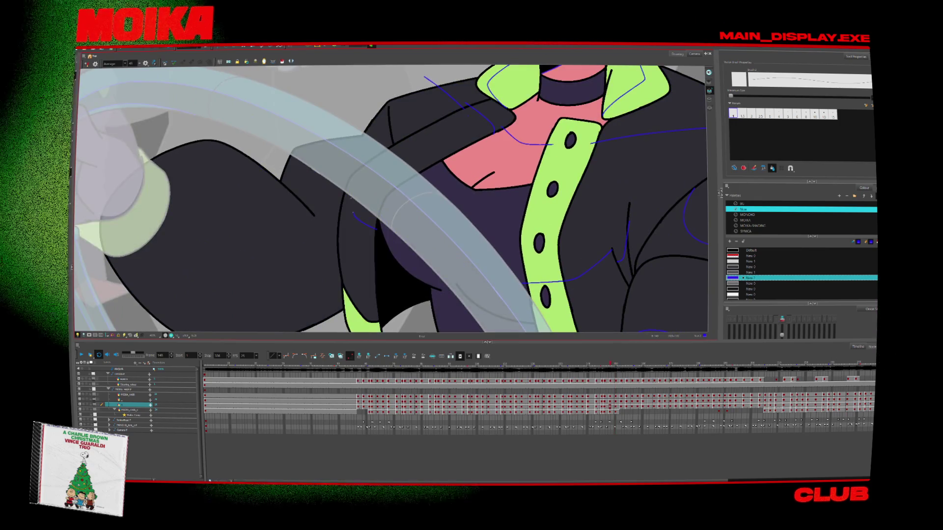
pyautogui.press(',')
pyautogui.press(',')
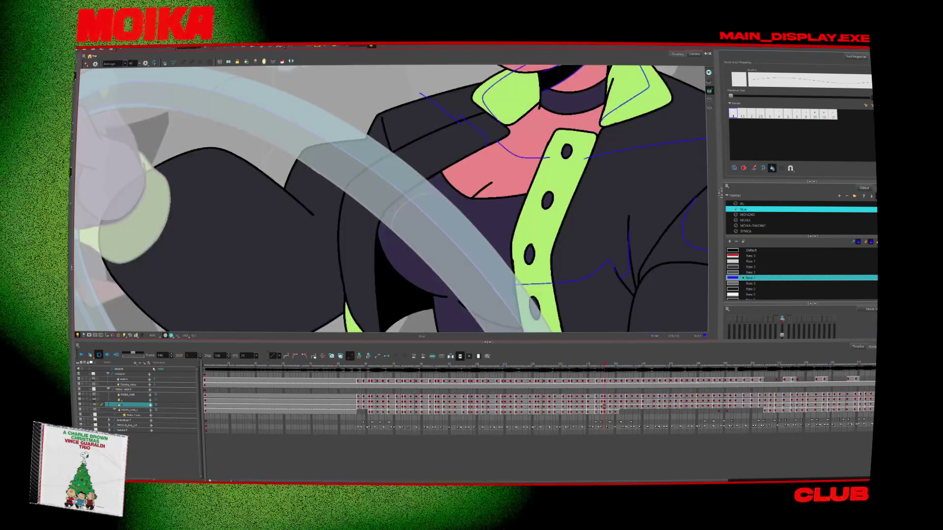
pyautogui.press('4')
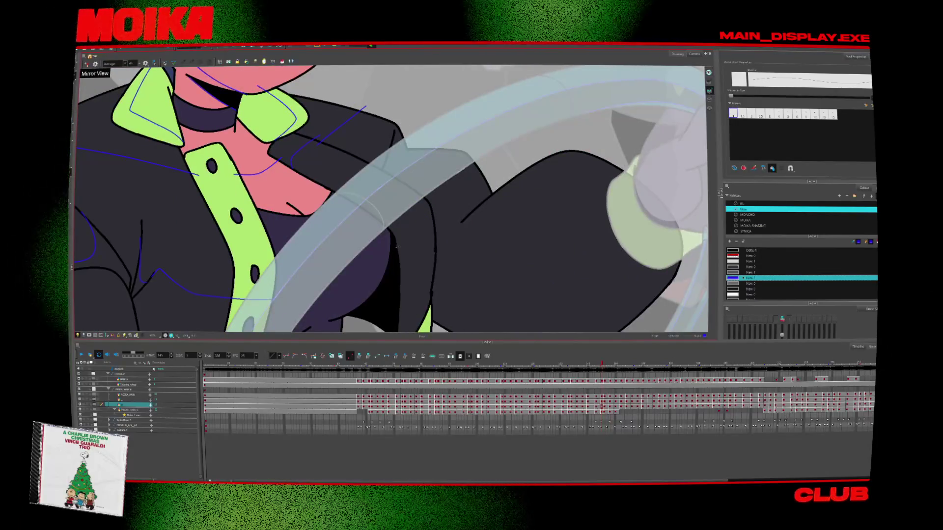
pyautogui.press(',')
pyautogui.press(',')
pyautogui.press(',')
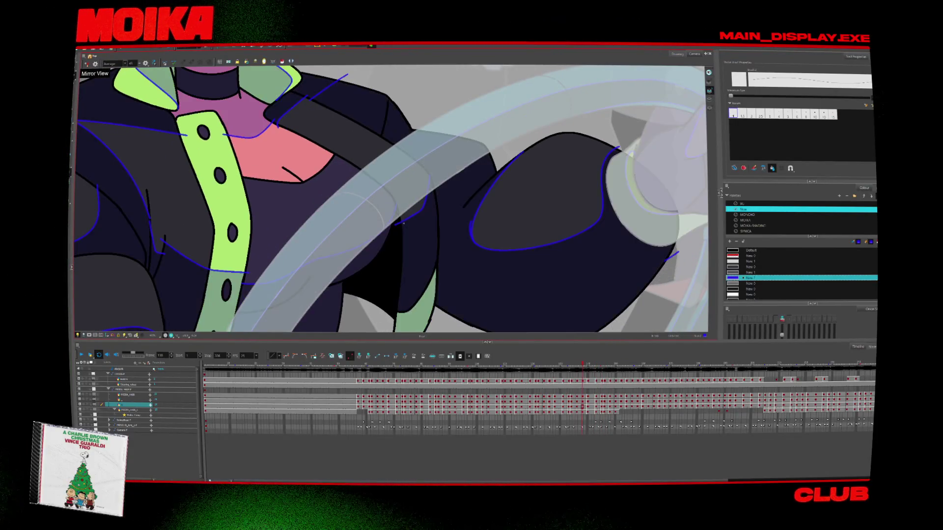
pyautogui.press(',')
pyautogui.press(',')
pyautogui.press('.')
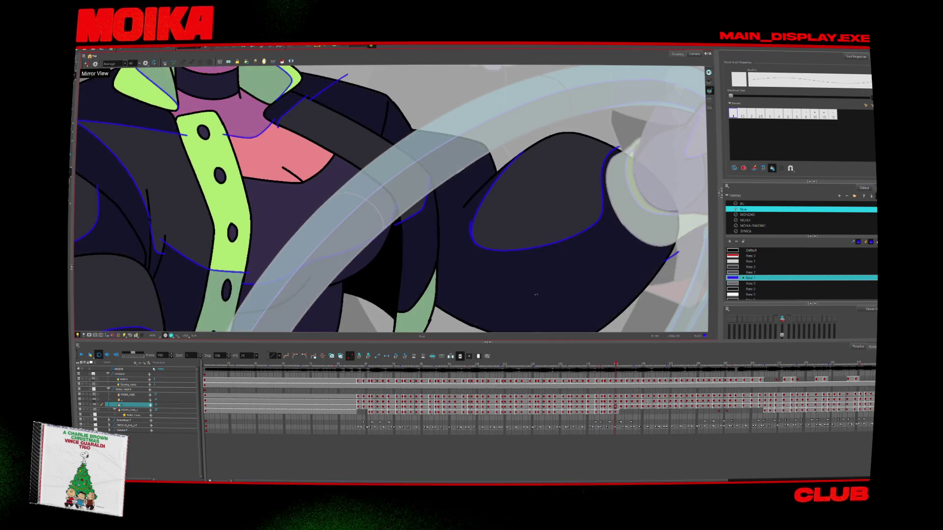
pyautogui.press('.')
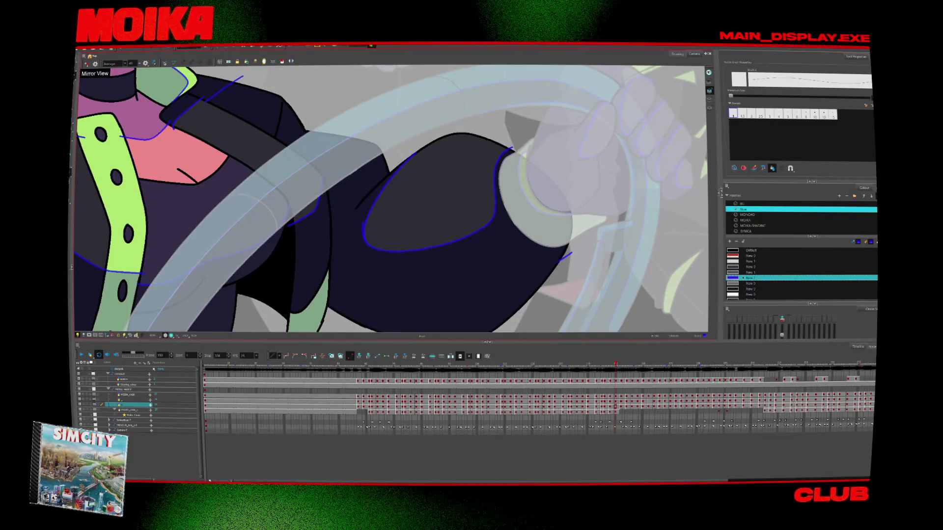
# Step through the drawings to frame 160 and back, comparing the driver's poses in mirrored view.
pyautogui.press('.')
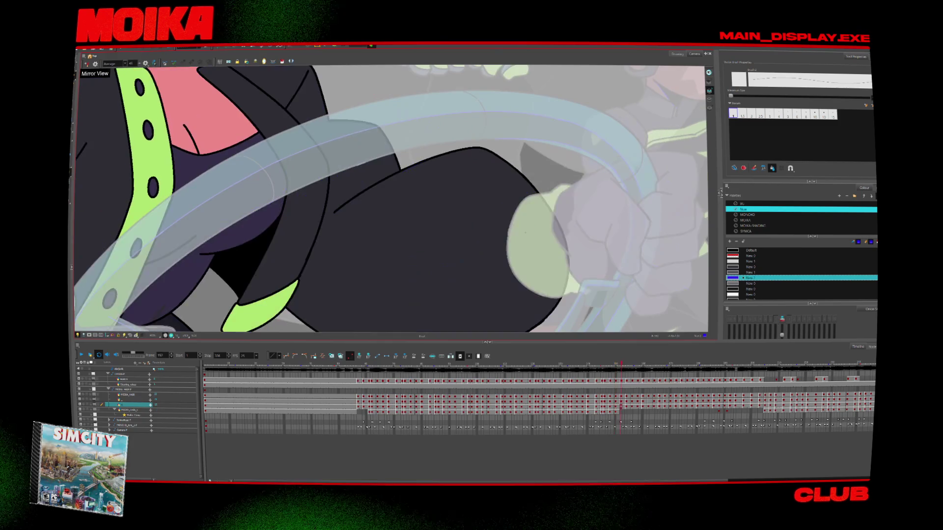
pyautogui.press('.')
pyautogui.press('.')
pyautogui.press(',')
pyautogui.press(',')
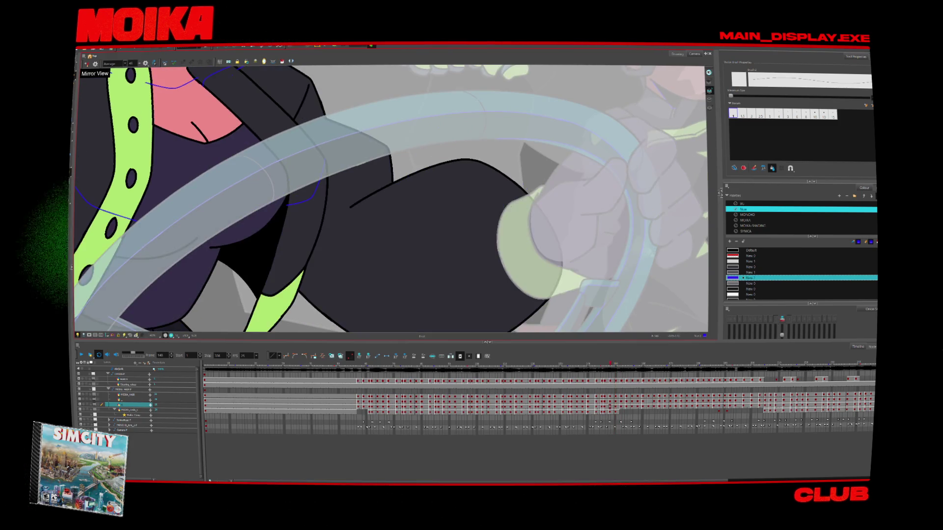
pyautogui.press('.')
pyautogui.press('.')
pyautogui.press(',')
pyautogui.press('.')
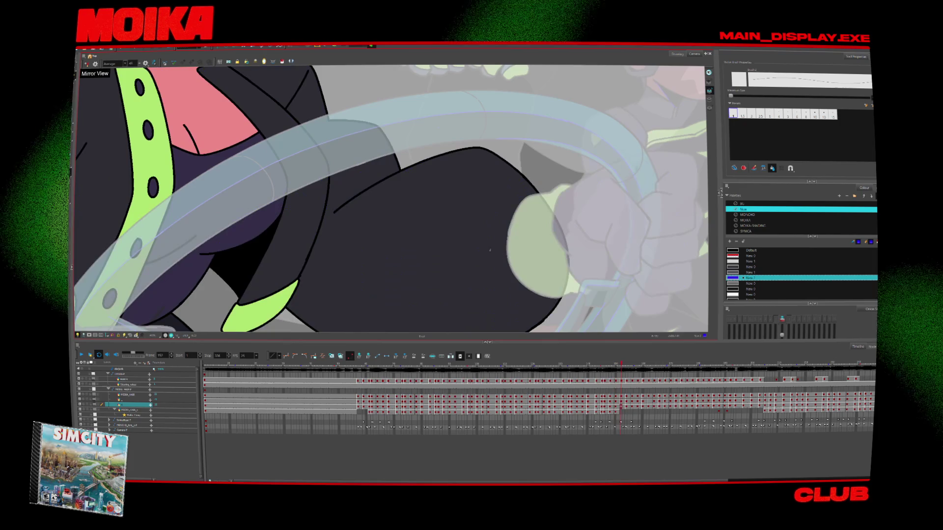
pyautogui.press(',')
pyautogui.press('.')
pyautogui.press('.')
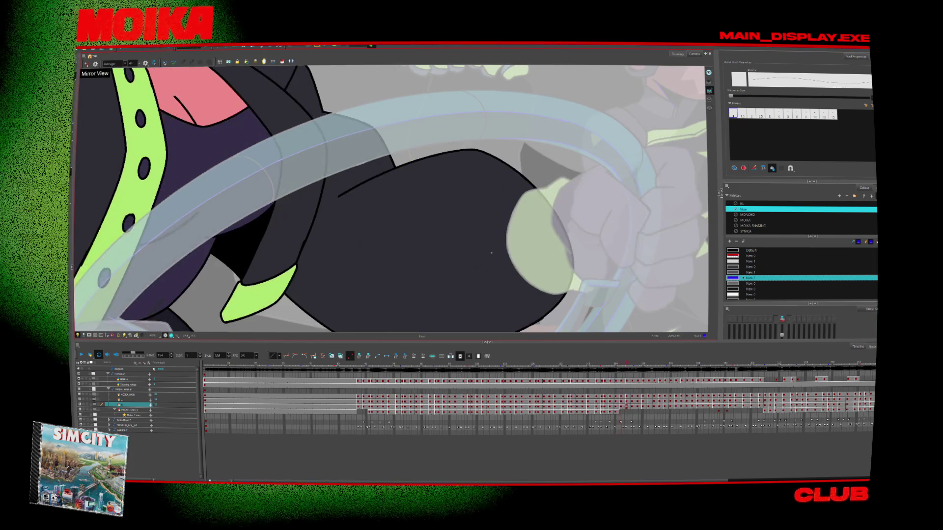
pyautogui.press('.')
pyautogui.press('.')
pyautogui.press('.')
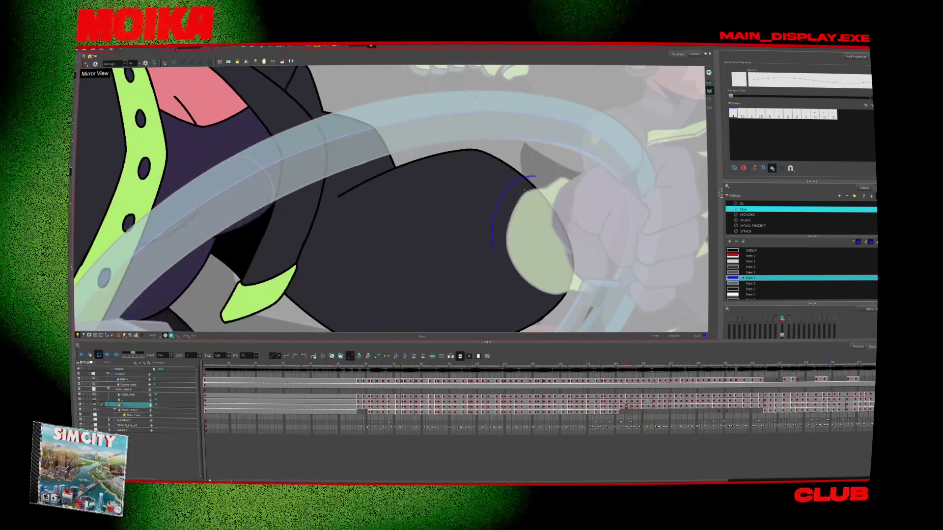
pyautogui.press('.')
pyautogui.press('.')
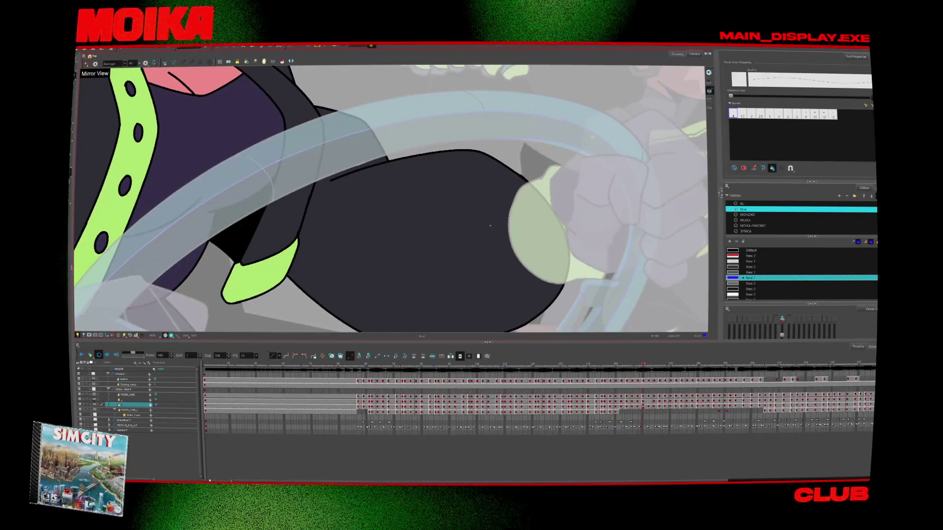
pyautogui.press('.')
pyautogui.press('.')
pyautogui.press('.')
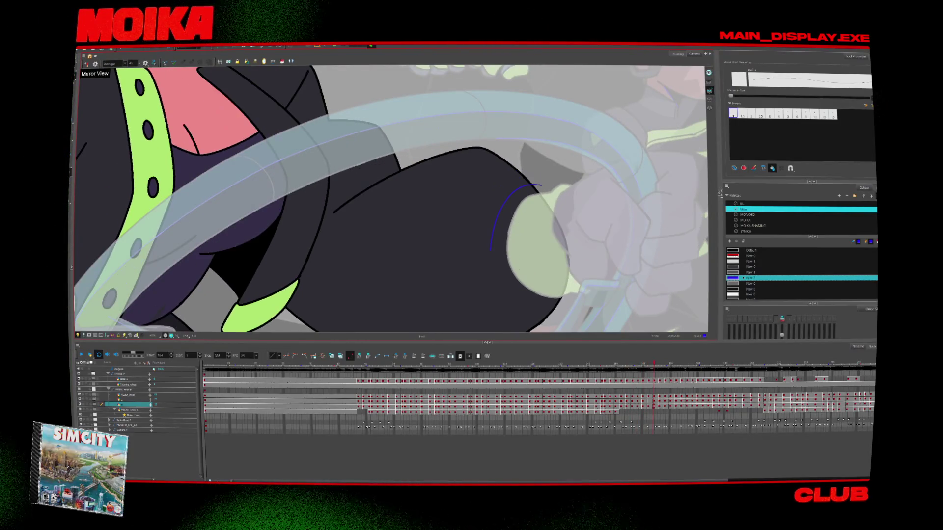
pyautogui.press('4')
pyautogui.press('.')
pyautogui.press(',')
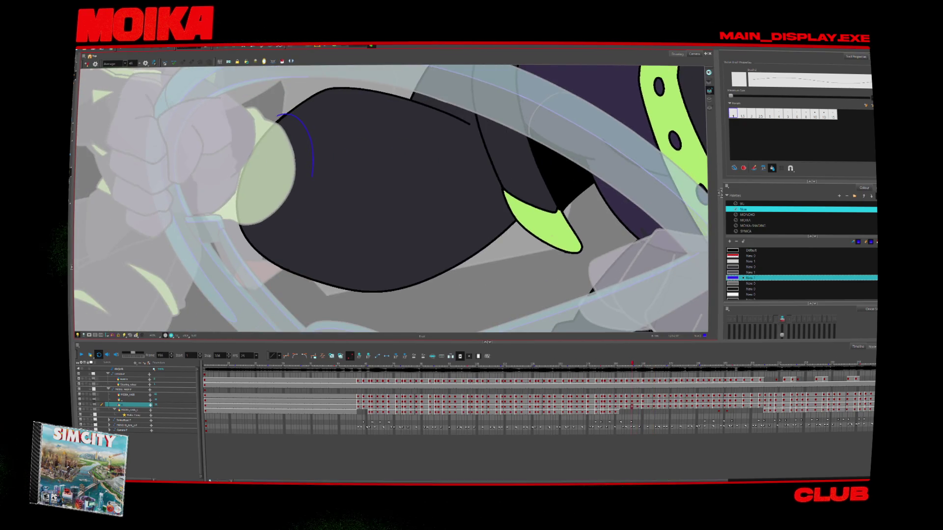
pyautogui.press('4')
pyautogui.hotkey('alt', 'z')
# Jump back to an earlier drawing, zoom in on the driver's arm, and flip between neighbouring poses.
pyautogui.press('2')
pyautogui.press(',')
pyautogui.press(',')
pyautogui.press(',')
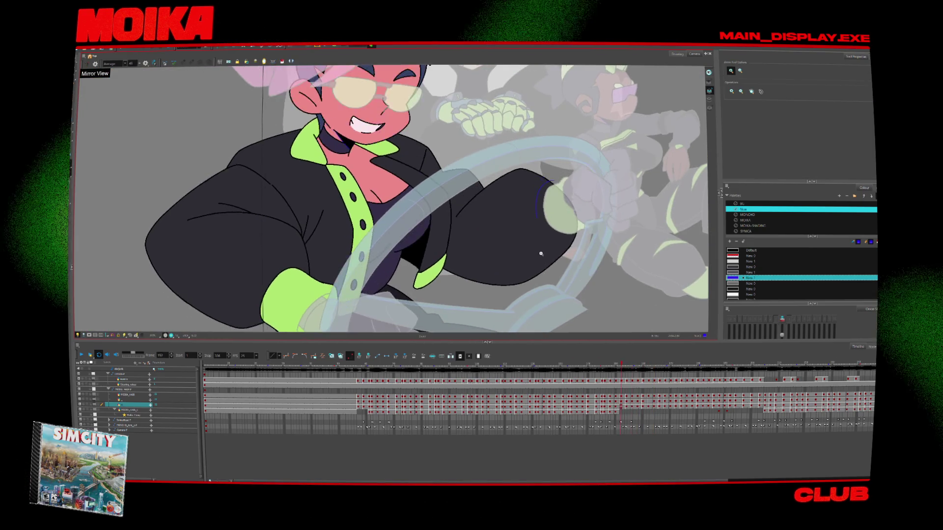
pyautogui.press(',')
pyautogui.press(',')
pyautogui.press(',')
pyautogui.moveTo(402, 366); pyautogui.dragTo(387, 366)
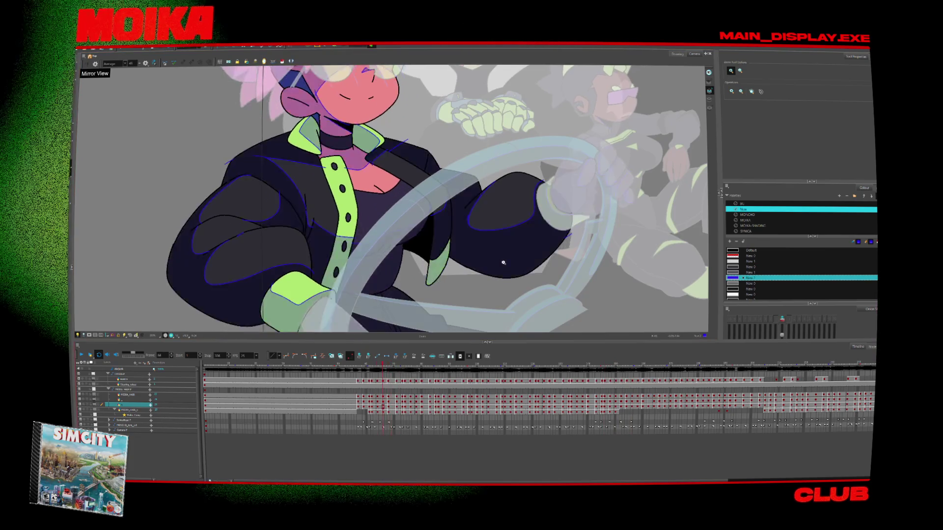
pyautogui.click(539, 211)
pyautogui.hotkey('alt', 'b')
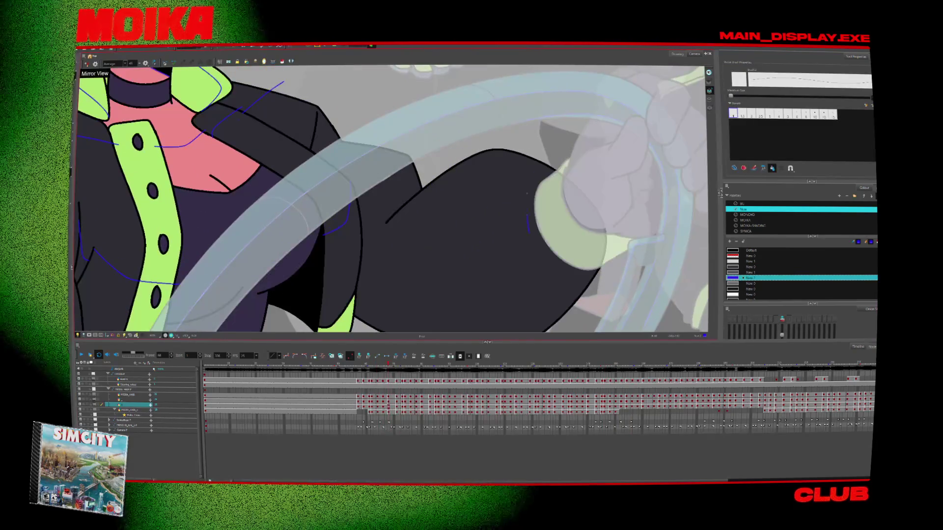
pyautogui.press(',')
pyautogui.press('.')
pyautogui.press(',')
pyautogui.press('.')
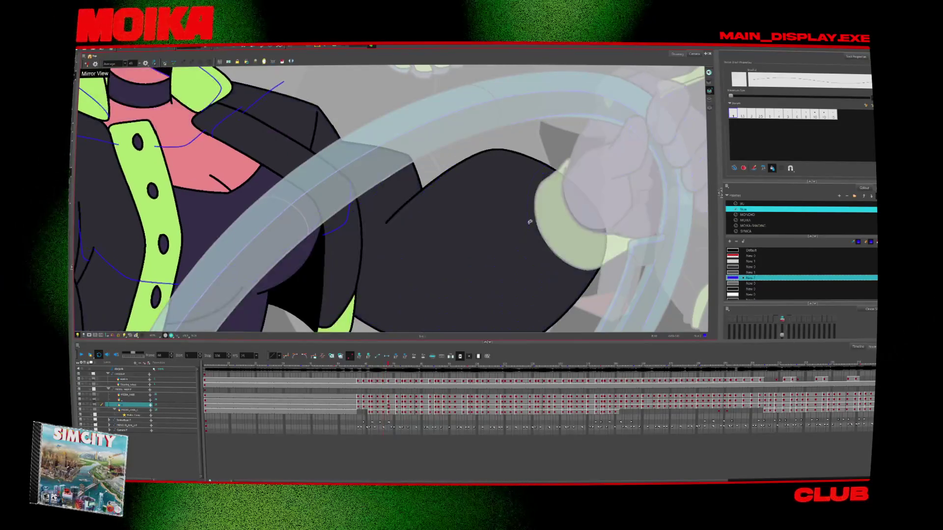
pyautogui.press('.')
pyautogui.press('.')
pyautogui.press('.')
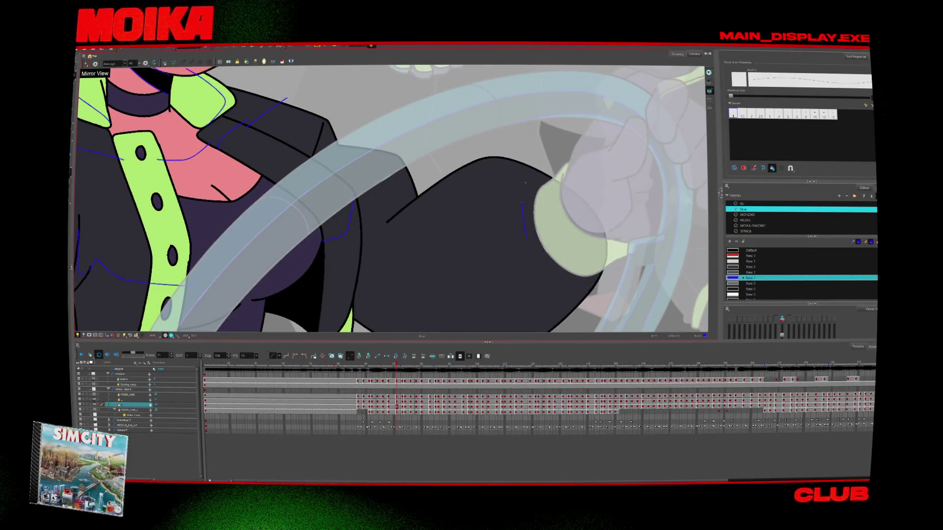
pyautogui.press('.')
pyautogui.press('.')
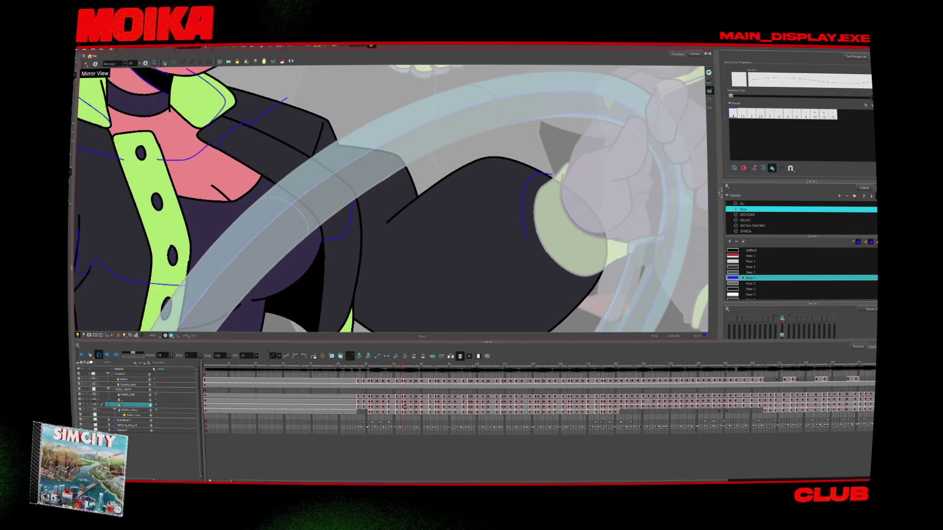
pyautogui.press('.')
pyautogui.press('.')
pyautogui.press('.')
pyautogui.press('.')
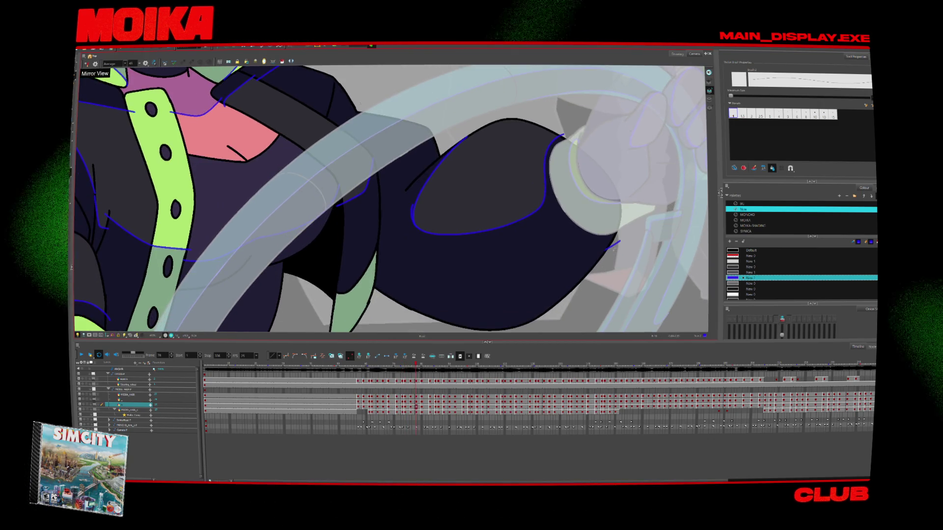
# Check the sleeve across several drawings, then draw a blue tone line along its shadow.
pyautogui.press(',')
pyautogui.press(',')
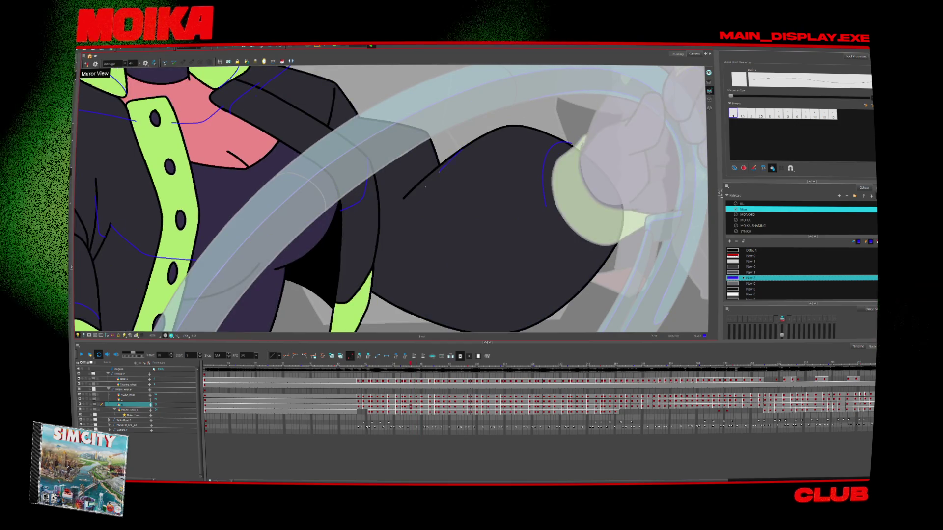
pyautogui.press('.')
pyautogui.press(',')
pyautogui.press('.')
pyautogui.press('.')
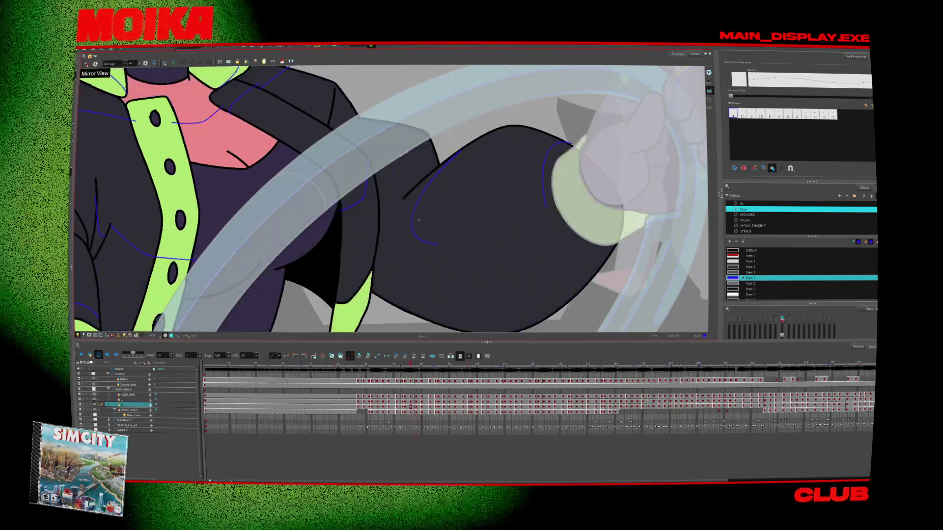
pyautogui.press('.')
pyautogui.press('.')
pyautogui.press('.')
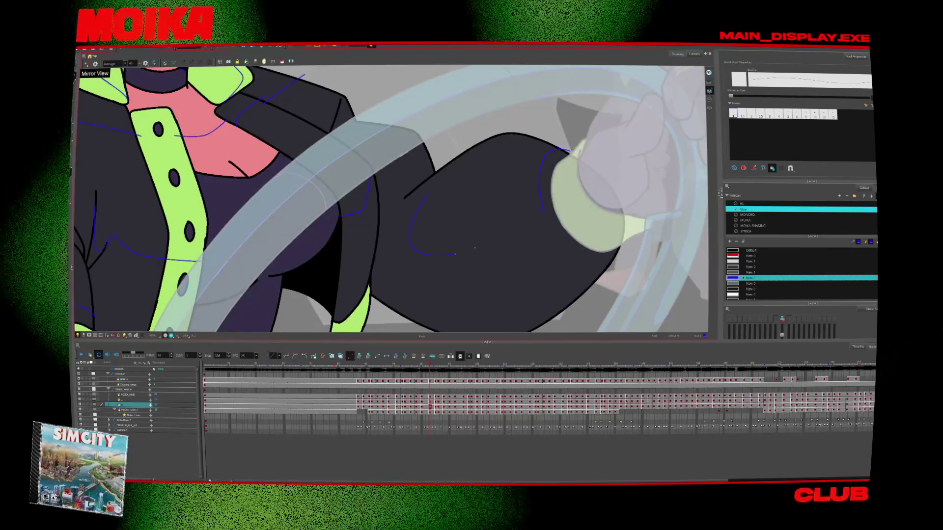
pyautogui.press('.')
pyautogui.press('.')
pyautogui.press('.')
pyautogui.press('.')
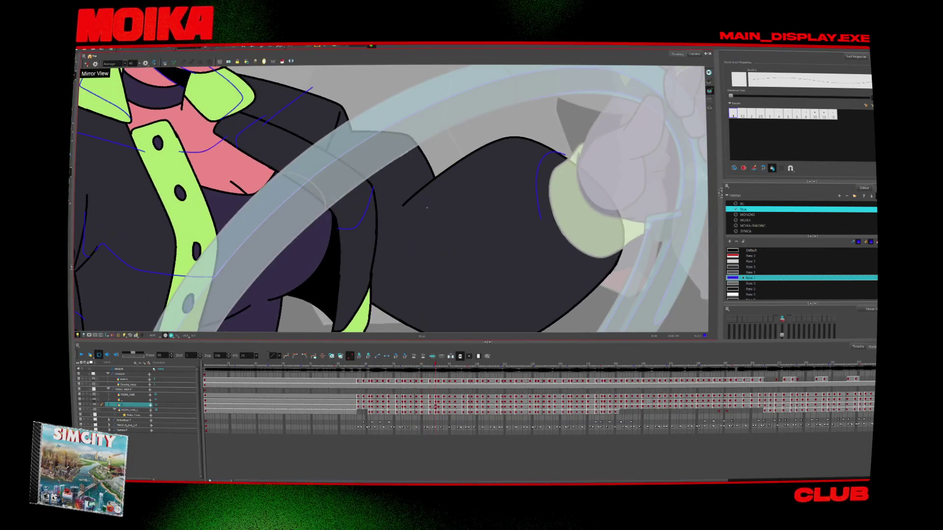
pyautogui.press('.')
pyautogui.press('.')
pyautogui.press('.')
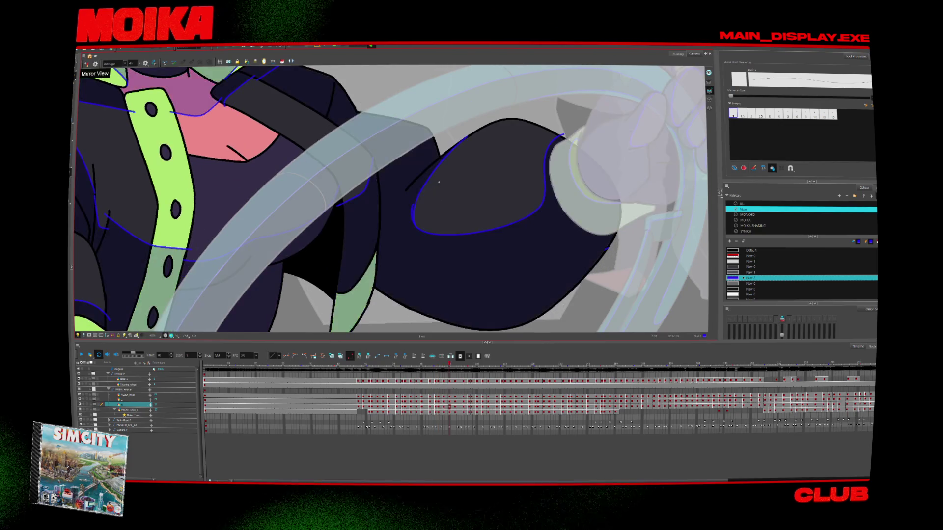
pyautogui.press(',')
pyautogui.press(',')
pyautogui.press(',')
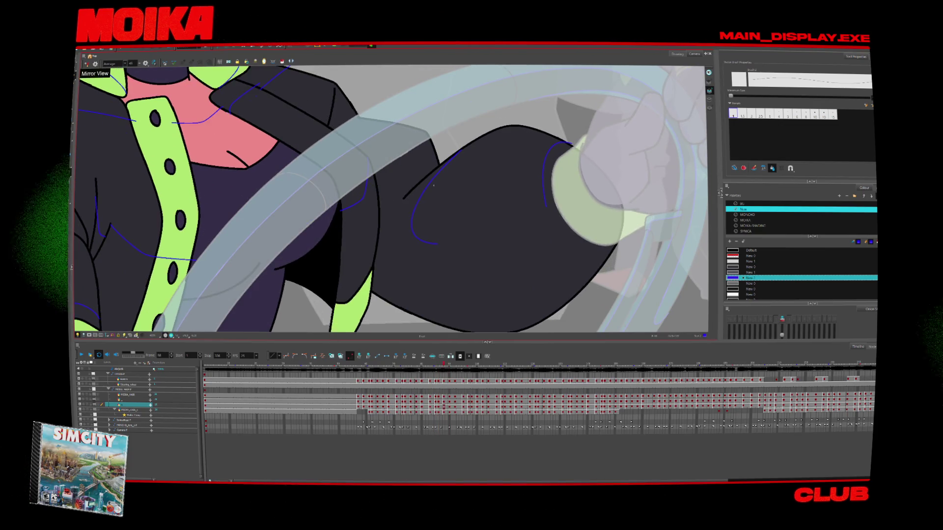
pyautogui.press(',')
pyautogui.press('.')
pyautogui.press('.')
pyautogui.press(',')
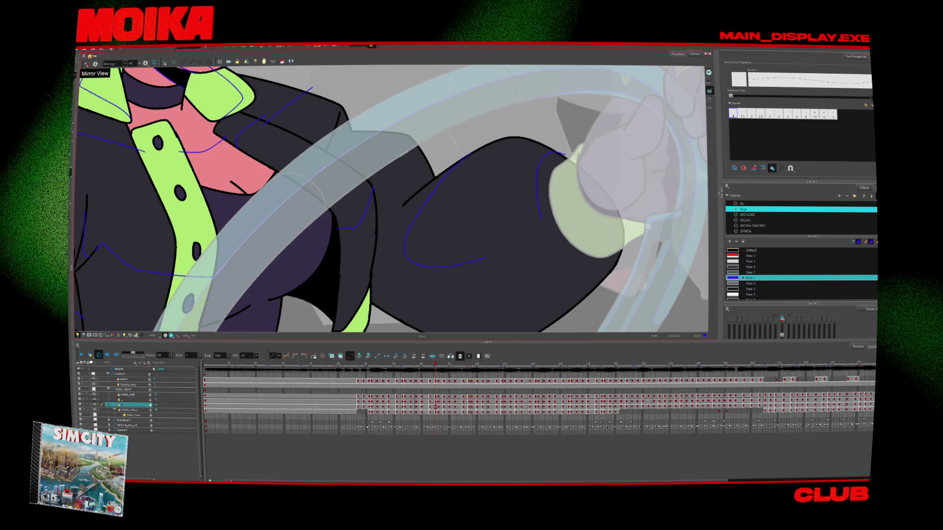
pyautogui.press(',')
pyautogui.press(',')
pyautogui.press(',')
pyautogui.press(',')
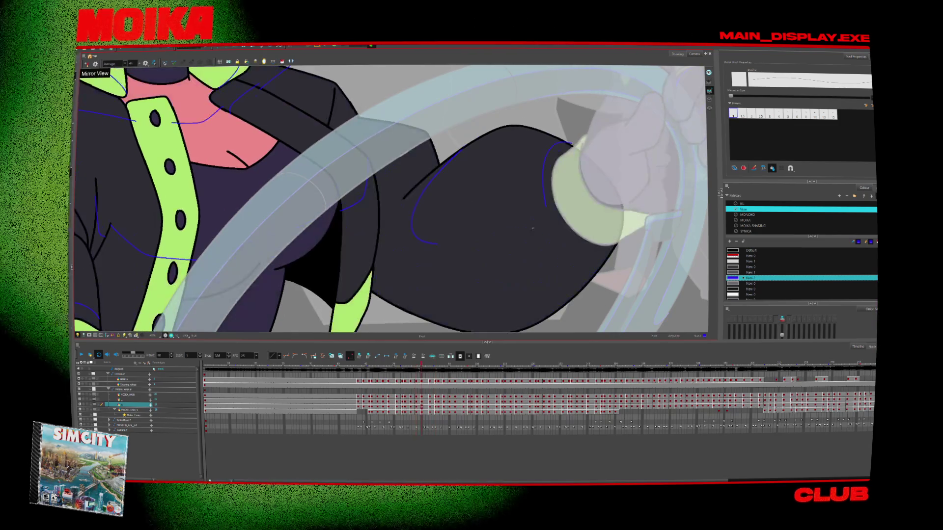
pyautogui.moveTo(545, 207); pyautogui.dragTo(522, 234)
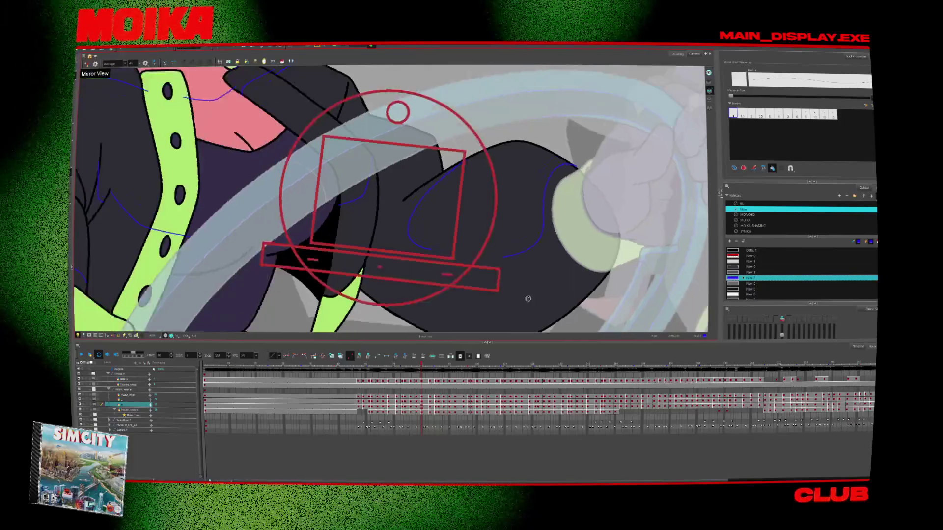
# Rotate the canvas and undo the stray upper part of the new blue stroke.
pyautogui.moveTo(344, 221); pyautogui.dragTo(274, 260)
pyautogui.press('.')
pyautogui.hotkey('alt', 'b')
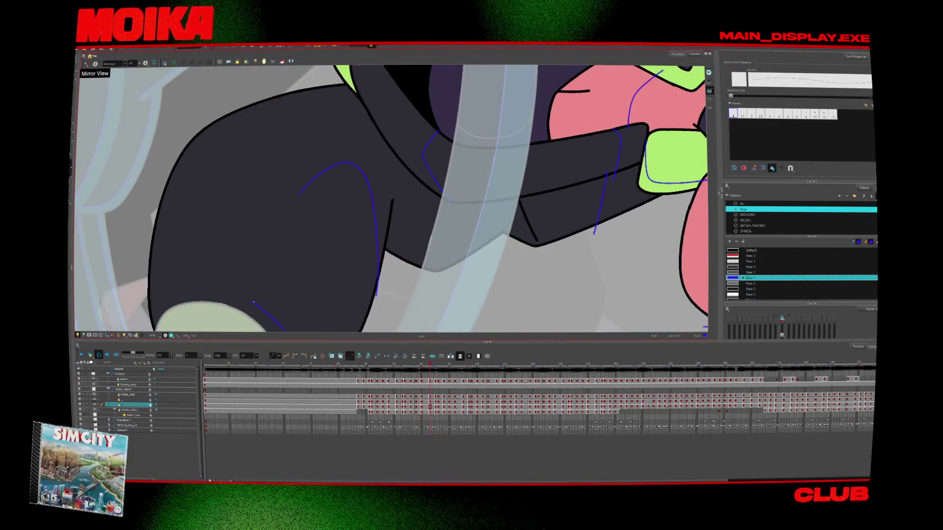
pyautogui.hotkey('ctrl', 'z')
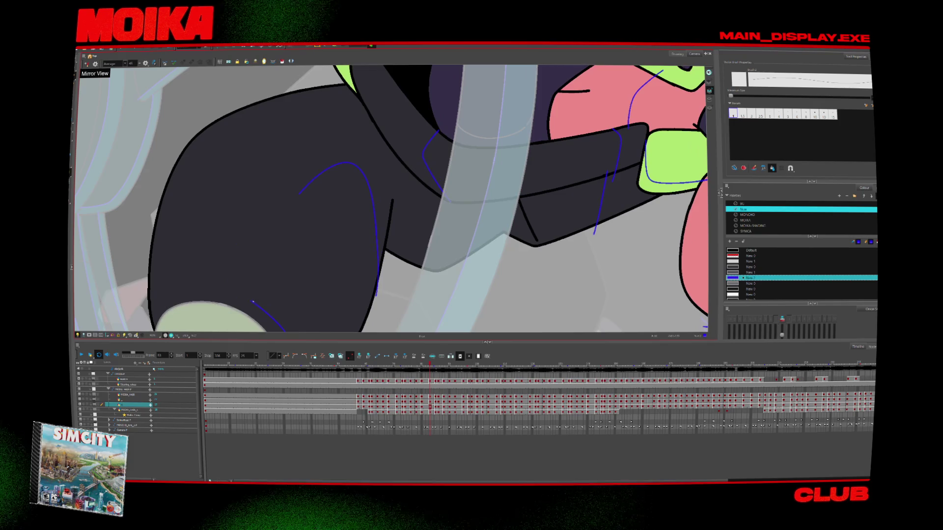
pyautogui.press('.')
pyautogui.press('.')
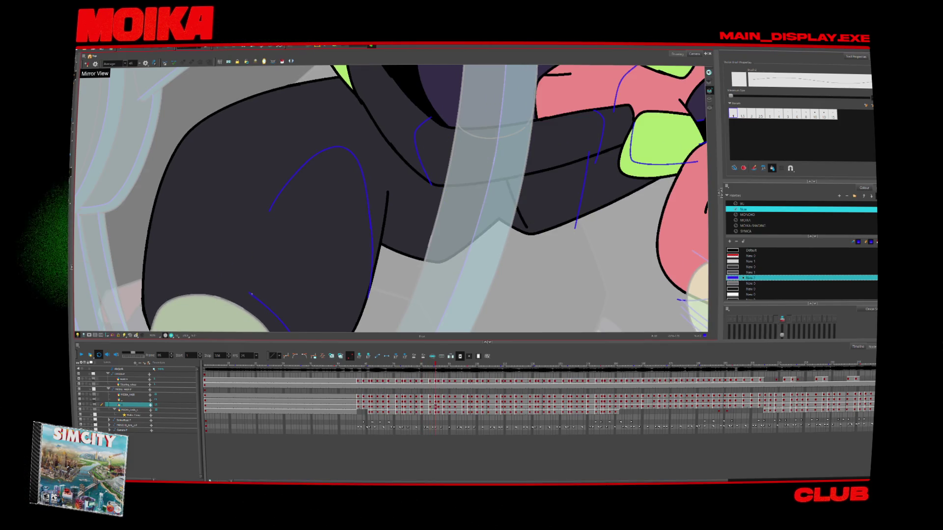
pyautogui.press('.')
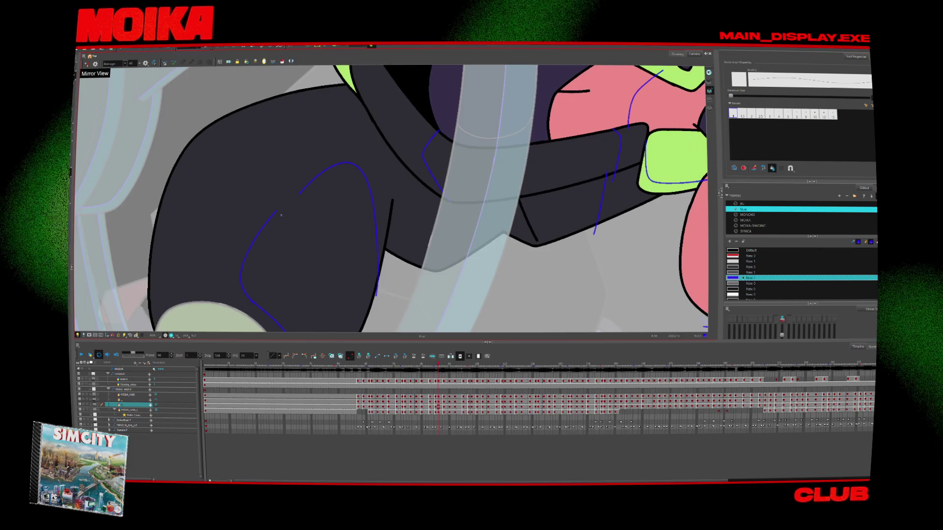
pyautogui.press(',')
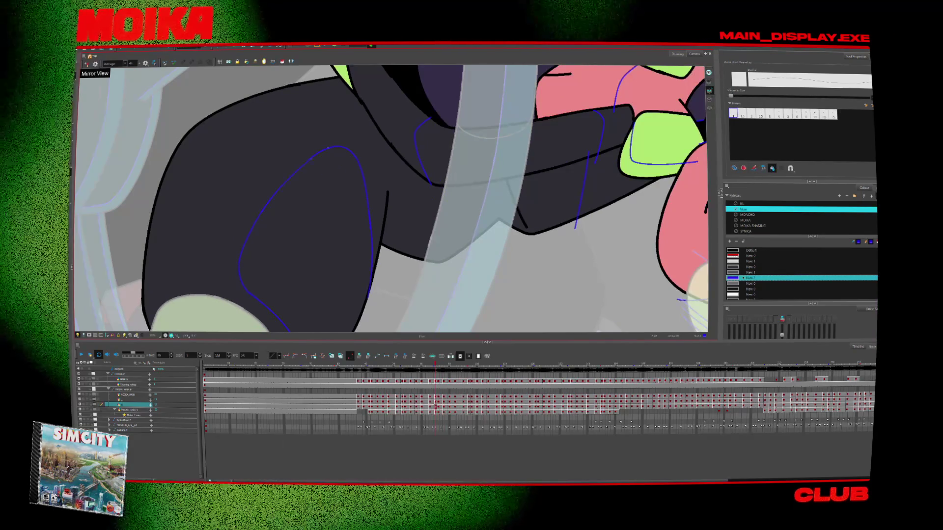
# Zoom in on the blue-sketched shoulder and step back and forth through the drawings to review it.
pyautogui.hotkey('alt', 'z')
pyautogui.moveTo(318, 152); pyautogui.dragTo(260, 209)
pyautogui.press(',')
pyautogui.press(',')
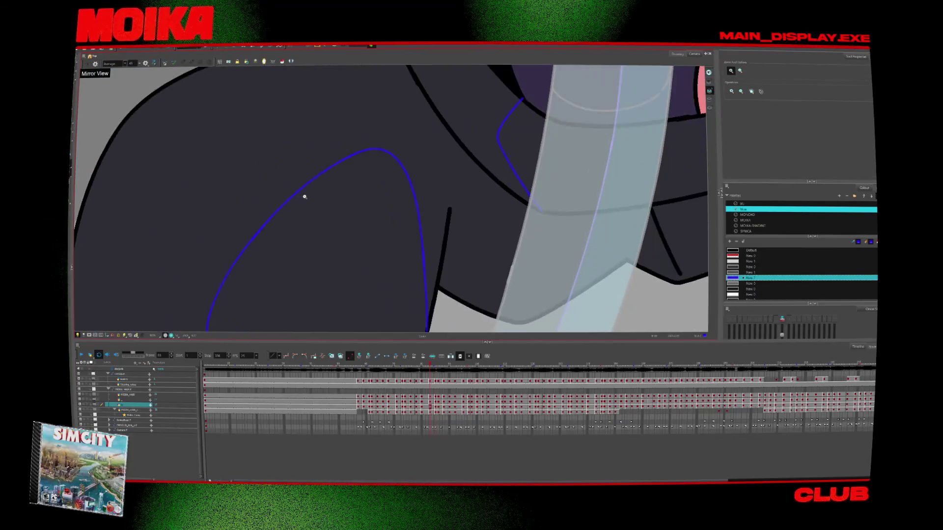
pyautogui.press(',')
pyautogui.press(',')
pyautogui.press(',')
pyautogui.hotkey('alt', 'b')
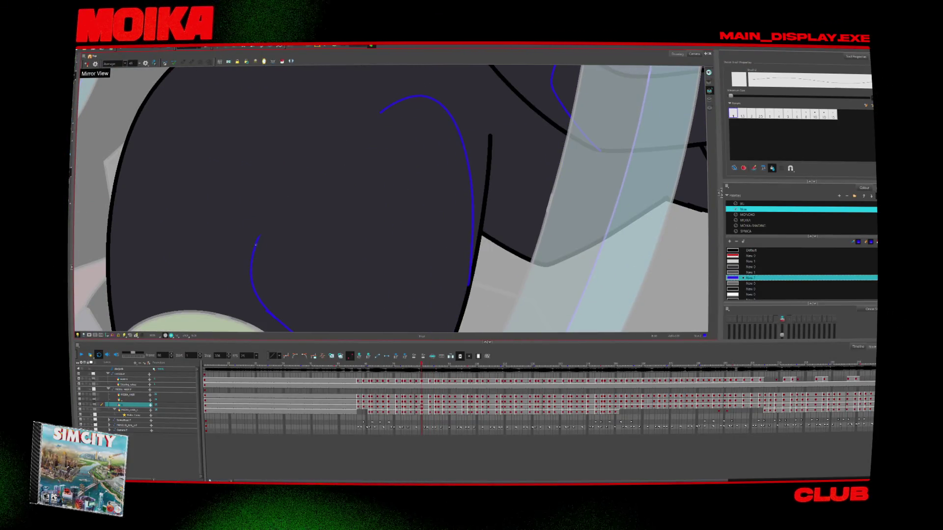
pyautogui.press('.')
pyautogui.press('.')
pyautogui.press('.')
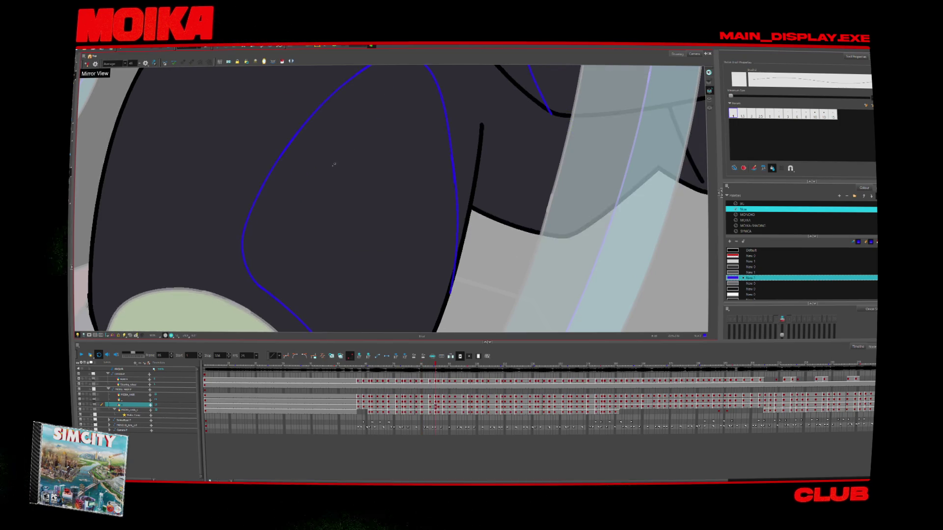
pyautogui.press('.')
pyautogui.press('.')
pyautogui.press('.')
pyautogui.hotkey('alt', 'z')
# Step back to the arm drawing, zoom in, and undo the short blue tone stroke.
pyautogui.press('1')
pyautogui.press(',')
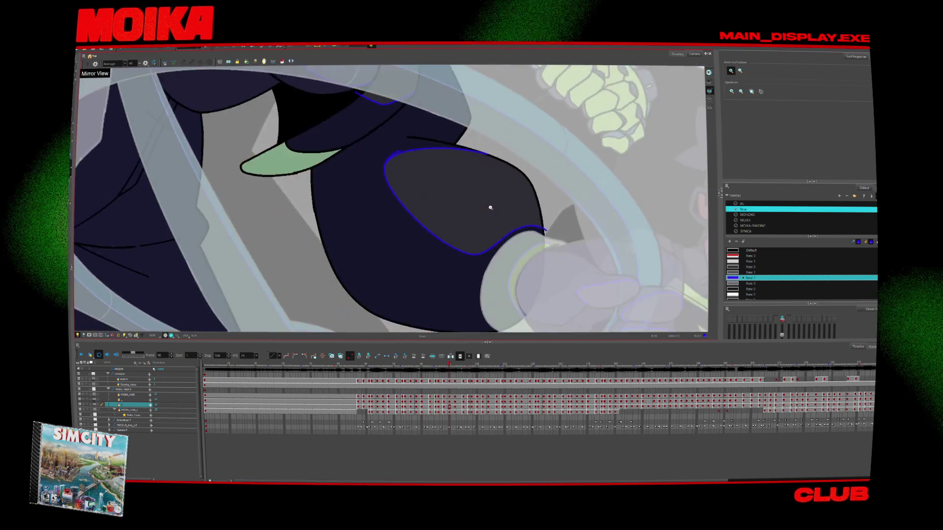
pyautogui.press(',')
pyautogui.press(',')
pyautogui.press(',')
pyautogui.press(',')
pyautogui.press(',')
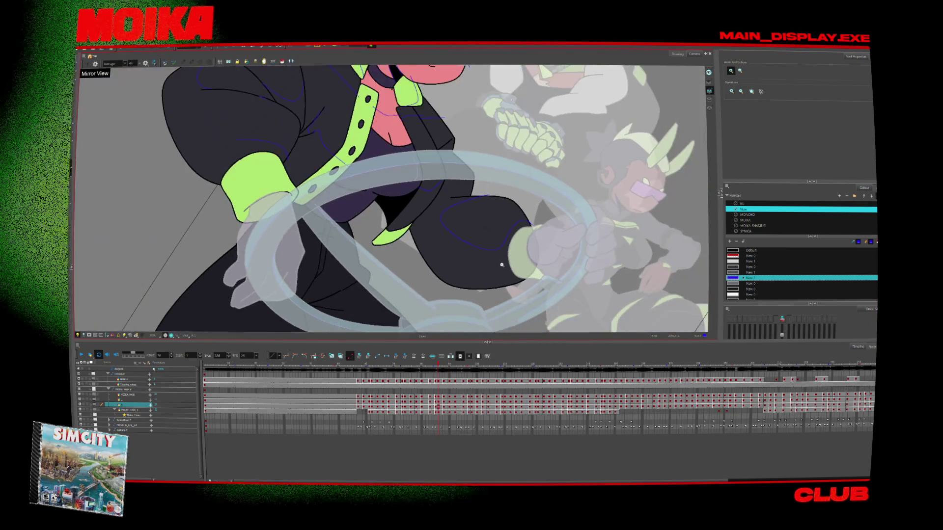
pyautogui.press(',')
pyautogui.press(',')
pyautogui.press(',')
pyautogui.press(',')
pyautogui.press(',')
pyautogui.press(',')
pyautogui.press('.')
pyautogui.press('.')
pyautogui.press('2')
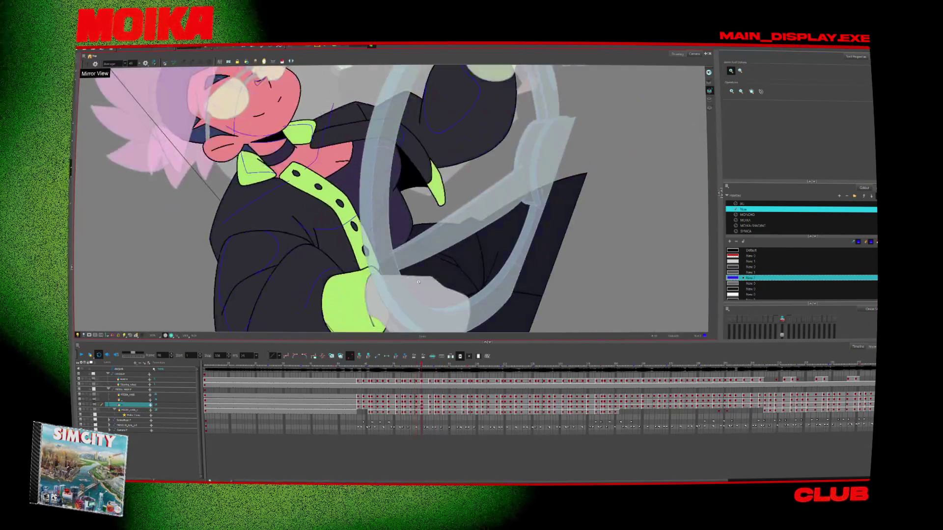
pyautogui.press('2')
pyautogui.press('2')
pyautogui.hotkey('alt', 'b')
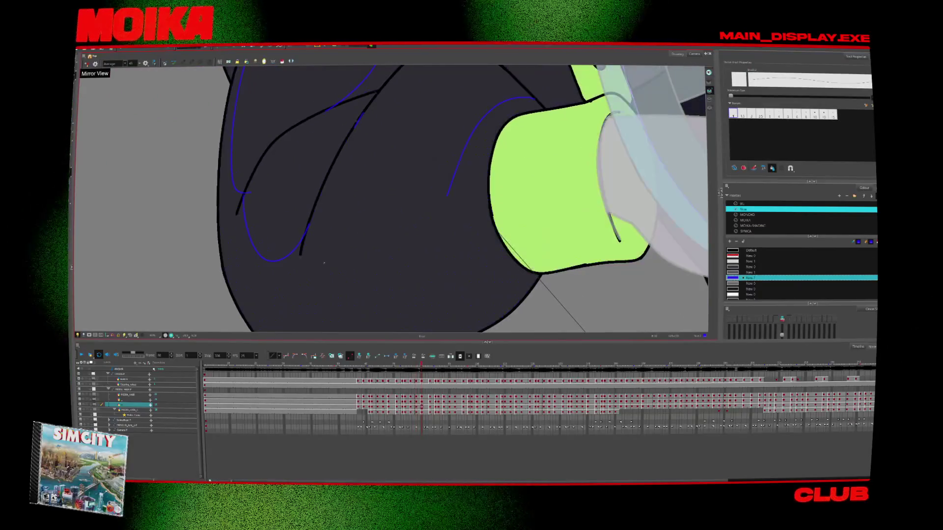
pyautogui.hotkey('ctrl', 'z')
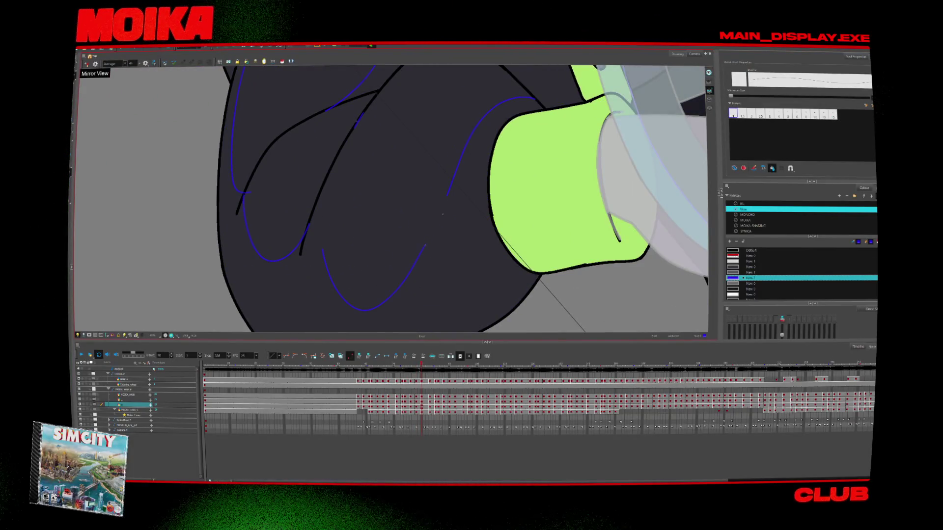
# Draw a longer blue tone curve across the sleeve, then step forward to frame 88.
pyautogui.press('.')
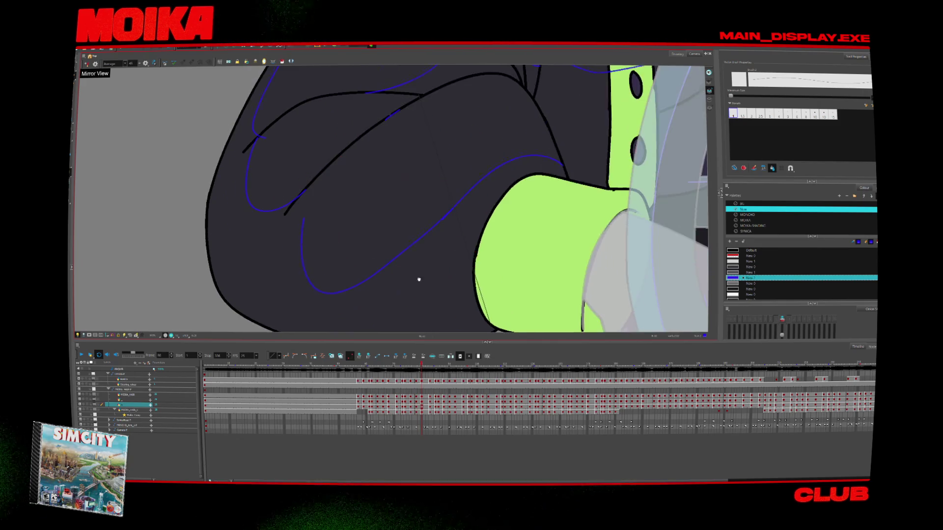
pyautogui.press('.')
pyautogui.press('.')
pyautogui.moveTo(307, 265); pyautogui.dragTo(456, 187)
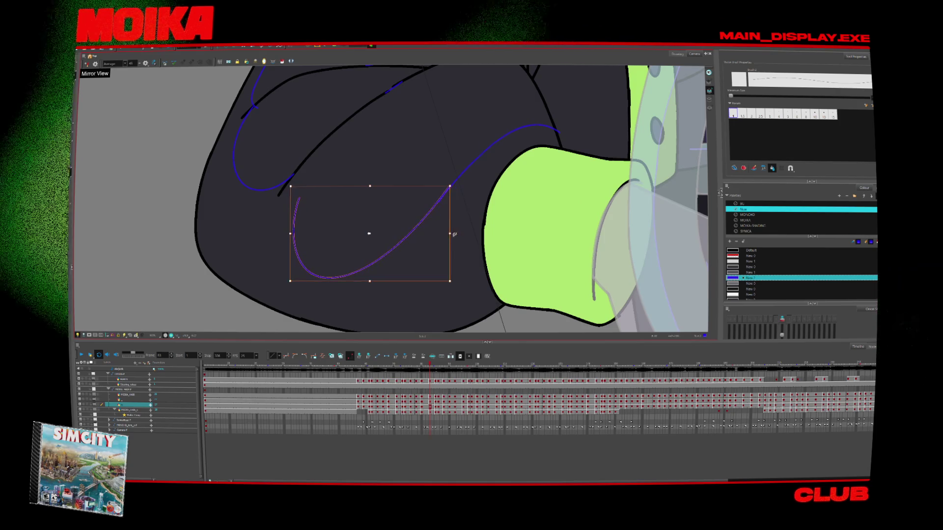
pyautogui.press('.')
pyautogui.press('.')
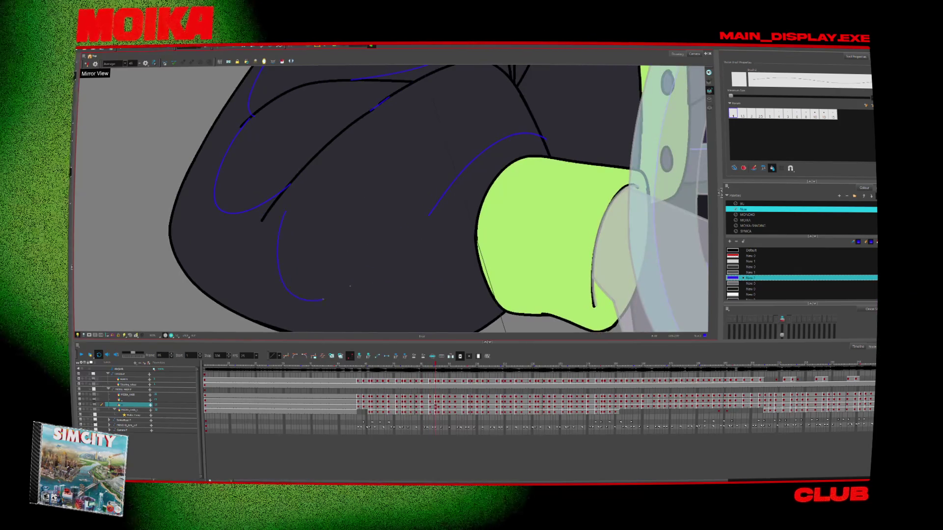
pyautogui.press('.')
pyautogui.press('.')
pyautogui.press('.')
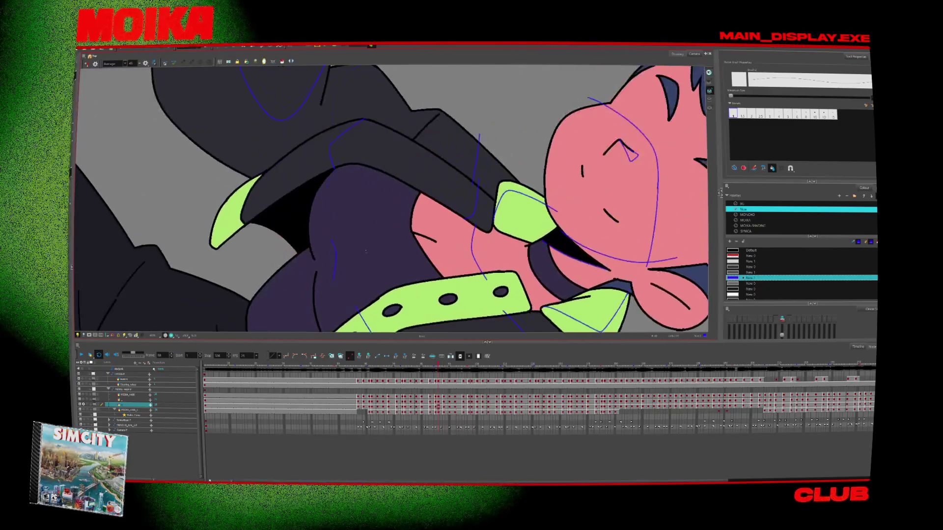
pyautogui.press('.')
pyautogui.press('.')
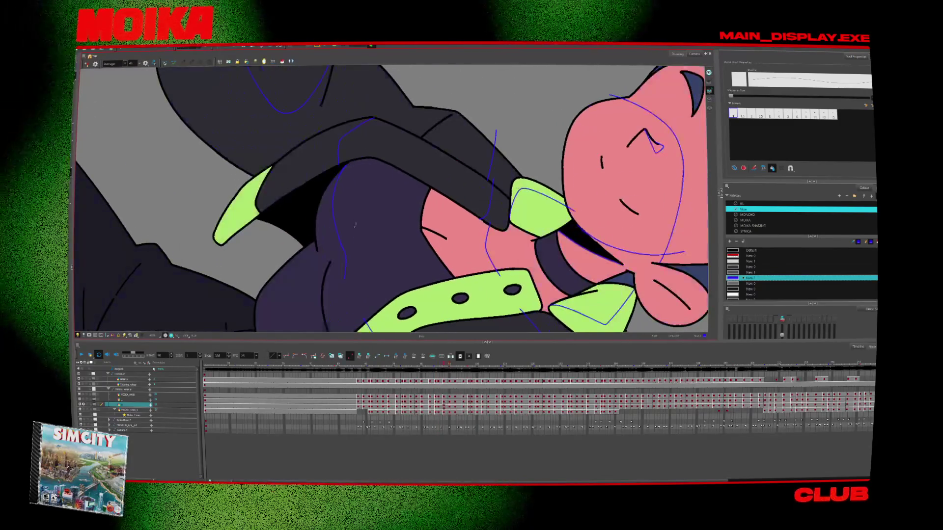
# Step back several drawings and forward again to compare the driver's tone lines.
pyautogui.press(',')
pyautogui.press(',')
pyautogui.press(',')
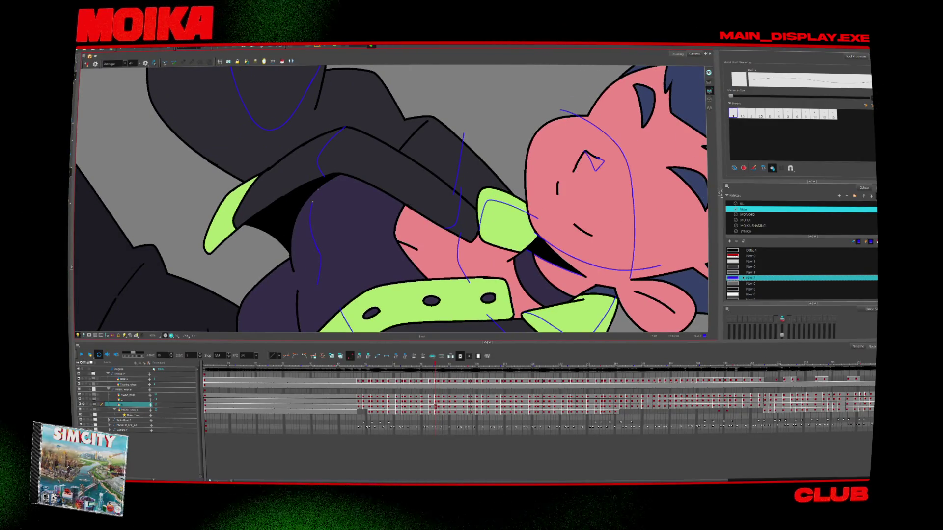
pyautogui.press(',')
pyautogui.press(',')
pyautogui.press(',')
pyautogui.press(',')
pyautogui.press(',')
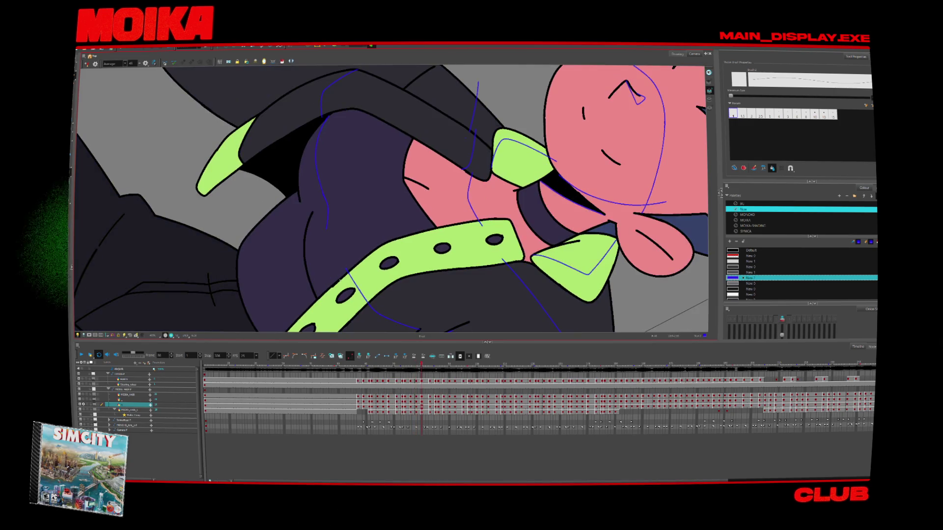
pyautogui.press('.')
pyautogui.press('.')
pyautogui.press('.')
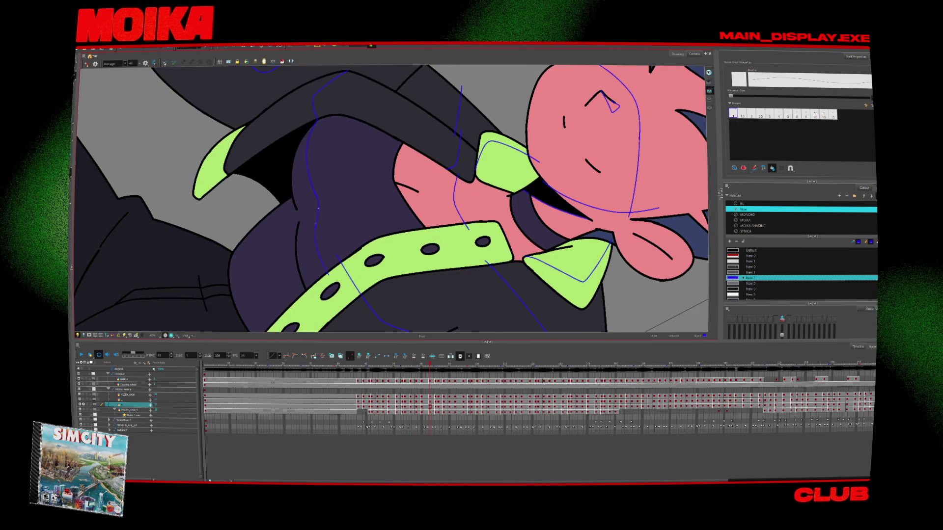
pyautogui.press('.')
pyautogui.press('.')
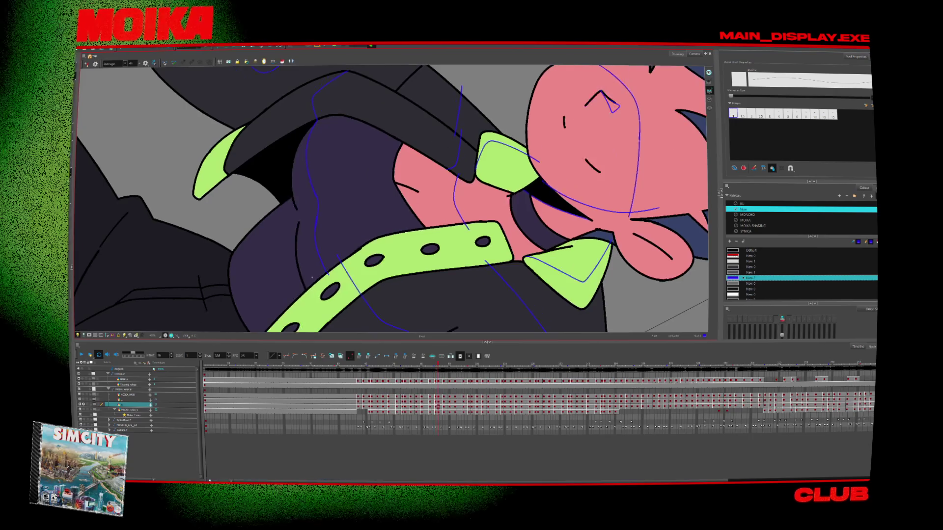
pyautogui.press('.')
pyautogui.press('.')
# Compare the driver's poses by flipping through neighbouring drawings.
pyautogui.press('2')
pyautogui.press('2')
pyautogui.press(',')
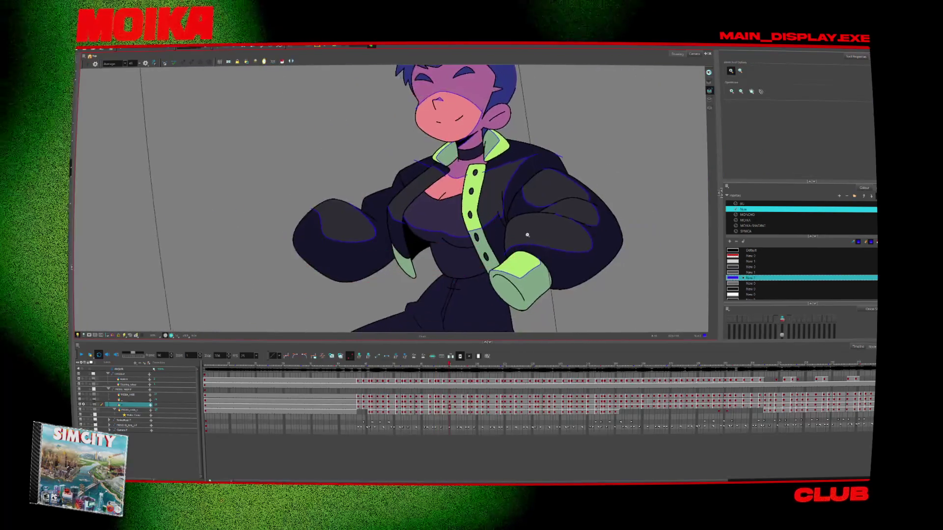
pyautogui.press(',')
pyautogui.press(',')
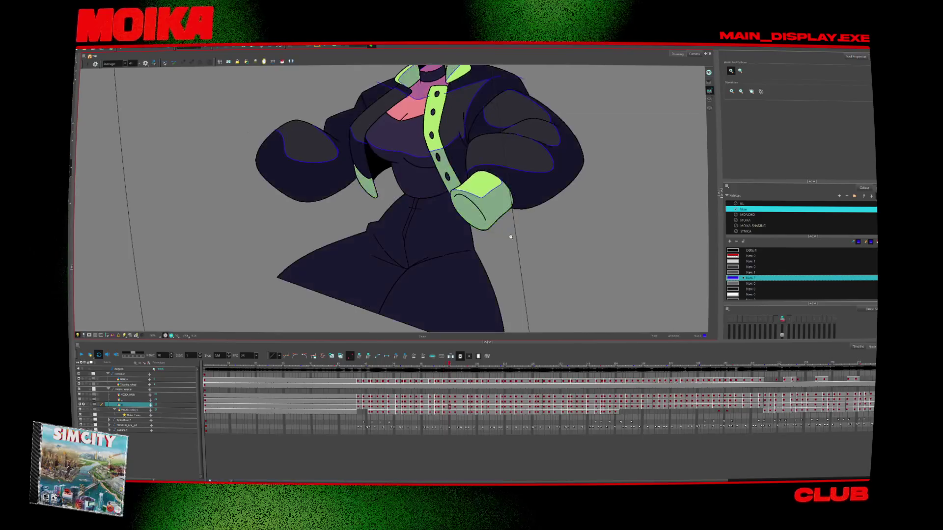
pyautogui.press(',')
pyautogui.press('.')
pyautogui.press(',')
pyautogui.press(',')
pyautogui.press('.')
# Jump back to frame 1 on the timeline with the whole character in view.
pyautogui.click(368, 367)
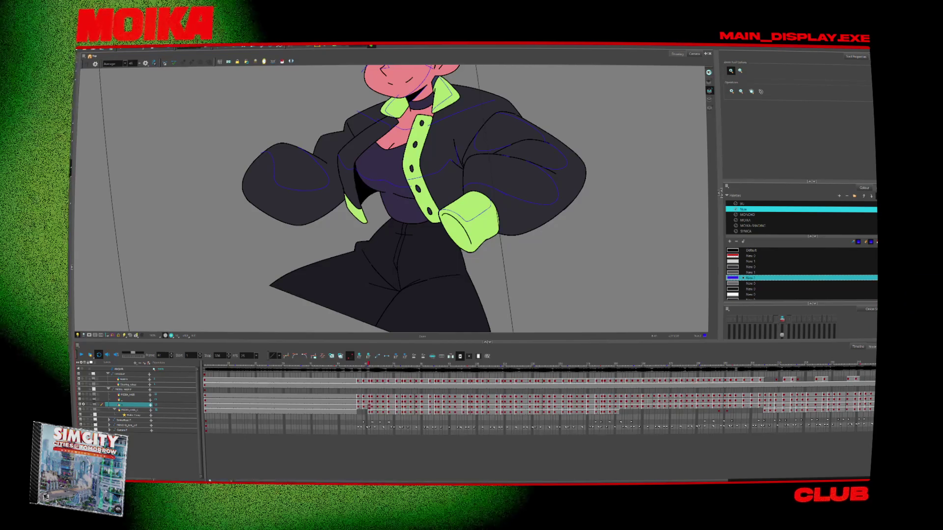
pyautogui.scroll(3, 526, 260)
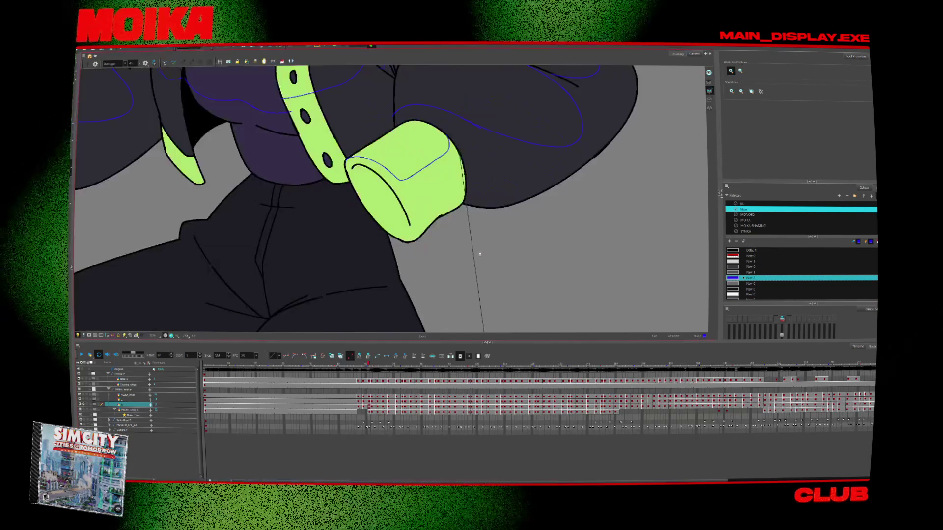
pyautogui.scroll(-3, 377, 302)
pyautogui.hotkey('alt', 'b')
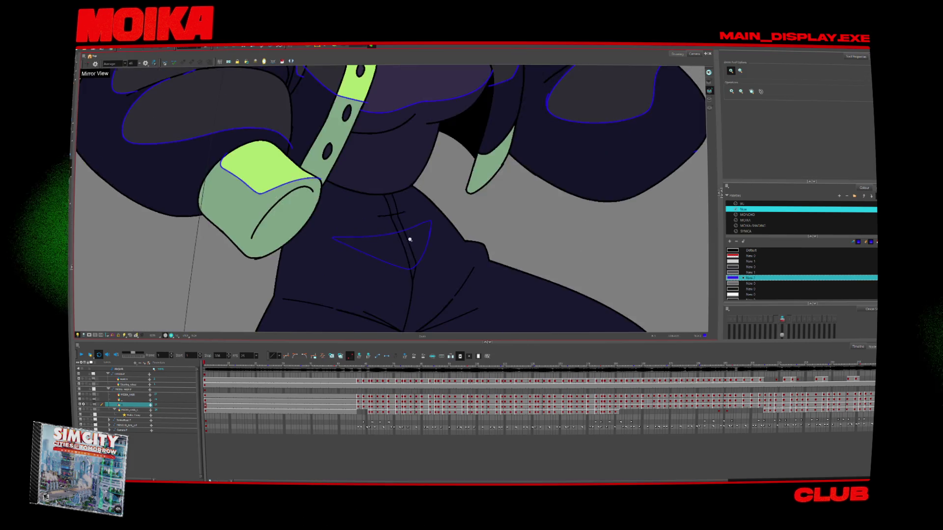
# At frame 57, draw a blue tone line across the driver's pants below the cuff.
pyautogui.moveTo(365, 234); pyautogui.dragTo(389, 246)
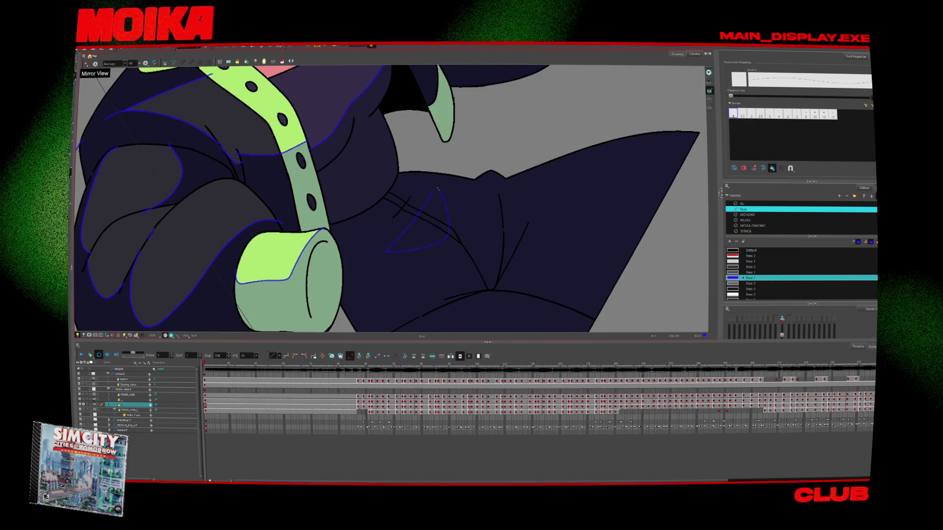
pyautogui.press('g')
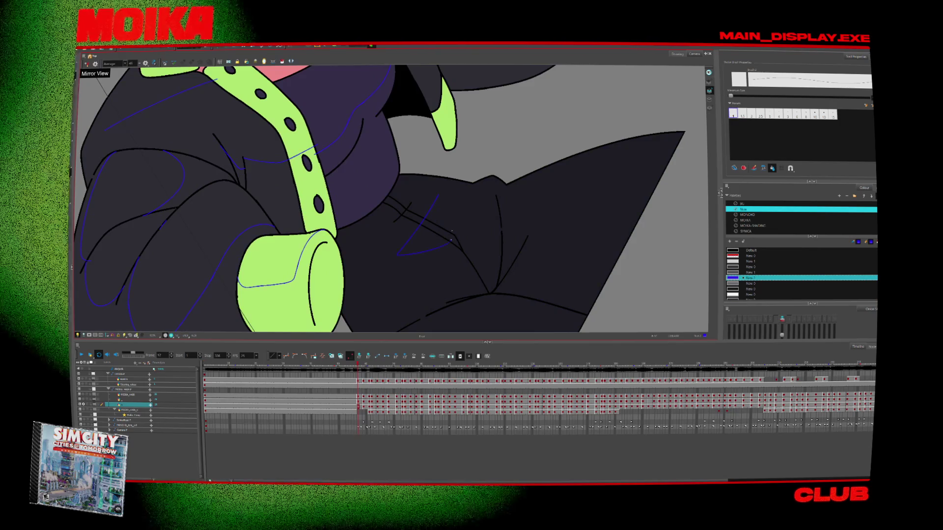
pyautogui.press('.')
pyautogui.press('.')
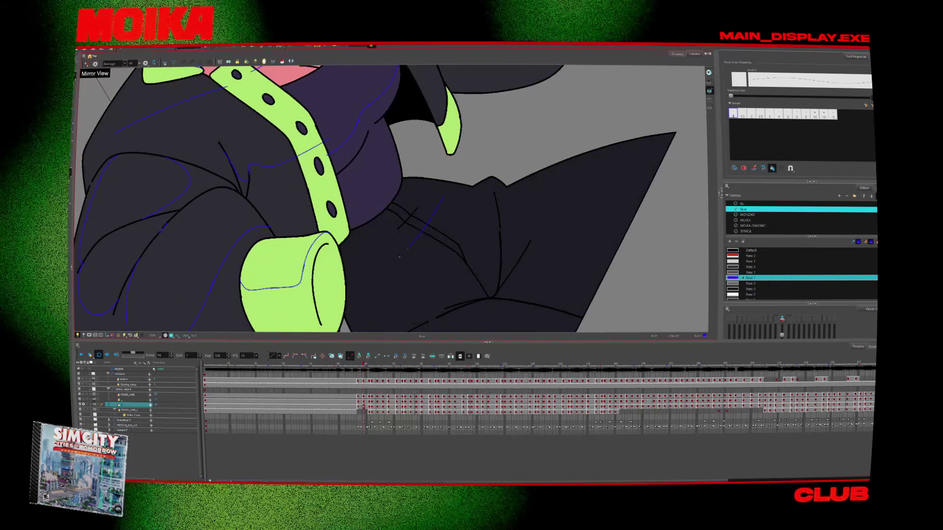
pyautogui.moveTo(400, 257); pyautogui.dragTo(456, 241)
pyautogui.press('.')
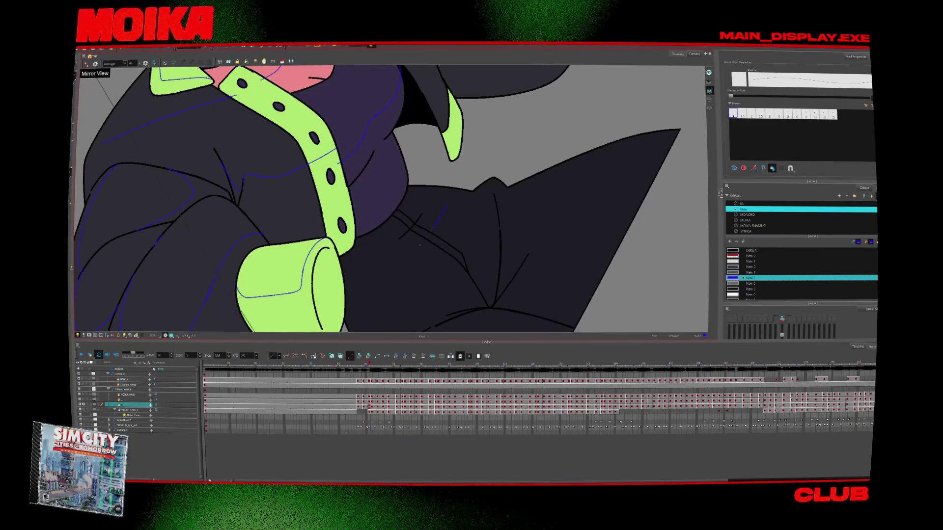
# Step forward several frames and back about ten to review the pants line.
pyautogui.press('.')
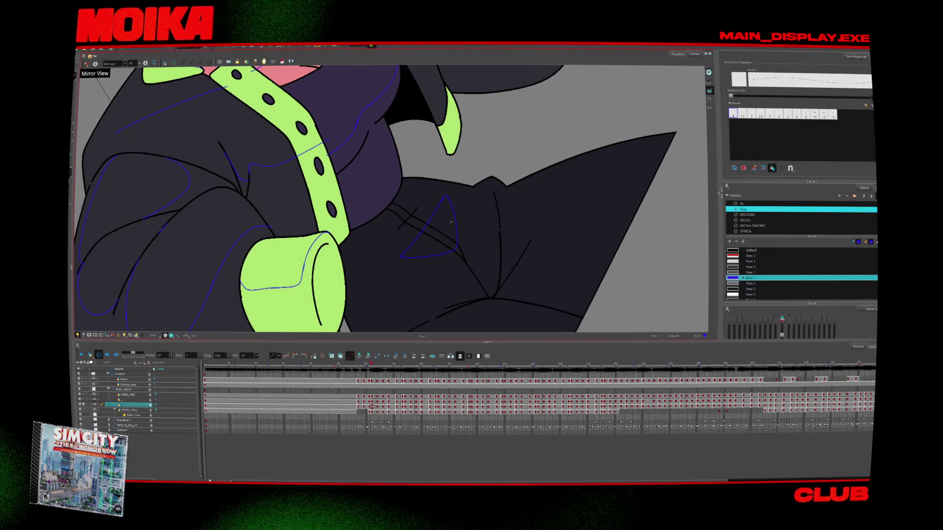
pyautogui.press('.')
pyautogui.press('.')
pyautogui.press('.')
pyautogui.scroll(-5, 452, 318)
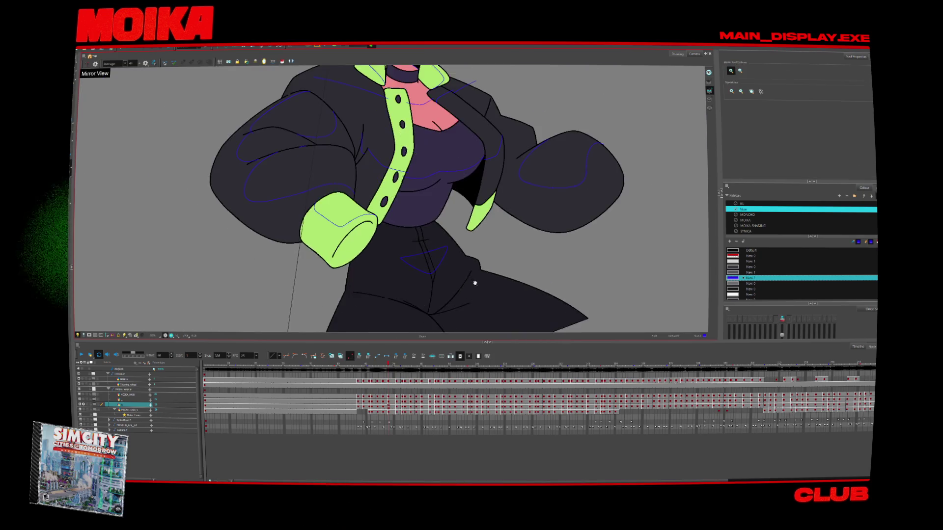
pyautogui.press('.')
pyautogui.press('.')
pyautogui.press('.')
pyautogui.press(',')
pyautogui.press(',')
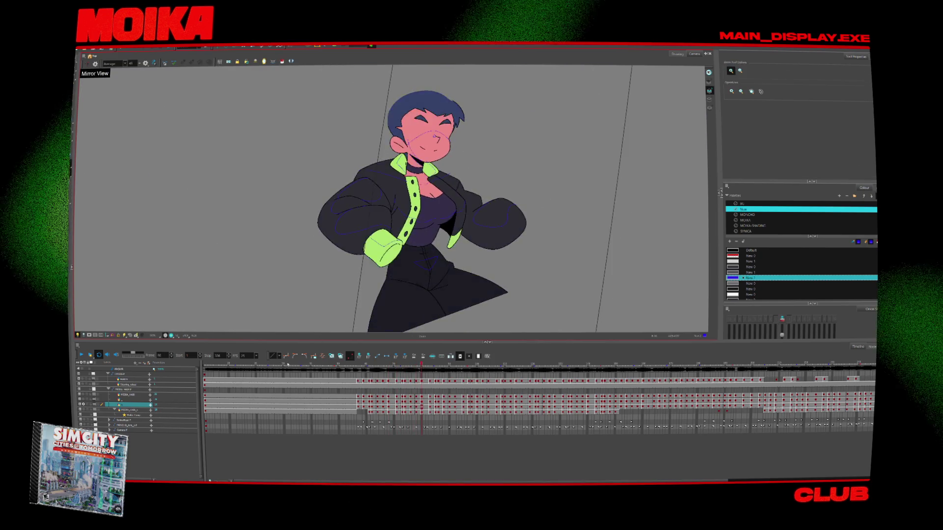
pyautogui.press(',')
pyautogui.press(',')
pyautogui.press(',')
pyautogui.press(',')
pyautogui.press(',')
pyautogui.press(',')
pyautogui.press(',')
pyautogui.press(',')
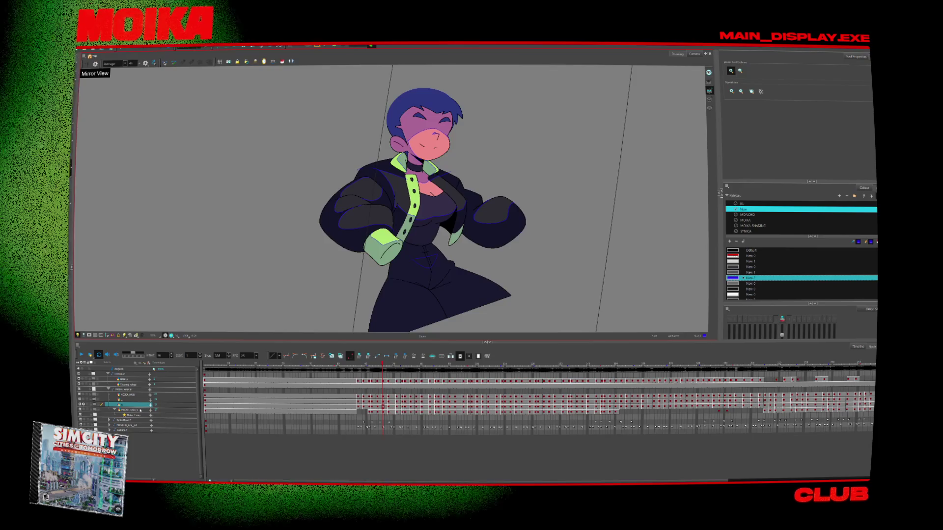
# Select the layer below and turn on Light Table so the other characters show faded.
pyautogui.press('.')
pyautogui.press('.')
pyautogui.click(145, 409)
pyautogui.hotkey('shift', 'l')
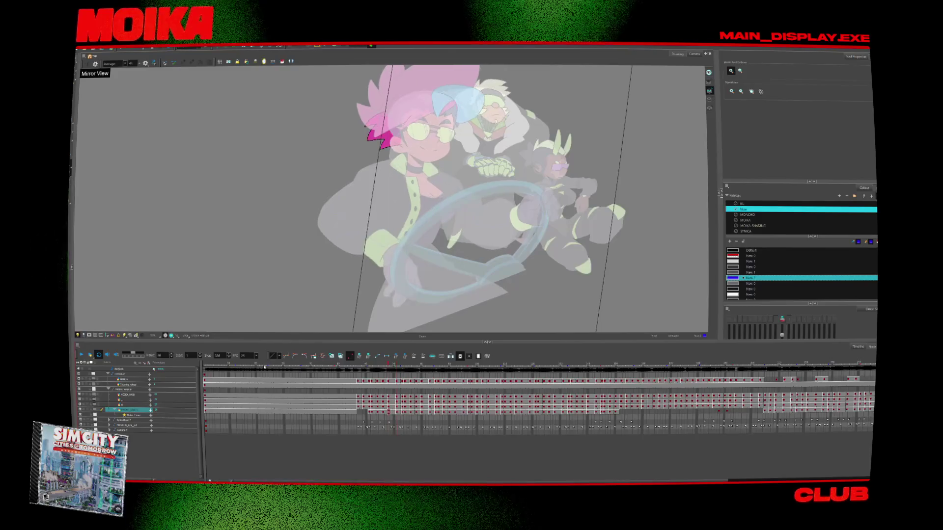
pyautogui.click(244, 363)
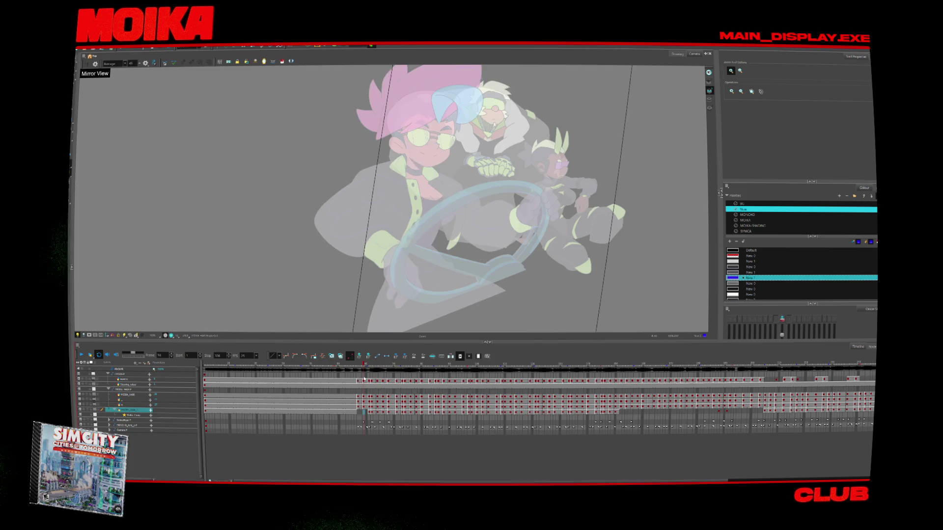
# Play the animation and scrub the timeline to a later frame of the car scene.
pyautogui.press(',')
pyautogui.press(',')
pyautogui.press(',')
pyautogui.click(369, 414)
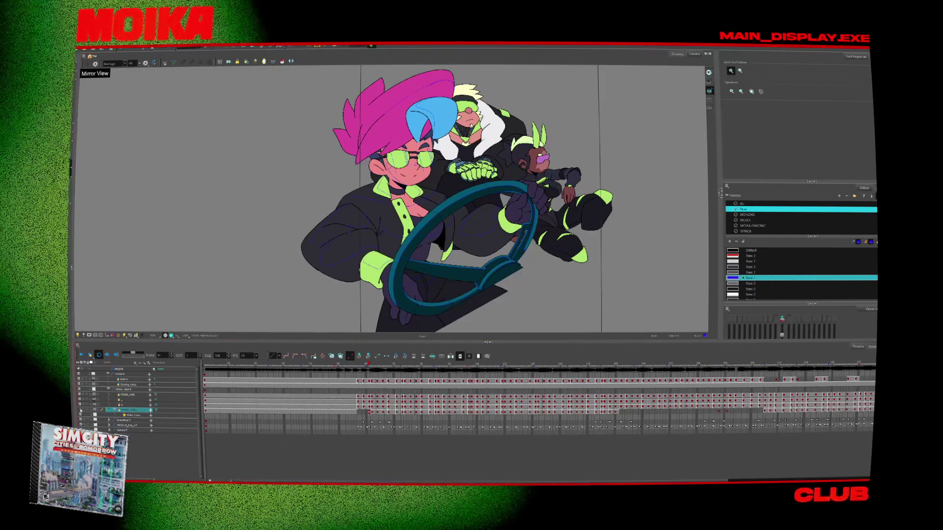
pyautogui.press('Return')
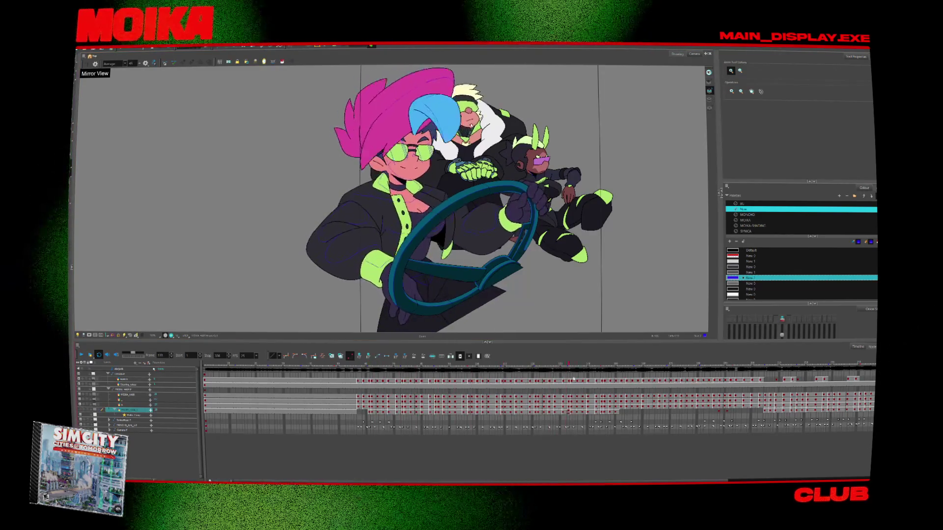
pyautogui.moveTo(573, 380); pyautogui.dragTo(617, 415)
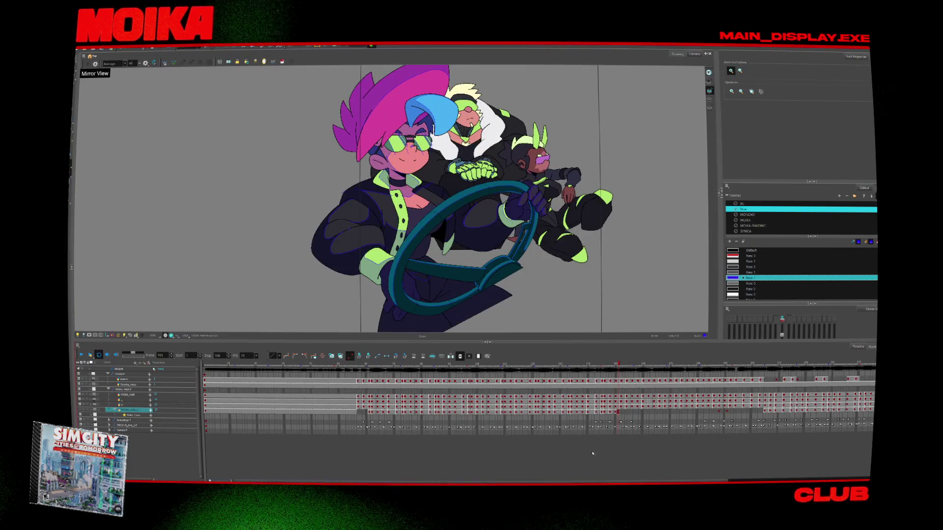
pyautogui.click(772, 412)
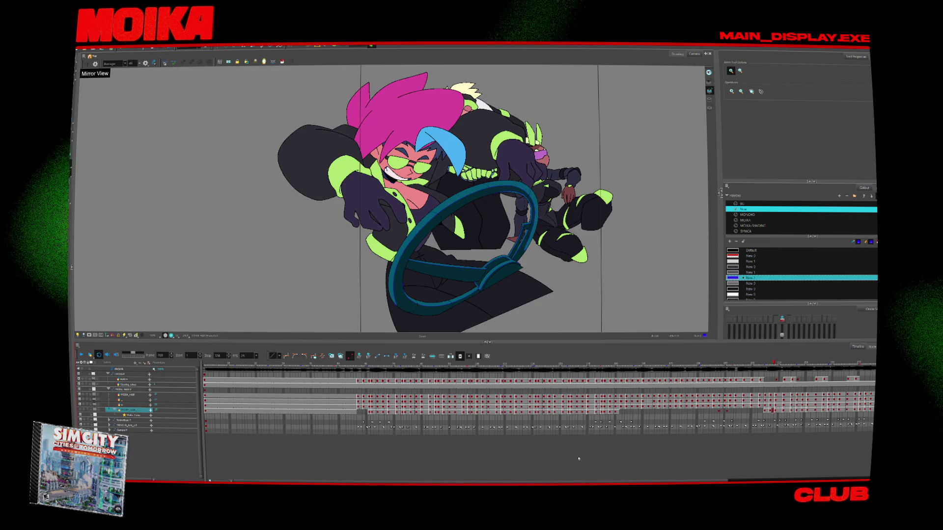
pyautogui.hscroll(5, 772, 411)
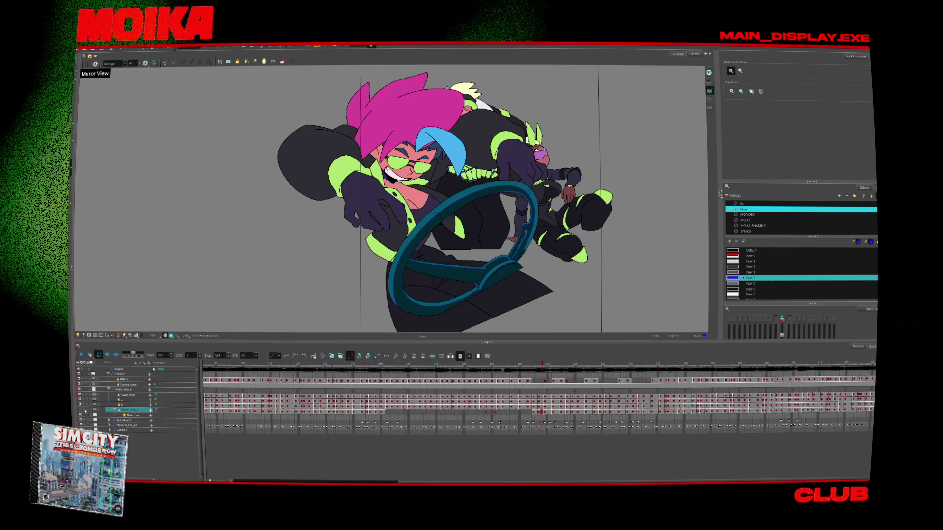
pyautogui.click(663, 363)
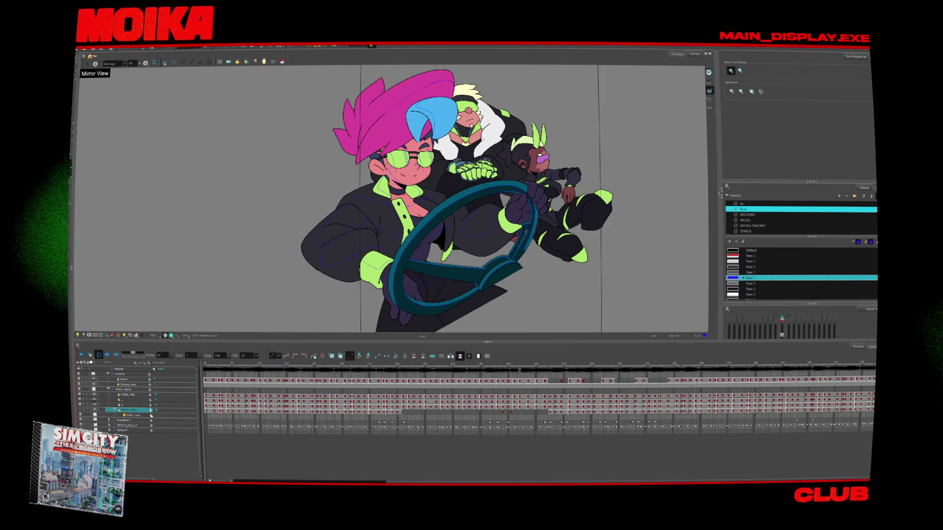
# At an early frame, isolate the driver's layer with Solo and select all her strokes.
pyautogui.click(231, 368)
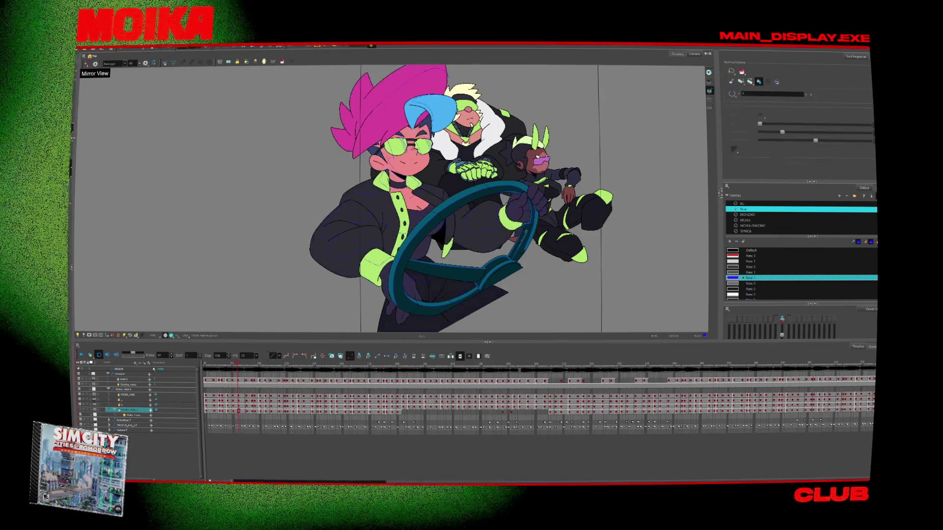
pyautogui.click(94, 405)
pyautogui.hotkey('alt', 'b')
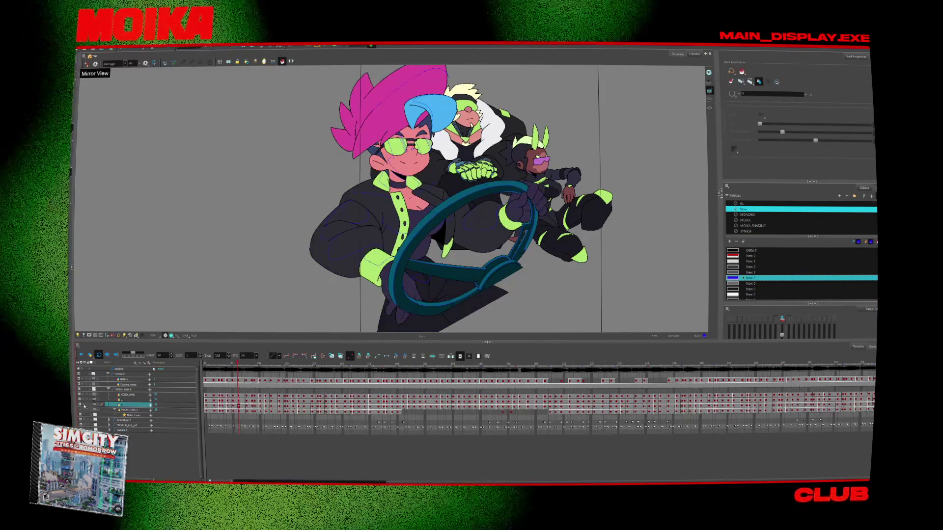
pyautogui.press(',')
pyautogui.press('.')
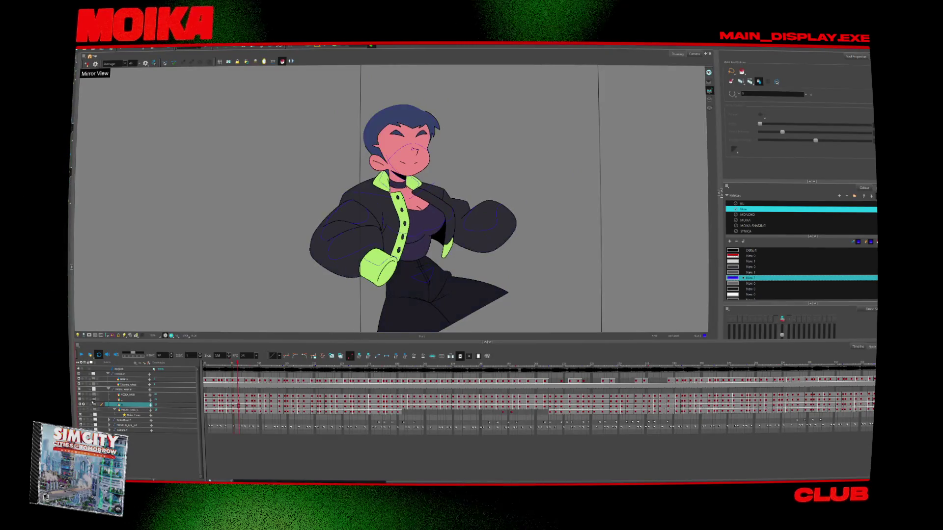
pyautogui.press(',')
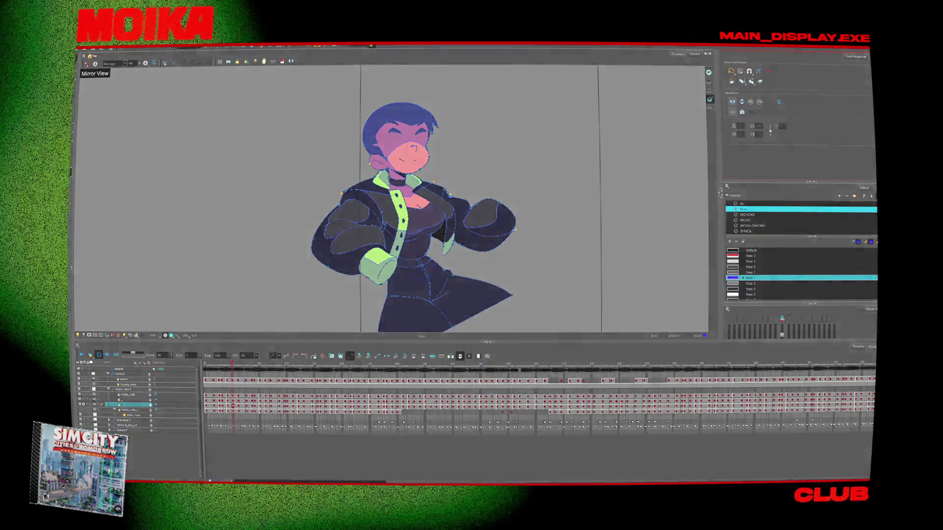
pyautogui.hotkey('alt', 'Tab')
pyautogui.hotkey('alt', 'Tab')
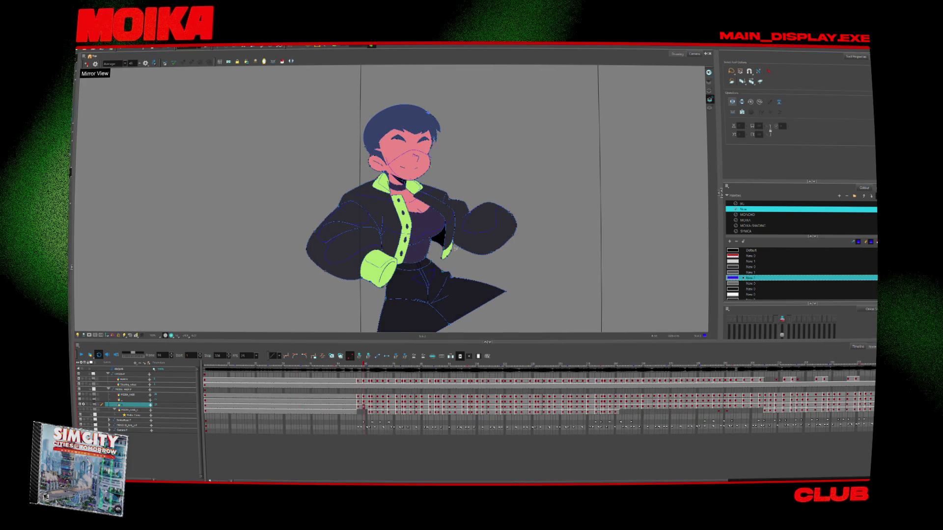
# Go to frame 1, clear the selection, and sample a colour from the driver's drawing.
pyautogui.scroll(3, 482, 211)
pyautogui.press(',')
pyautogui.press(',')
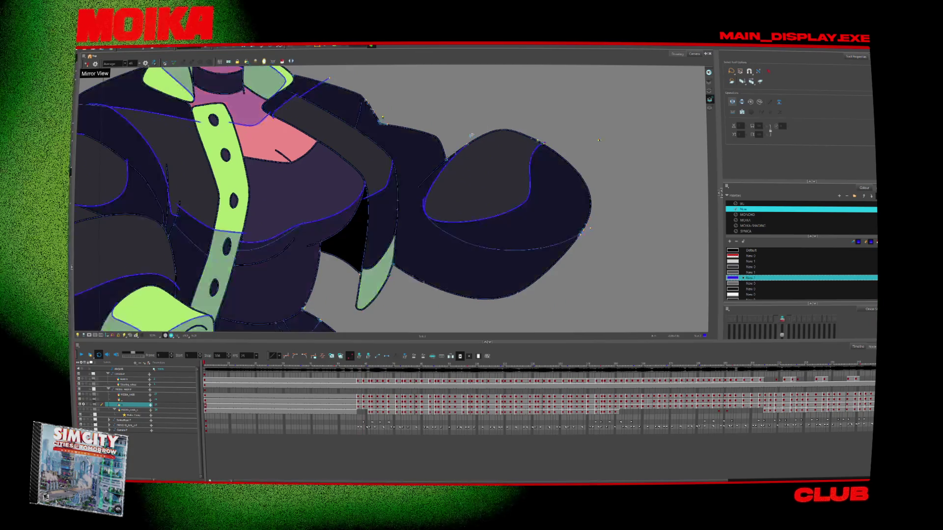
pyautogui.press('.')
pyautogui.press('Home')
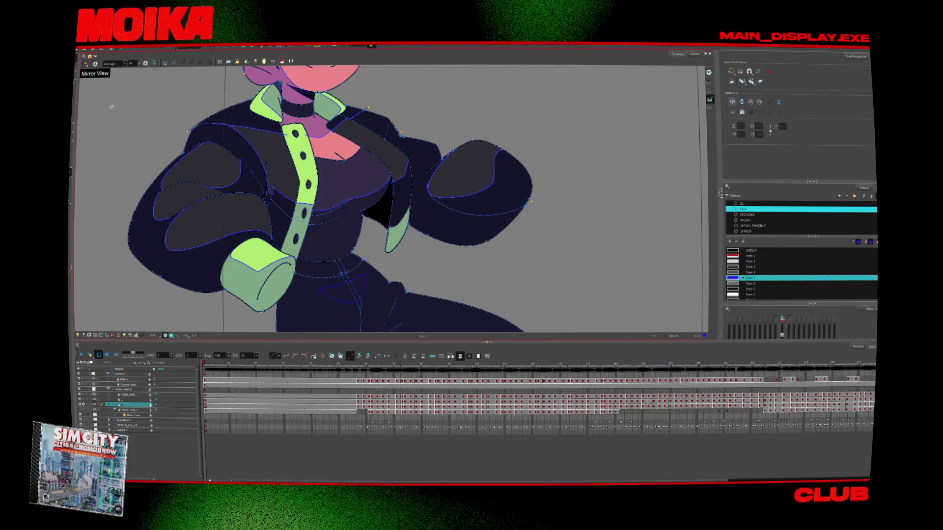
pyautogui.press('Escape')
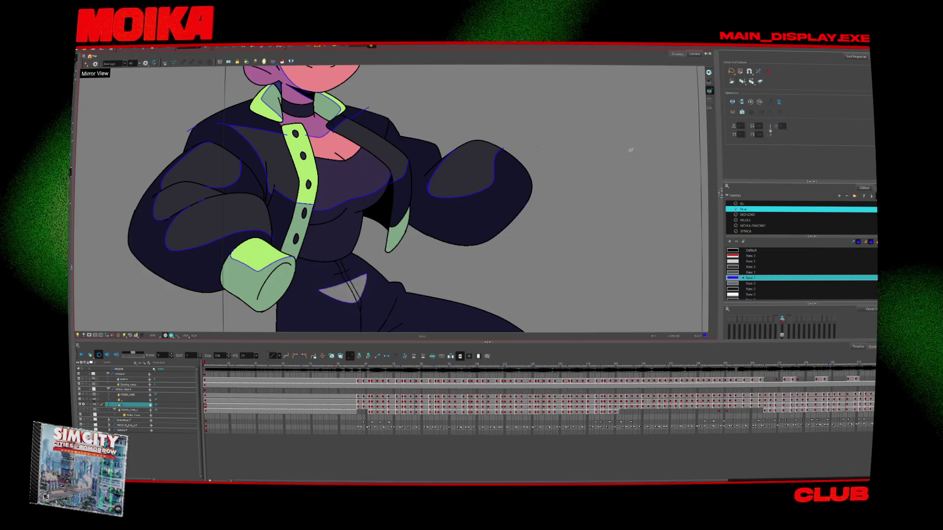
pyautogui.press('d')
pyautogui.click(357, 267)
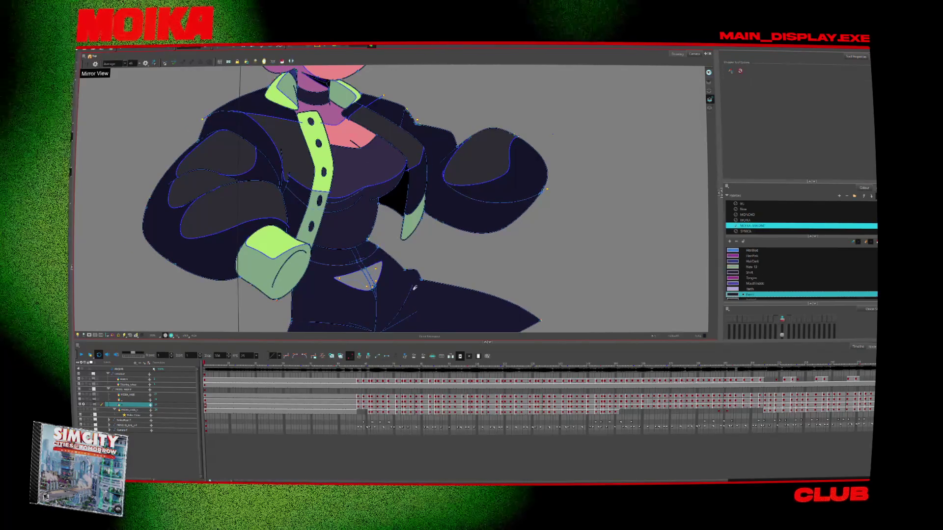
# Pick the Pants swatch from the MOIKA palette and fill the grey pocket triangle.
pyautogui.click(760, 221)
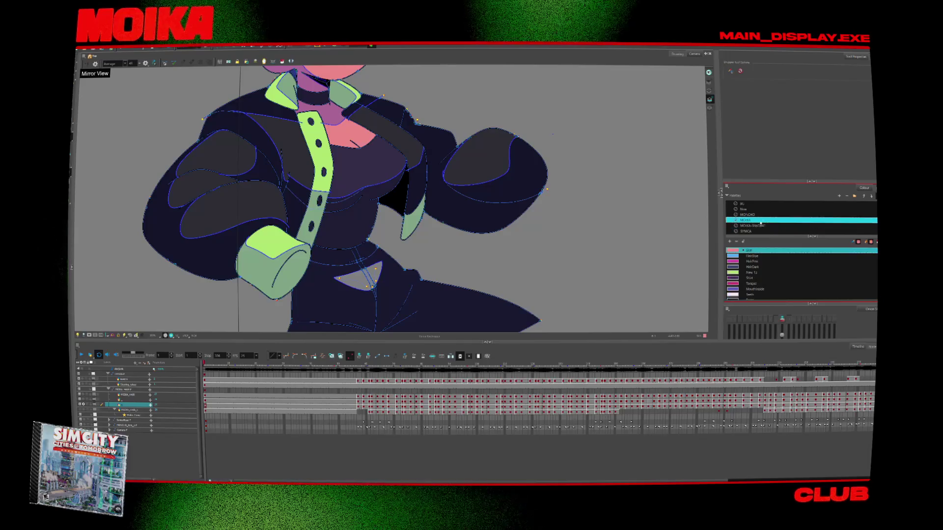
pyautogui.moveTo(779, 179); pyautogui.dragTo(784, 115)
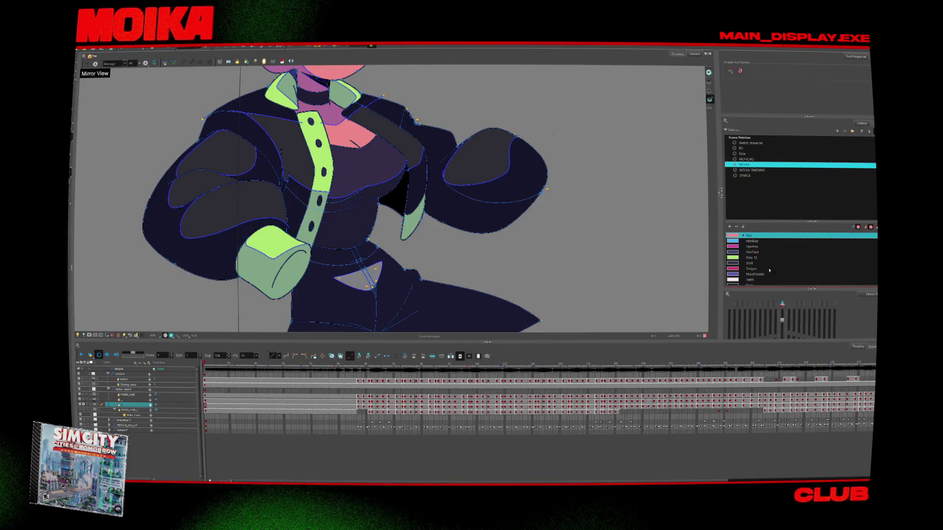
pyautogui.moveTo(834, 214); pyautogui.dragTo(834, 190)
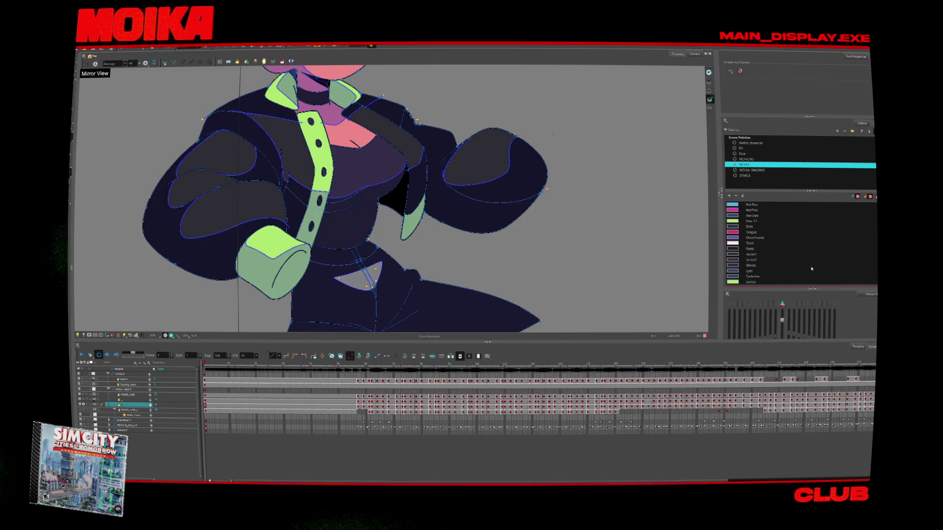
pyautogui.click(753, 248)
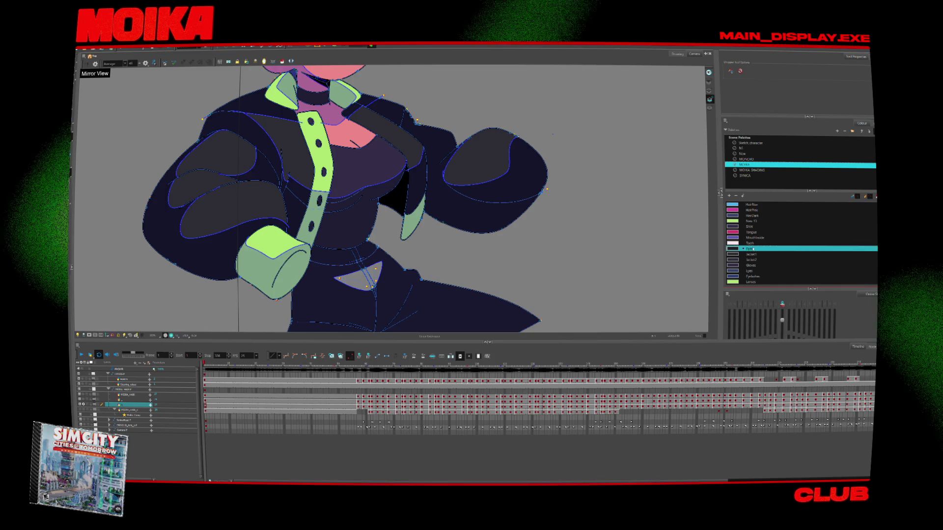
pyautogui.click(282, 61)
pyautogui.click(366, 286)
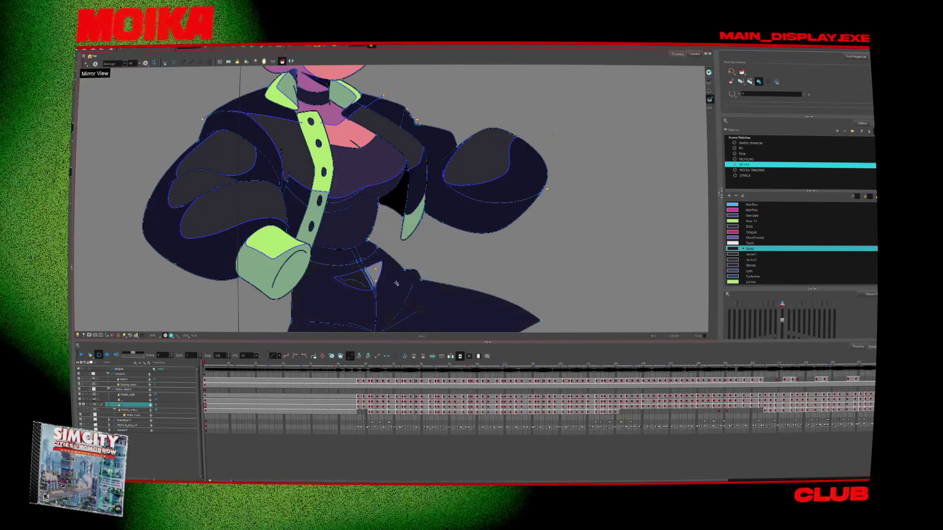
pyautogui.scroll(5, 378, 273)
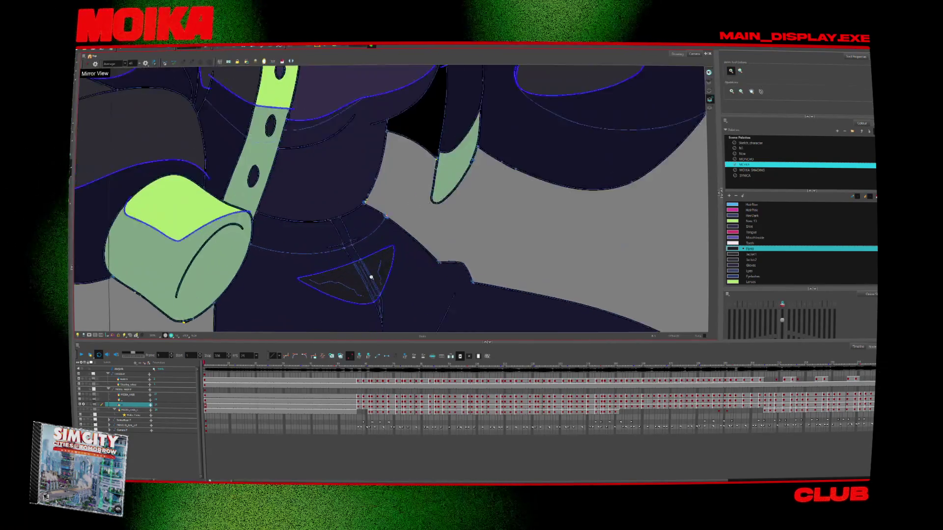
pyautogui.scroll(-3, 387, 278)
pyautogui.scroll(-2, 413, 245)
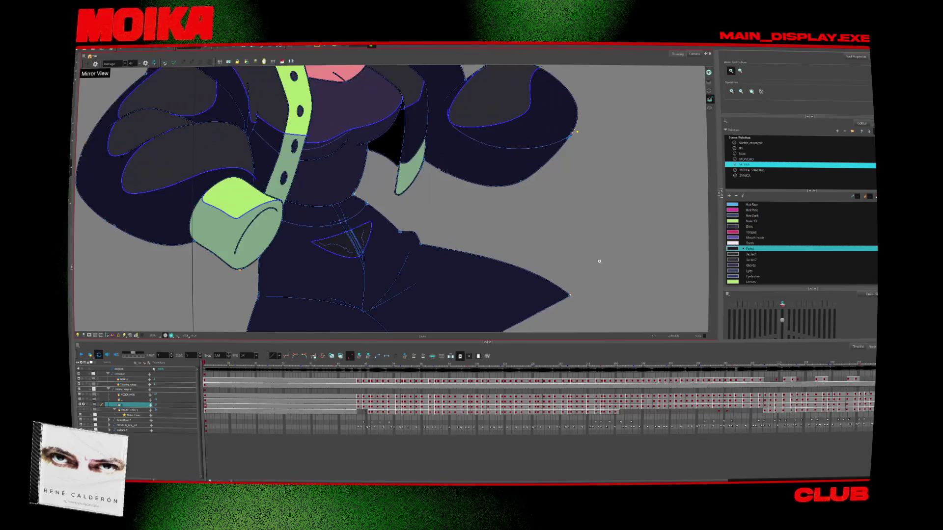
pyautogui.scroll(-2, 574, 255)
# Sample the Pants colour from the drawing, check its swatch settings, and return to the MOIKA palette.
pyautogui.moveTo(604, 242); pyautogui.dragTo(547, 242)
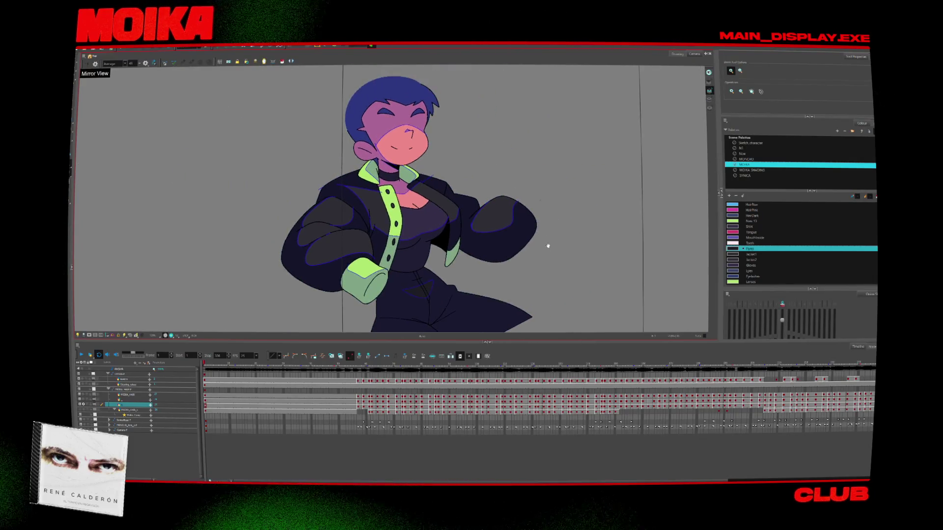
pyautogui.hotkey('alt', 'd')
pyautogui.click(488, 275)
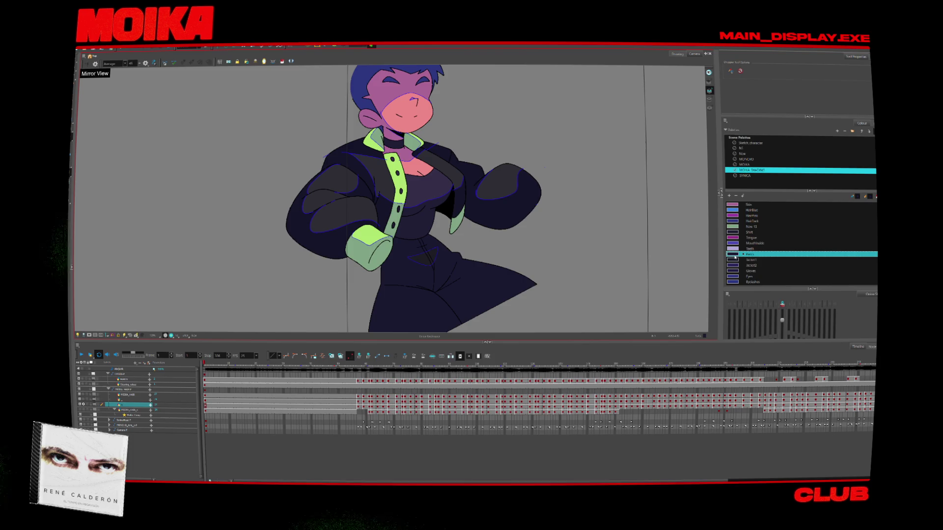
pyautogui.doubleClick(732, 255)
pyautogui.press('Escape')
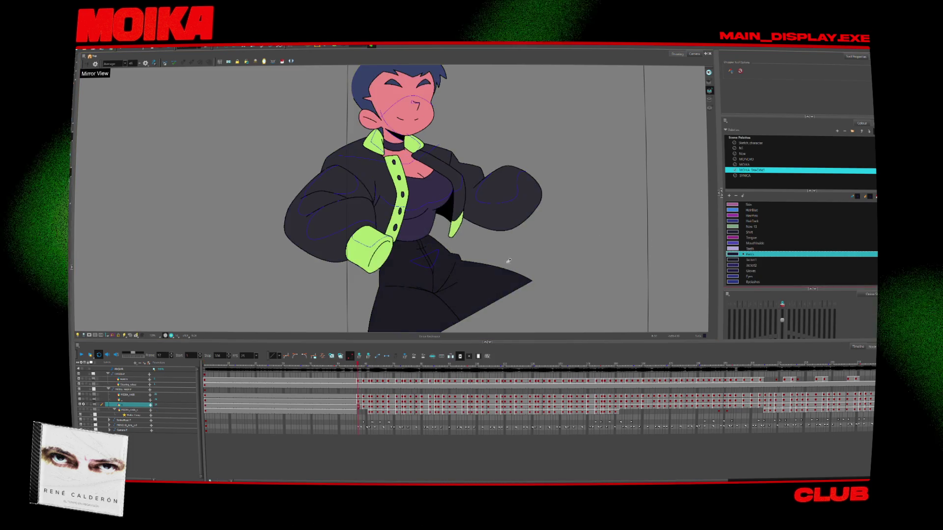
pyautogui.click(445, 257)
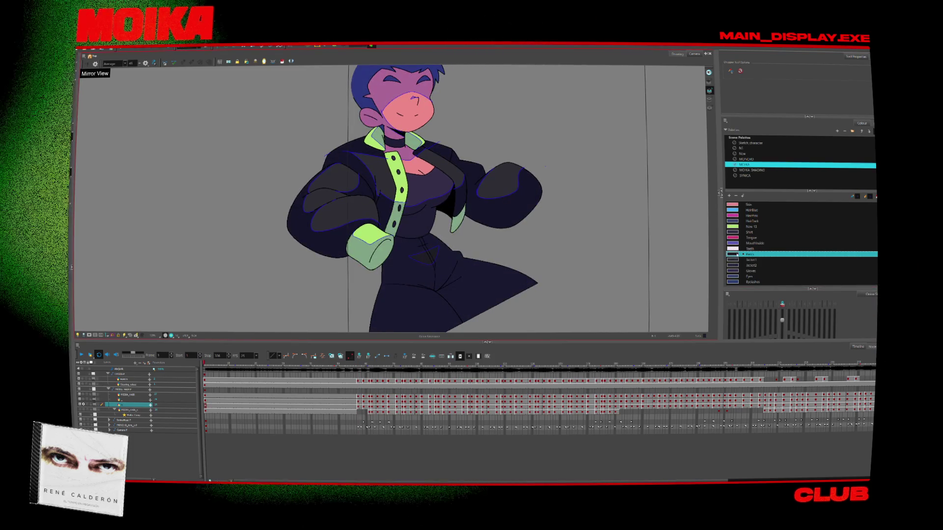
# Play back the animation, step through frames, then jump to the first drawing.
pyautogui.press('Return')
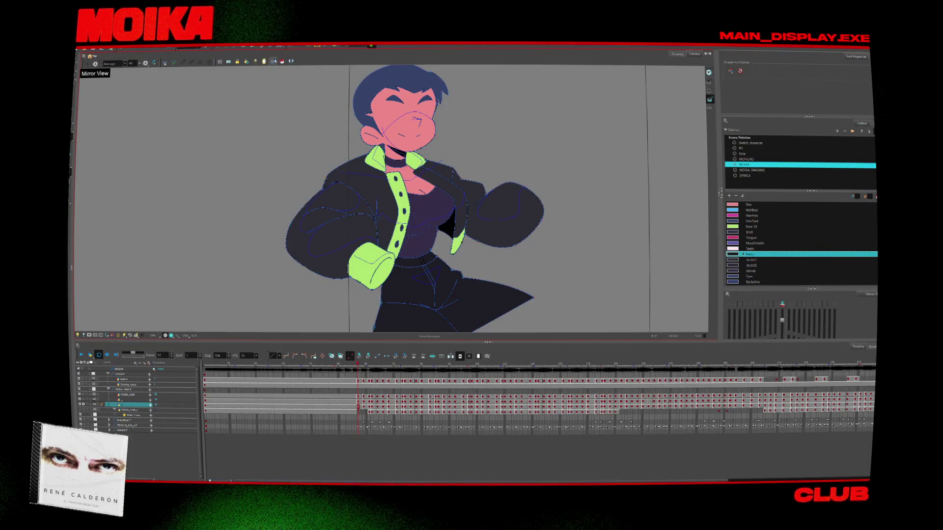
pyautogui.scroll(2, 505, 290)
pyautogui.scroll(2, 505, 290)
pyautogui.scroll(2, 505, 291)
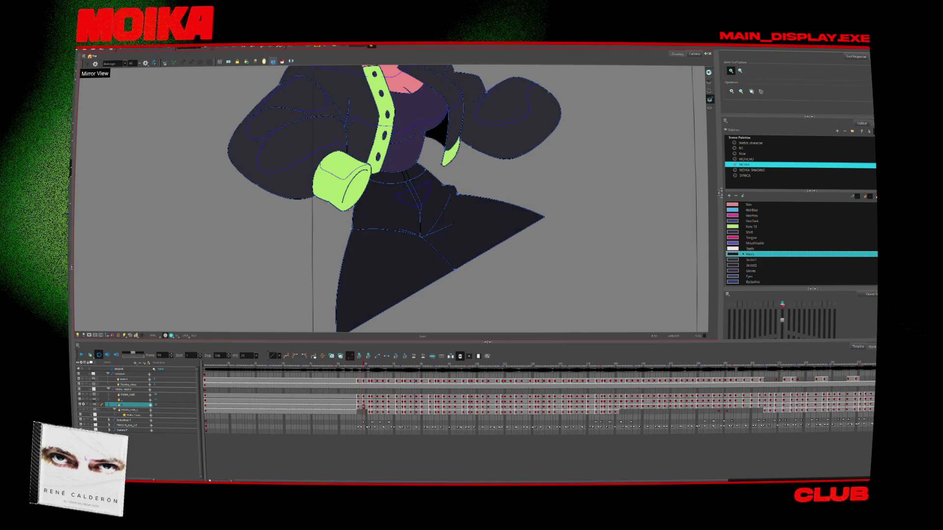
pyautogui.moveTo(509, 256); pyautogui.dragTo(539, 308)
pyautogui.press('.')
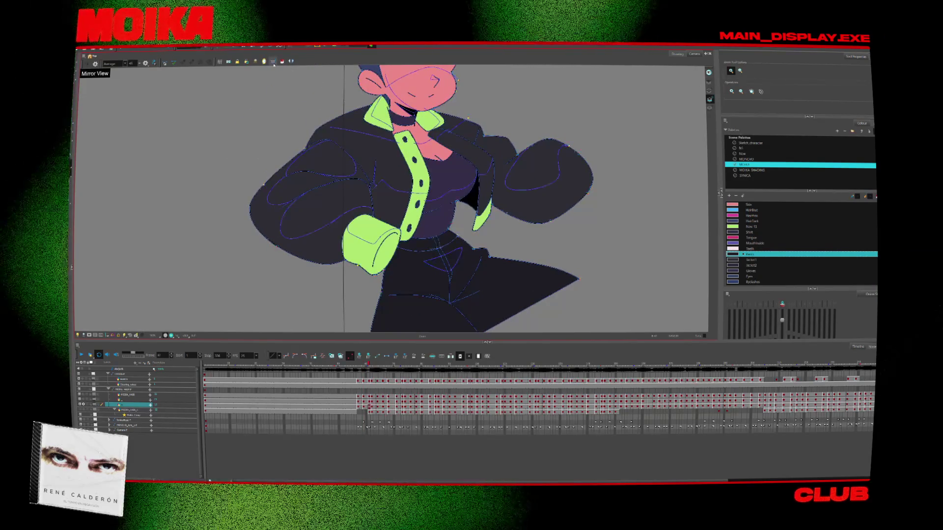
pyautogui.press('.')
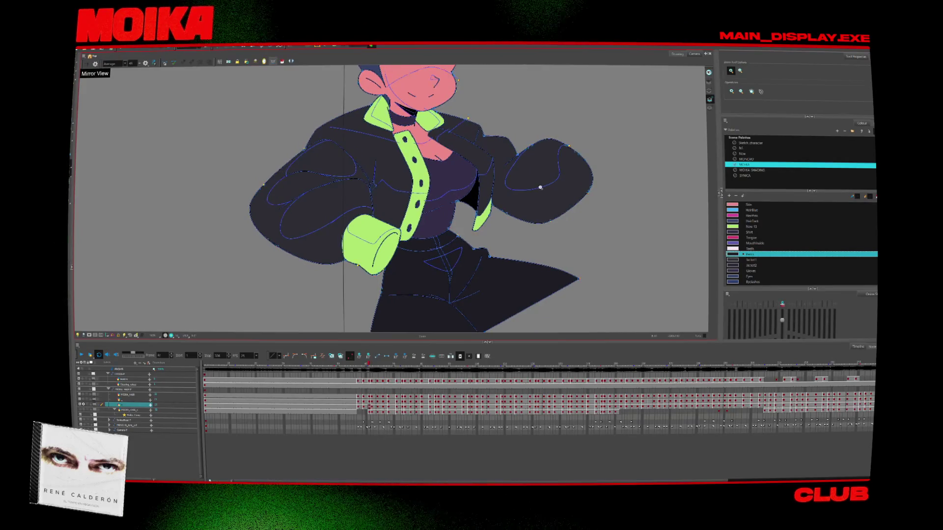
pyautogui.hotkey('shift', ',')
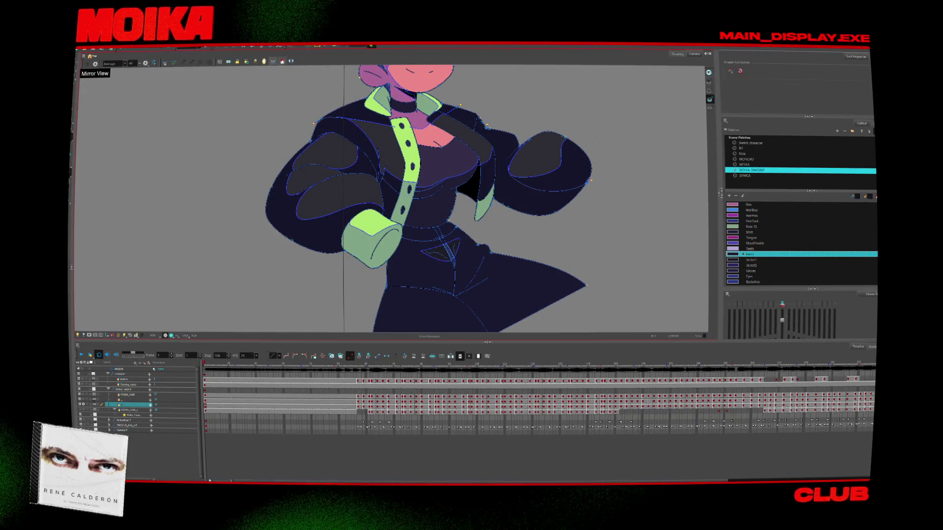
pyautogui.press('g')
# Fill the empty pants region with dark navy and step through neighbouring frames to check the pose.
pyautogui.click(438, 295)
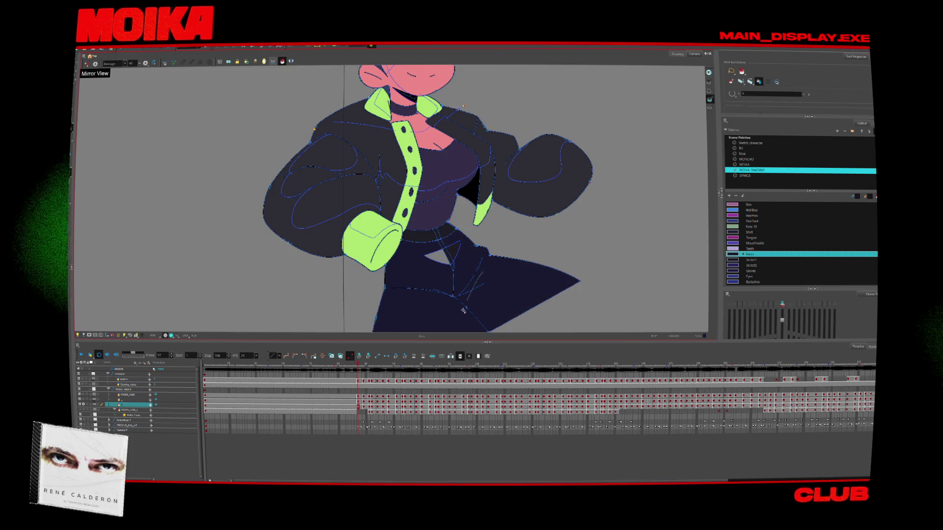
pyautogui.press('.')
pyautogui.press('.')
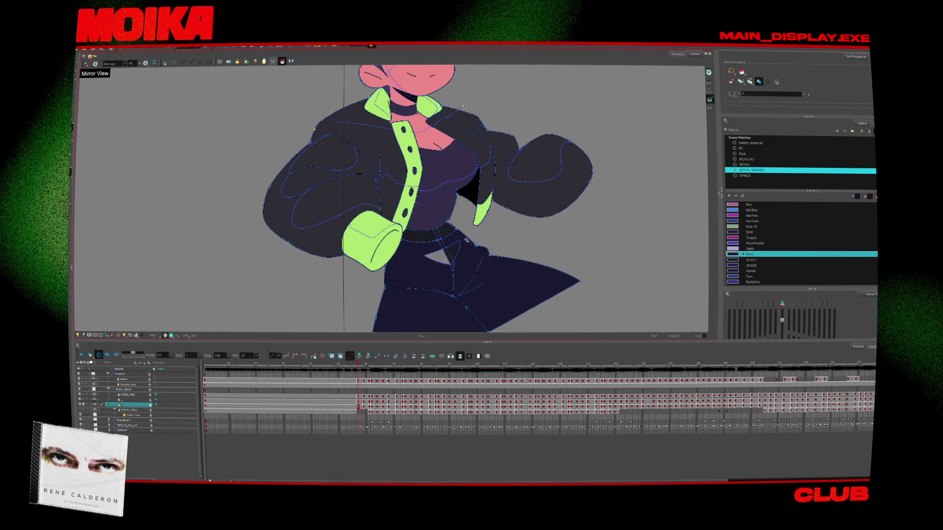
pyautogui.press('.')
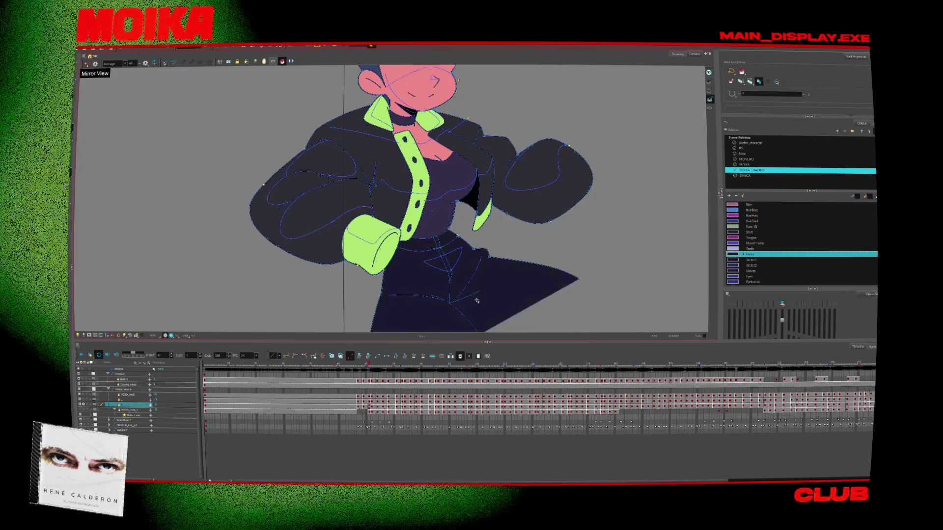
pyautogui.press('.')
pyautogui.press('.')
pyautogui.press('.')
pyautogui.press('.')
pyautogui.press(',')
pyautogui.press(',')
pyautogui.press(',')
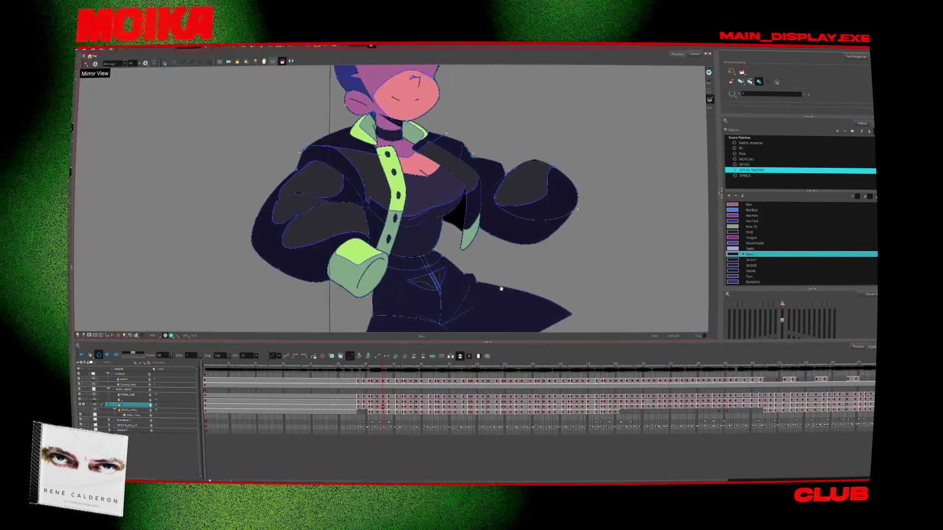
pyautogui.press(',')
pyautogui.press(',')
pyautogui.press(',')
pyautogui.press(',')
pyautogui.press(',')
pyautogui.press(',')
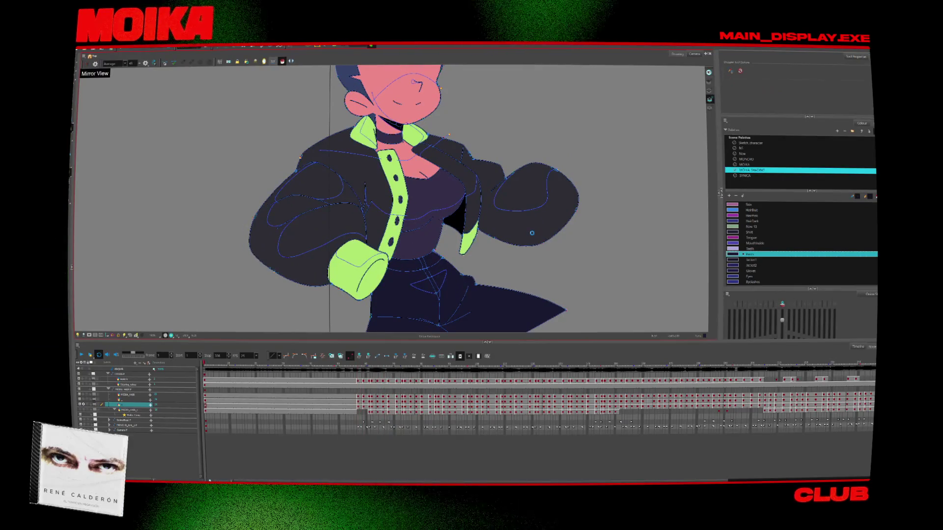
# Switch to the Jacket1 colour and flip between poses to compare the jacket shading.
pyautogui.press('.')
pyautogui.press('.')
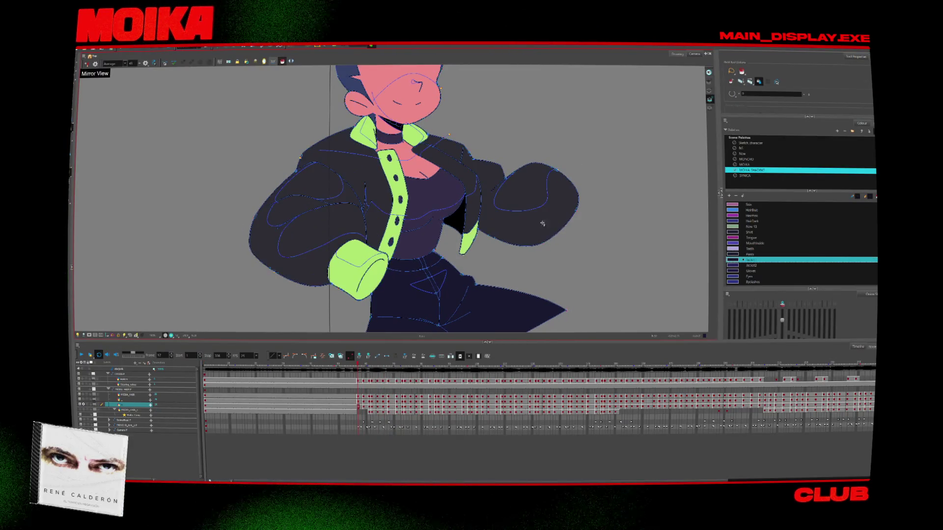
pyautogui.press('.')
pyautogui.press('.')
pyautogui.press('.')
pyautogui.press('.')
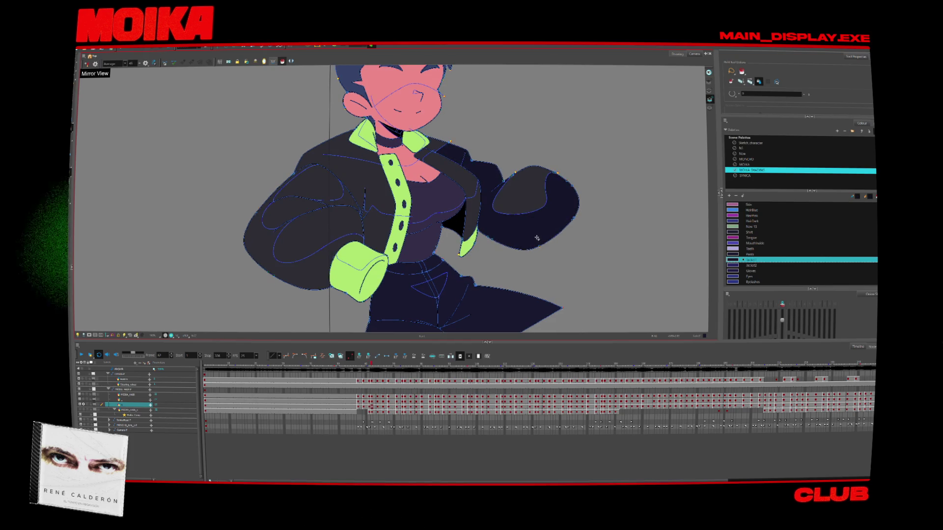
pyautogui.press('.')
pyautogui.press('.')
pyautogui.press(',')
pyautogui.press(',')
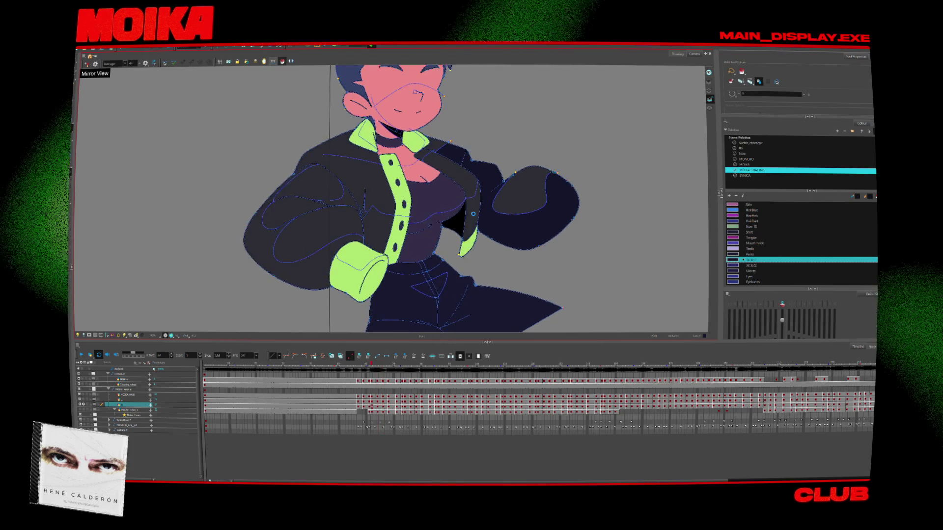
pyautogui.press(',')
pyautogui.press(',')
pyautogui.press(',')
pyautogui.press('.')
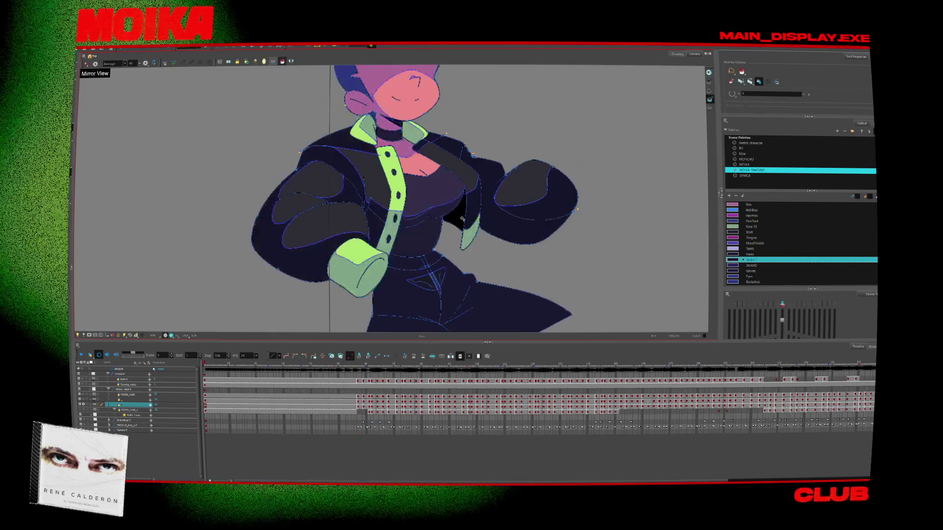
pyautogui.press(',')
pyautogui.press('.')
pyautogui.press('.')
pyautogui.press('.')
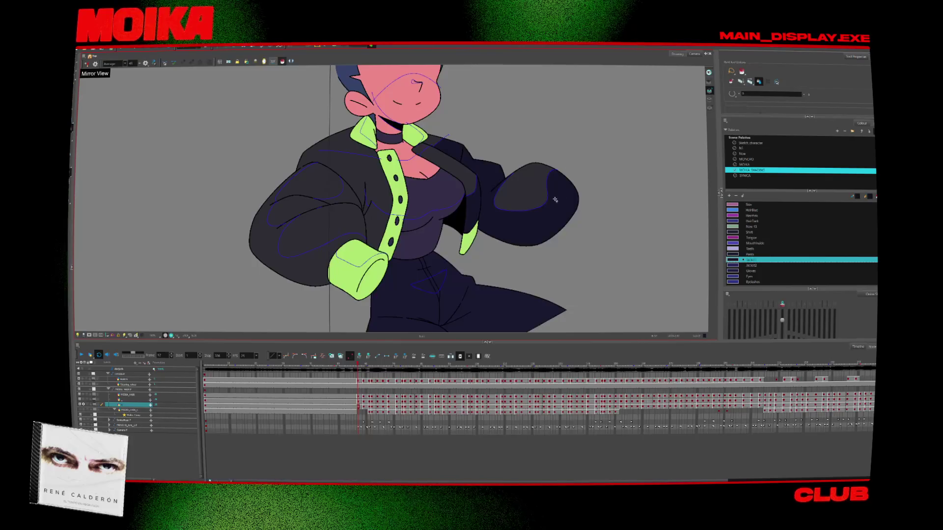
# Sample the blue tone-line colour and draw a blue tone line up from the collar at frame 57.
pyautogui.moveTo(555, 200); pyautogui.dragTo(442, 172)
pyautogui.scroll(5, 408, 148)
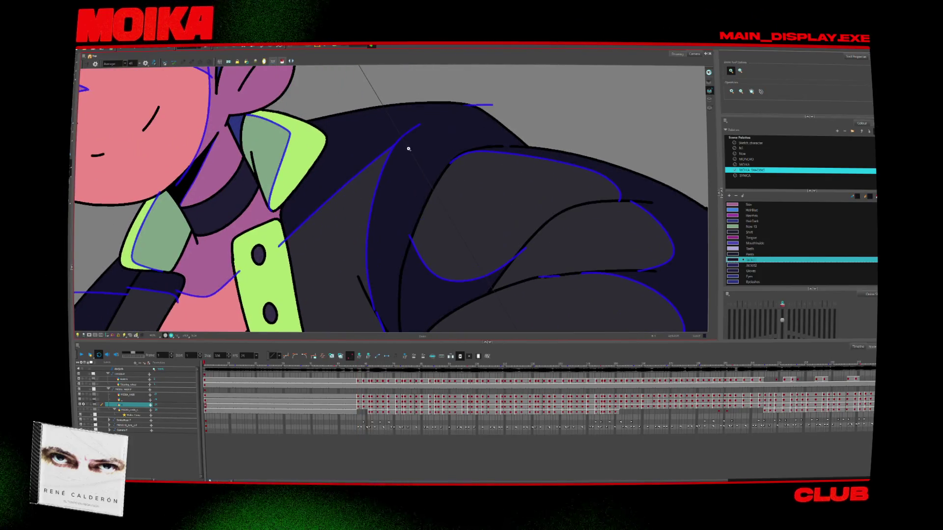
pyautogui.hotkey('alt', 'd')
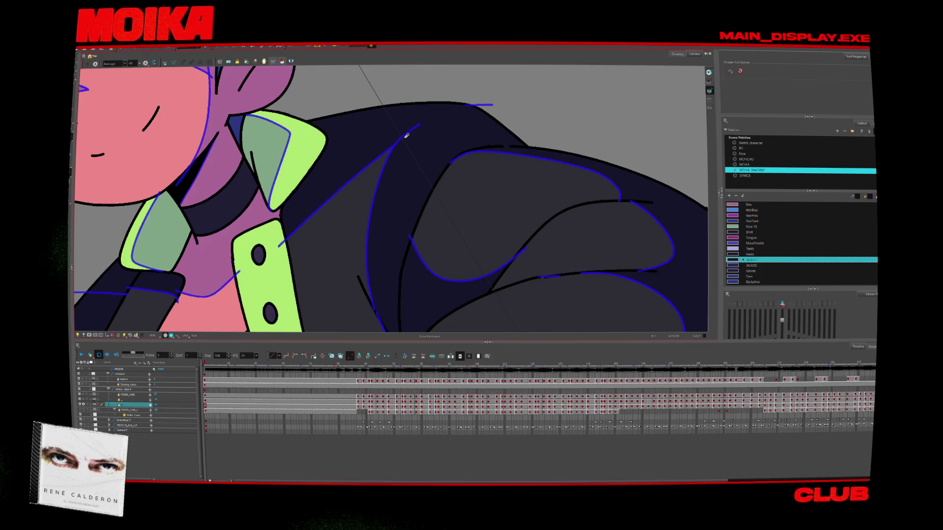
pyautogui.click(413, 131)
pyautogui.press('Return')
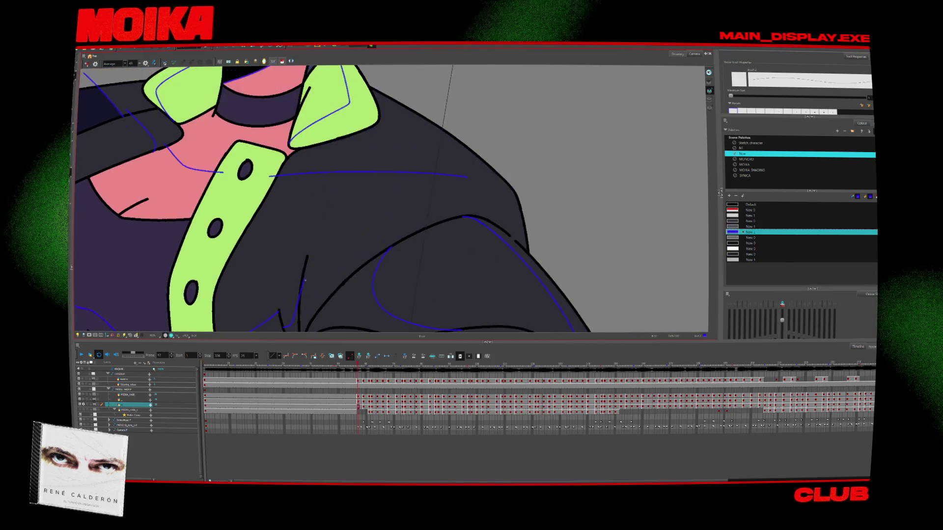
pyautogui.moveTo(312, 270)
pyautogui.mouseDown()
pyautogui.moveTo(389, 200)
pyautogui.moveTo(454, 174)
pyautogui.mouseUp()
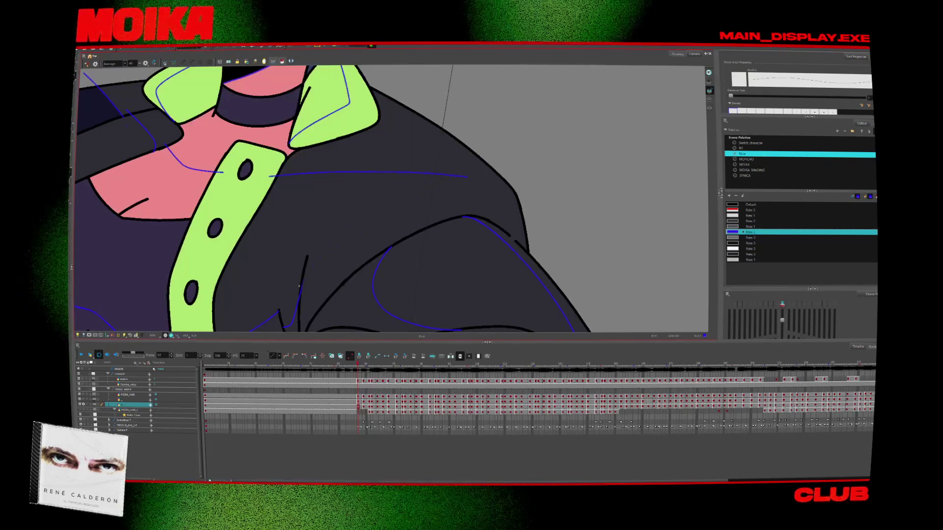
# Flip between the neighbouring drawings to check the new tone line.
pyautogui.press('.')
pyautogui.press('.')
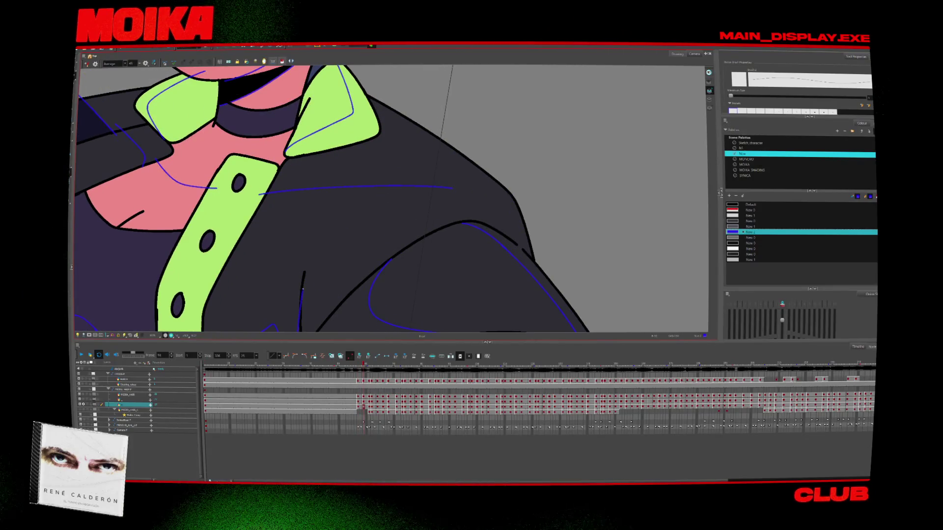
pyautogui.press('.')
pyautogui.press('.')
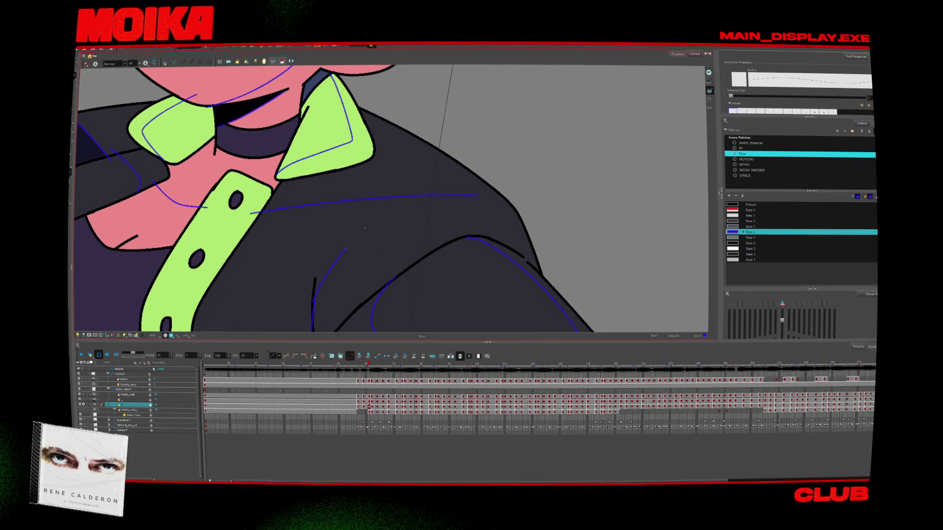
pyautogui.press(',')
pyautogui.press('.')
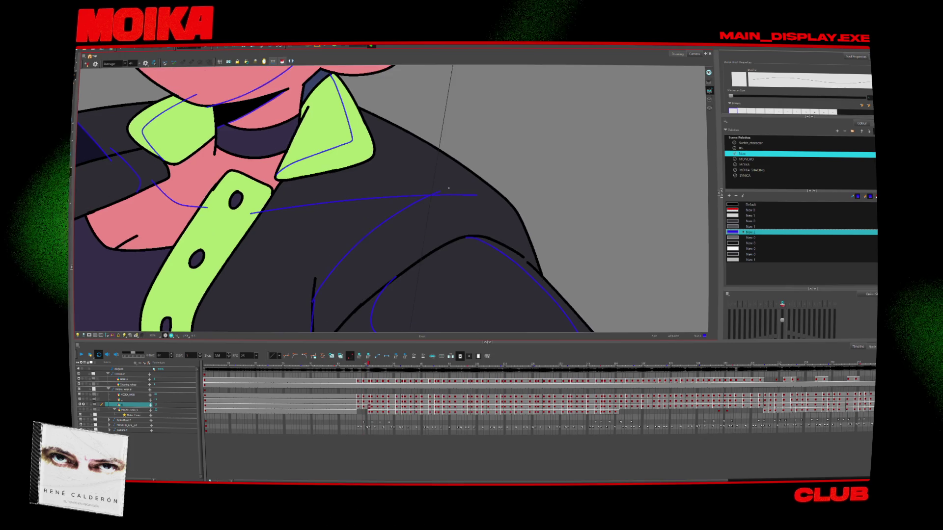
pyautogui.press('.')
pyautogui.press('.')
pyautogui.press('.')
pyautogui.press('.')
pyautogui.press('.')
pyautogui.press('.')
pyautogui.press('.')
# Sketch orange shading guides across the jacket's right arm with the Brush.
pyautogui.hotkey('shift', 'z')
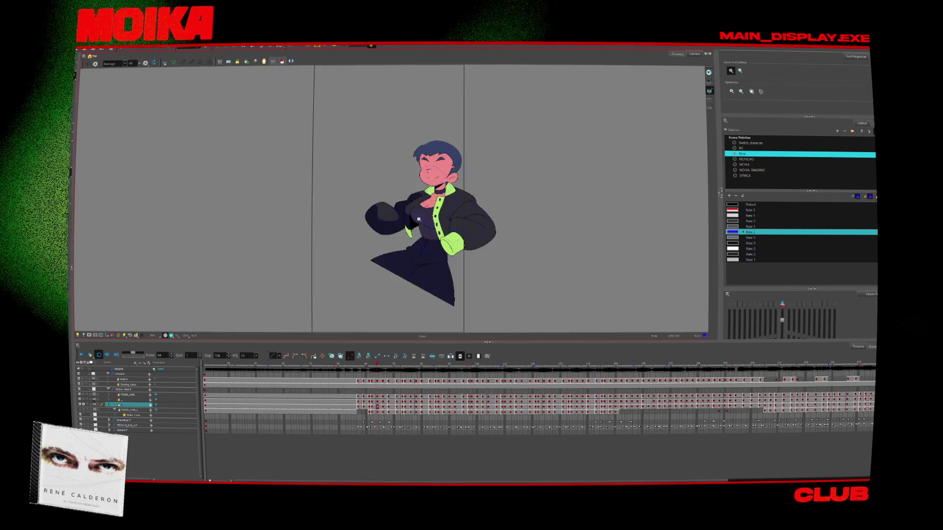
pyautogui.click(418, 219)
pyautogui.hotkey('alt', 'b')
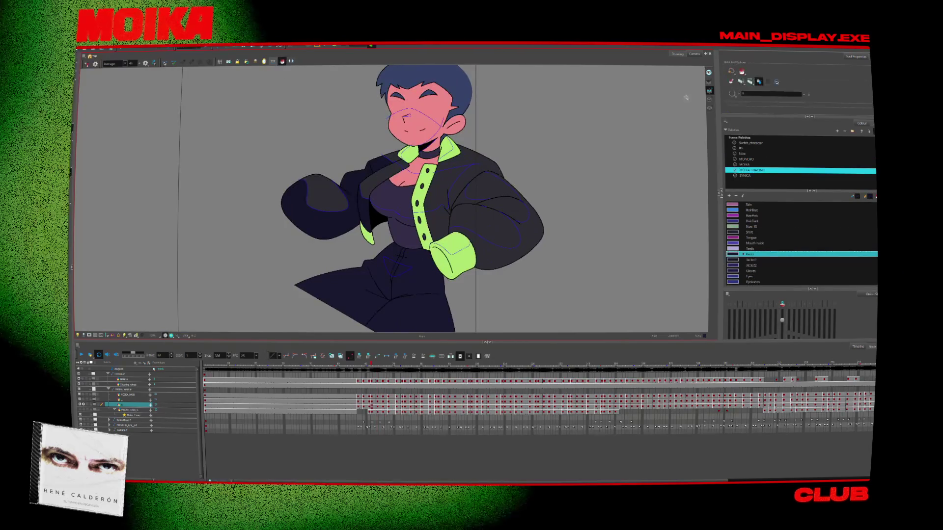
pyautogui.hotkey('alt', 'b')
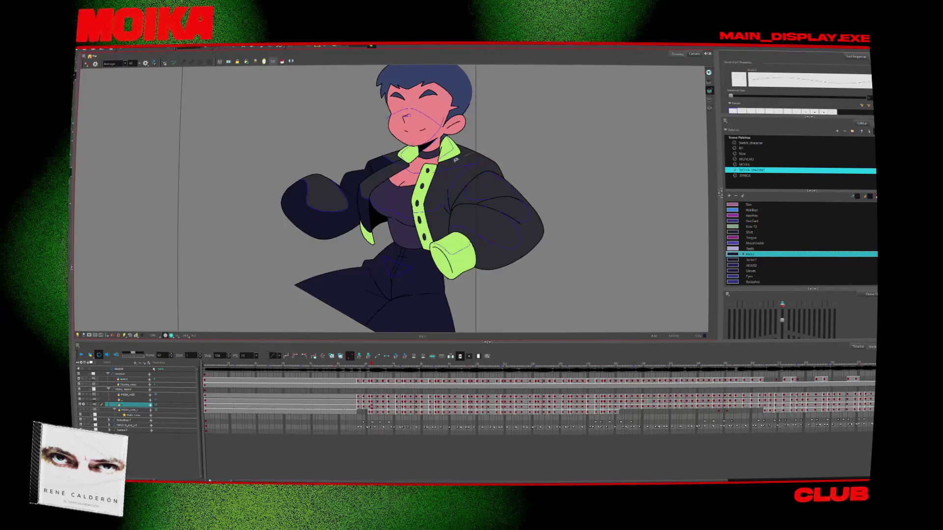
pyautogui.moveTo(415, 211); pyautogui.dragTo(523, 199)
# Select the orange strokes, compare them against frames up to 66, then deselect them.
pyautogui.hotkey('alt', 's')
pyautogui.hotkey('ctrl', 'a')
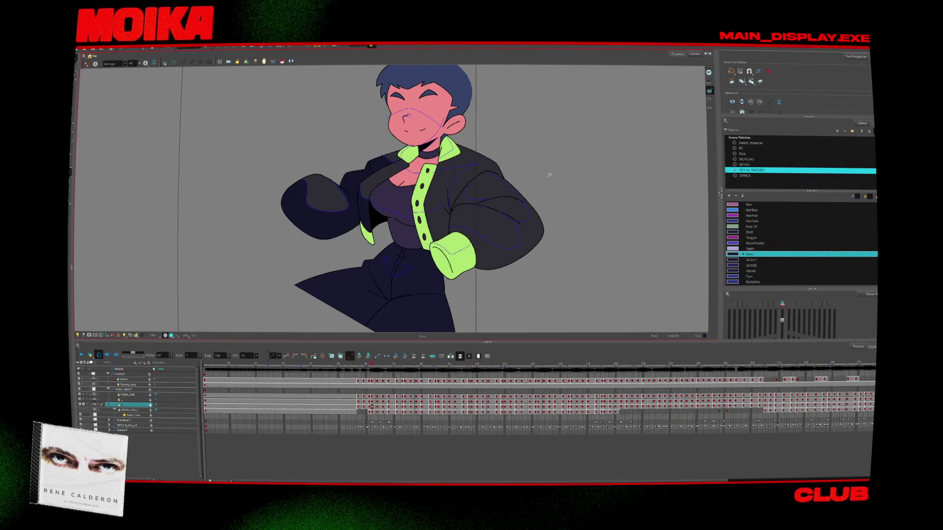
pyautogui.press('.')
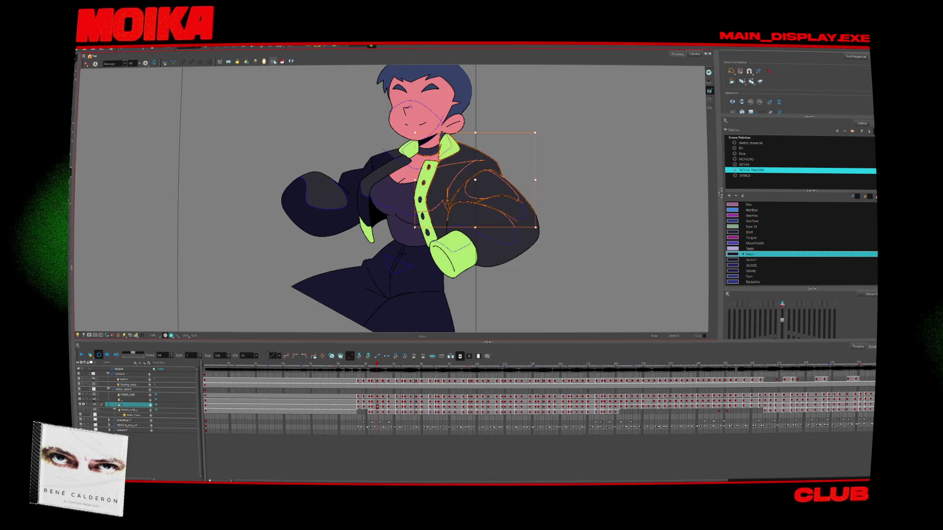
pyautogui.press('.')
pyautogui.press('.')
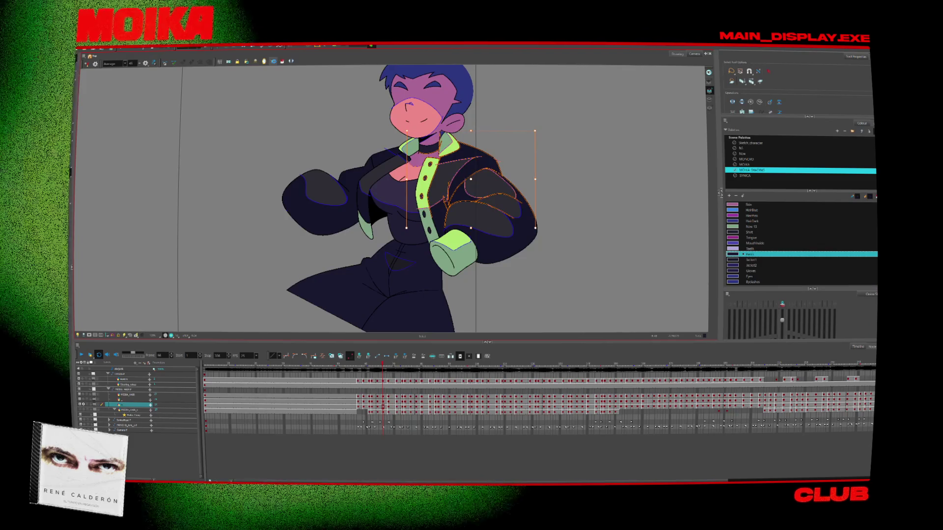
pyautogui.click(642, 162)
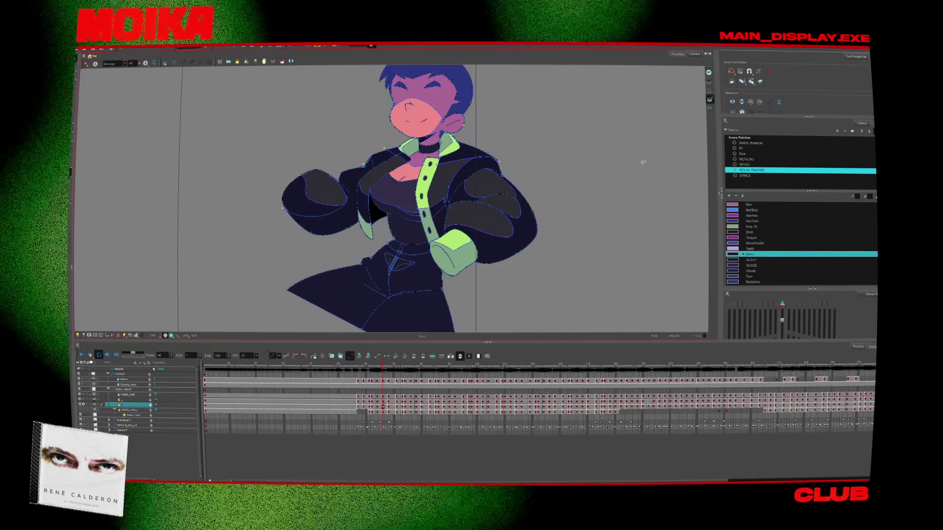
pyautogui.hotkey('alt', 'd')
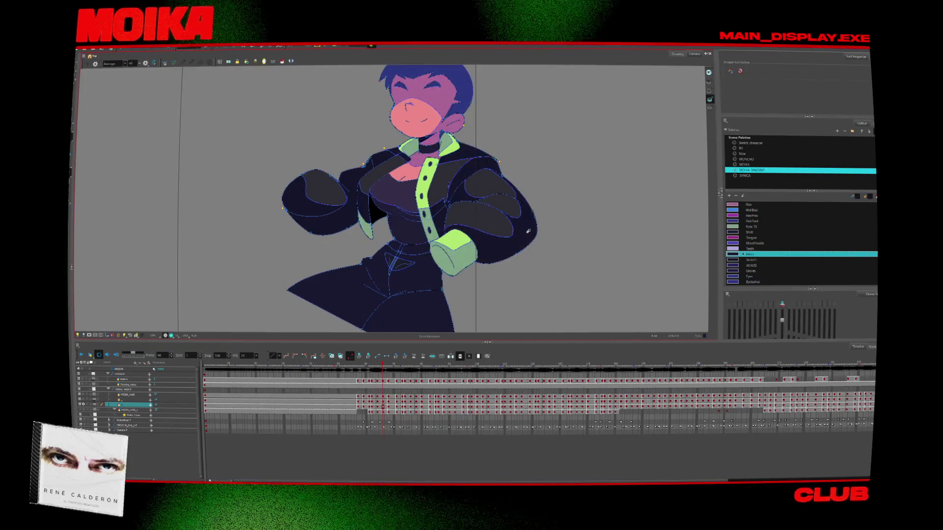
pyautogui.press(',')
pyautogui.press(',')
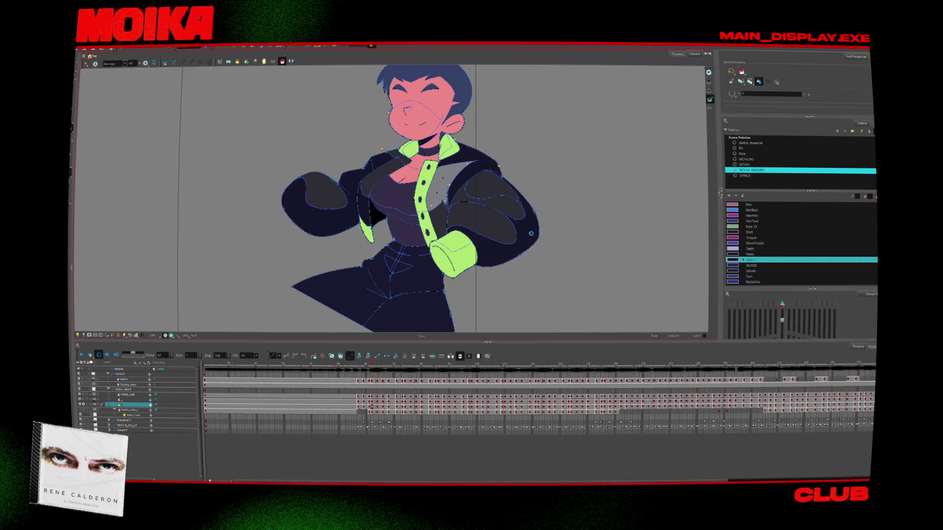
pyautogui.press(',')
pyautogui.press(',')
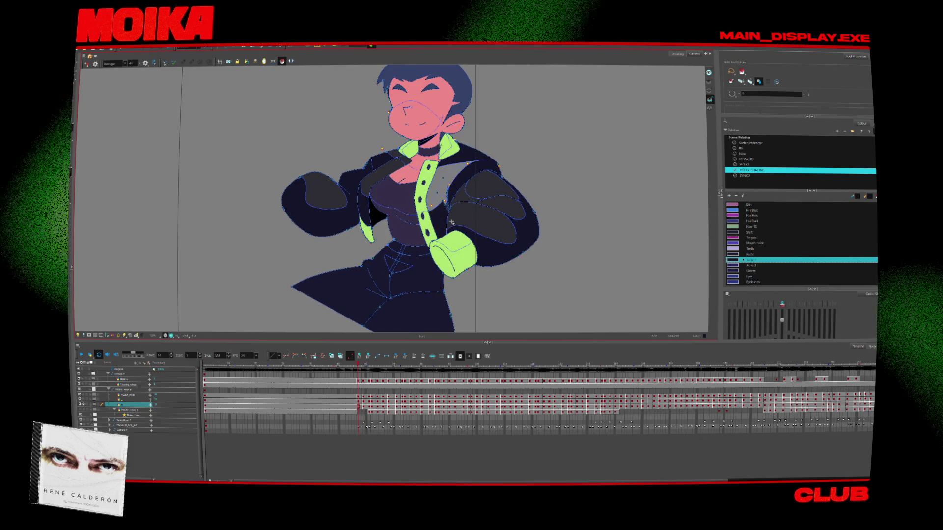
# Nudge a jacket contour point slightly down and check neighbouring poses.
pyautogui.scroll(2, 452, 222)
pyautogui.scroll(2, 451, 206)
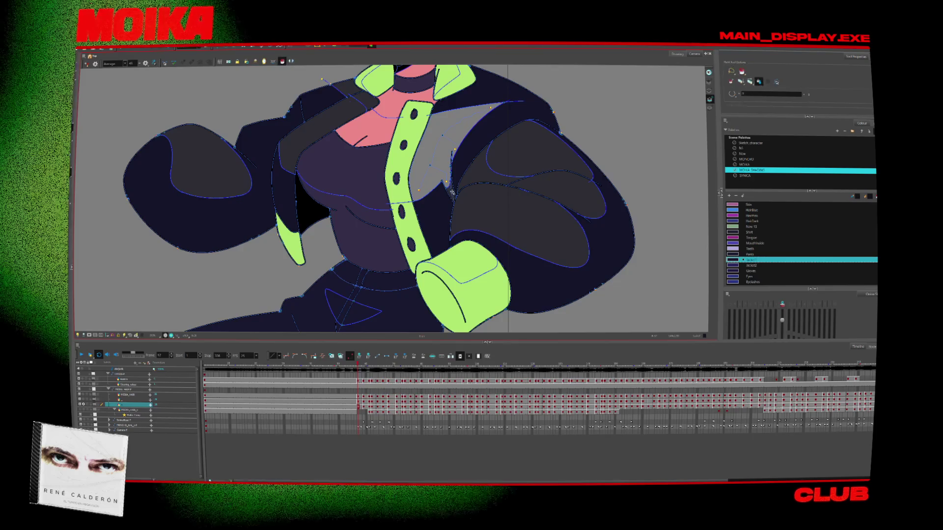
pyautogui.moveTo(452, 191); pyautogui.dragTo(453, 199)
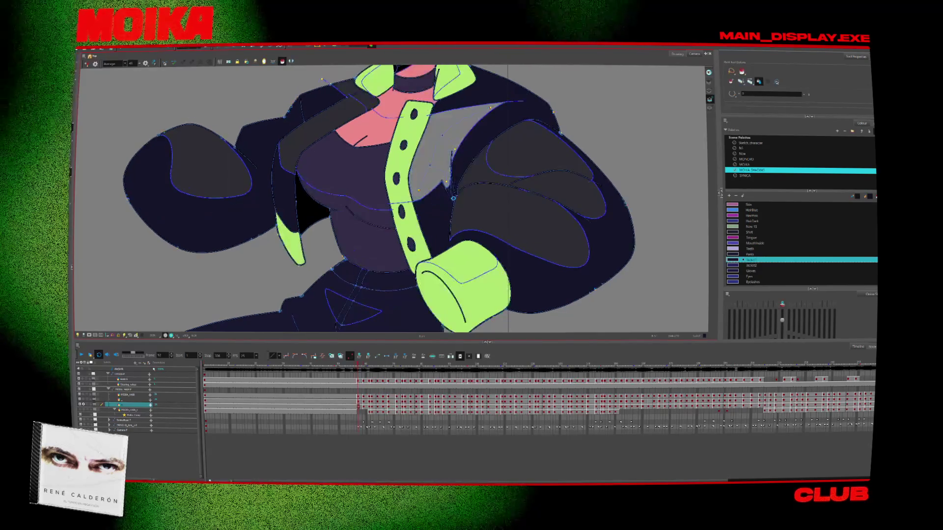
pyautogui.press('.')
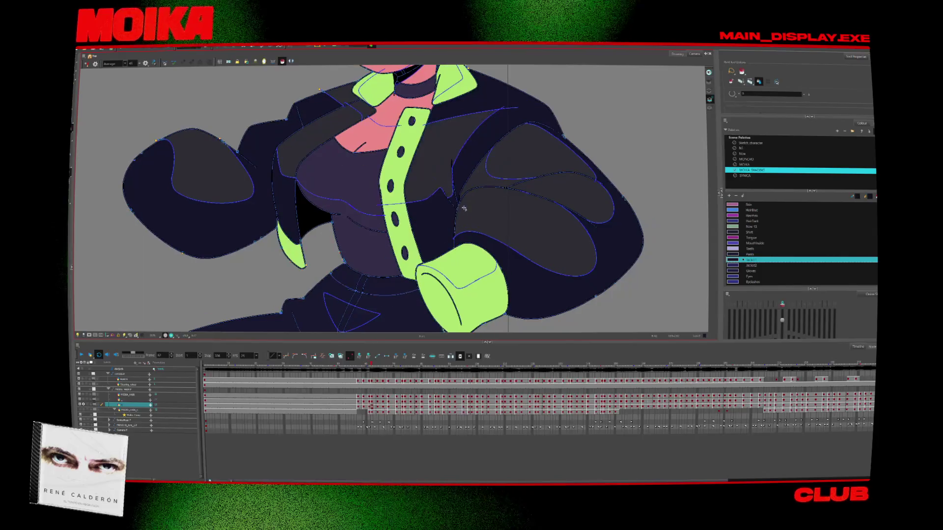
pyautogui.press('.')
pyautogui.press(',')
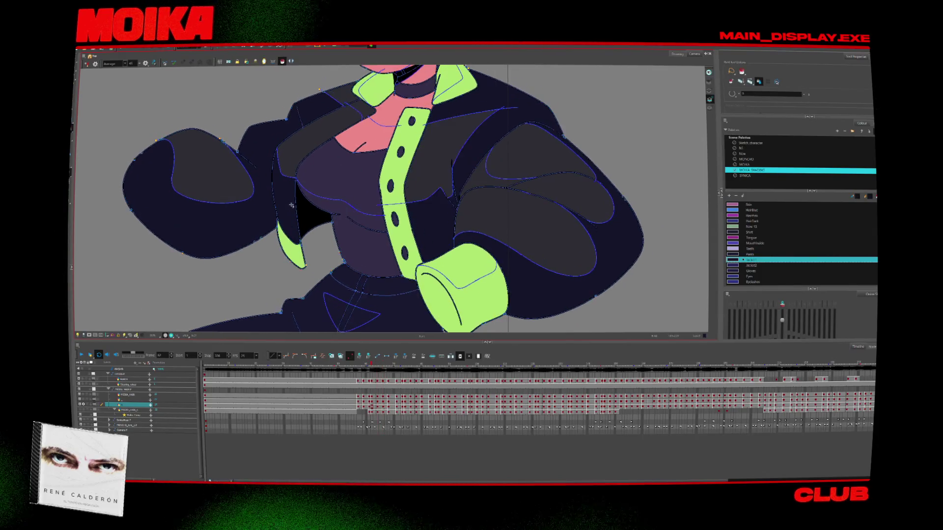
pyautogui.press(',')
pyautogui.press(',')
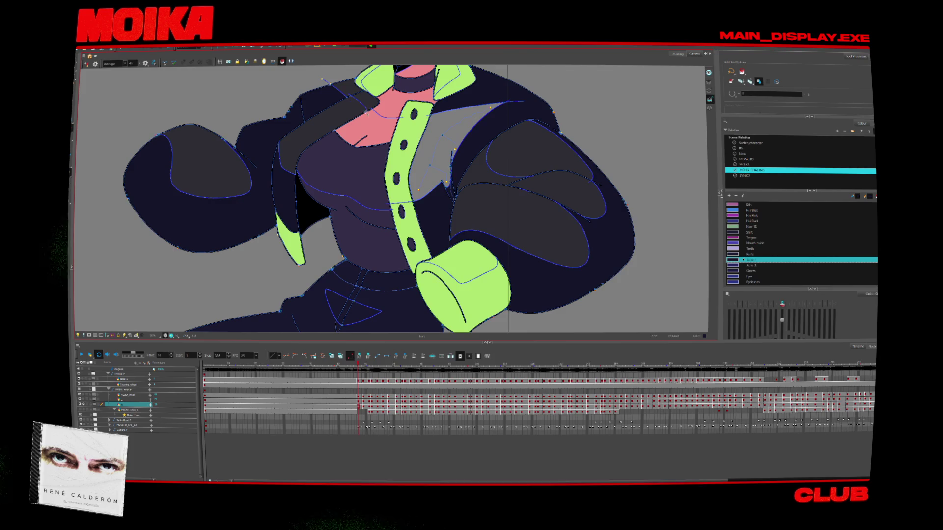
# Step forward through the next drawings to compare the jacket trim shading.
pyautogui.press('.')
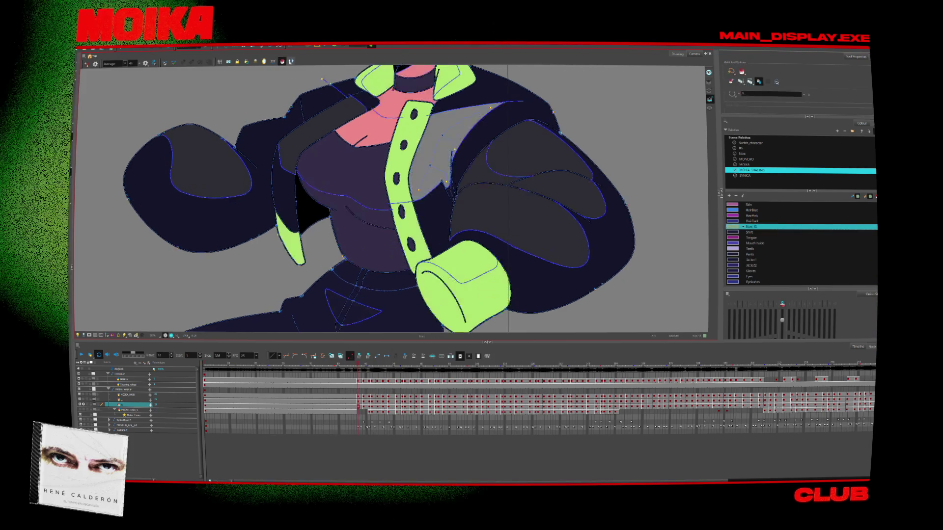
pyautogui.press('.')
pyautogui.press('.')
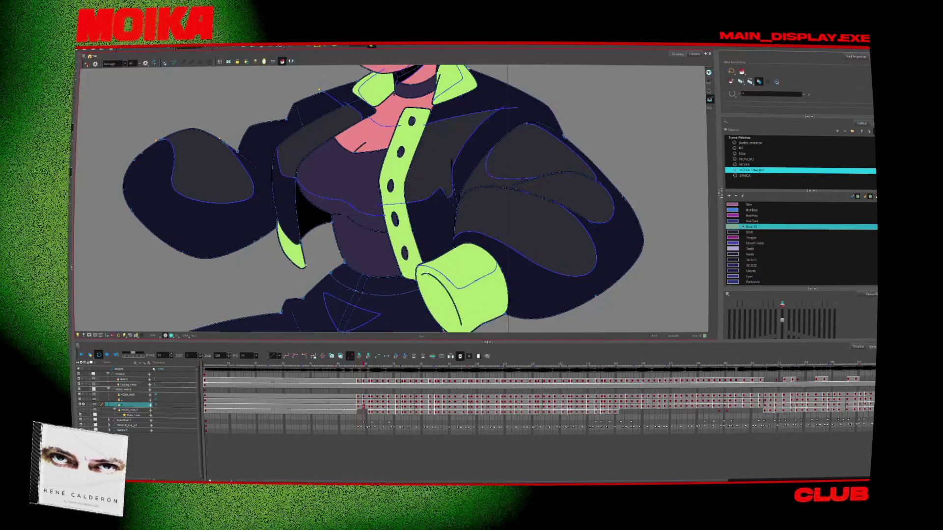
pyautogui.press('.')
pyautogui.press('.')
pyautogui.press('.')
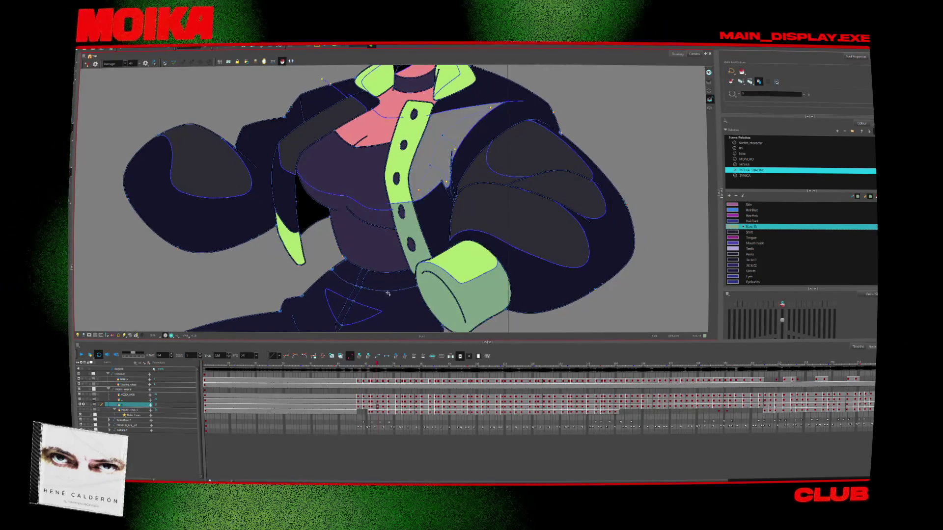
pyautogui.press('.')
pyautogui.press('.')
pyautogui.press('.')
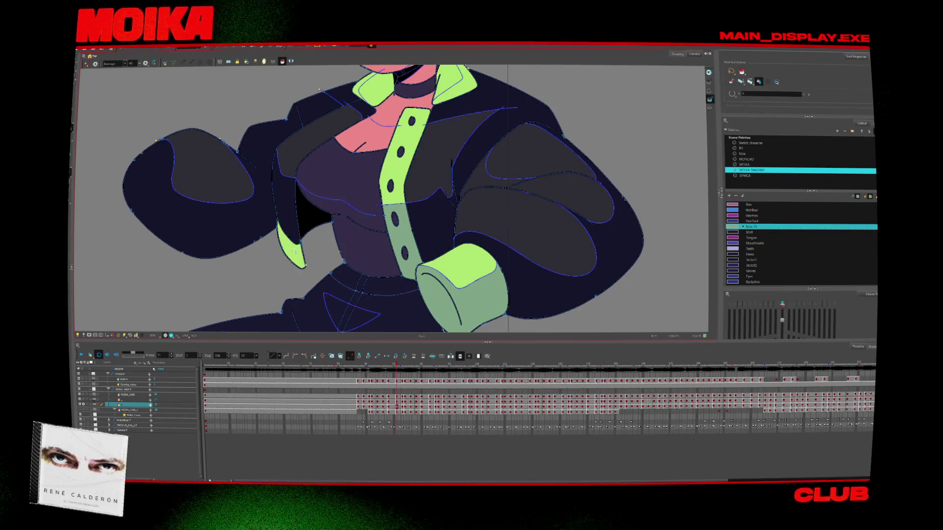
pyautogui.press('.')
pyautogui.press('.')
pyautogui.press('.')
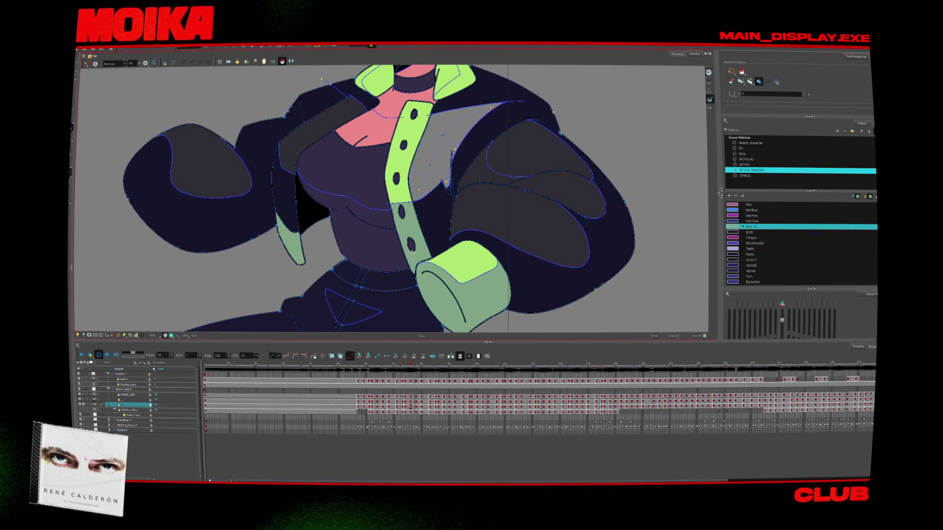
pyautogui.press('.')
# Advance a few more frames and sample the Jacket1 colour from the jacket.
pyautogui.press('.')
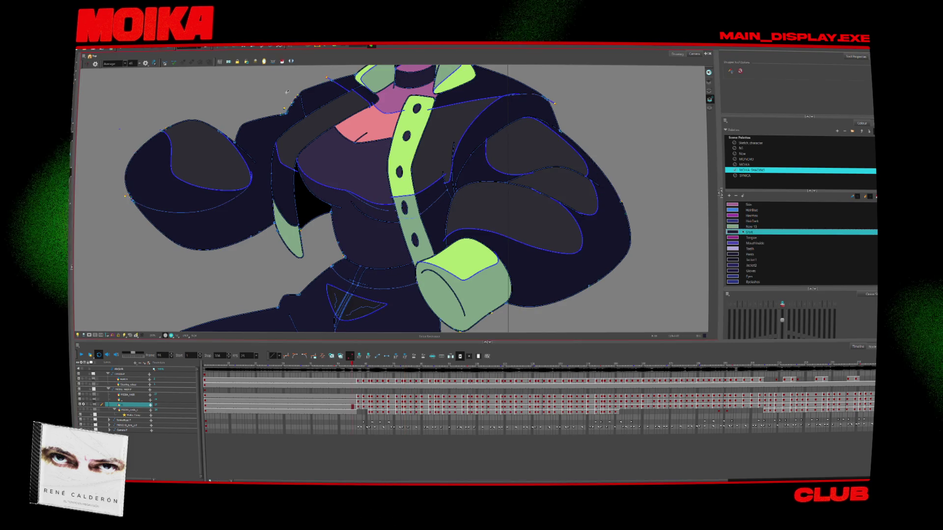
pyautogui.press('.')
pyautogui.press('.')
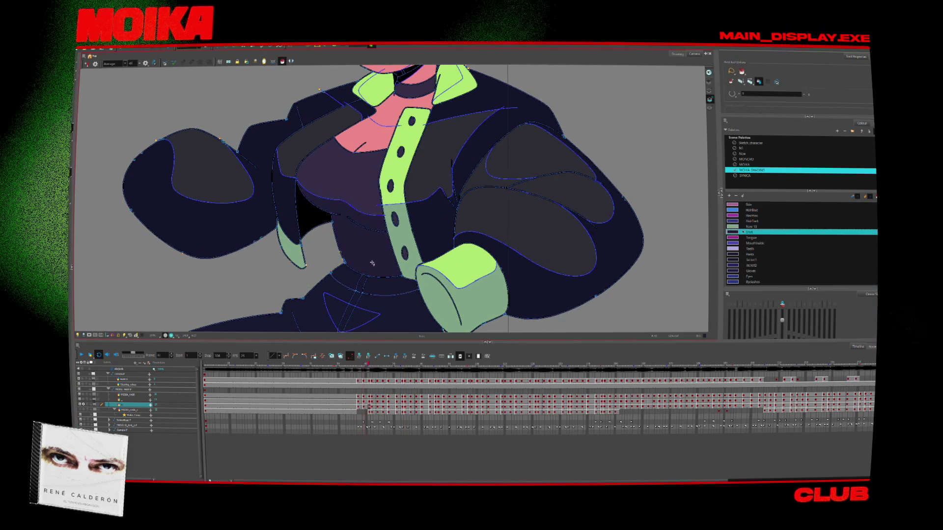
pyautogui.press('.')
pyautogui.press('.')
pyautogui.press('.')
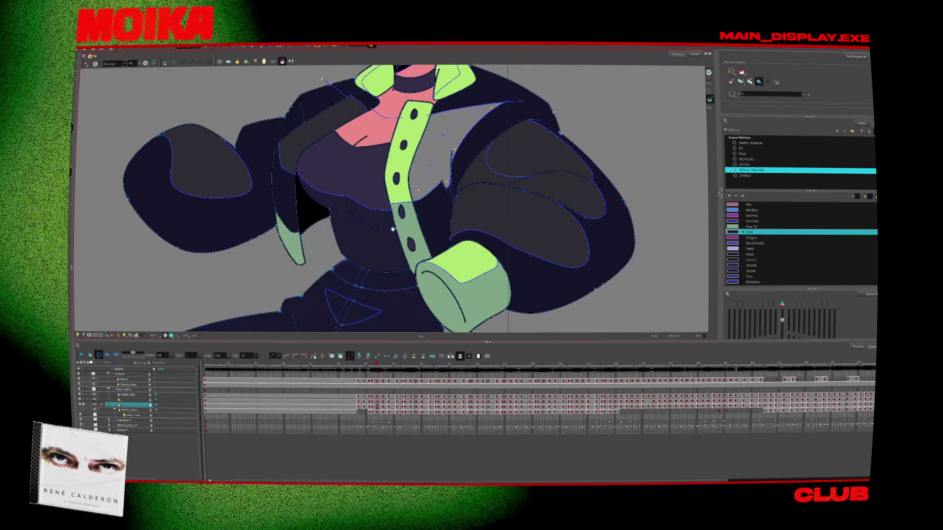
pyautogui.press('.')
pyautogui.press('.')
pyautogui.press('.')
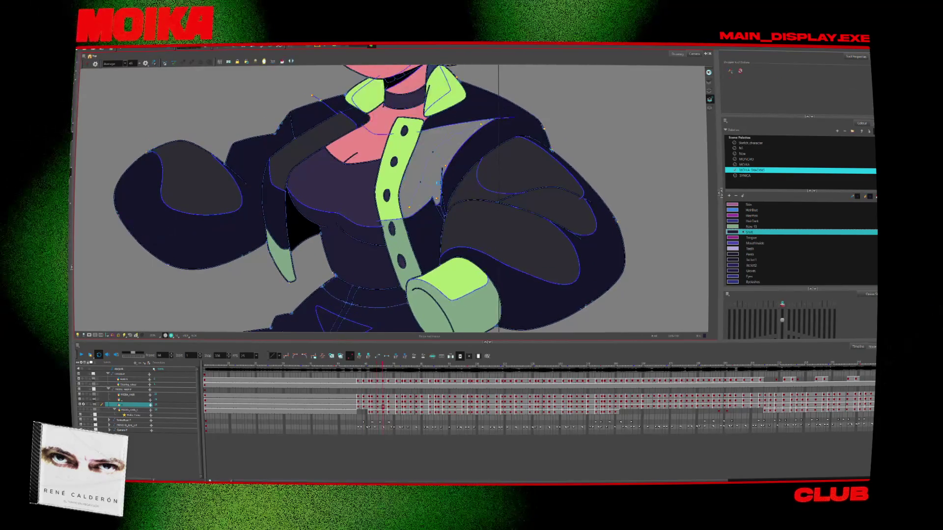
pyautogui.press('.')
pyautogui.click(426, 175)
pyautogui.press(',')
pyautogui.press(',')
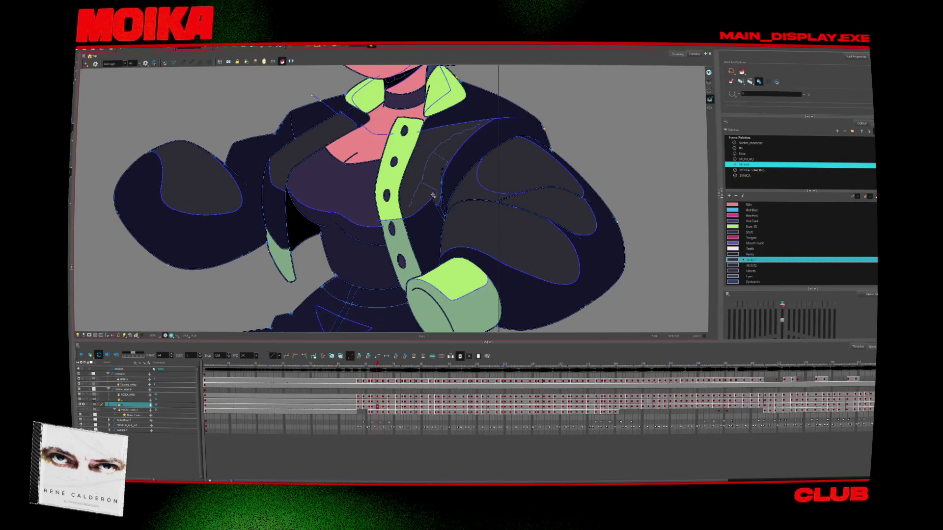
pyautogui.scroll(3, 442, 188)
pyautogui.write('tvn canción del tiempo')
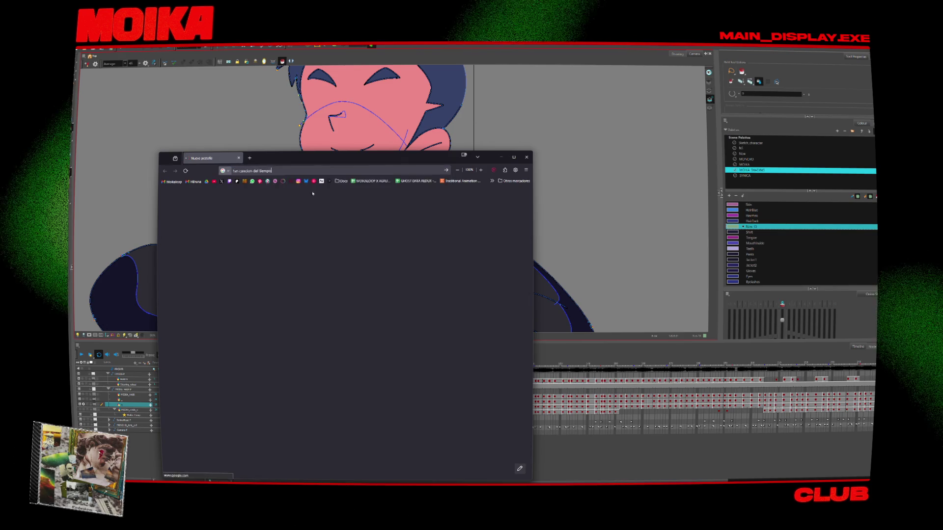
pyautogui.write('o')
# Run the TVN weather song search and open the YouTube result.
pyautogui.press('Return')
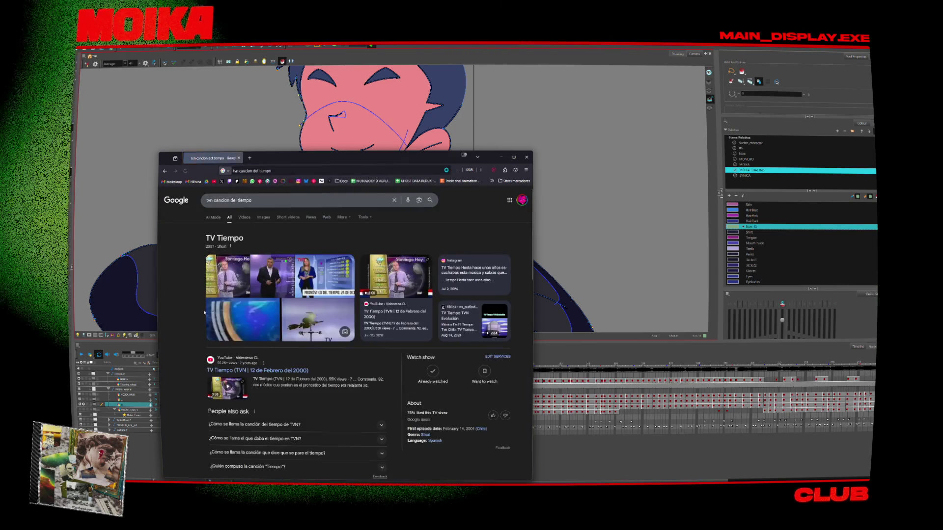
pyautogui.click(244, 370)
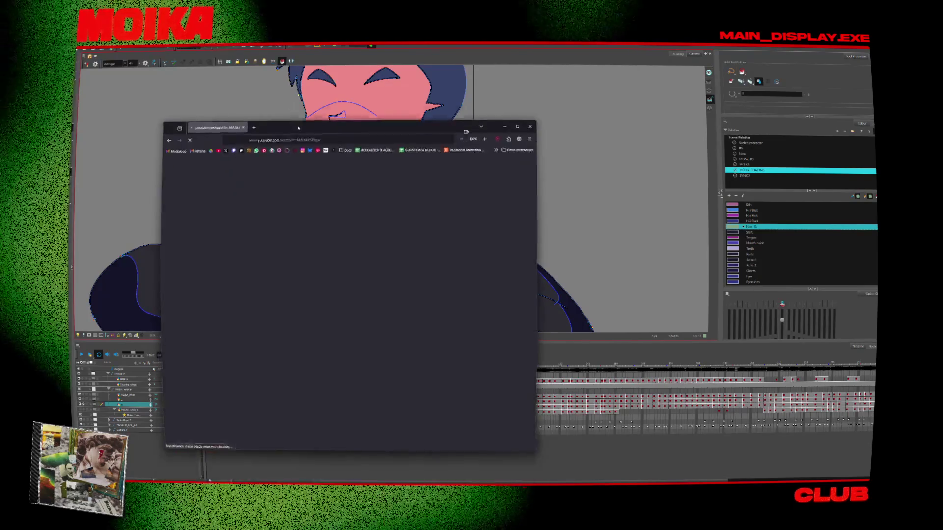
pyautogui.moveTo(293, 150); pyautogui.dragTo(302, 92)
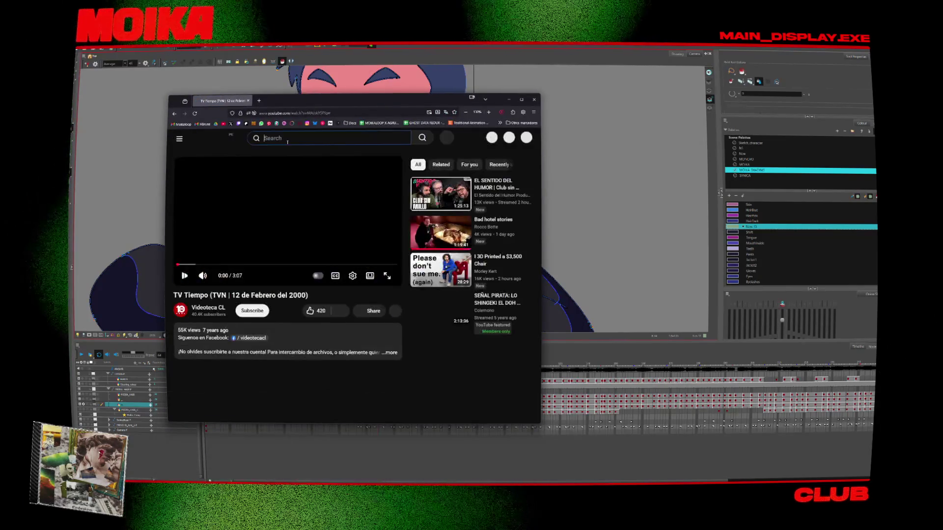
# Search YouTube for 'tiempo en megavision' and play the El Tiempo en Megavisión track.
pyautogui.write('tiempo en mega')
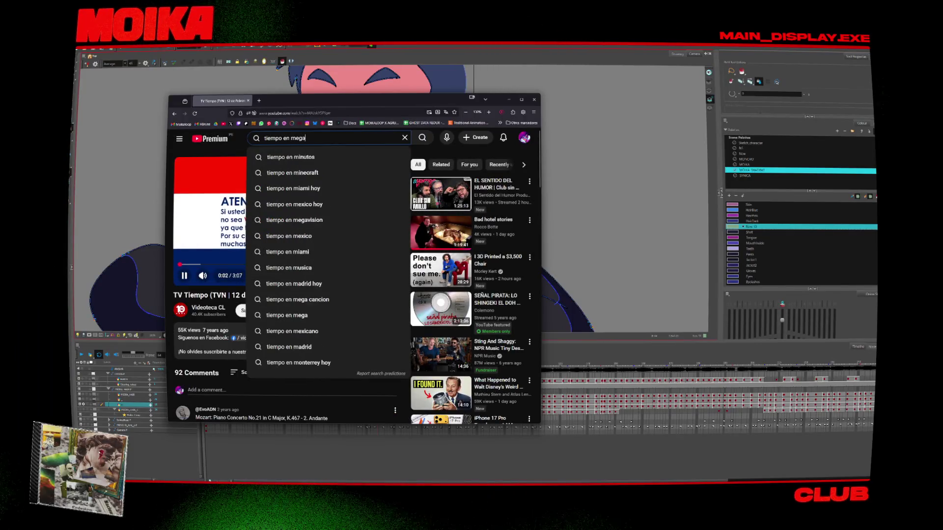
pyautogui.write('vision')
pyautogui.press('Return')
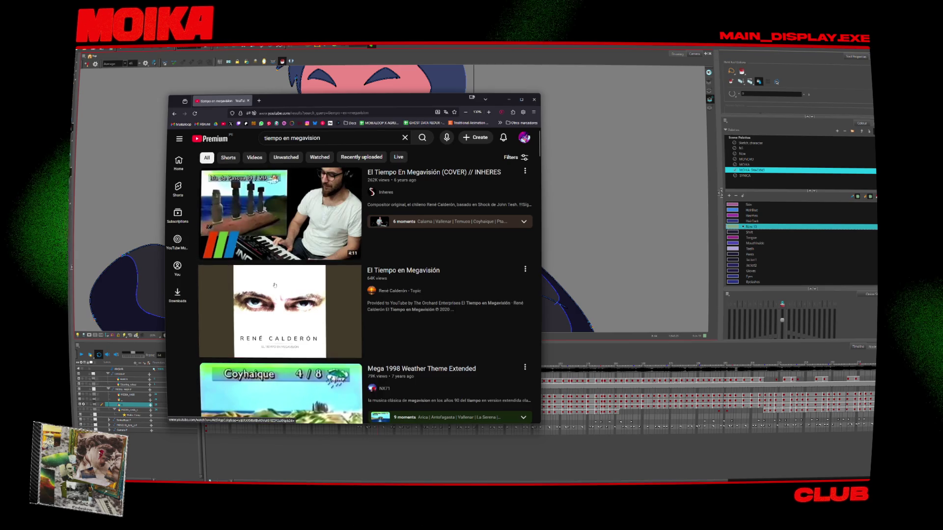
pyautogui.scroll(-3, 276, 245)
pyautogui.click(278, 269)
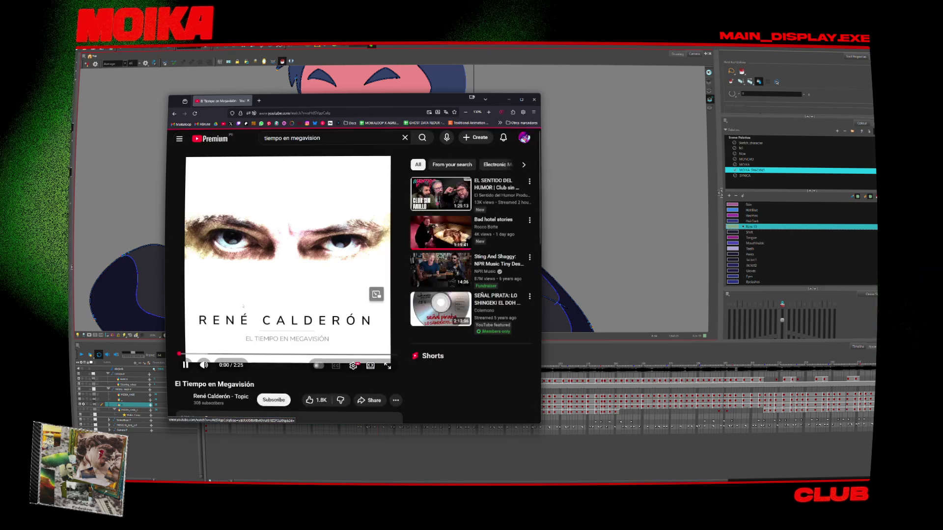
pyautogui.click(243, 297)
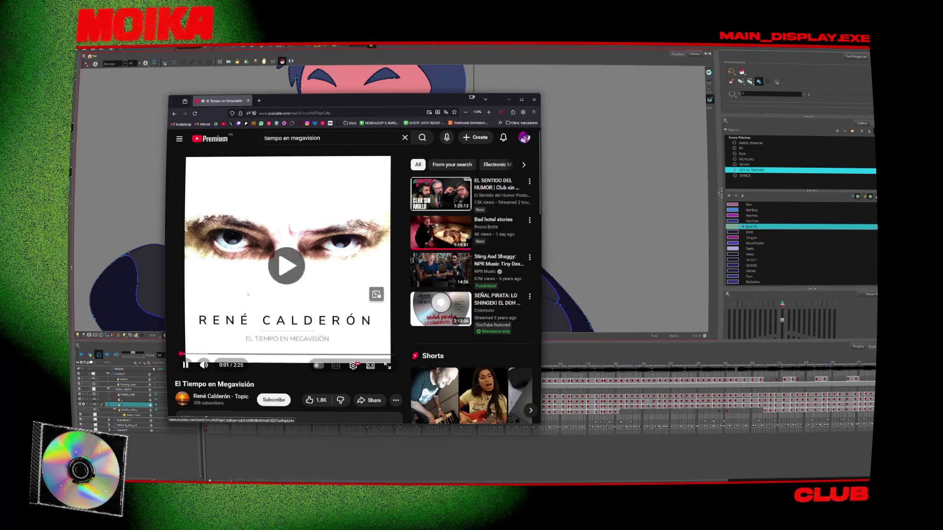
pyautogui.scroll(-3, 245, 296)
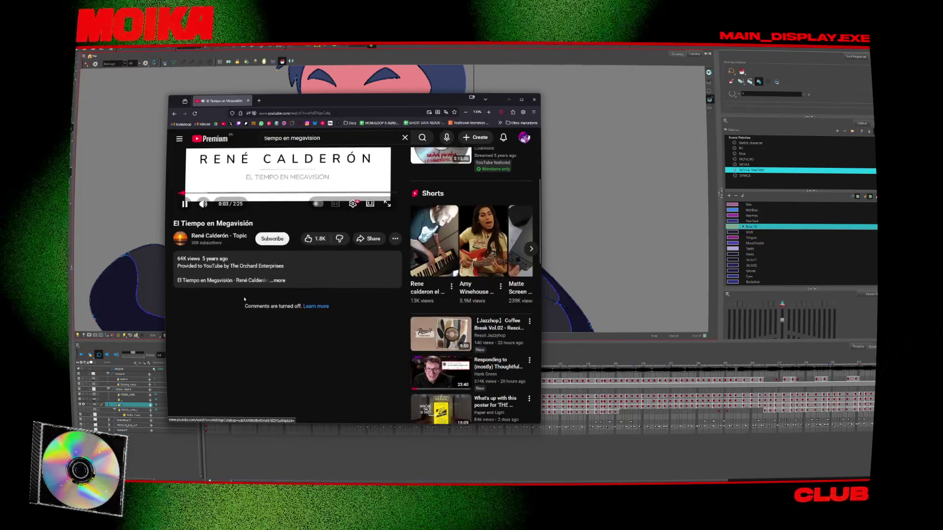
pyautogui.scroll(-1, 221, 265)
# Open the Mega 1998 Weather Theme Extended video, pause it, and switch back to Harmony.
pyautogui.click(174, 114)
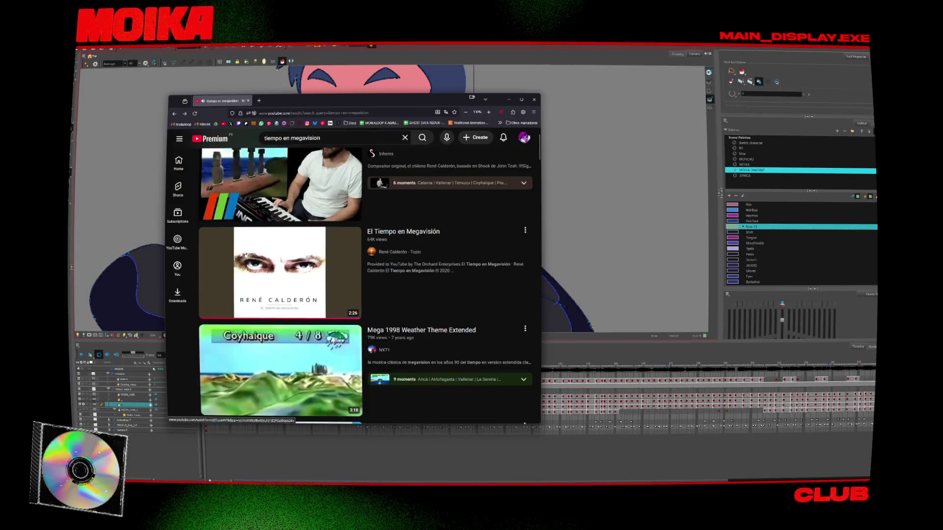
pyautogui.click(262, 342)
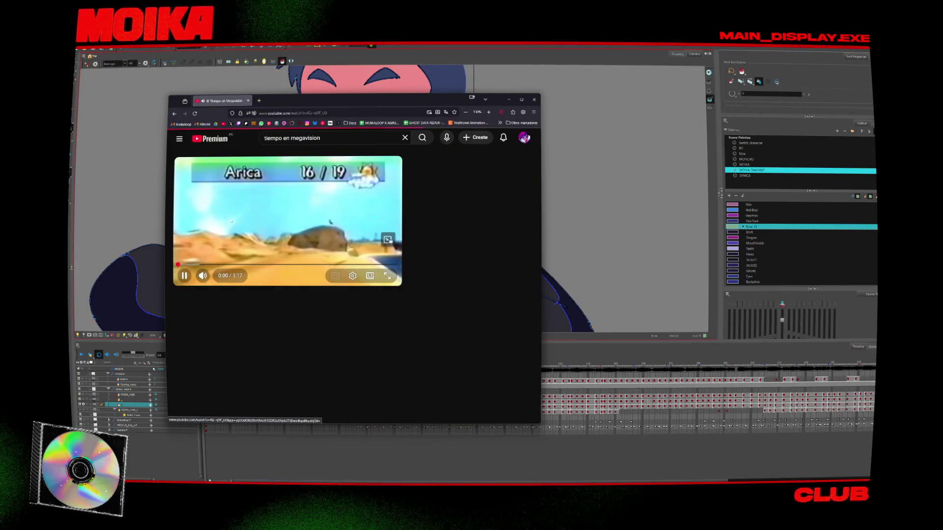
pyautogui.scroll(-2, 265, 285)
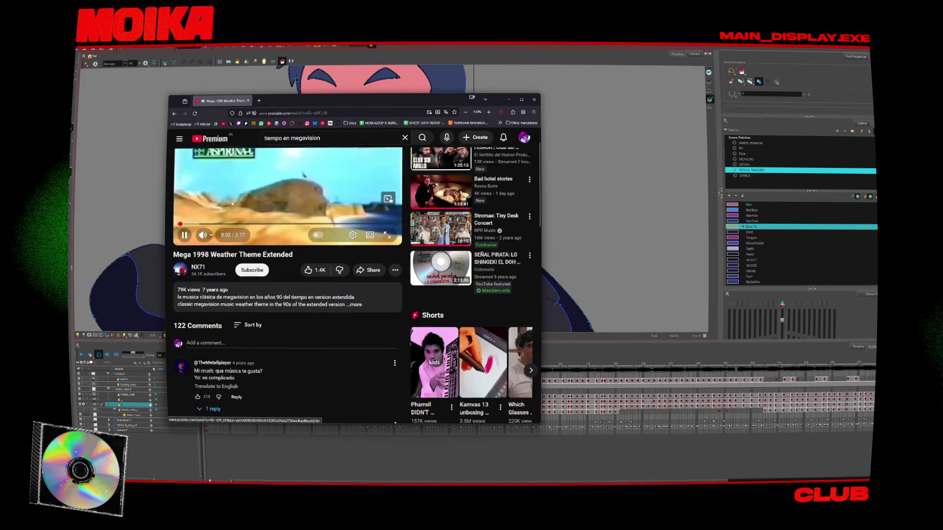
pyautogui.scroll(-1, 275, 291)
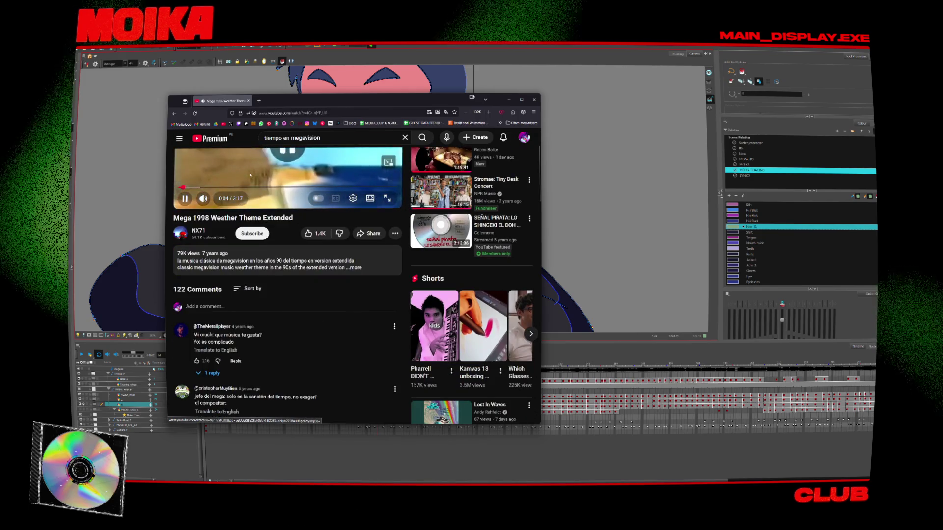
pyautogui.press('space')
pyautogui.scroll(-2, 252, 262)
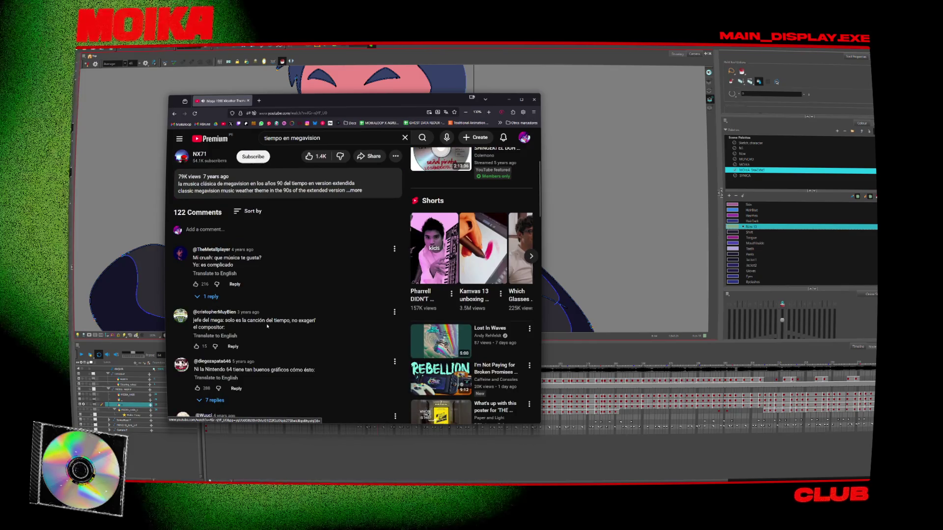
pyautogui.moveTo(193, 320); pyautogui.dragTo(317, 321)
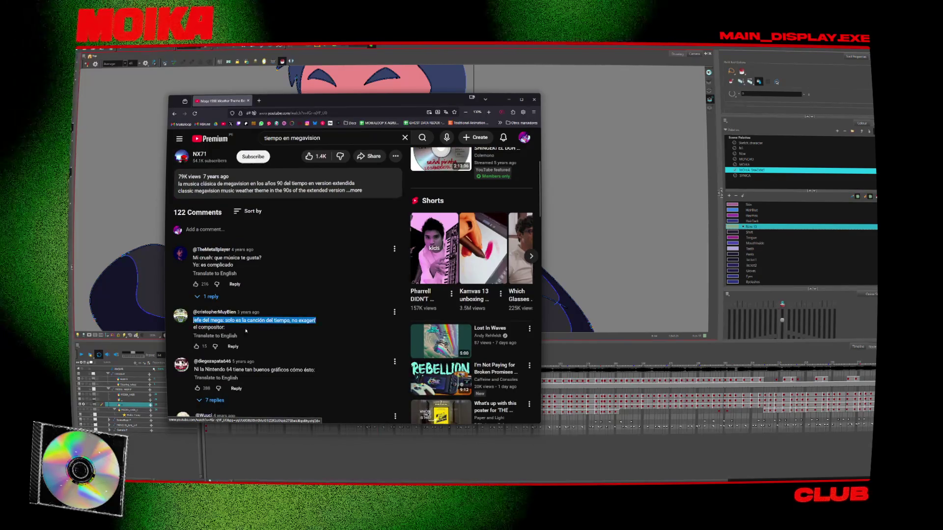
pyautogui.scroll(-2, 259, 327)
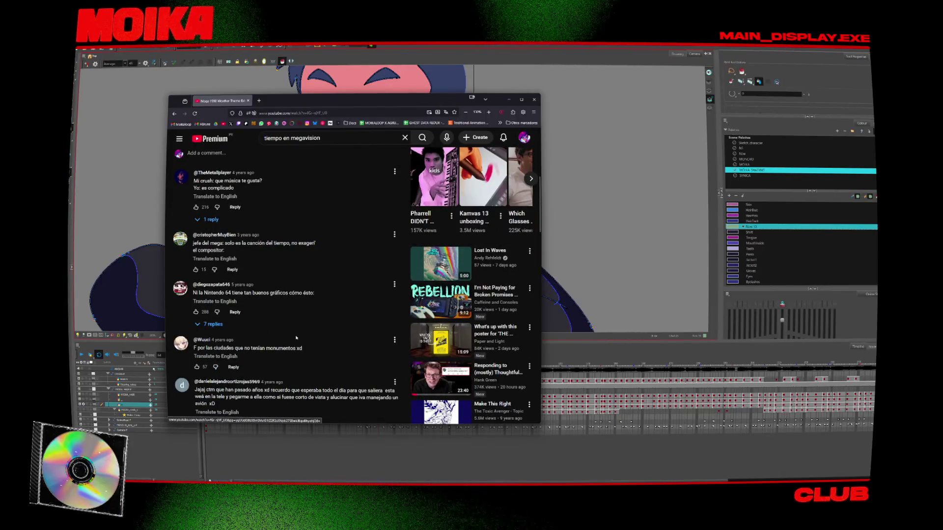
pyautogui.hotkey('alt', 'Tab')
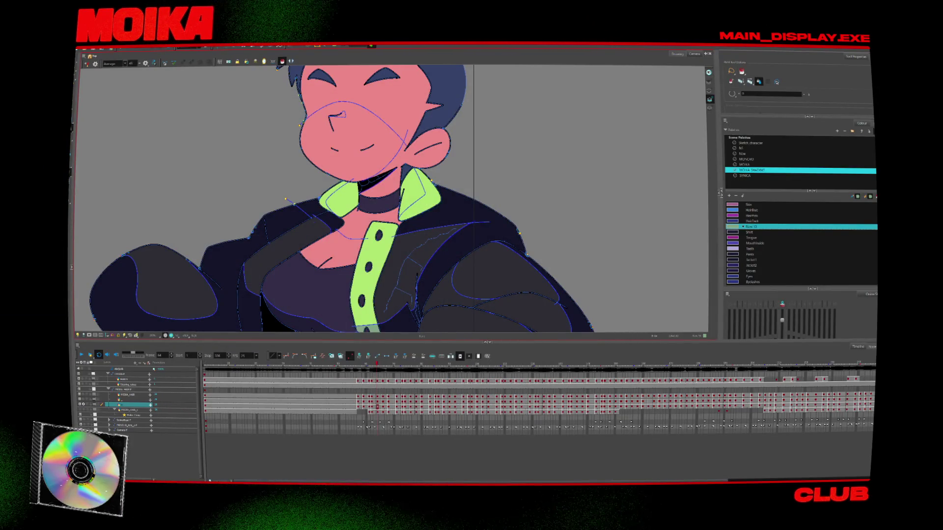
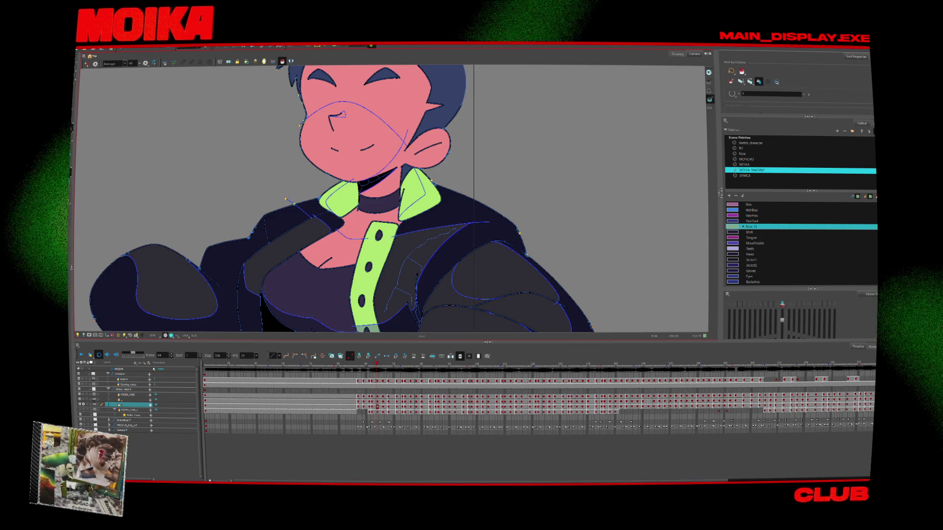
# Advance three frames and sample the Pants colour from the drawing.
pyautogui.press('.')
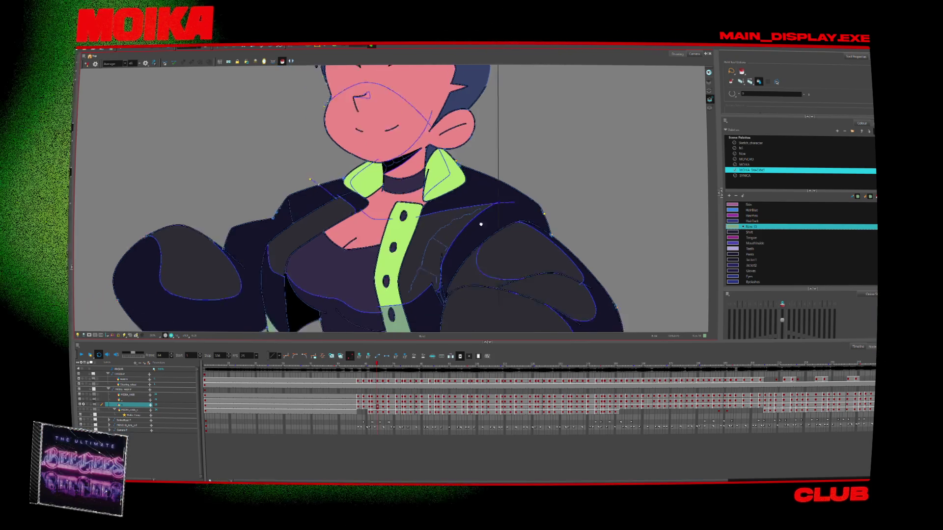
pyautogui.press('.')
pyautogui.press('.')
pyautogui.press('.')
pyautogui.press('.')
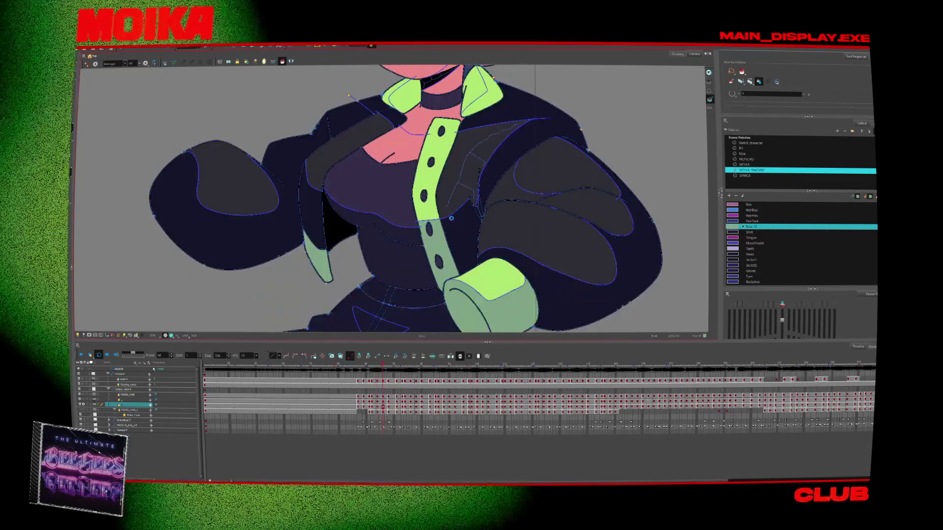
pyautogui.press('.')
pyautogui.press('d')
pyautogui.click(383, 308)
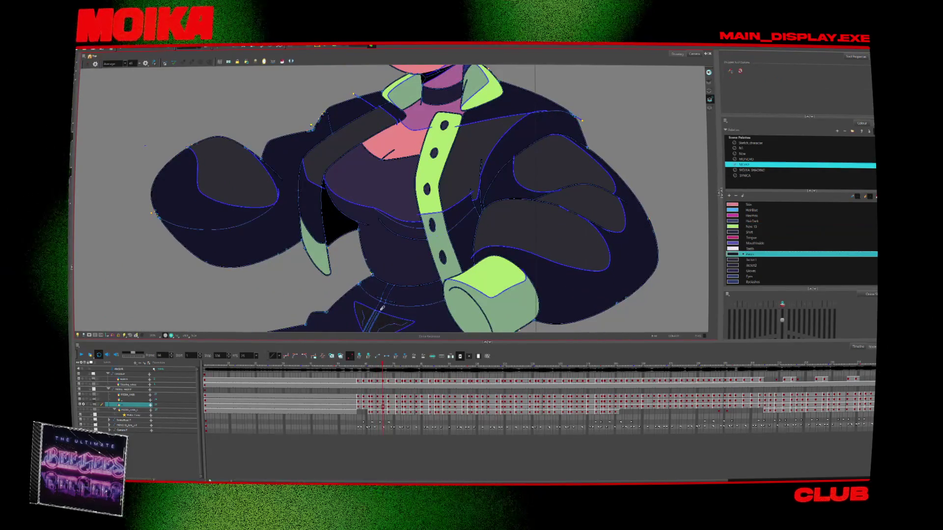
# Go back a frame, then flip forward and back to check neighbouring frames.
pyautogui.hotkey('alt', 'i')
pyautogui.press(',')
pyautogui.press(',')
pyautogui.press('.')
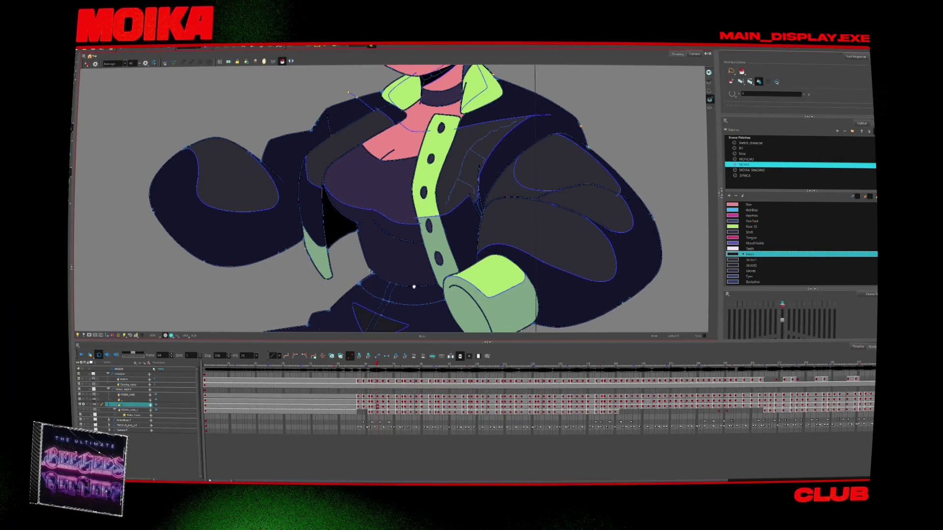
pyautogui.press('.')
pyautogui.press('.')
pyautogui.press('.')
pyautogui.press(',')
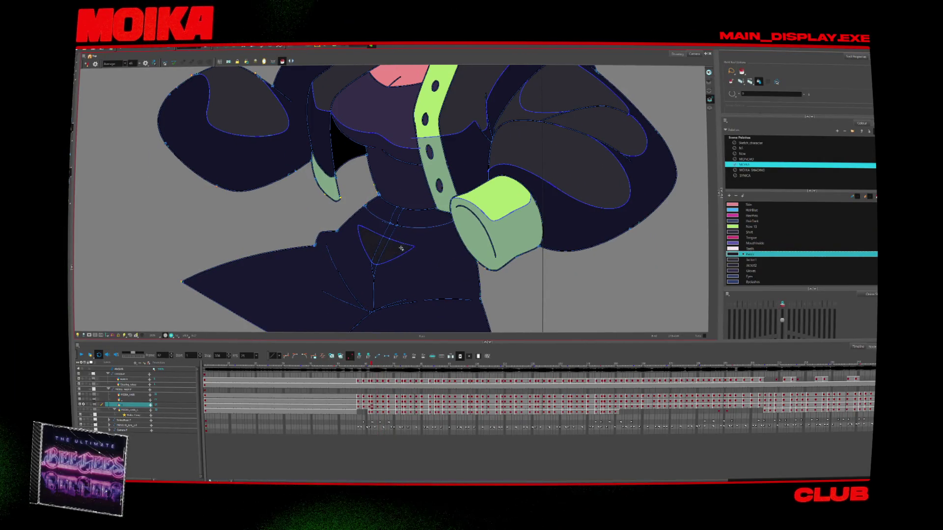
pyautogui.press(',')
pyautogui.press('.')
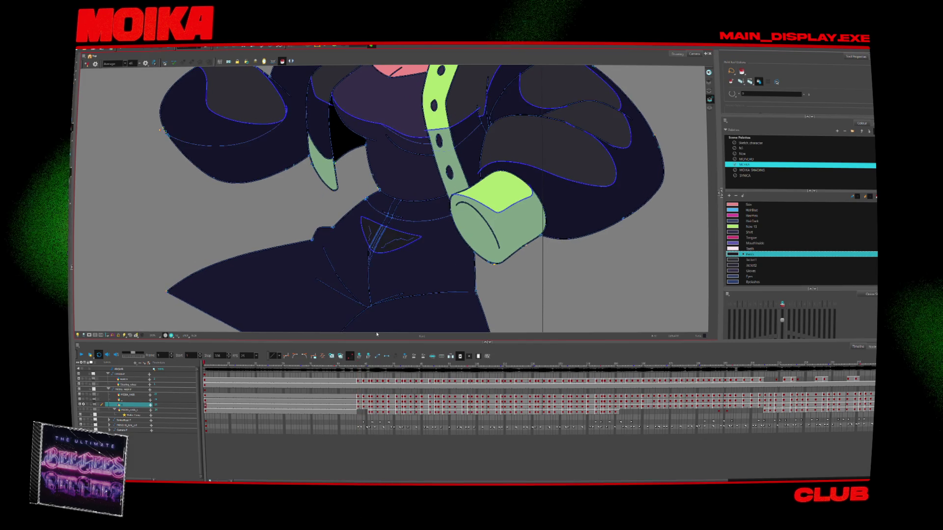
# Zoom in and fill the face shadow zone with the purple skin shadow colour.
pyautogui.scroll(3, 448, 298)
pyautogui.scroll(3, 482, 273)
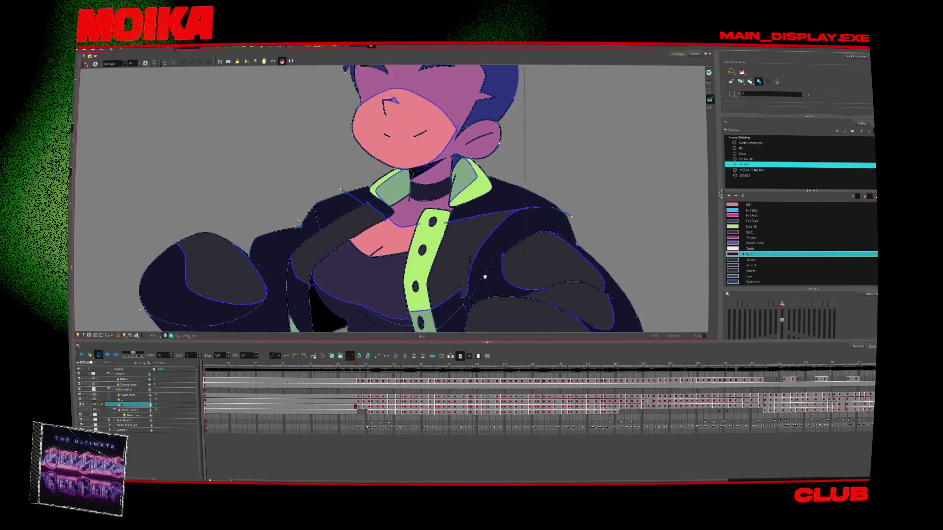
pyautogui.scroll(1, 482, 273)
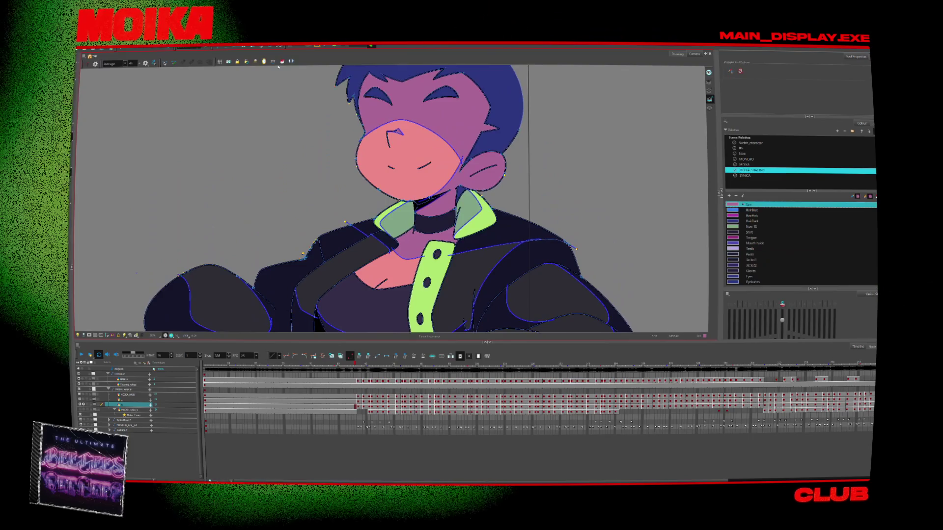
pyautogui.click(282, 61)
# Advance through later frames to around frame 66.
pyautogui.press('.')
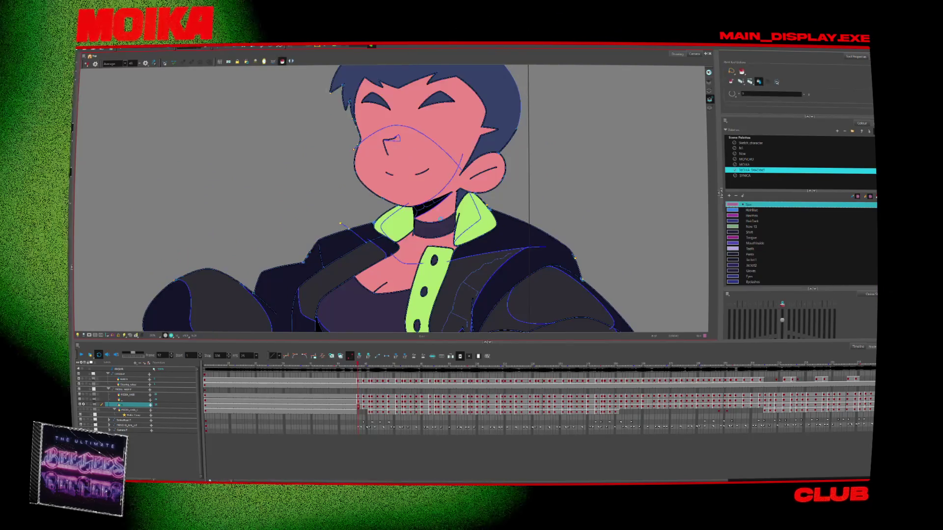
pyautogui.press('.')
pyautogui.press('.')
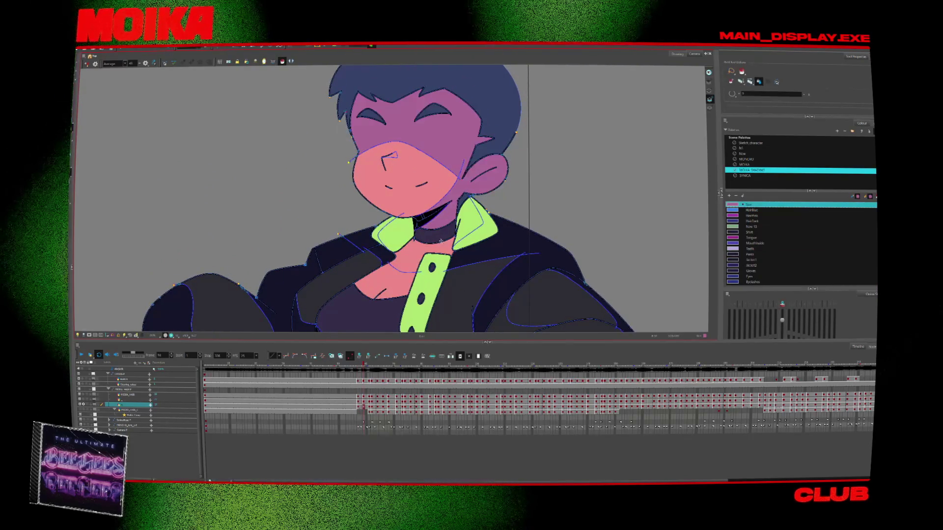
pyautogui.press('.')
pyautogui.press('.')
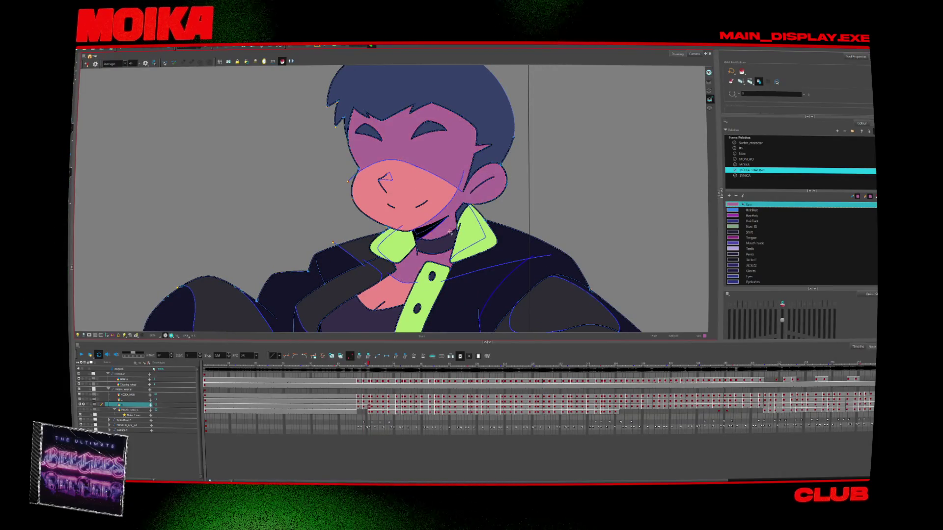
pyautogui.press('.')
pyautogui.press('.')
pyautogui.scroll(-3, 429, 202)
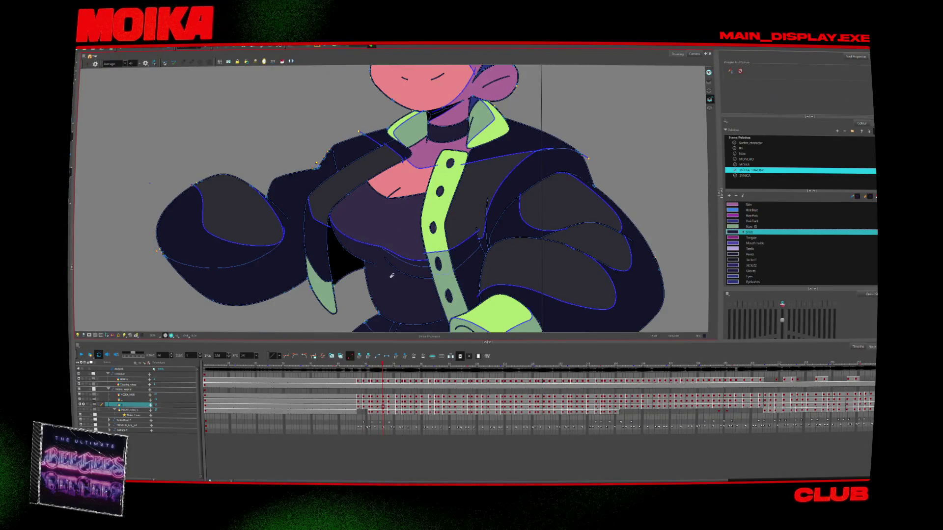
# Step back to frame 64, then forward to about frame 67.
pyautogui.hotkey('alt', 'i')
pyautogui.scroll(3, 451, 219)
pyautogui.scroll(1, 451, 219)
pyautogui.press(',')
pyautogui.press(',')
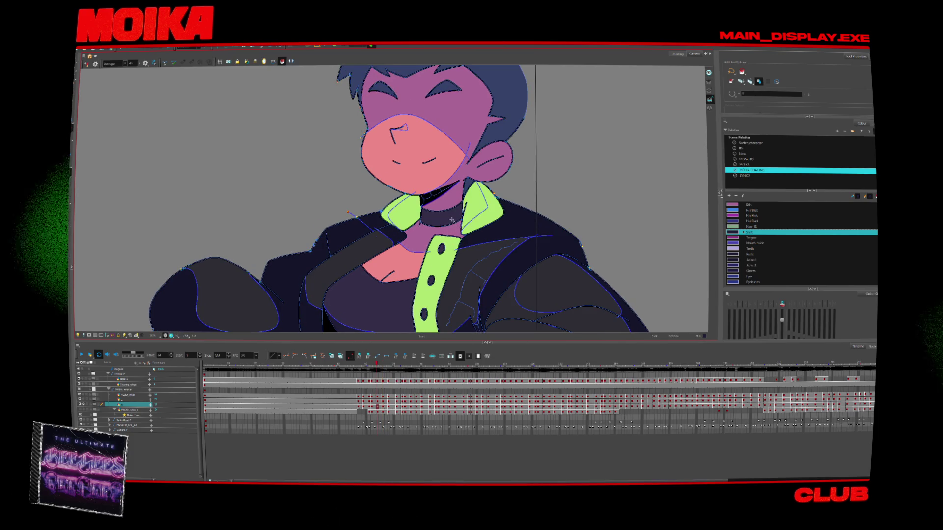
pyautogui.press('.')
pyautogui.press('.')
pyautogui.press('.')
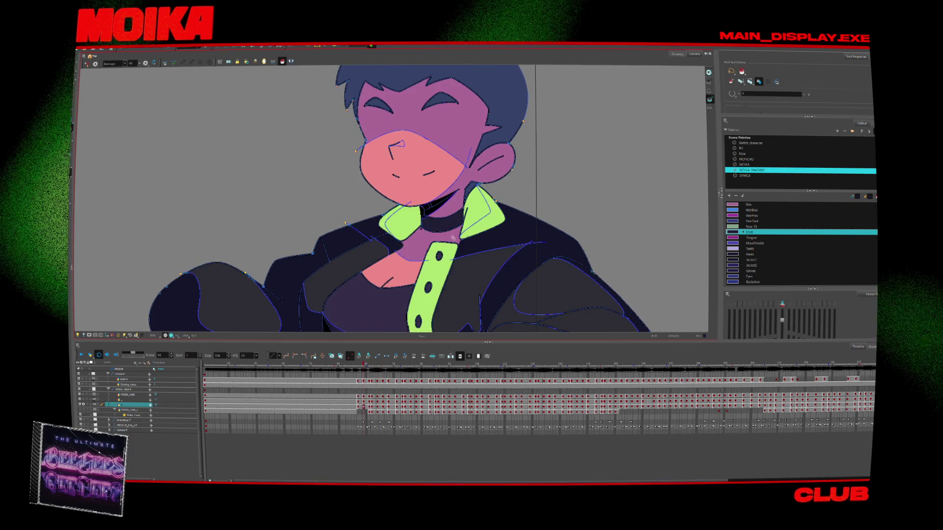
# Sample the Jacket1 colour from the driver's jacket.
pyautogui.press('.')
pyautogui.click(744, 165)
pyautogui.click(750, 260)
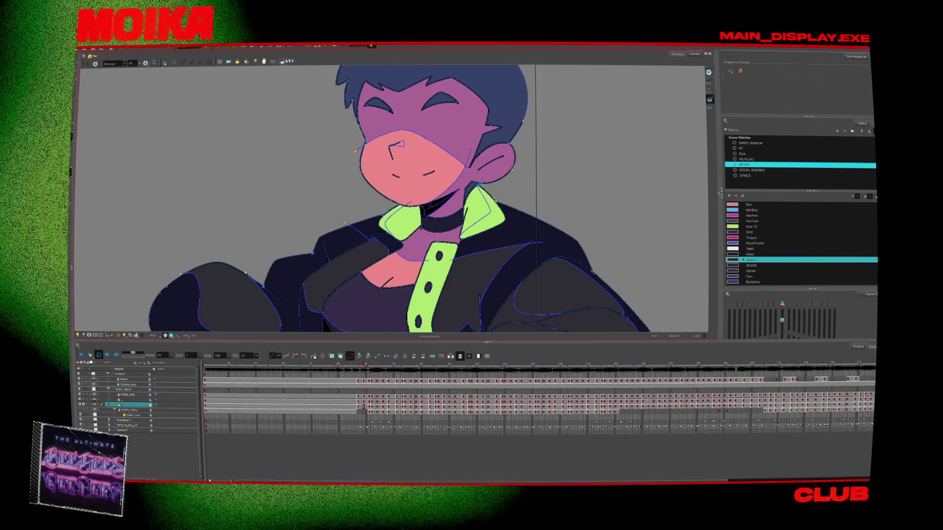
pyautogui.press('.')
pyautogui.scroll(-2, 472, 264)
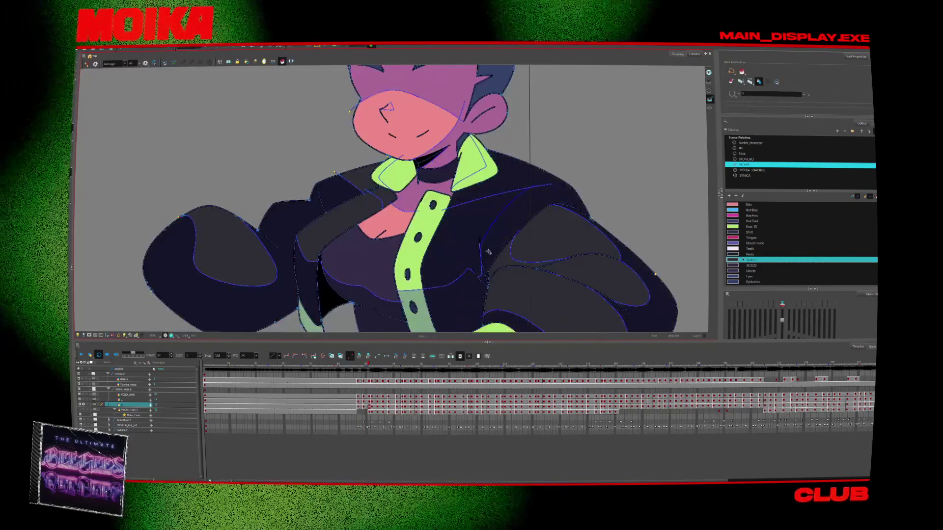
pyautogui.hotkey('alt', 'z')
# Zoom in closely on the jacket strokes and select every stroke in the drawing.
pyautogui.click(484, 261)
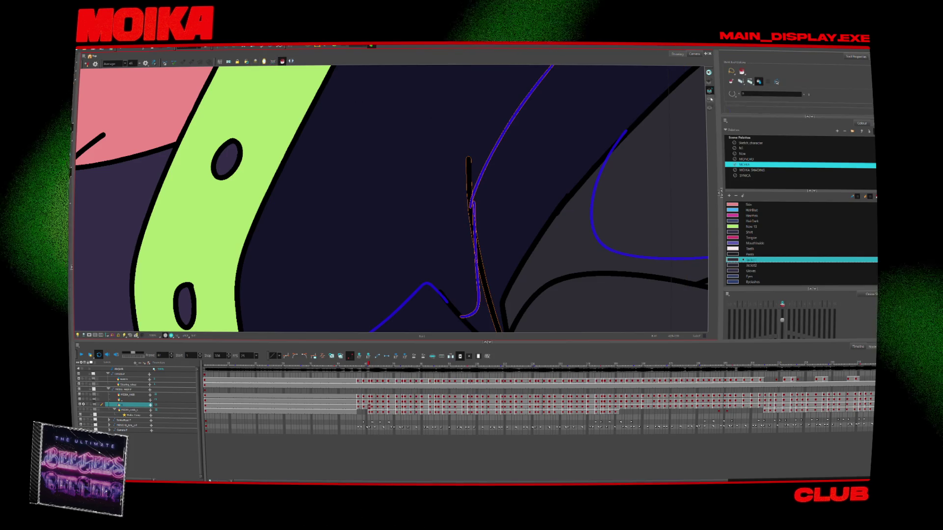
pyautogui.hotkey('ctrl', 'a')
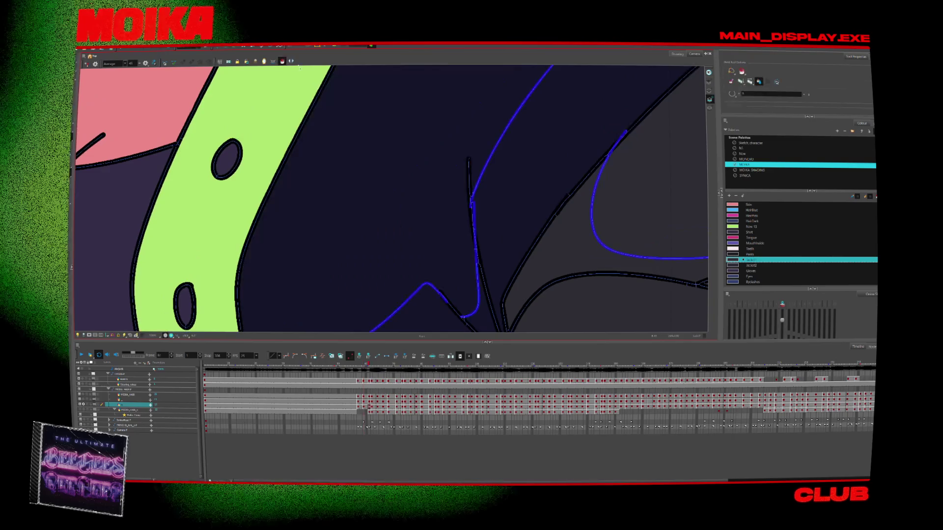
pyautogui.click(454, 147)
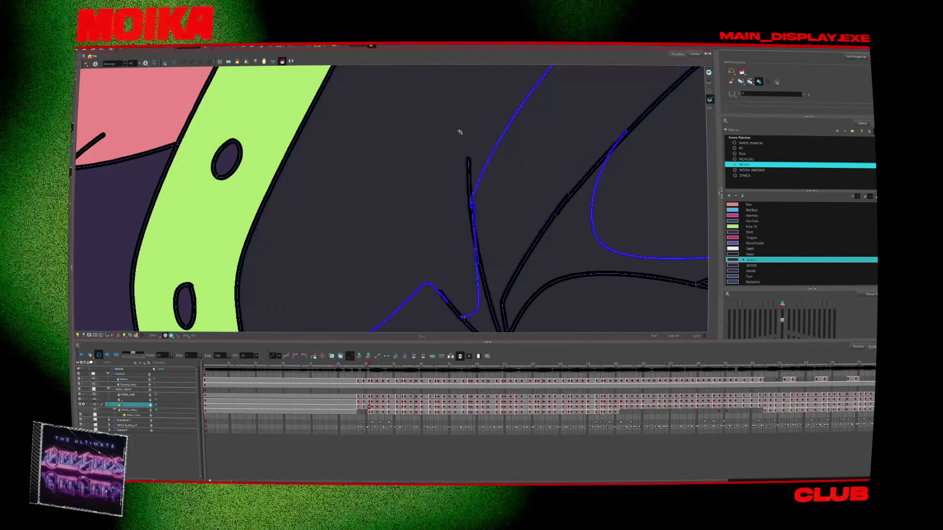
pyautogui.scroll(-5, 452, 137)
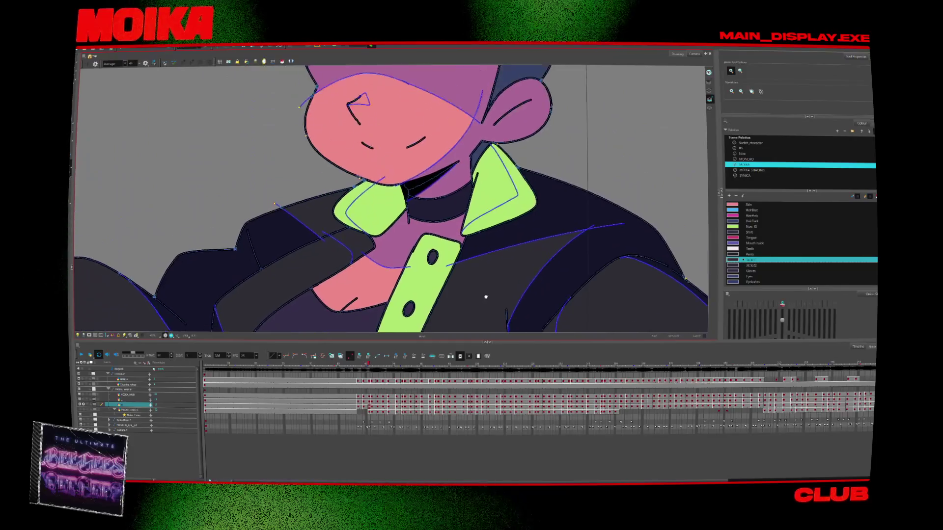
pyautogui.scroll(-2, 485, 297)
pyautogui.scroll(2, 415, 215)
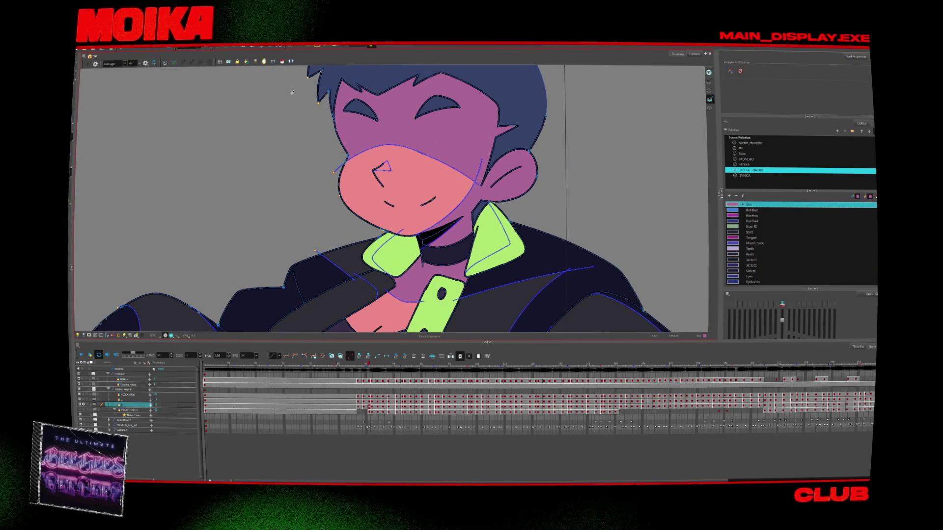
# Go back three frames and paint the hair with the darker blue HairDark colour.
pyautogui.press(',')
pyautogui.press(',')
pyautogui.press(',')
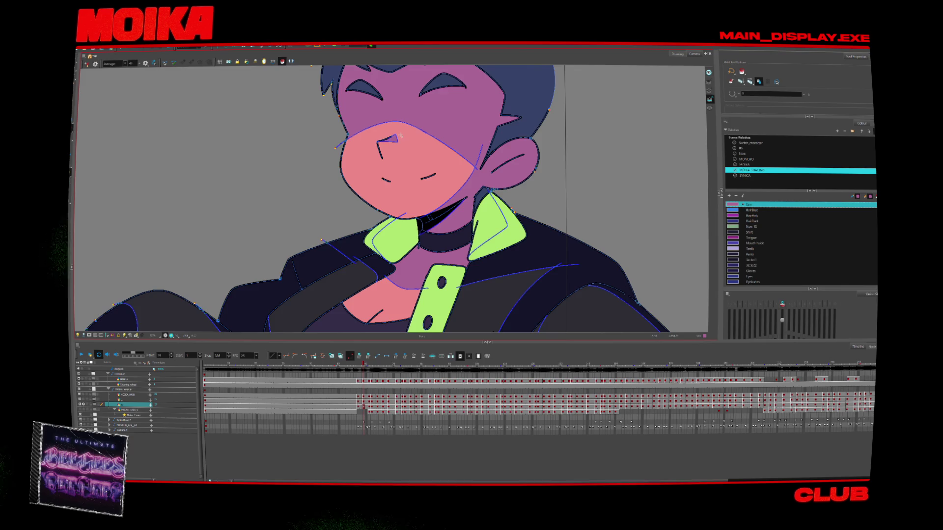
pyautogui.press(',')
pyautogui.press(',')
pyautogui.press(',')
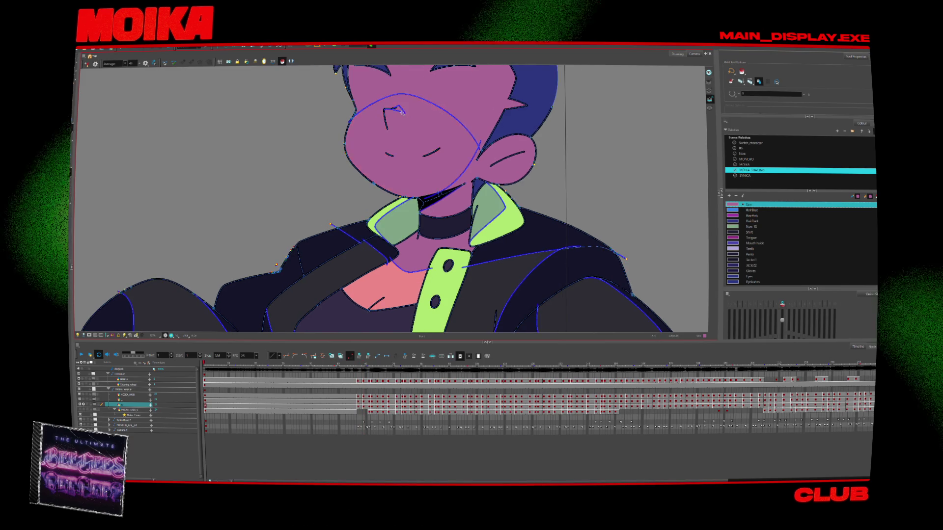
pyautogui.press(',')
pyautogui.press(',')
pyautogui.press(',')
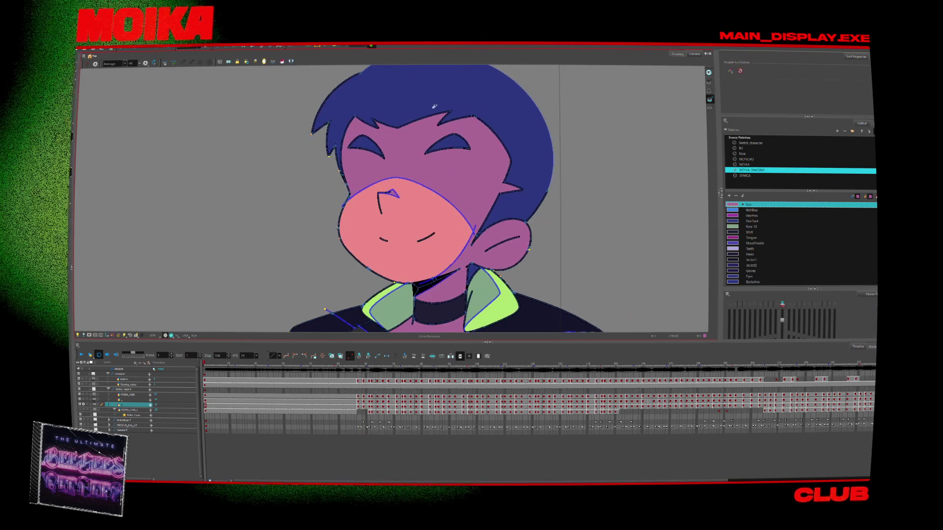
pyautogui.click(291, 62)
pyautogui.click(282, 61)
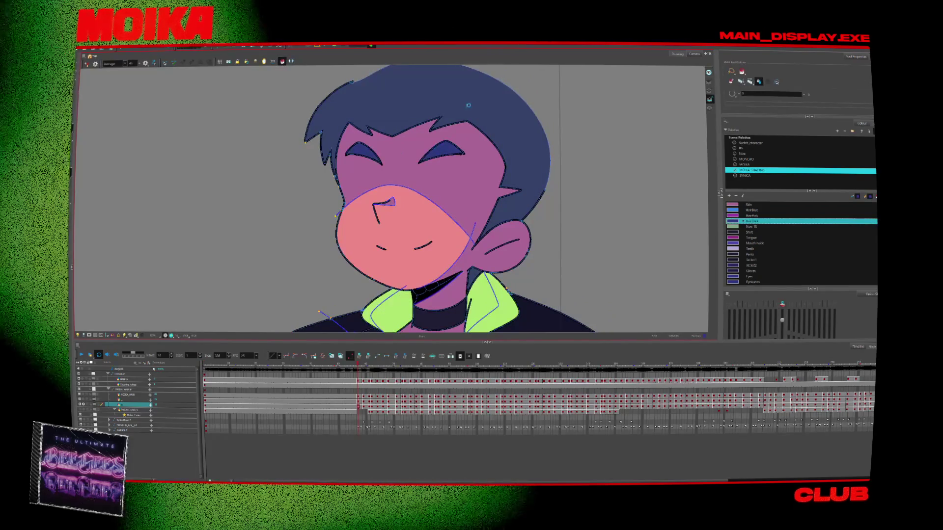
pyautogui.click(445, 162)
# Move two frames forward, two back, then forward again to compare the painting.
pyautogui.press('.')
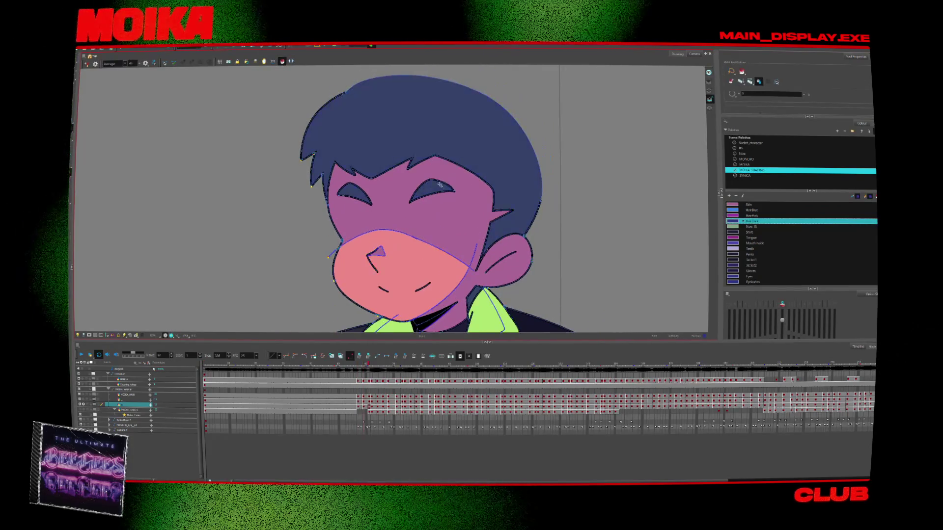
pyautogui.press('.')
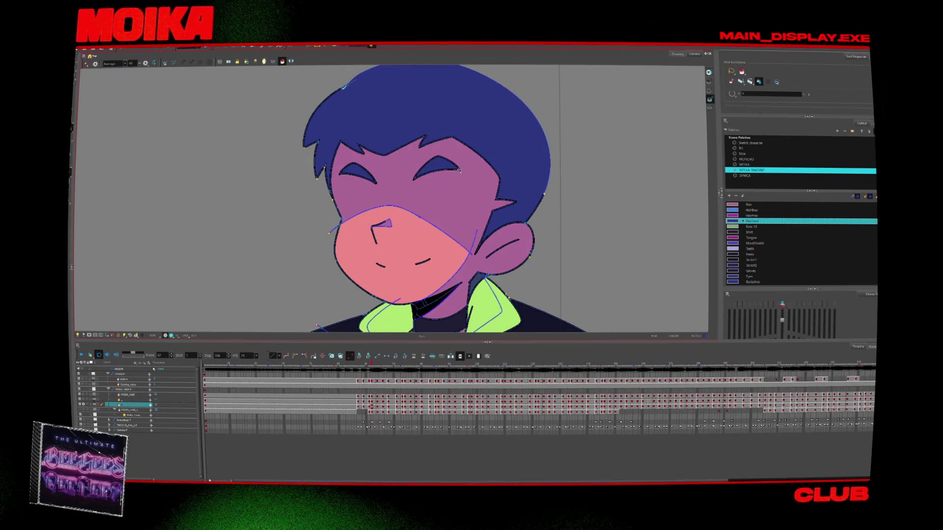
pyautogui.press(',')
pyautogui.press(',')
pyautogui.press(',')
pyautogui.press(',')
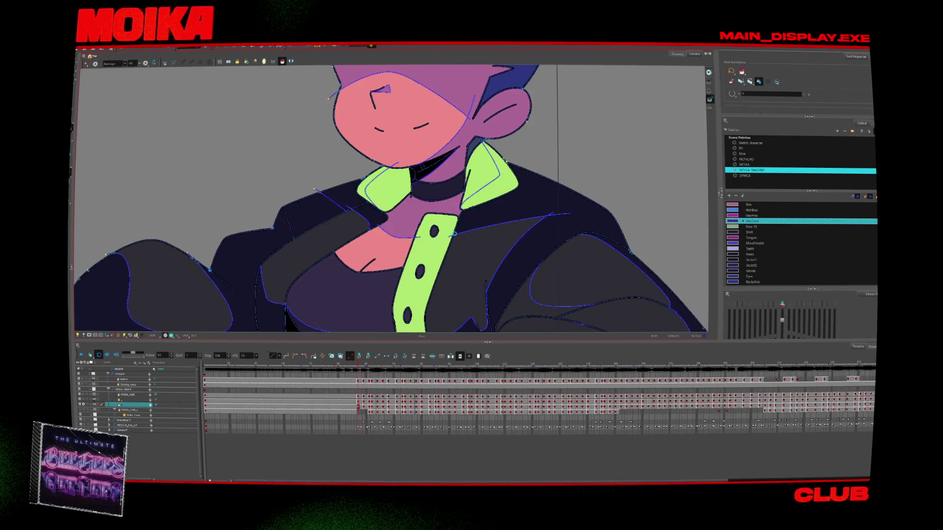
pyautogui.press(',')
pyautogui.press(',')
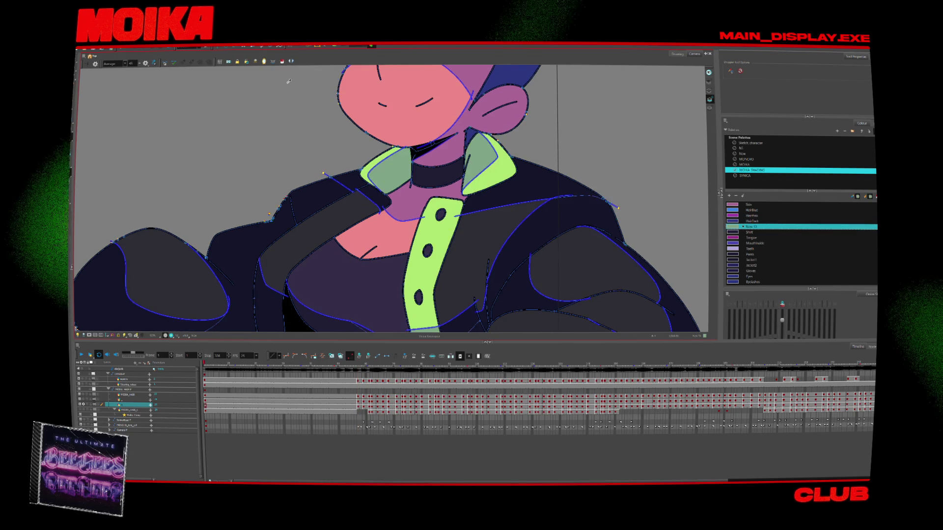
pyautogui.press('.')
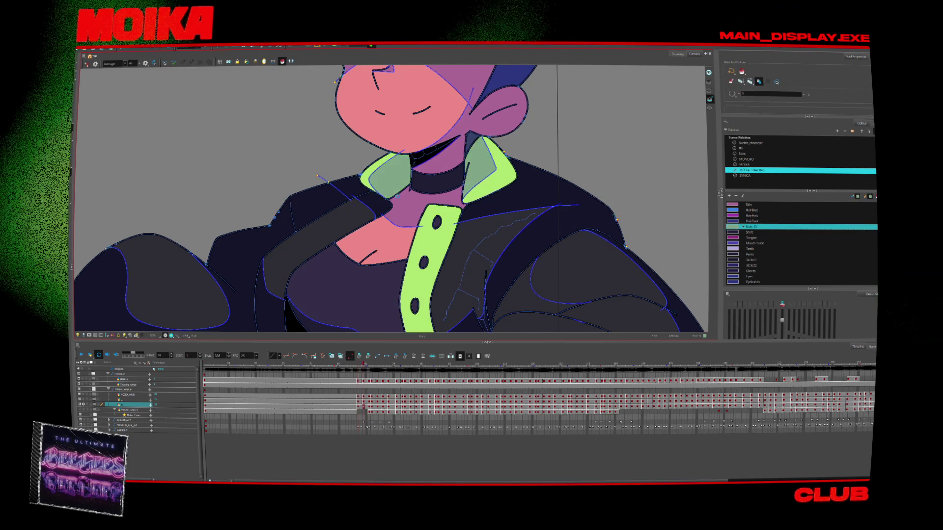
pyautogui.press('.')
# Advance frame by frame through the later poses of the driver.
pyautogui.press('.')
pyautogui.press('.')
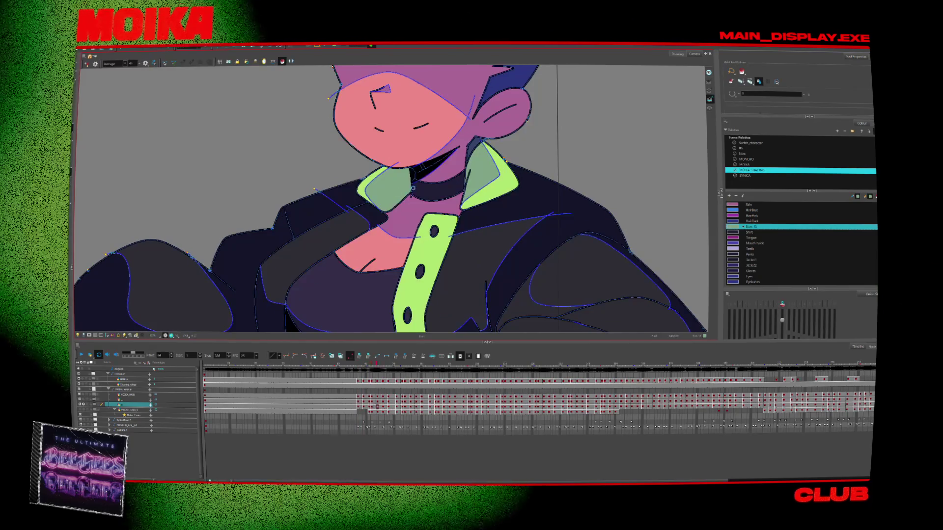
pyautogui.press('.')
pyautogui.press('.')
pyautogui.press('.')
pyautogui.press('.')
pyautogui.press('.')
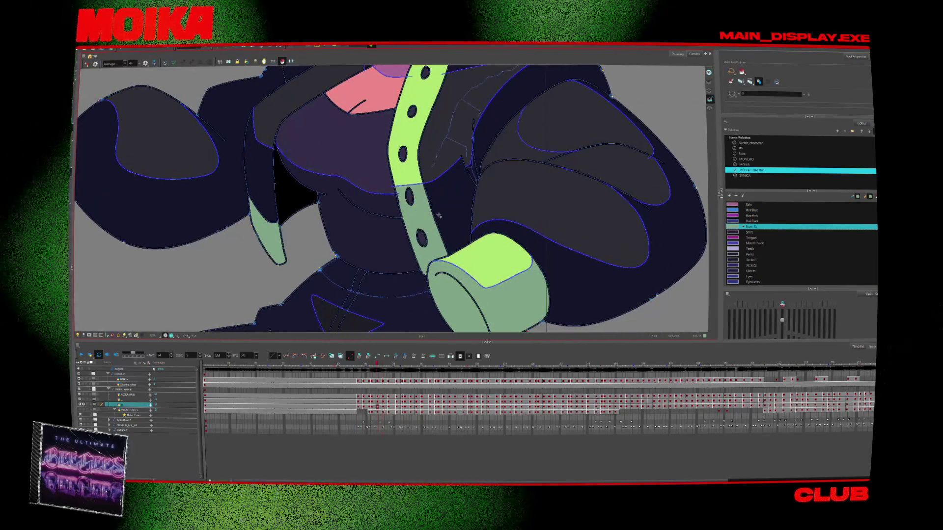
pyautogui.press('.')
pyautogui.press('.')
pyautogui.press('.')
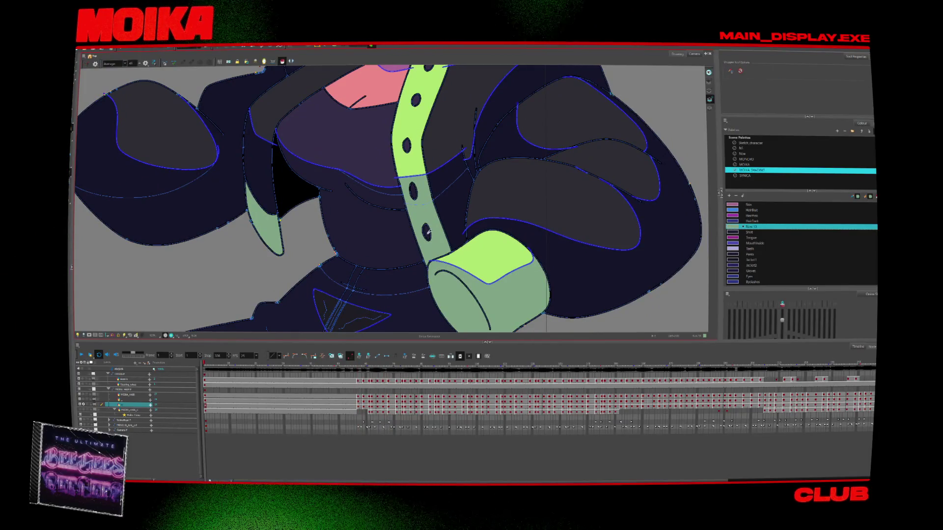
pyautogui.press('.')
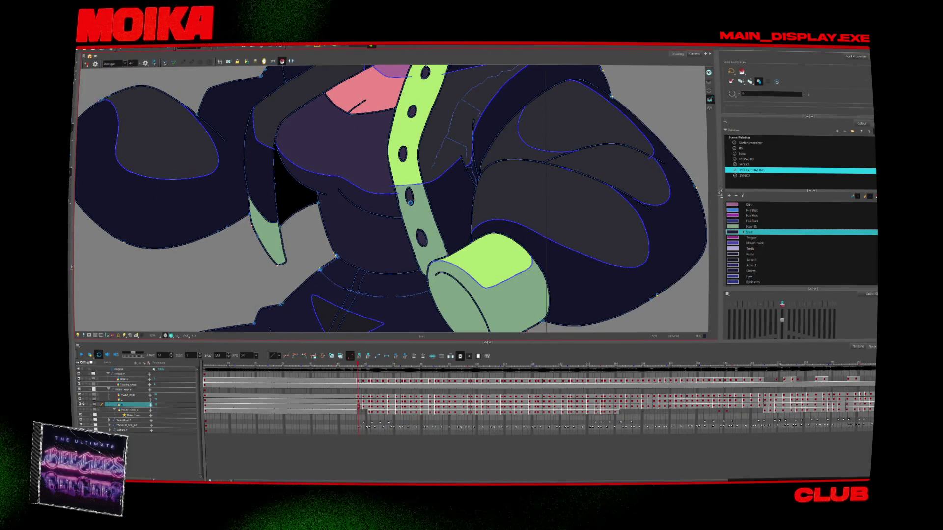
pyautogui.press('.')
pyautogui.press('.')
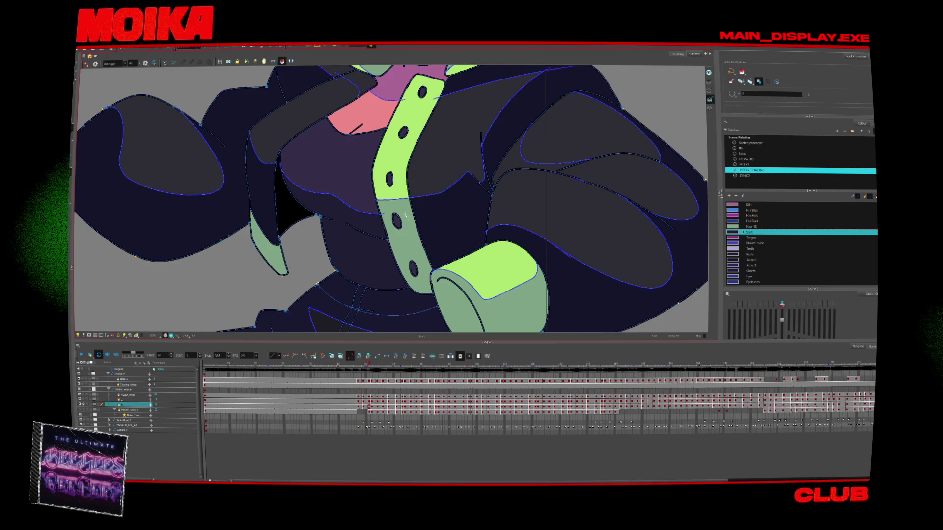
pyautogui.press('.')
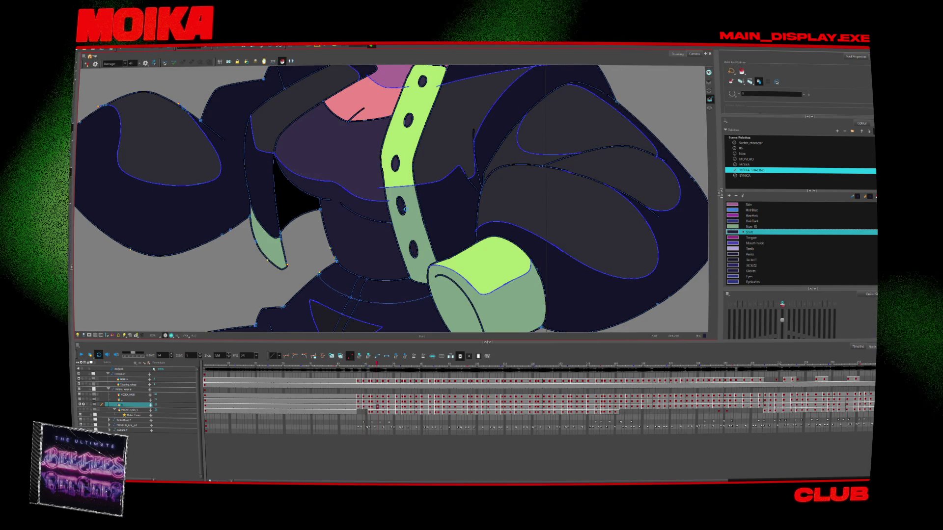
pyautogui.press('.')
# Advance through several drawings of the driver and flip back to compare poses.
pyautogui.press('2')
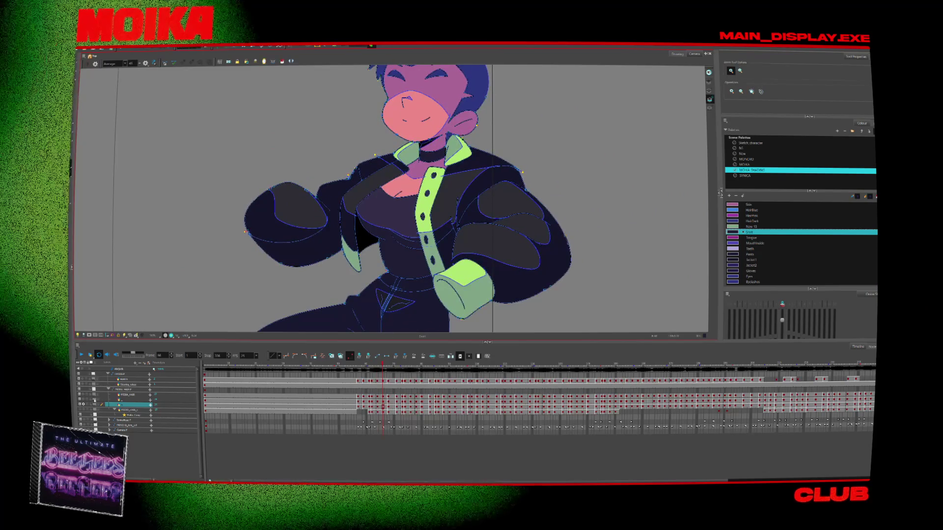
pyautogui.press('.')
pyautogui.press('.')
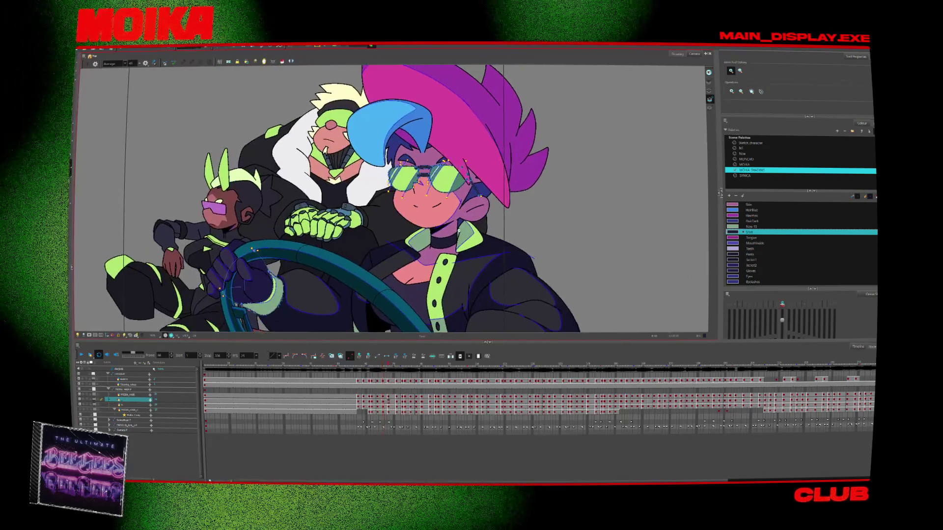
pyautogui.press('.')
pyautogui.press('.')
pyautogui.press('.')
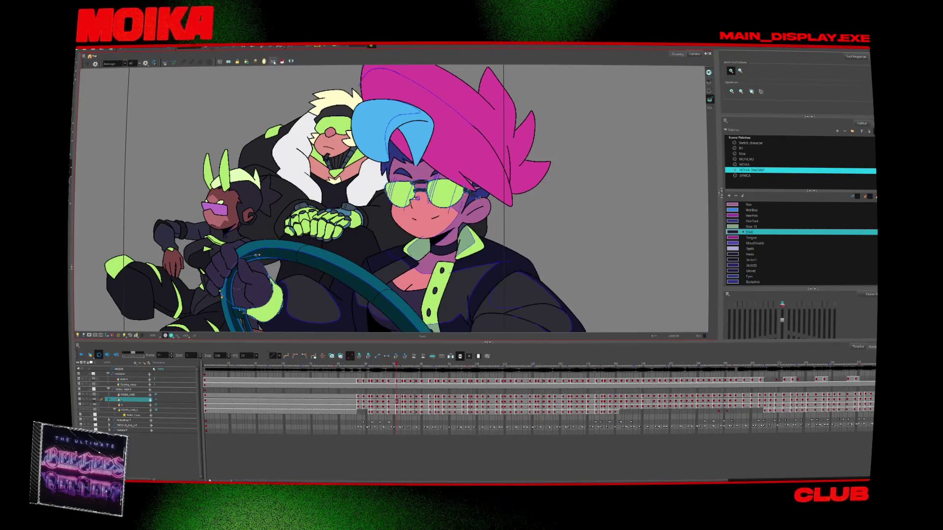
pyautogui.press('.')
pyautogui.press('.')
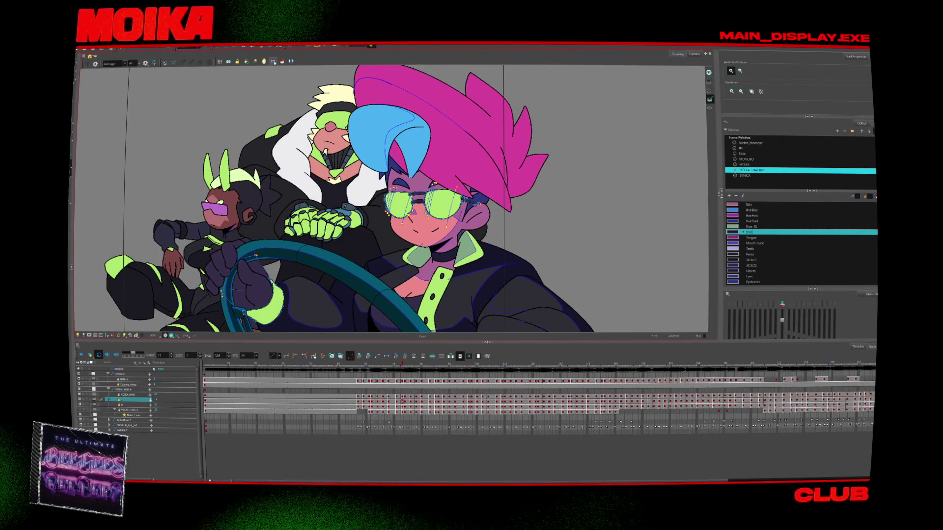
pyautogui.press('.')
pyautogui.press(',')
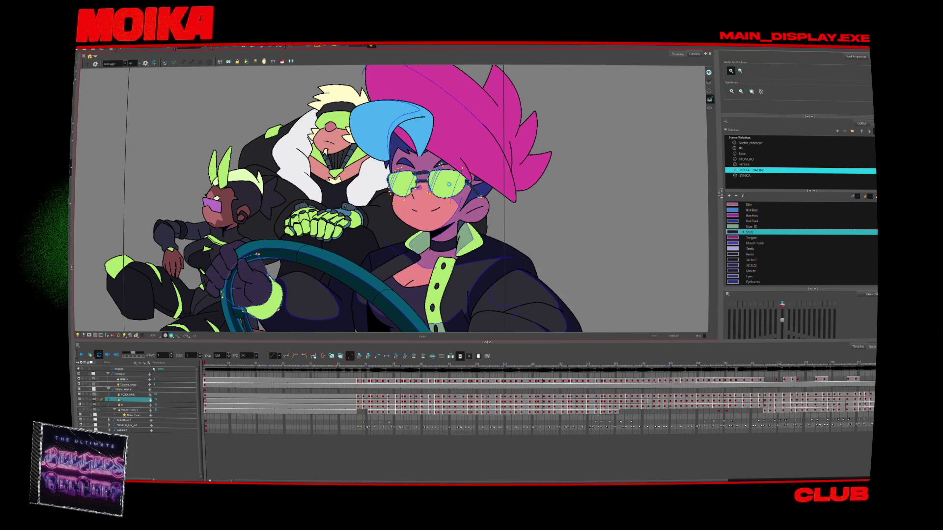
# Sample the lens colour from the driver's glasses and move on to the next drawing.
pyautogui.scroll(3, 454, 182)
pyautogui.press('d')
pyautogui.click(422, 151)
pyautogui.click(283, 61)
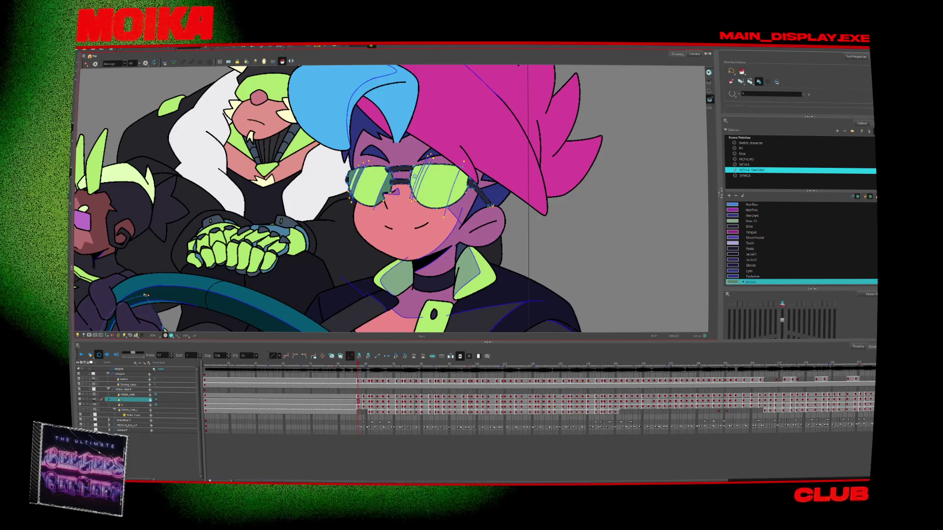
pyautogui.press('.')
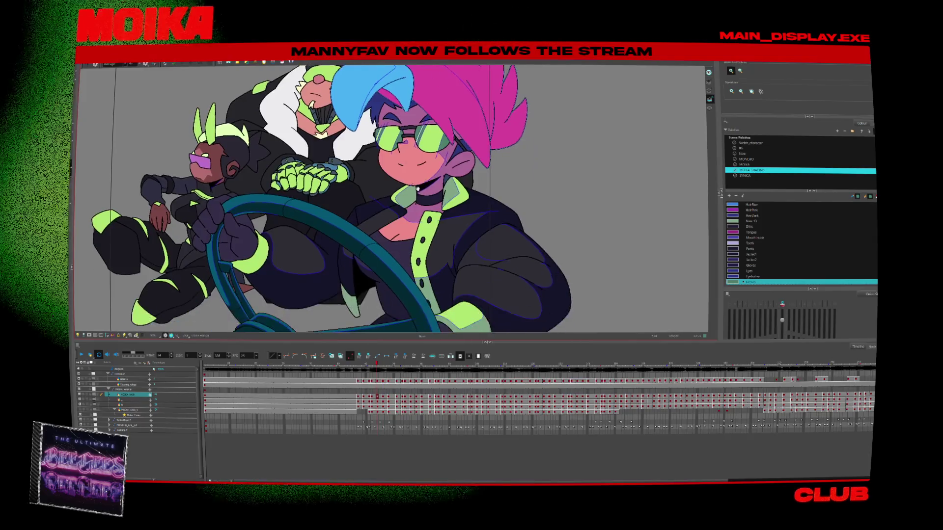
pyautogui.scroll(-2, 260, 307)
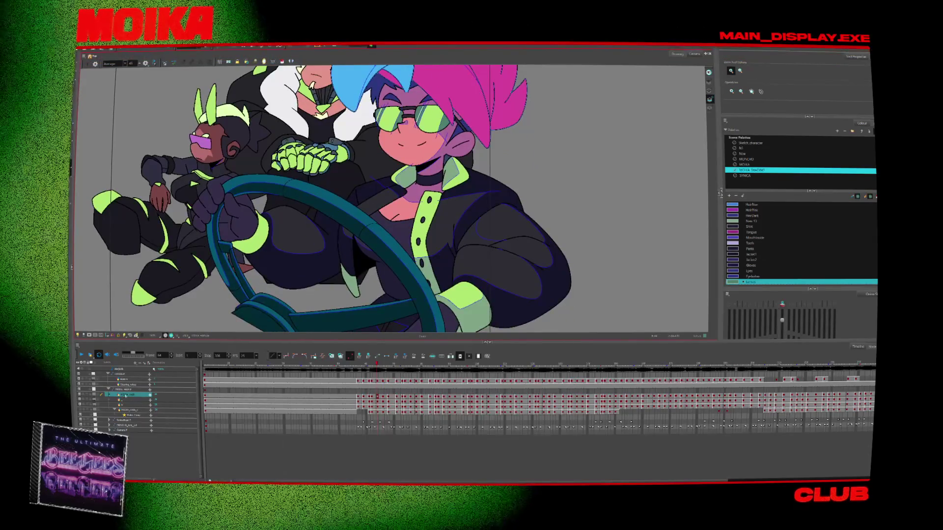
# Play the scene from the first frame, zooming in on the hair and back out.
pyautogui.hotkey('shift', ',')
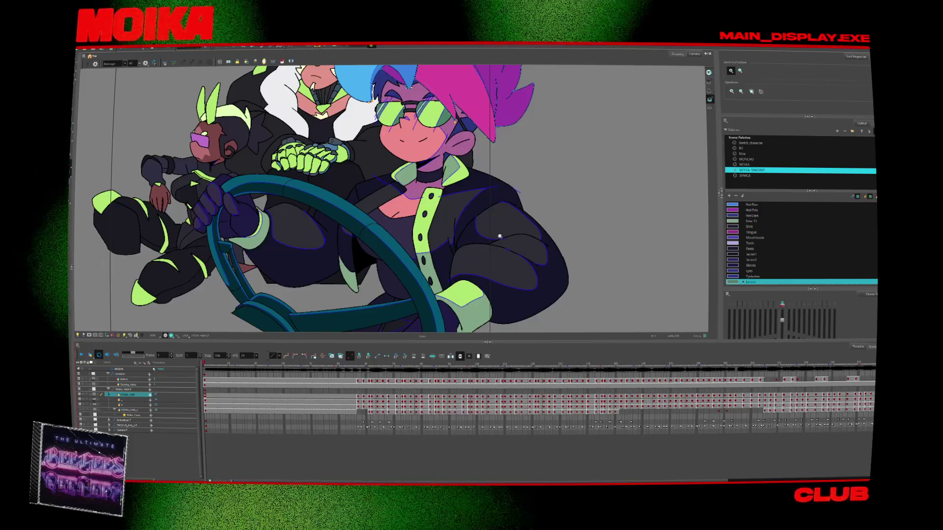
pyautogui.press('Return')
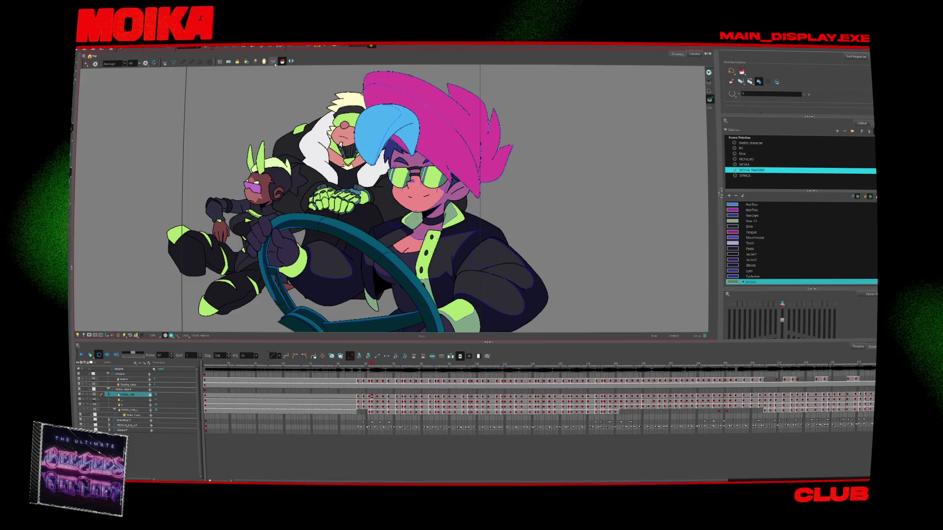
pyautogui.hotkey('alt', 'z')
pyautogui.scroll(5, 410, 137)
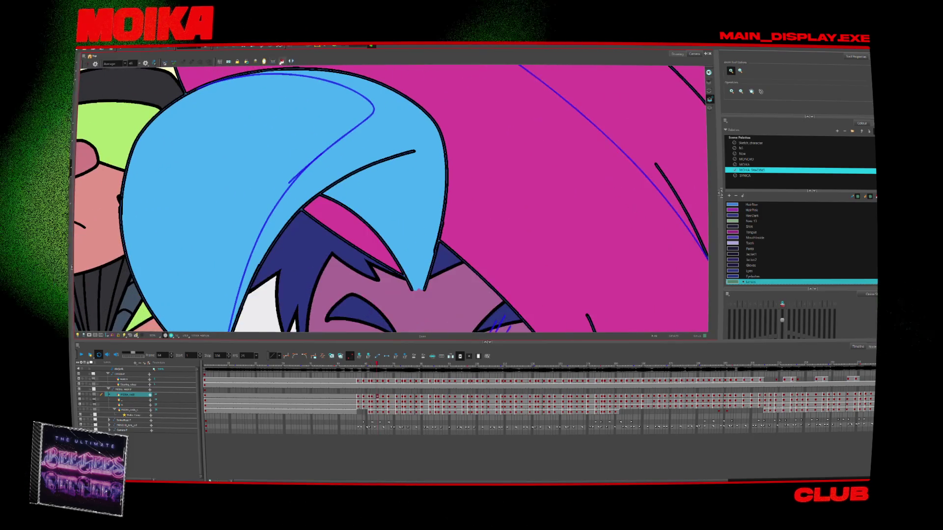
pyautogui.hotkey('shift', 'z')
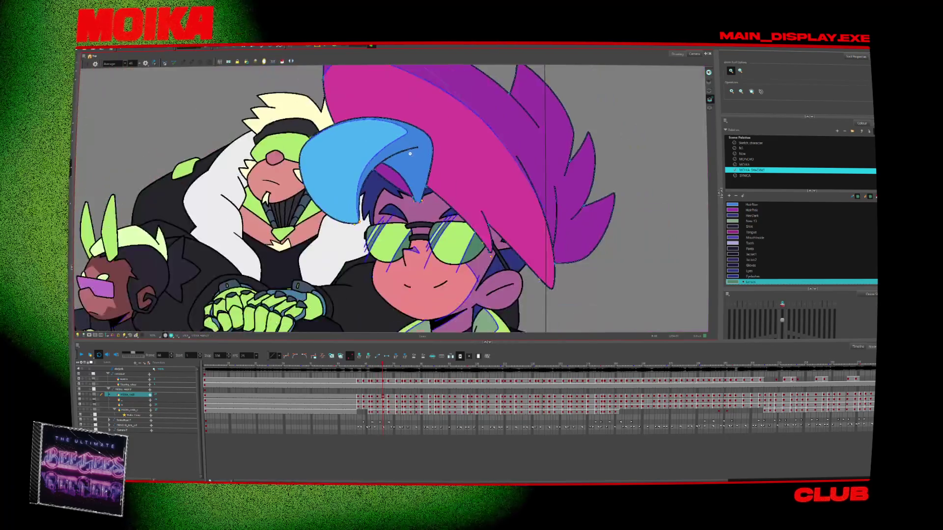
# Step back four frames to an earlier hat drawing and sample the hat's shading colour.
pyautogui.hotkey('alt', 'i')
pyautogui.press(',')
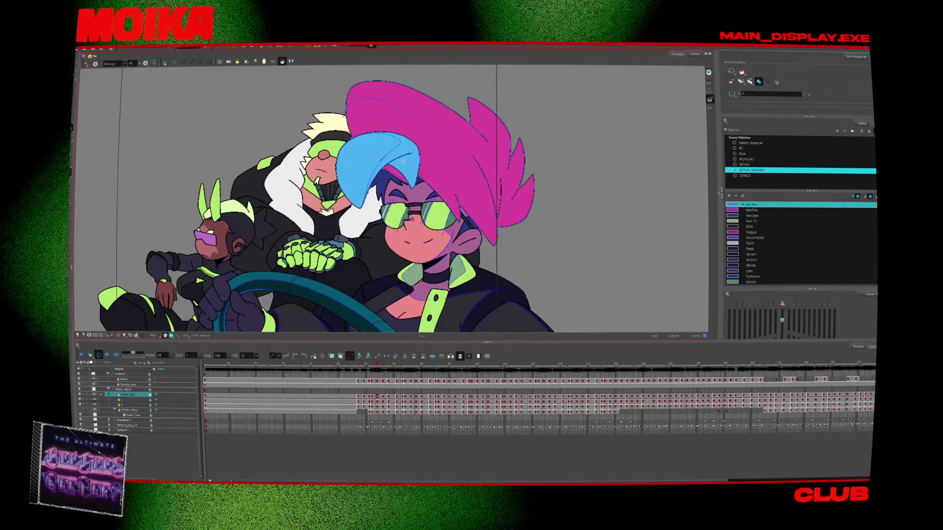
pyautogui.press(',')
pyautogui.press(',')
pyautogui.press(',')
pyautogui.press(',')
pyautogui.press(',')
pyautogui.press(',')
pyautogui.press(',')
pyautogui.press(',')
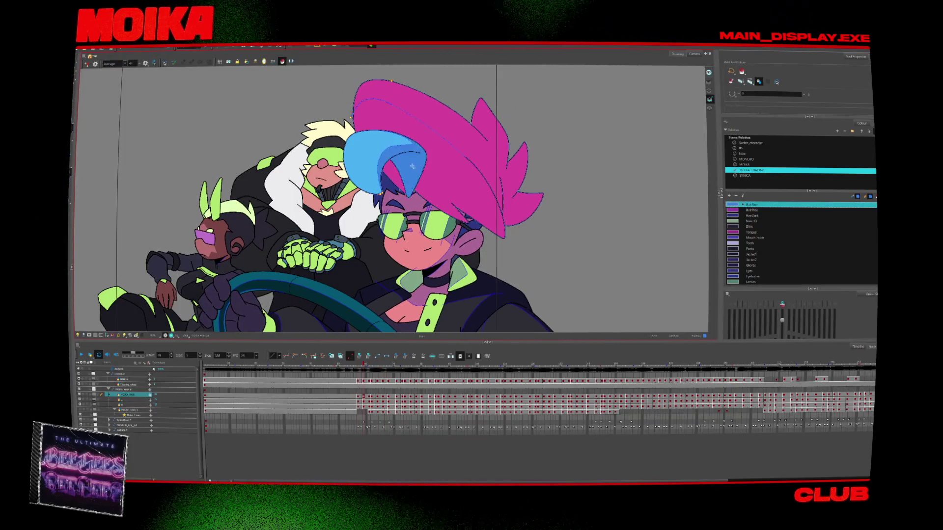
pyautogui.press(',')
pyautogui.press(',')
pyautogui.press(',')
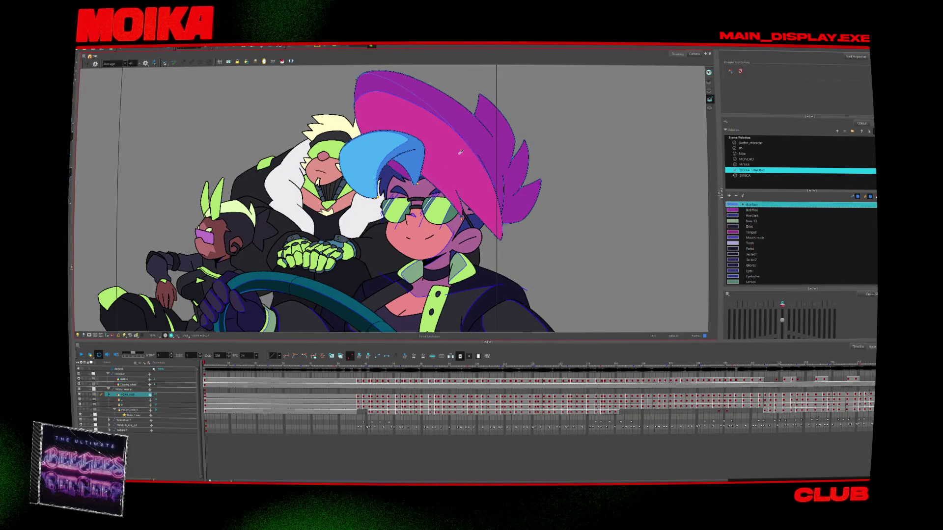
pyautogui.press('d')
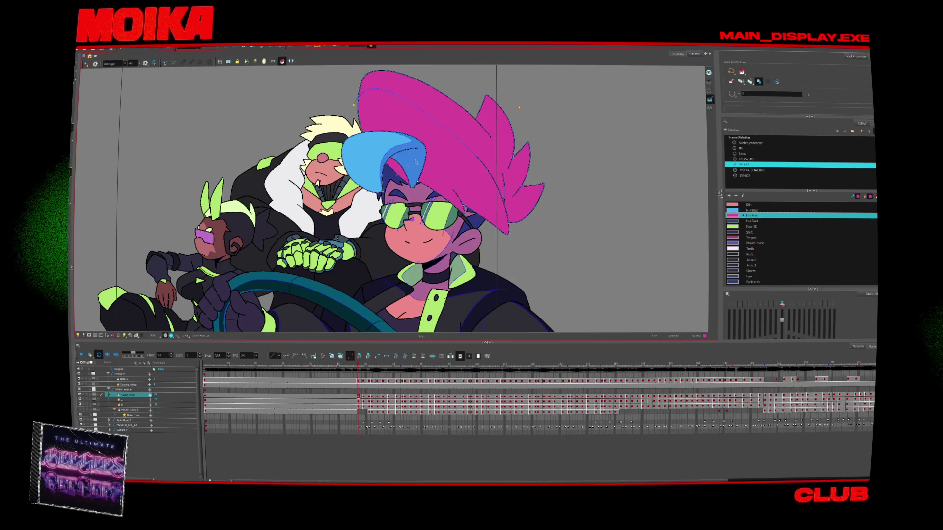
pyautogui.click(437, 100)
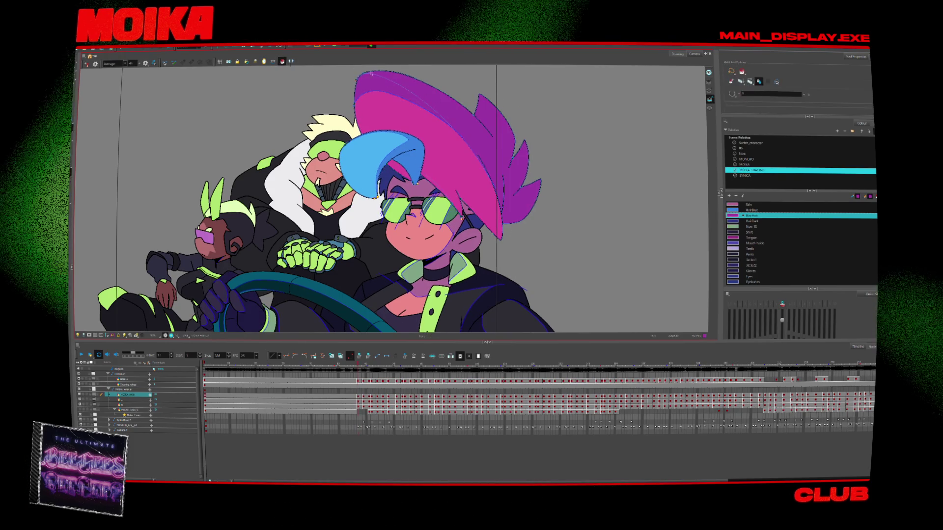
# Flip back and forth between the hat drawings to compare them.
pyautogui.press('.')
pyautogui.press(',')
pyautogui.press('.')
pyautogui.press(',')
pyautogui.press('.')
pyautogui.press(',')
pyautogui.press('.')
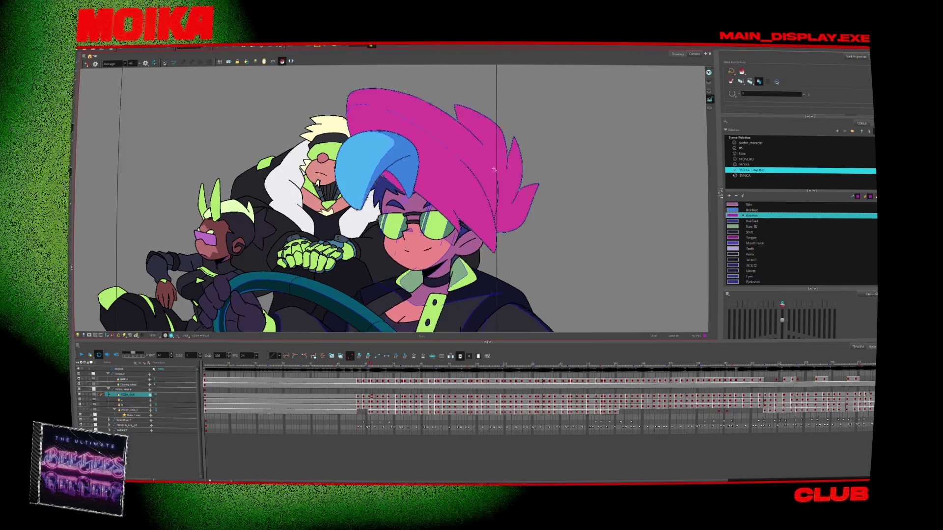
# Check the purple shading on the hat across frames, then return to the first frame.
pyautogui.press('.')
pyautogui.press(',')
pyautogui.press('.')
pyautogui.press(',')
pyautogui.press('.')
pyautogui.press(',')
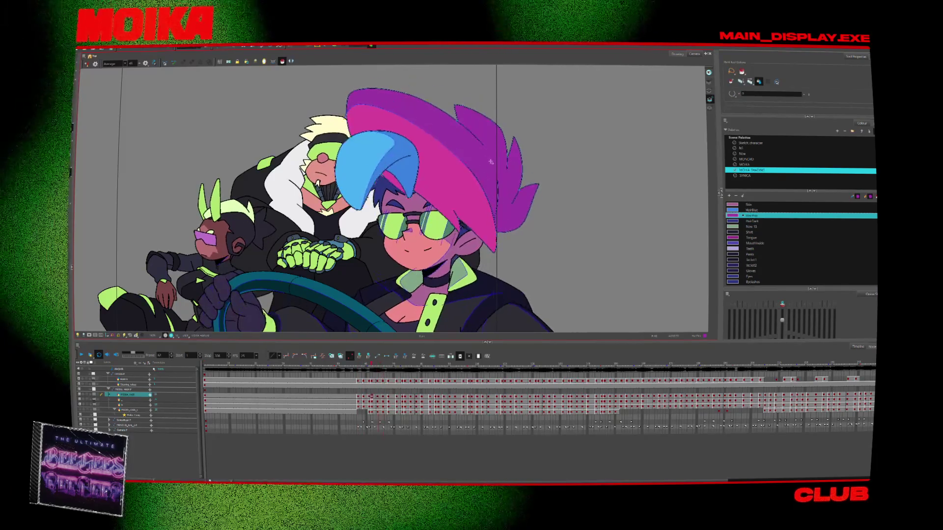
pyautogui.press('.')
pyautogui.press('.')
pyautogui.press('.')
pyautogui.press('.')
pyautogui.press('.')
pyautogui.press('.')
pyautogui.press('.')
pyautogui.press('.')
pyautogui.press('.')
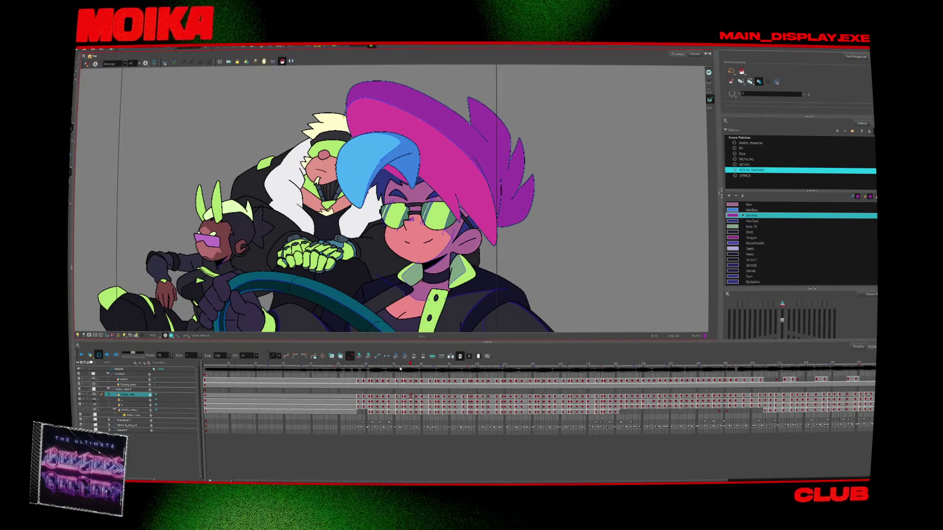
pyautogui.hotkey('shift', ',')
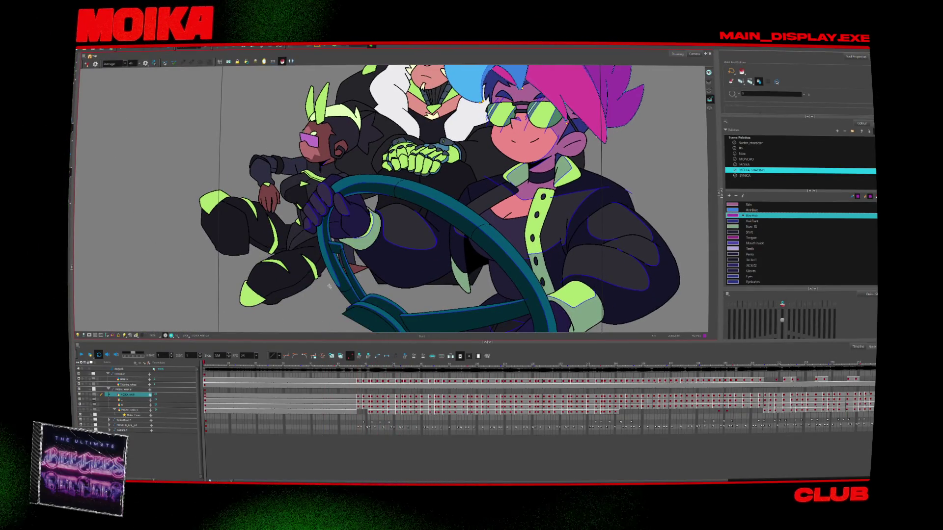
# Play the shot, then mirror, rotate and zoom the view onto the gloved fist on the wheel.
pyautogui.click(282, 62)
pyautogui.press('Return')
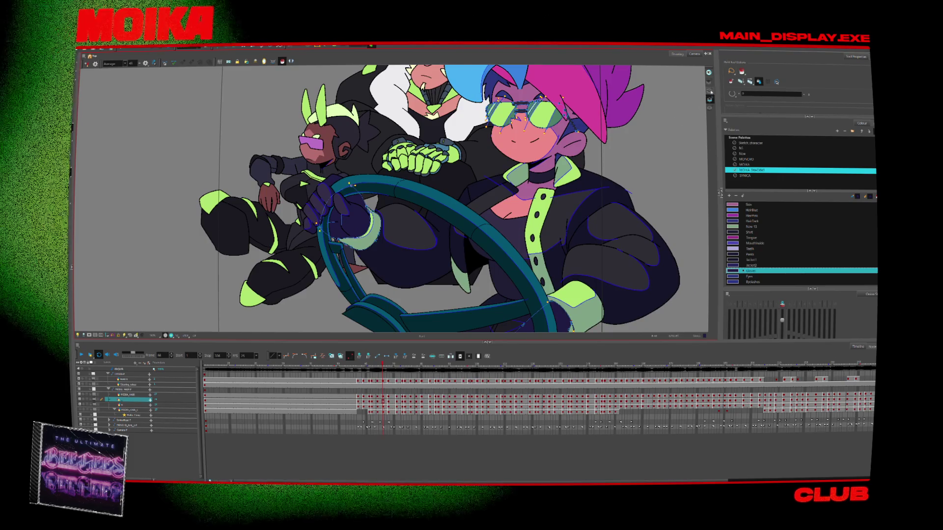
pyautogui.press('4')
pyautogui.moveTo(442, 246); pyautogui.dragTo(488, 295)
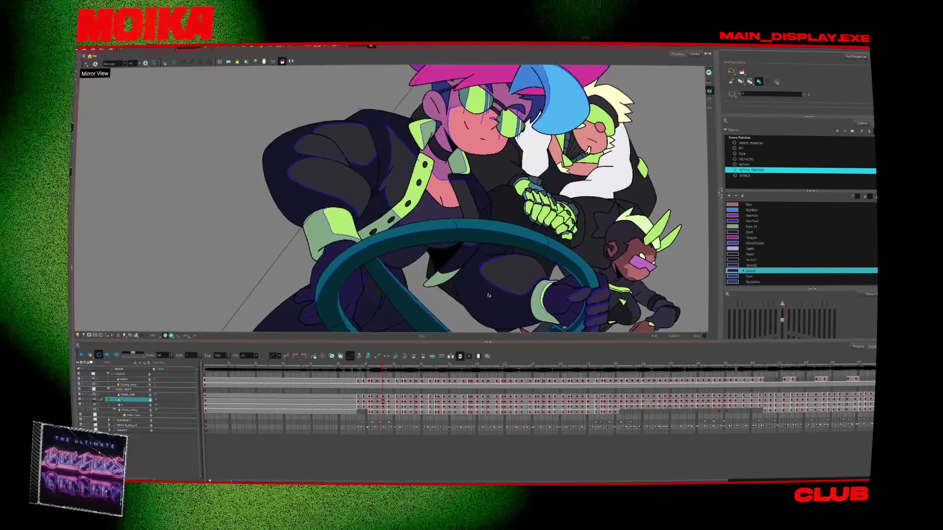
pyautogui.scroll(3, 489, 295)
pyautogui.scroll(3, 488, 295)
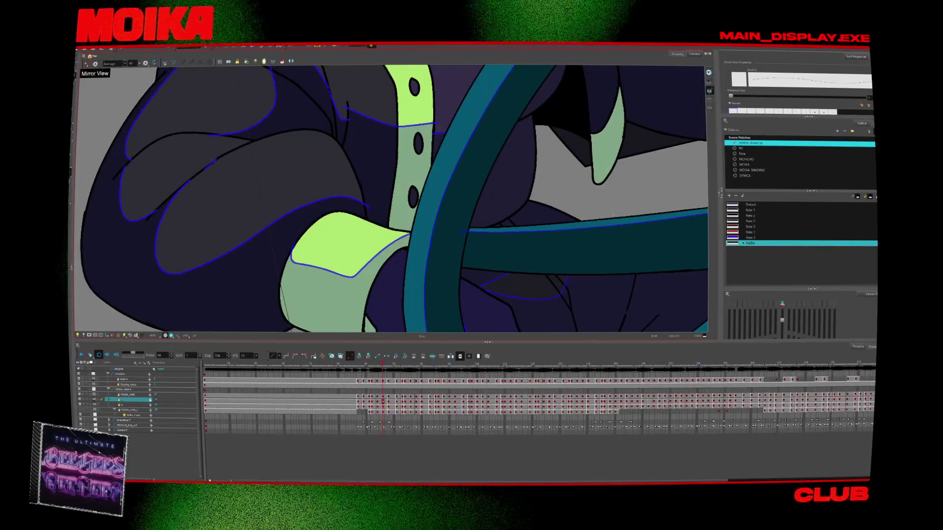
pyautogui.moveTo(652, 231); pyautogui.dragTo(458, 247)
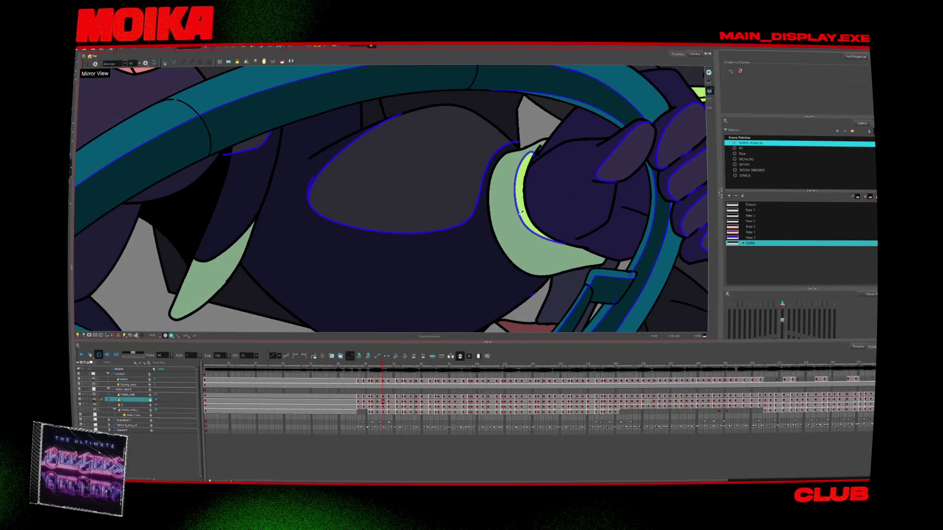
# With the Brush, draw a shadow line along the green cuff's edge.
pyautogui.hotkey('alt', 'b')
pyautogui.moveTo(523, 209); pyautogui.dragTo(491, 147)
pyautogui.press('.')
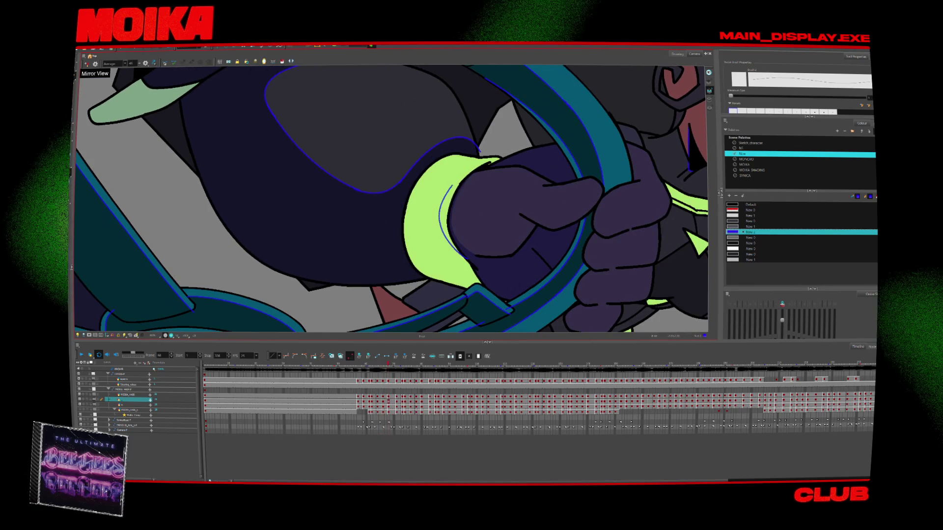
pyautogui.press(',')
pyautogui.press('.')
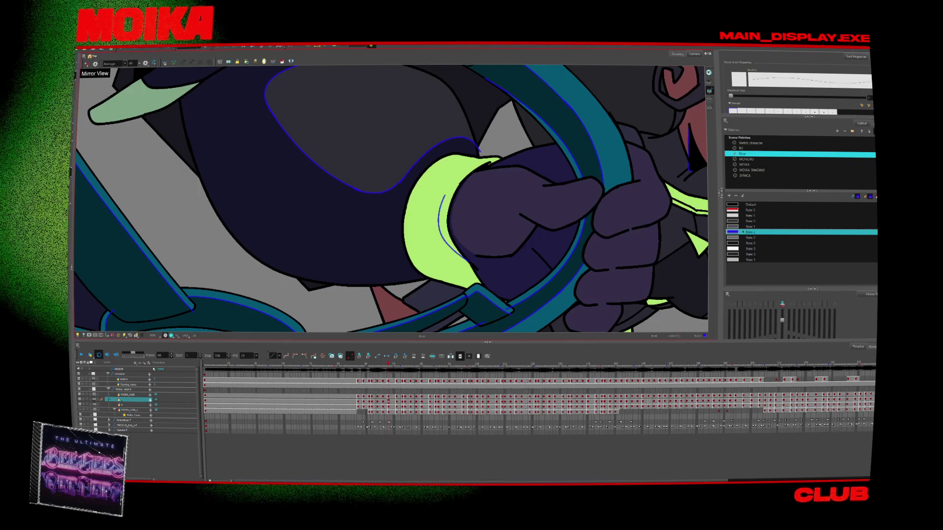
pyautogui.press('4')
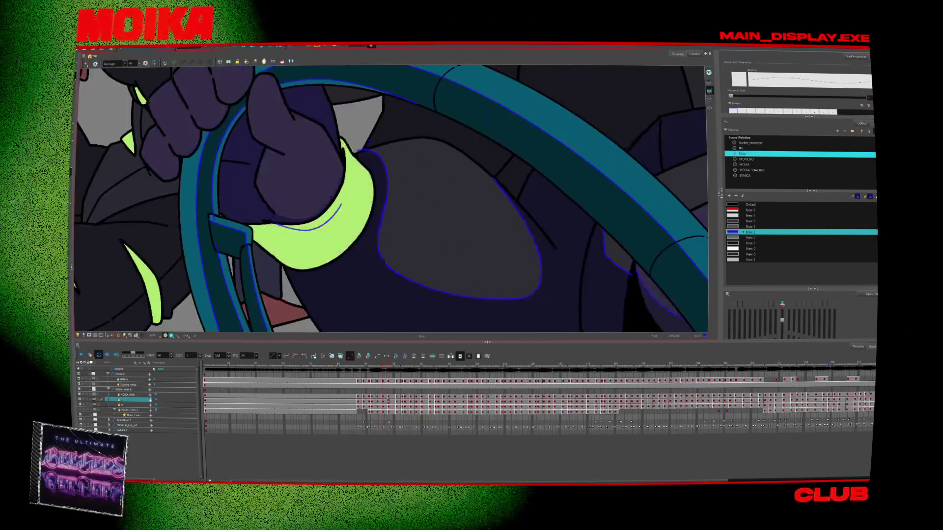
pyautogui.moveTo(345, 151); pyautogui.dragTo(351, 187)
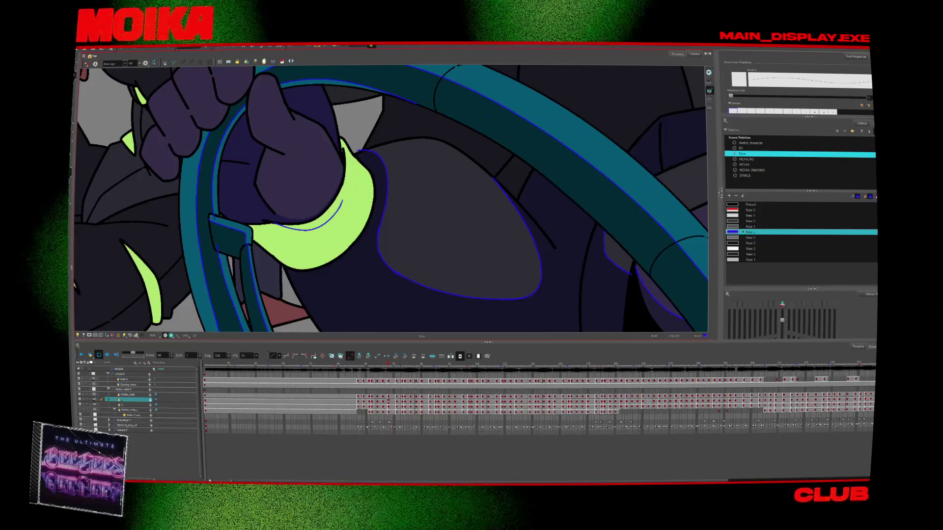
# On the next drawing, draw the cuff shadow line and undo its upper part.
pyautogui.press('.')
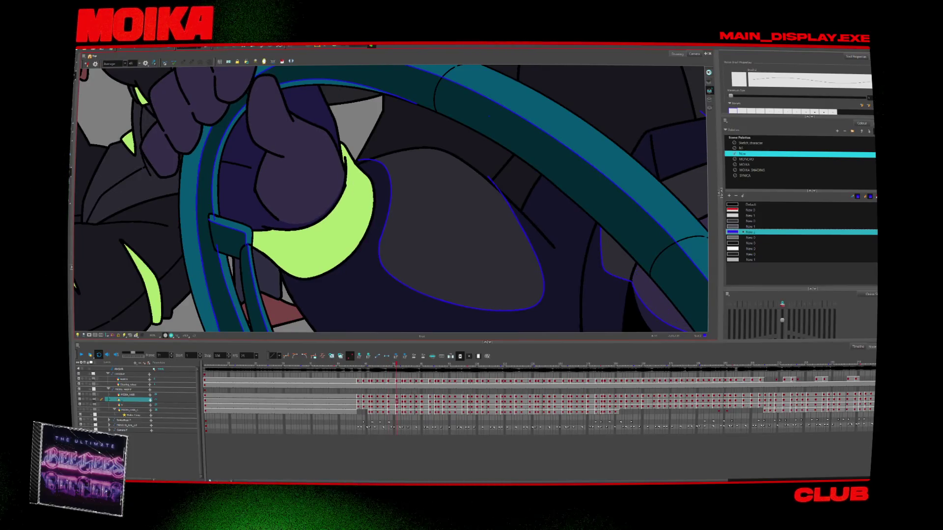
pyautogui.press('.')
pyautogui.press('4')
pyautogui.press('.')
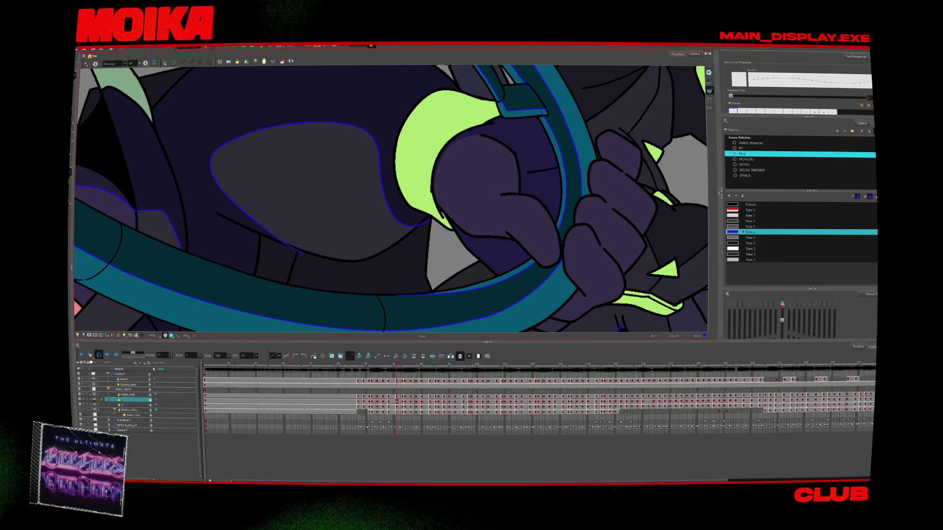
pyautogui.moveTo(435, 142); pyautogui.dragTo(425, 166)
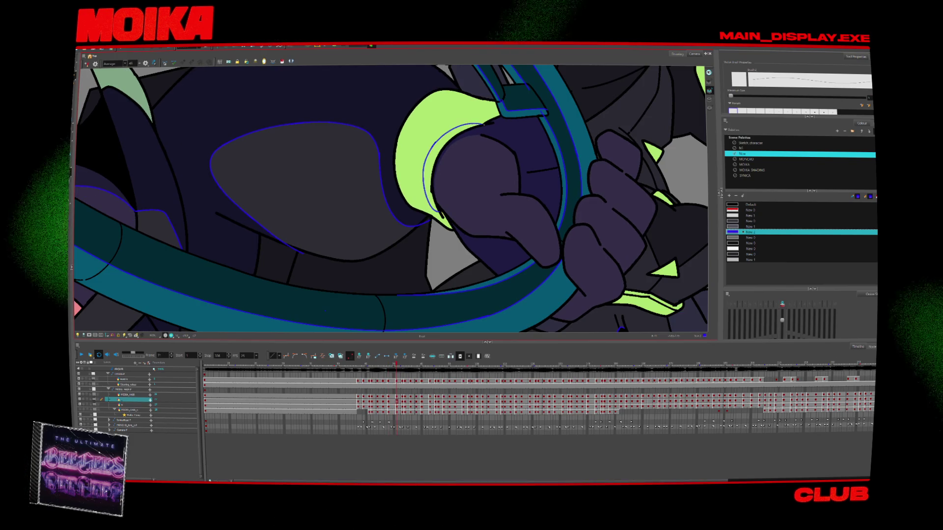
pyautogui.hotkey('ctrl', 'z')
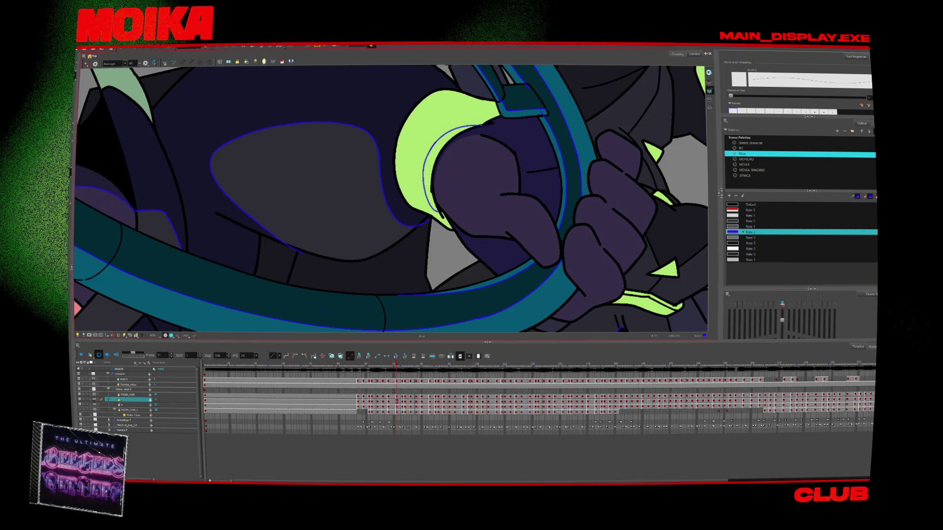
# Step through the following drawings and rotate the view upright again.
pyautogui.press('.')
pyautogui.press(',')
pyautogui.press('.')
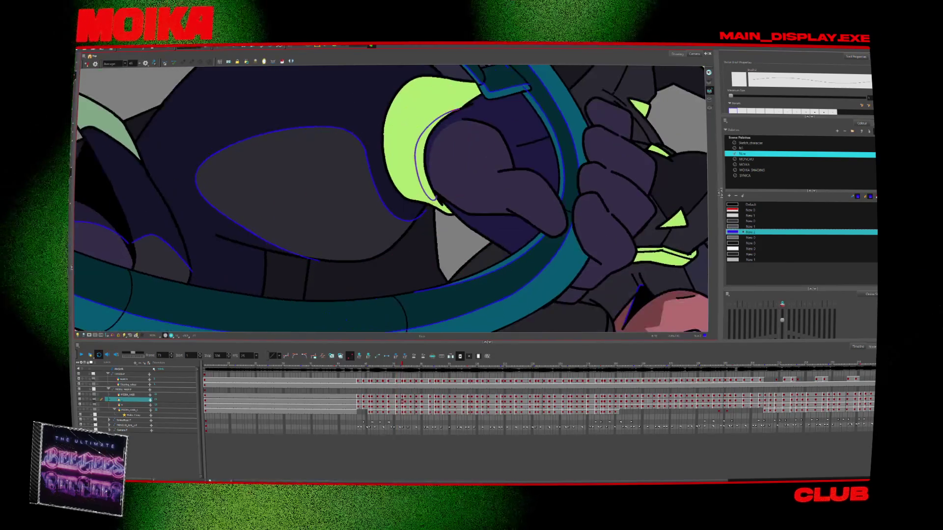
pyautogui.press('.')
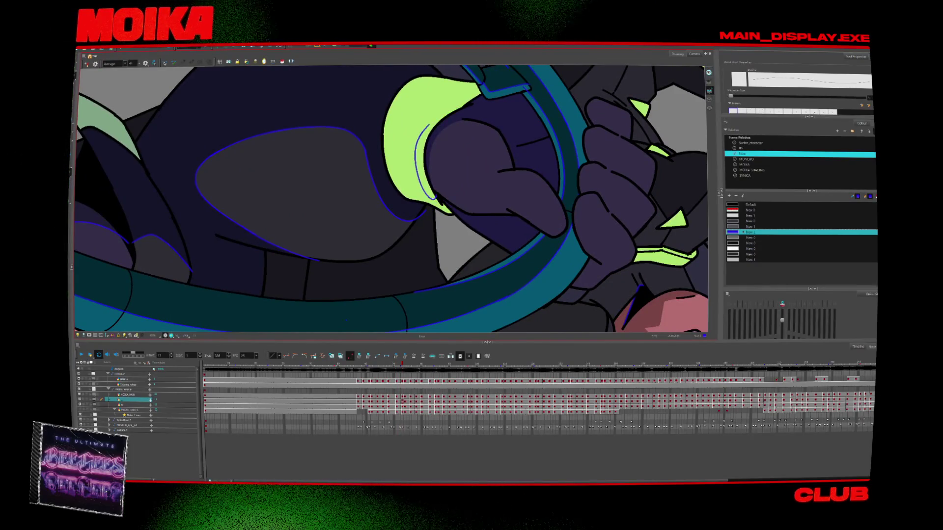
pyautogui.press('.')
pyautogui.press('.')
pyautogui.moveTo(441, 274); pyautogui.dragTo(417, 324)
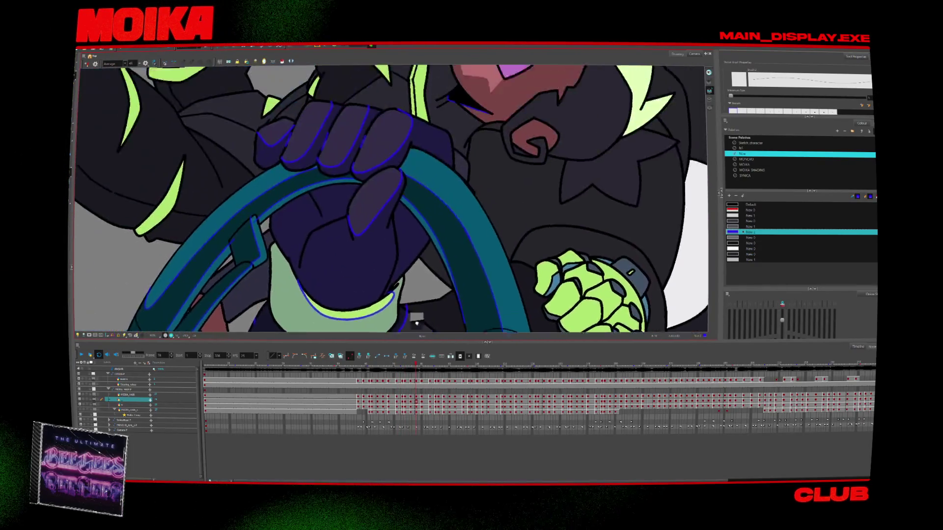
pyautogui.scroll(-5, 416, 275)
pyautogui.scroll(2, 519, 283)
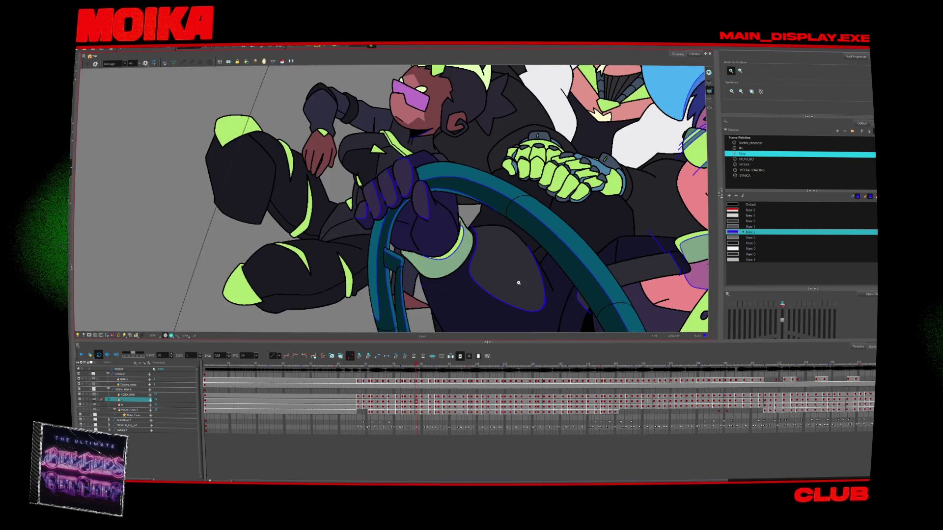
pyautogui.press('.')
pyautogui.press('.')
pyautogui.press('.')
pyautogui.press('.')
pyautogui.press('.')
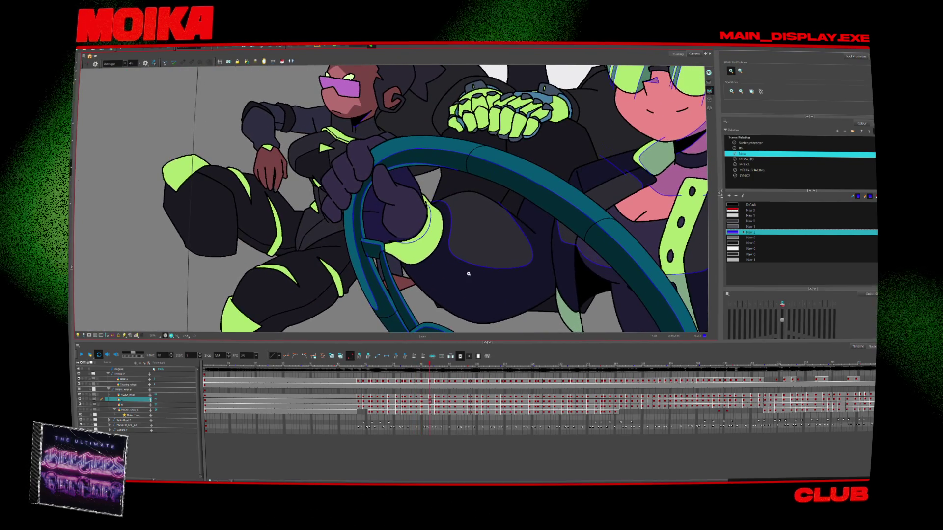
pyautogui.press(',')
pyautogui.press(',')
pyautogui.scroll(-3, 491, 270)
pyautogui.press(',')
pyautogui.press(',')
pyautogui.press(',')
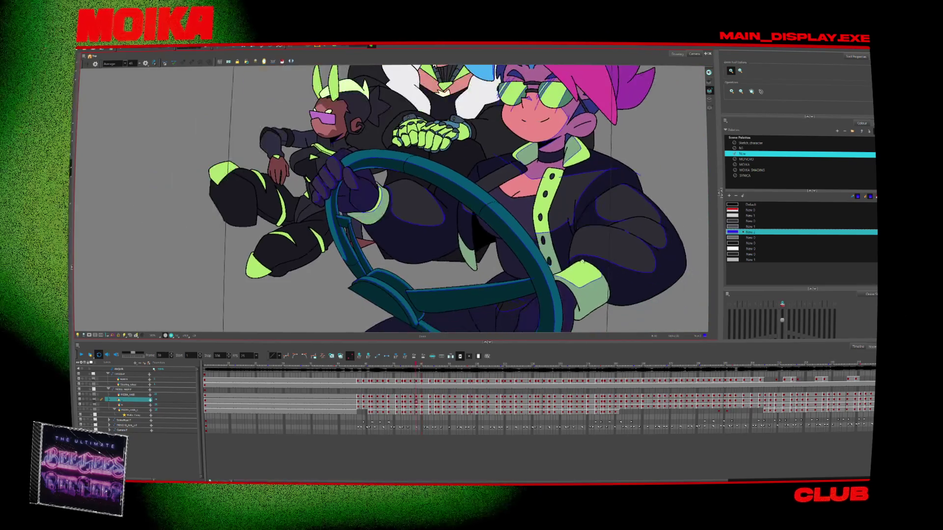
pyautogui.press('.')
pyautogui.press('.')
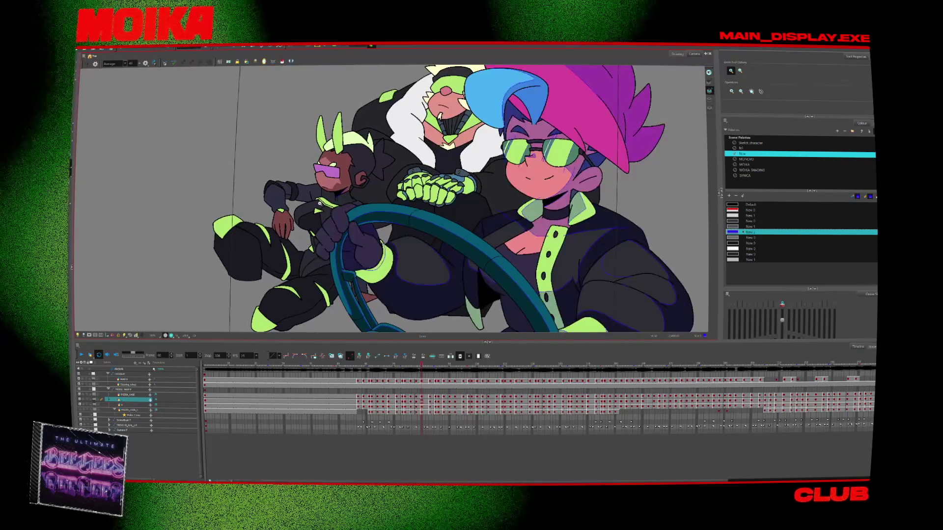
pyautogui.hotkey('alt', 's')
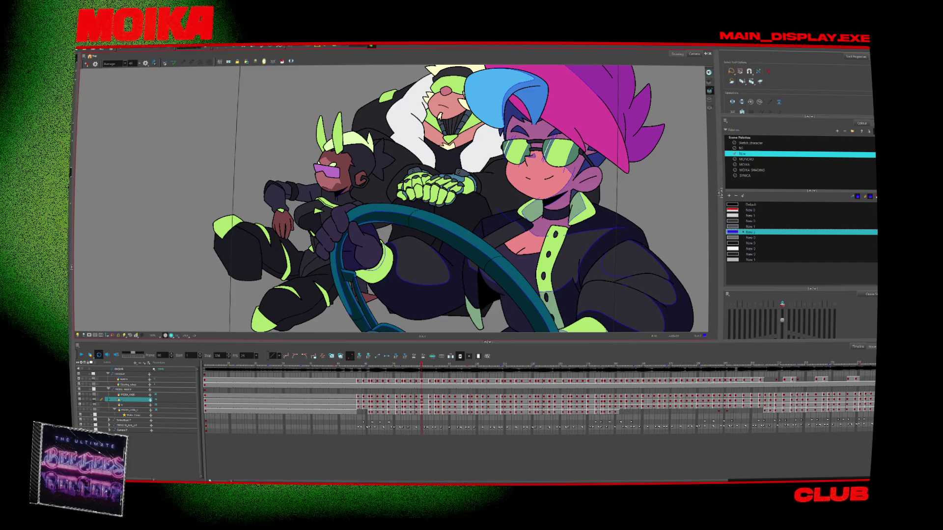
pyautogui.moveTo(247, 180); pyautogui.dragTo(476, 301)
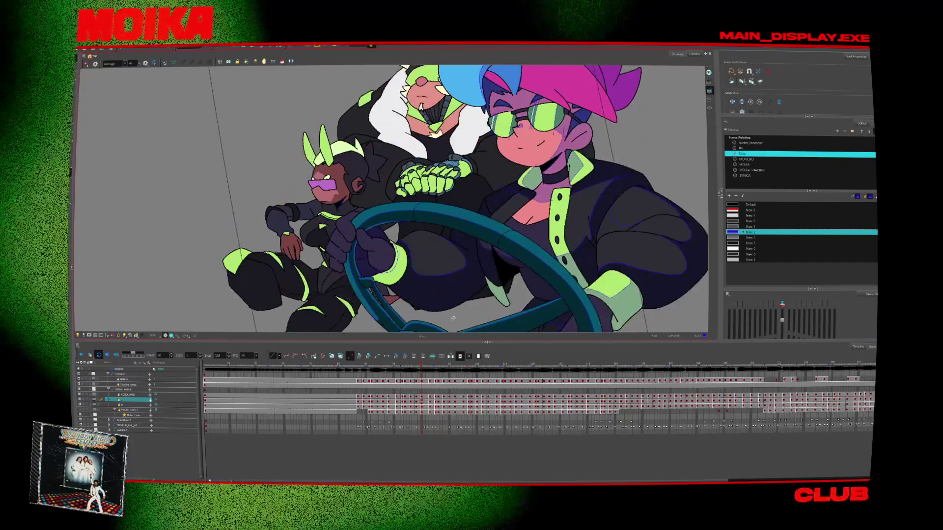
pyautogui.press(',')
pyautogui.press(',')
pyautogui.click(305, 73)
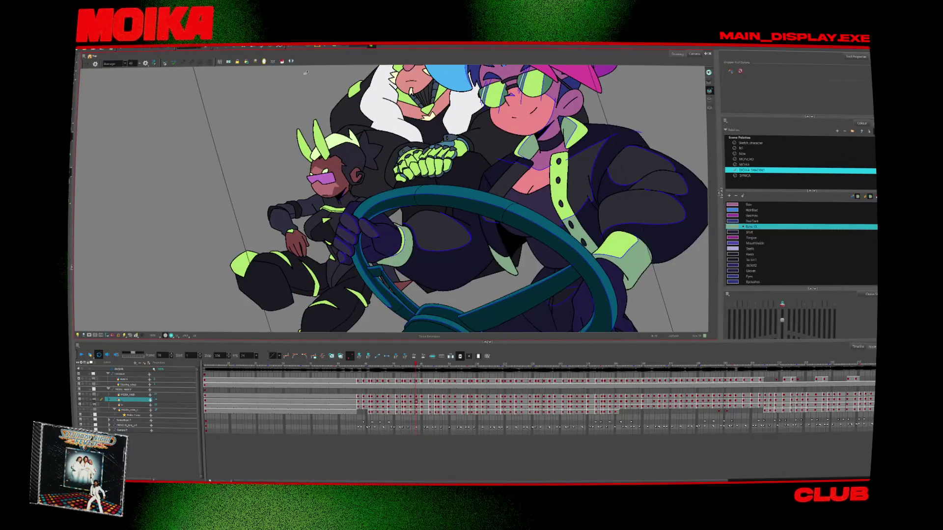
pyautogui.press('.')
pyautogui.press('.')
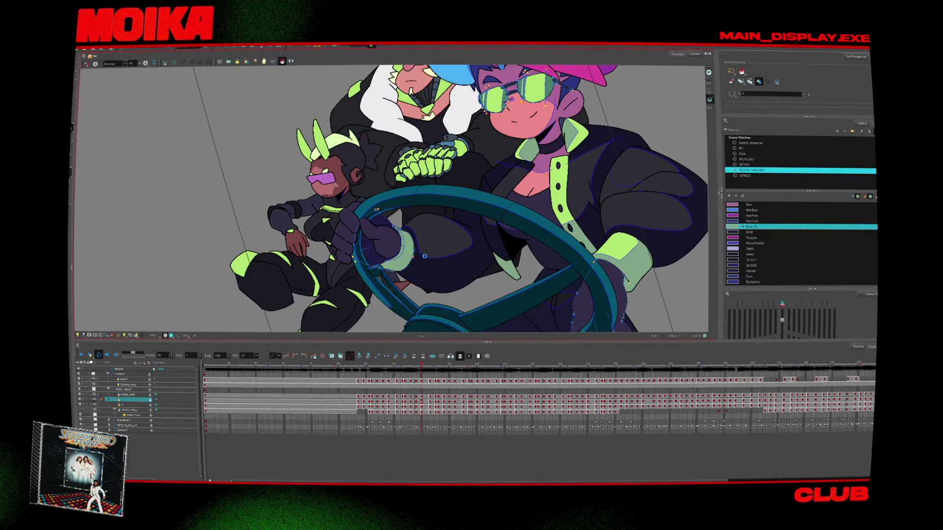
pyautogui.press('.')
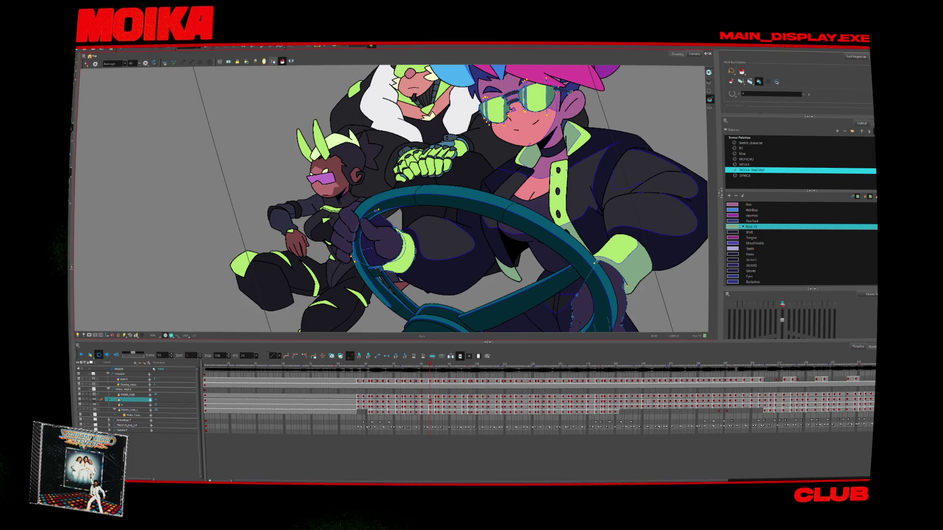
pyautogui.press('.')
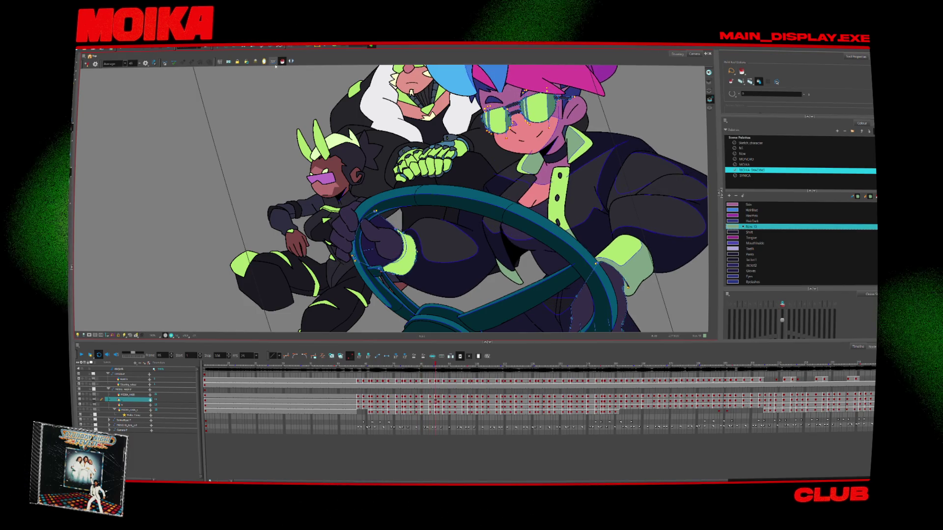
pyautogui.press(',')
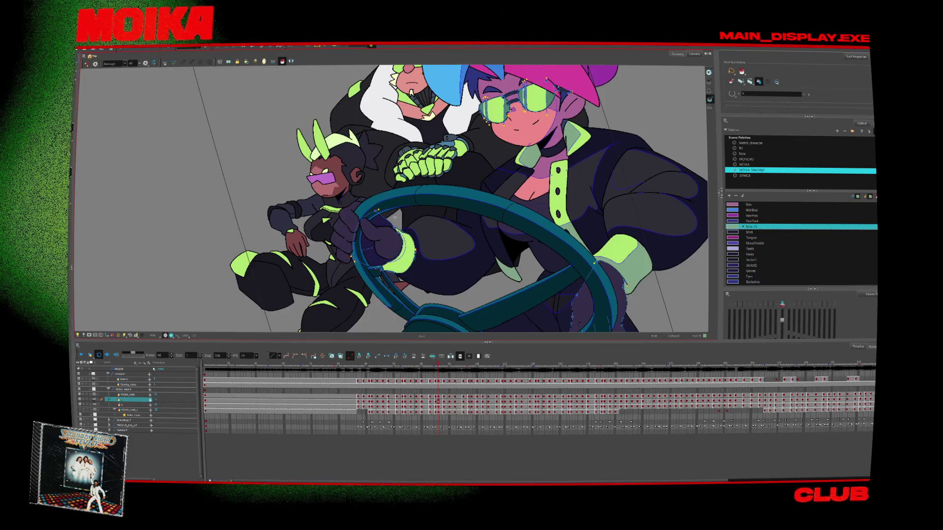
pyautogui.scroll(4, 402, 252)
pyautogui.press(',')
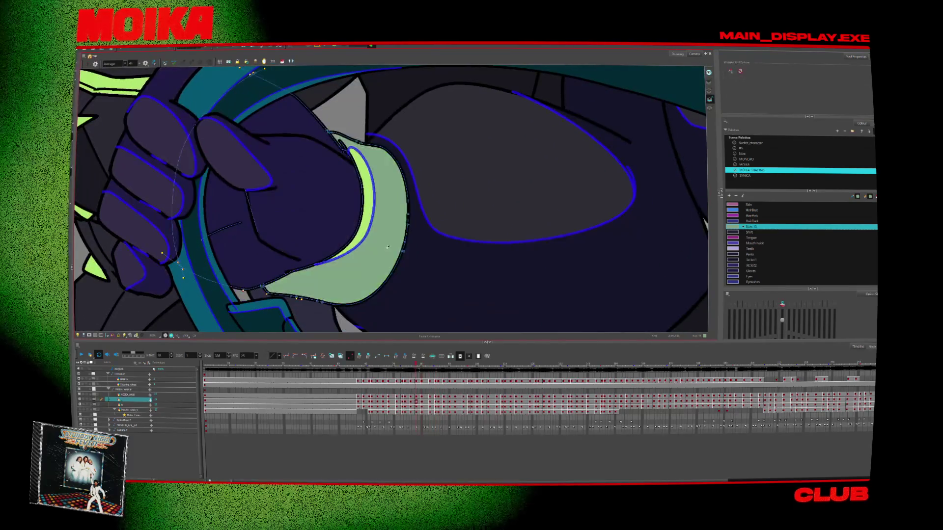
pyautogui.hotkey('alt', 'i')
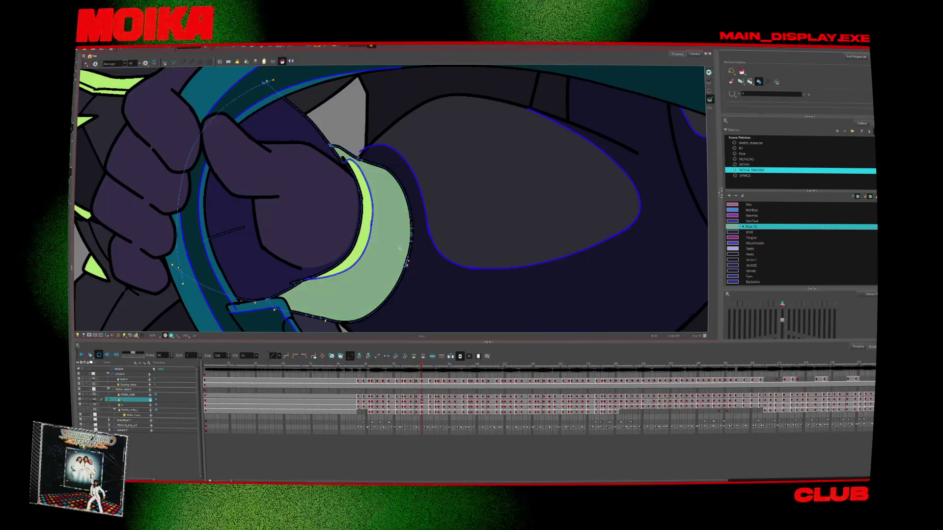
pyautogui.press('.')
pyautogui.press('.')
pyautogui.press('.')
pyautogui.press('.')
pyautogui.press('.')
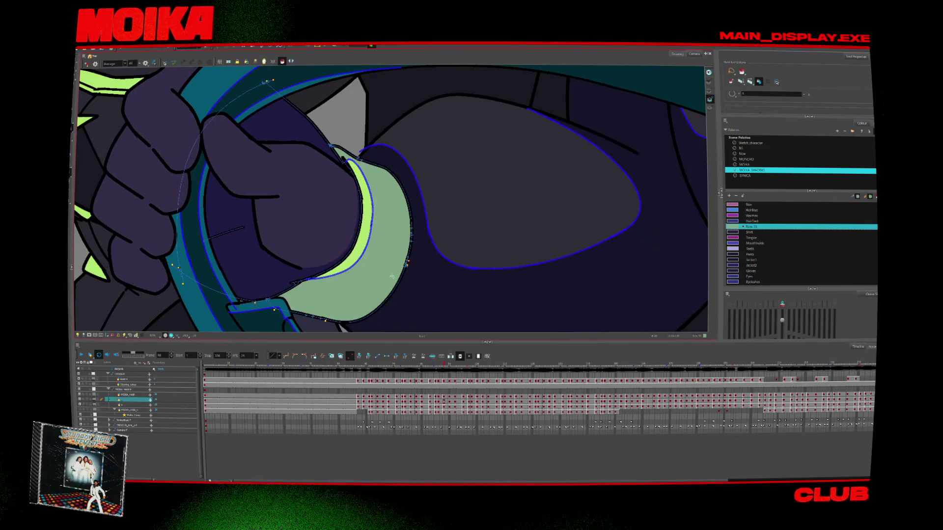
pyautogui.hotkey('alt', 'z')
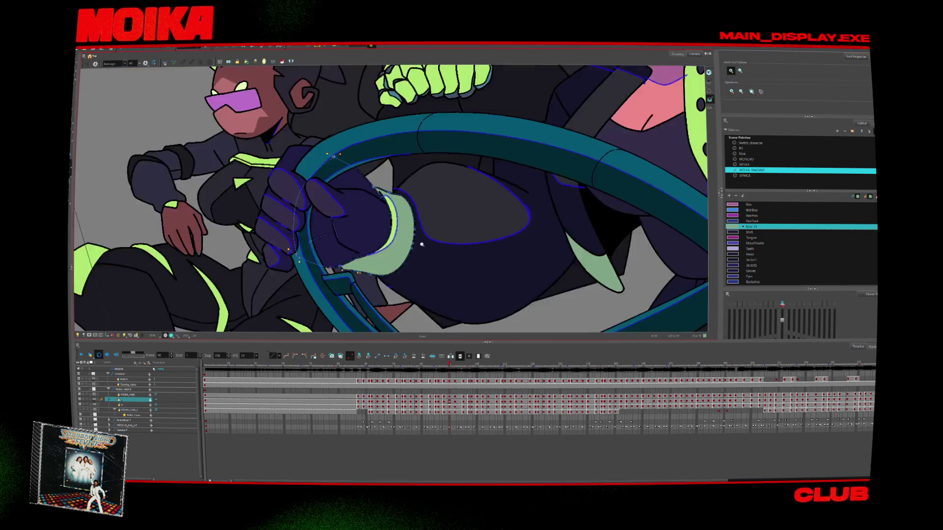
pyautogui.moveTo(389, 231); pyautogui.dragTo(532, 276)
pyautogui.hotkey('alt', 'd')
pyautogui.press(',')
pyautogui.press(',')
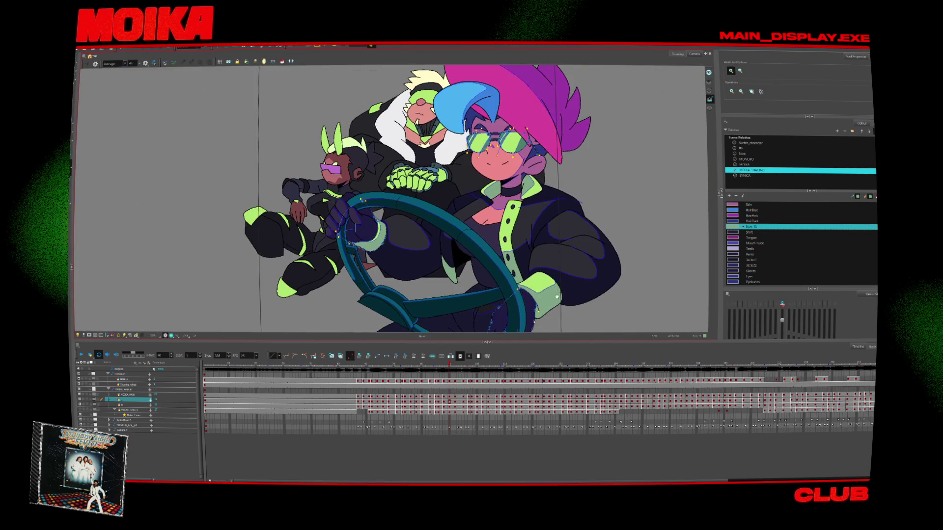
pyautogui.press(',')
pyautogui.press(',')
pyautogui.press(',')
pyautogui.press(',')
pyautogui.hotkey('alt', 'i')
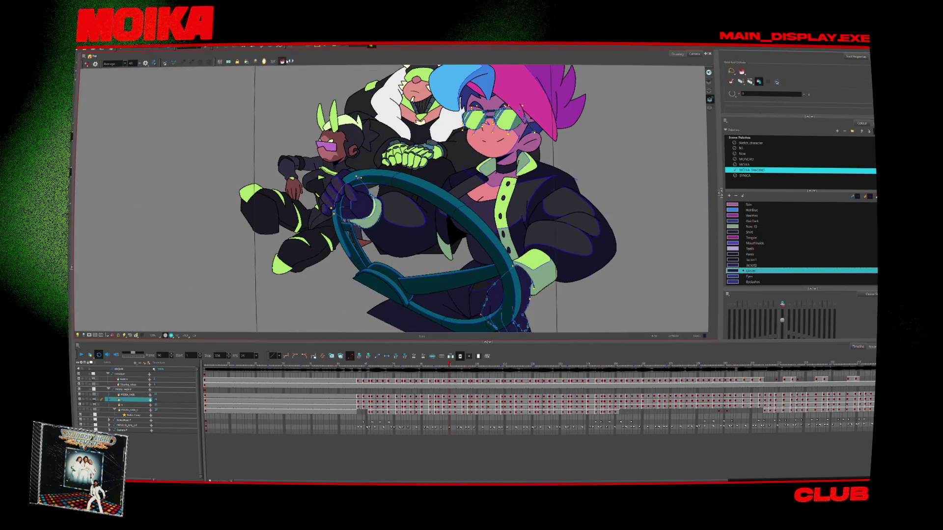
pyautogui.press('.')
pyautogui.press('.')
pyautogui.press('.')
pyautogui.press('.')
pyautogui.press('.')
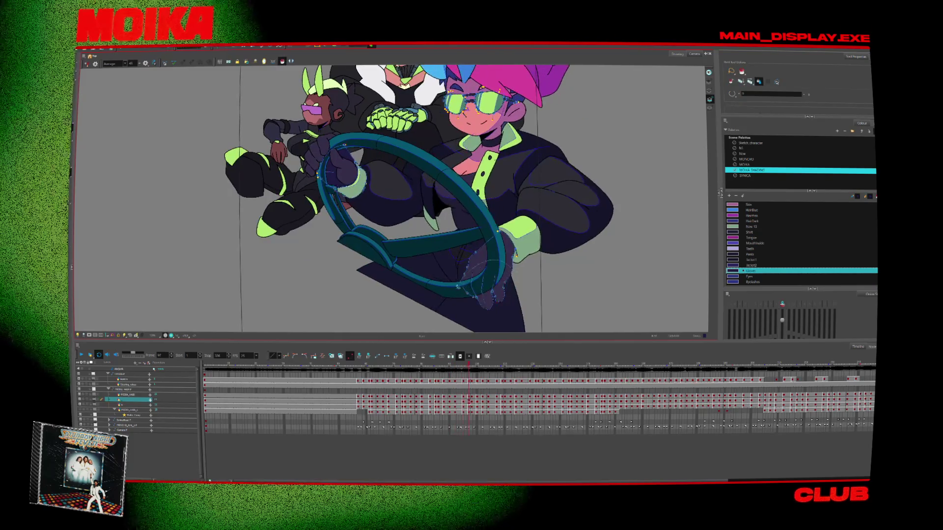
pyautogui.press('.')
pyautogui.press('.')
pyautogui.press('.')
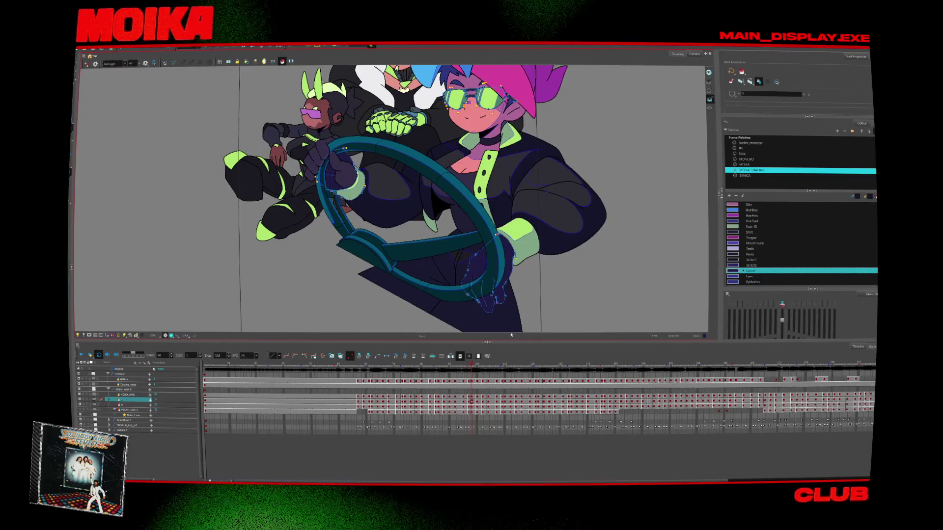
pyautogui.press('.')
pyautogui.press('.')
pyautogui.press(',')
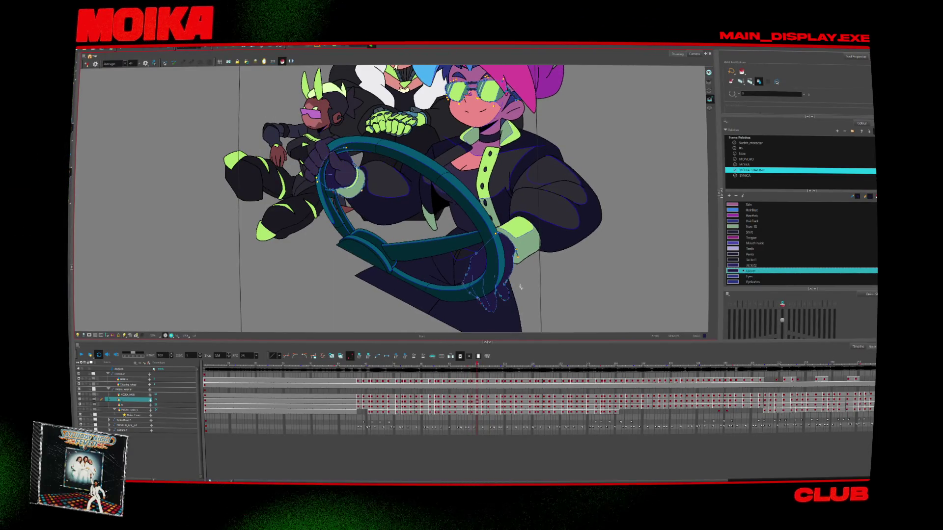
pyautogui.press('.')
pyautogui.press(',')
pyautogui.press('.')
pyautogui.press('.')
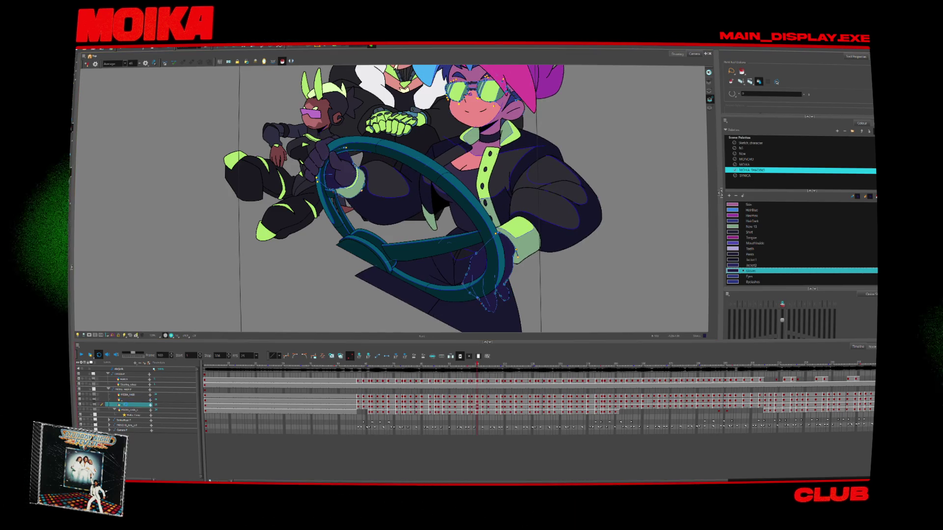
pyautogui.click(556, 186)
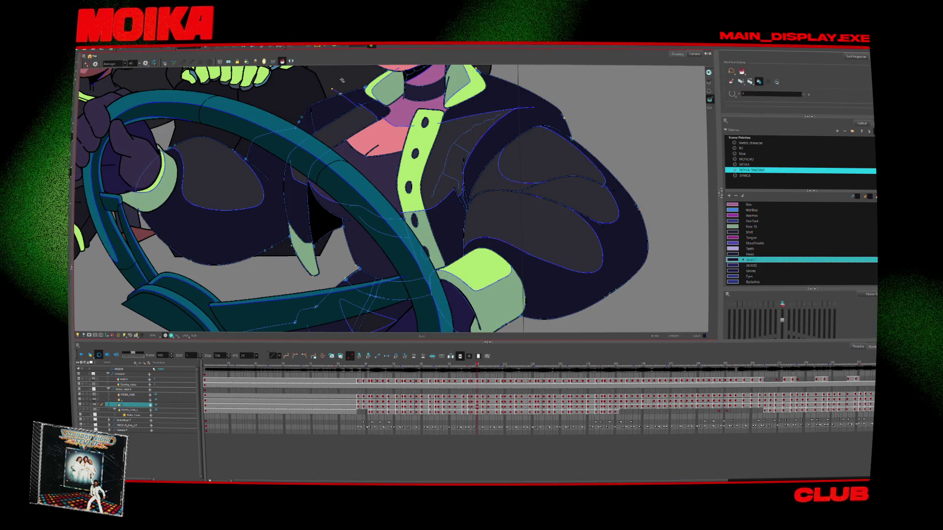
pyautogui.press(',')
pyautogui.press(',')
pyautogui.press(',')
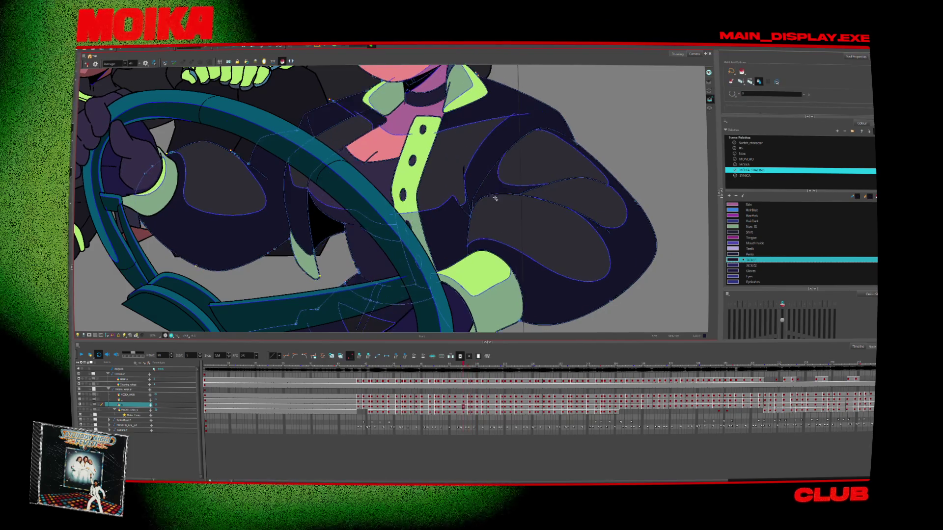
pyautogui.press(',')
pyautogui.press(',')
pyautogui.press(',')
pyautogui.press(',')
pyautogui.scroll(-2, 514, 225)
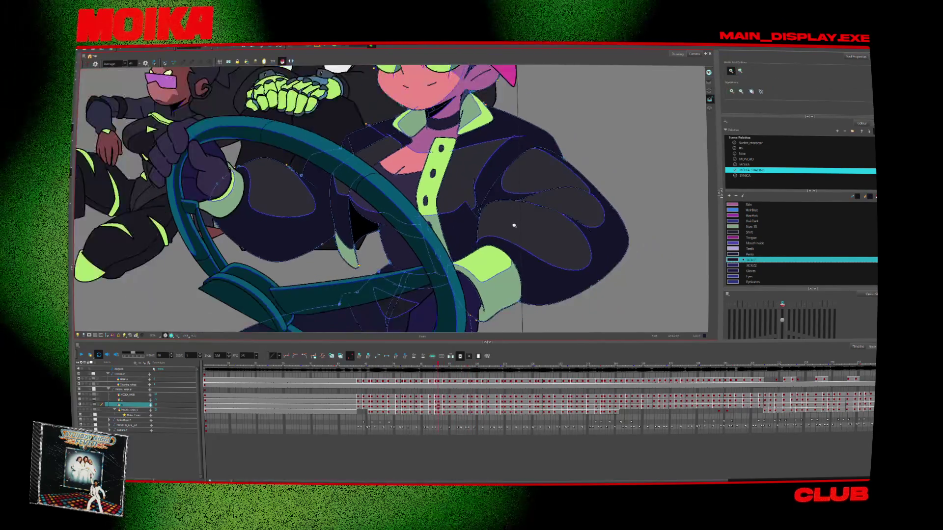
pyautogui.scroll(-2, 514, 225)
pyautogui.click(392, 369)
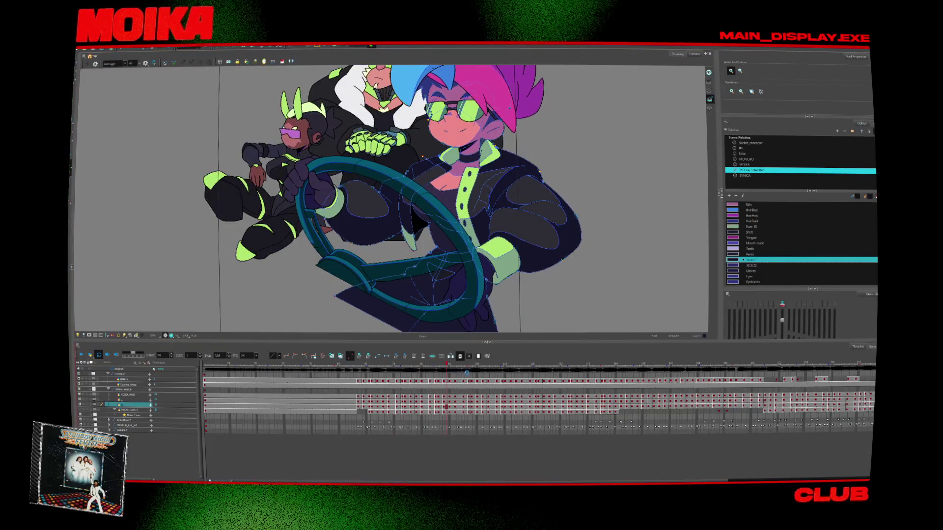
pyautogui.moveTo(467, 373); pyautogui.dragTo(372, 364)
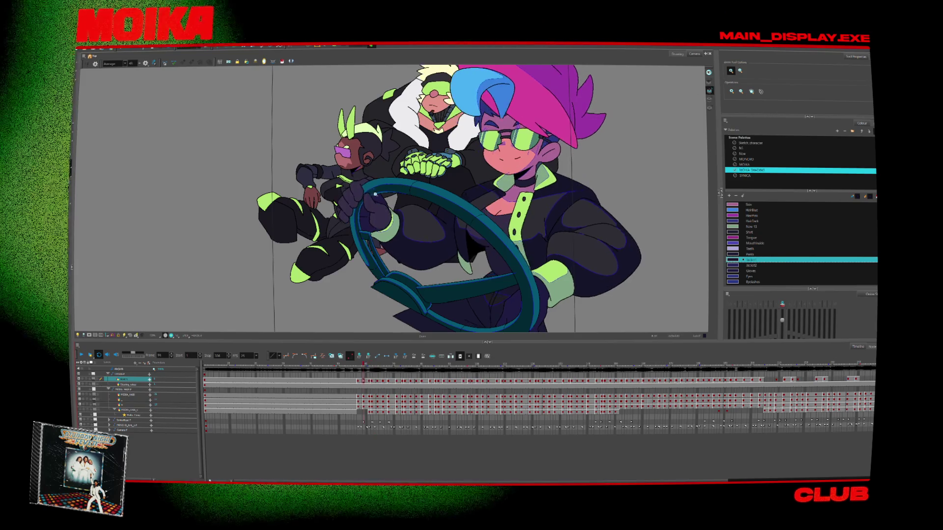
# Zoom in, mirror the view, pick the blue shadow swatch and draw a line up the gloved thumb.
pyautogui.scroll(3, 372, 196)
pyautogui.hotkey('alt', 'z')
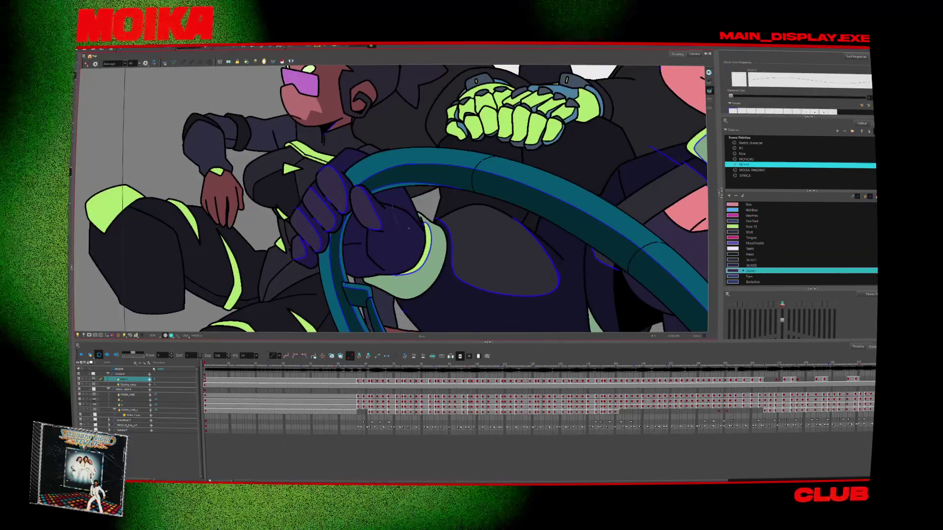
pyautogui.press('4')
pyautogui.click(429, 198)
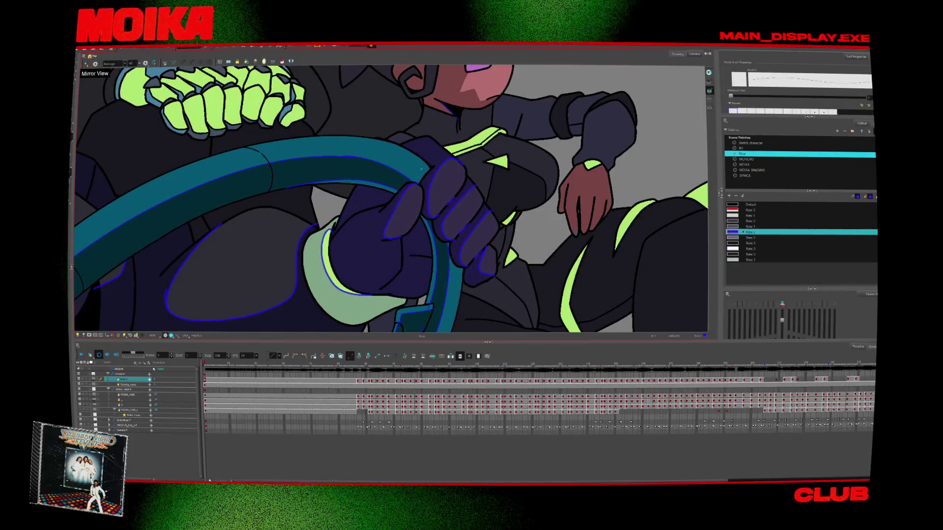
pyautogui.press('g')
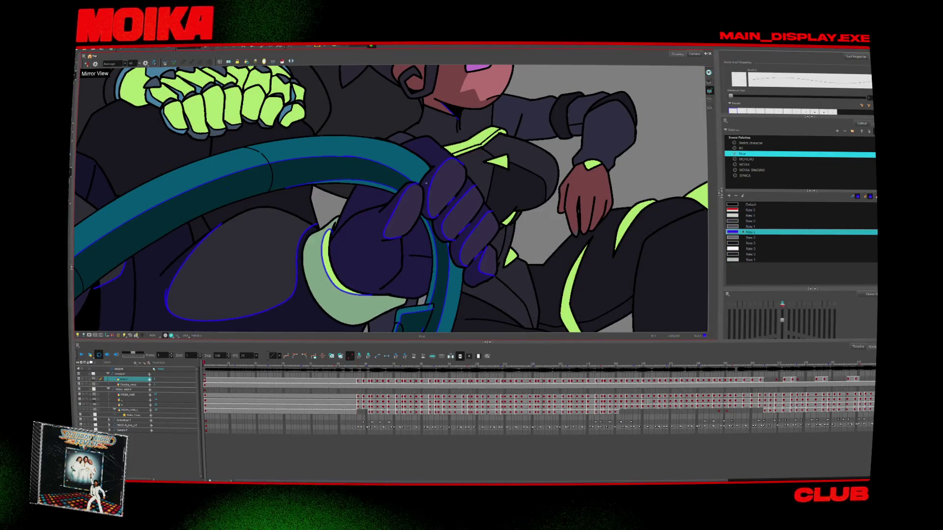
pyautogui.moveTo(384, 230); pyautogui.dragTo(402, 192)
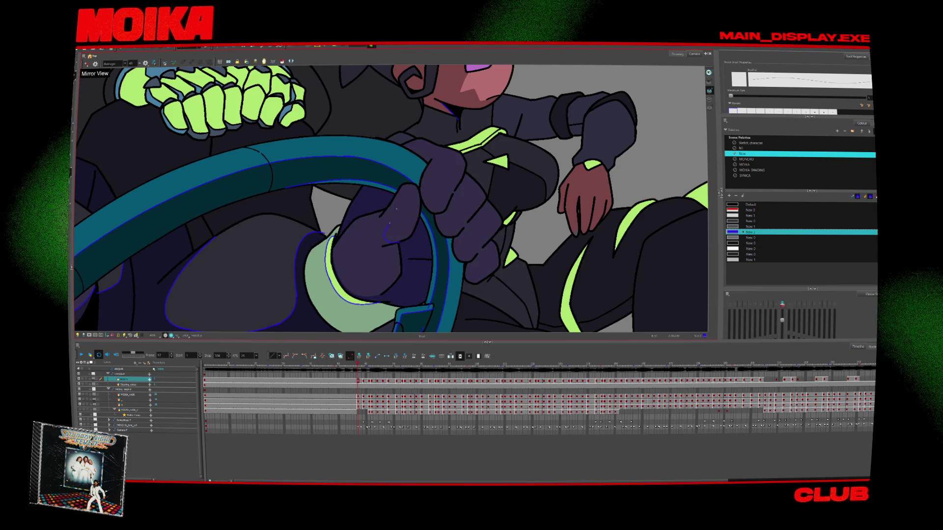
# Flip between neighbouring drawings to compare the hand, then advance to later drawings.
pyautogui.press('.')
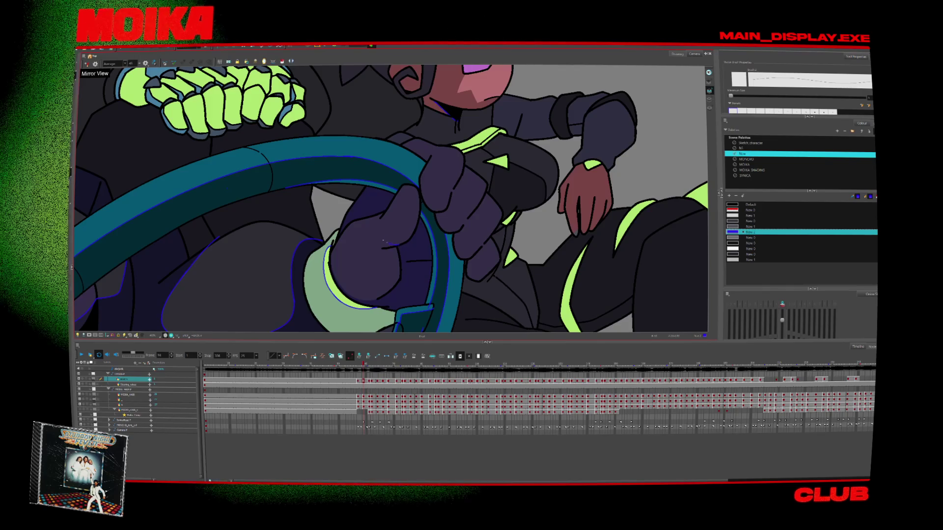
pyautogui.press(',')
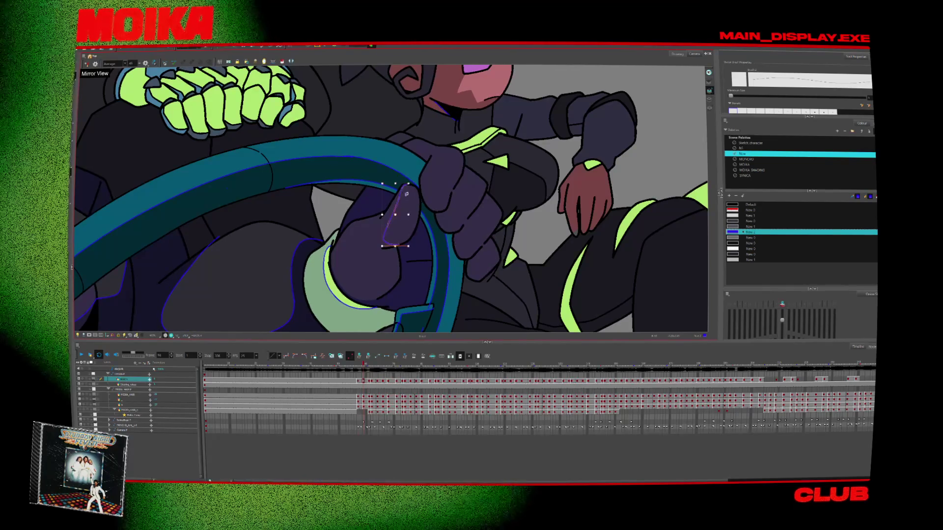
pyautogui.press('.')
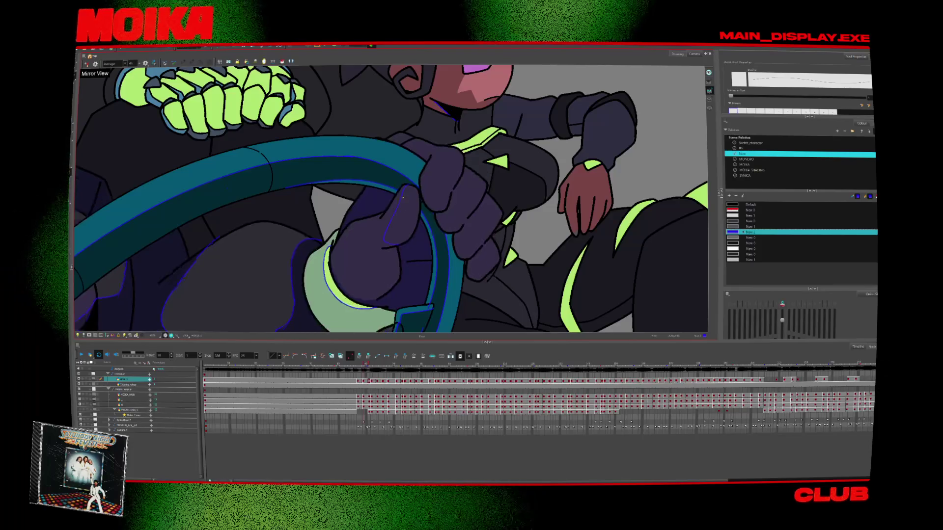
pyautogui.press('.')
pyautogui.press(',')
pyautogui.press('.')
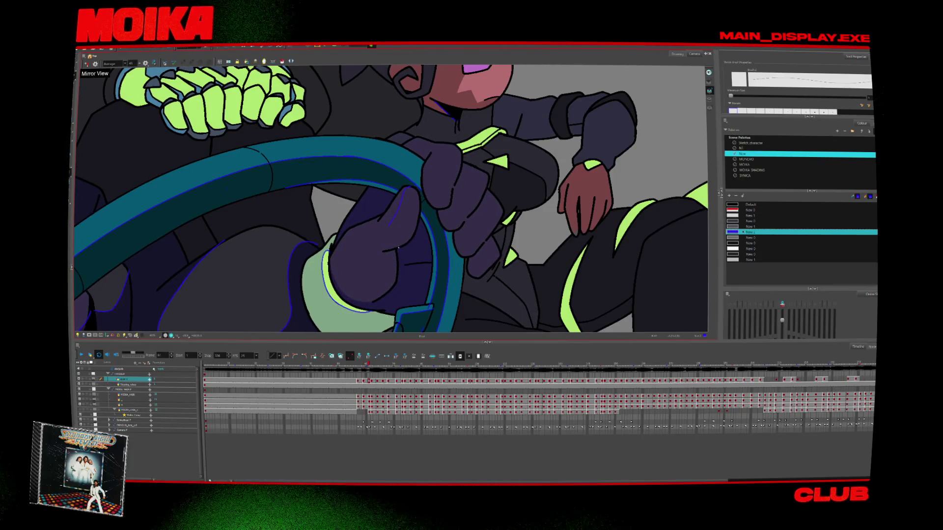
pyautogui.press(',')
pyautogui.press('.')
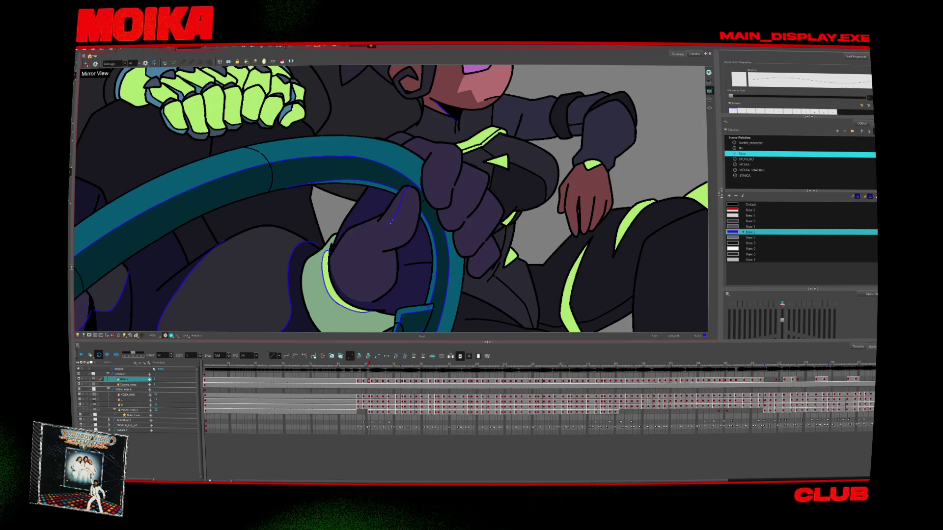
pyautogui.press(',')
pyautogui.press('.')
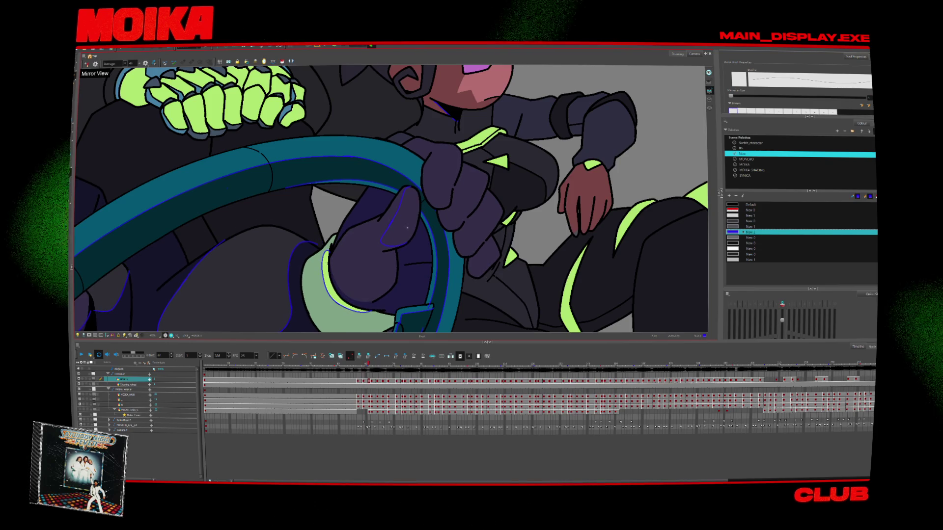
pyautogui.press('.')
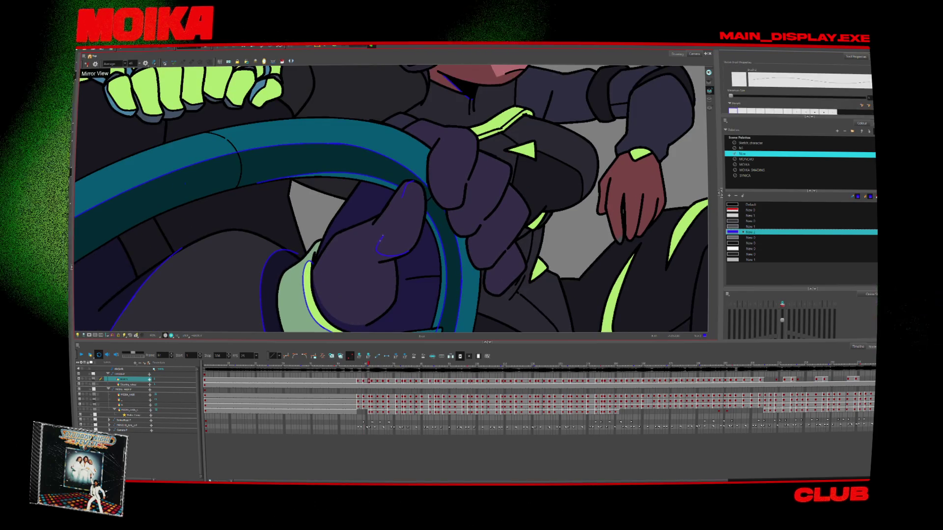
pyautogui.press('.')
# Turn off mirror view, zoom on the hand at frame 57, and extend the shadow stroke up the glove.
pyautogui.hotkey('shift', 'm')
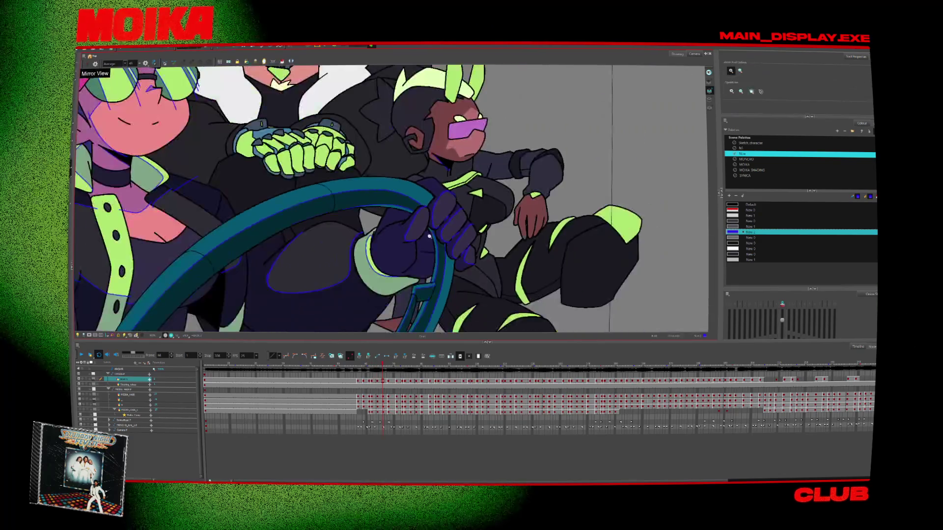
pyautogui.hotkey('alt', 'z')
pyautogui.click(460, 241)
pyautogui.press(',')
pyautogui.press(',')
pyautogui.press(',')
pyautogui.press(',')
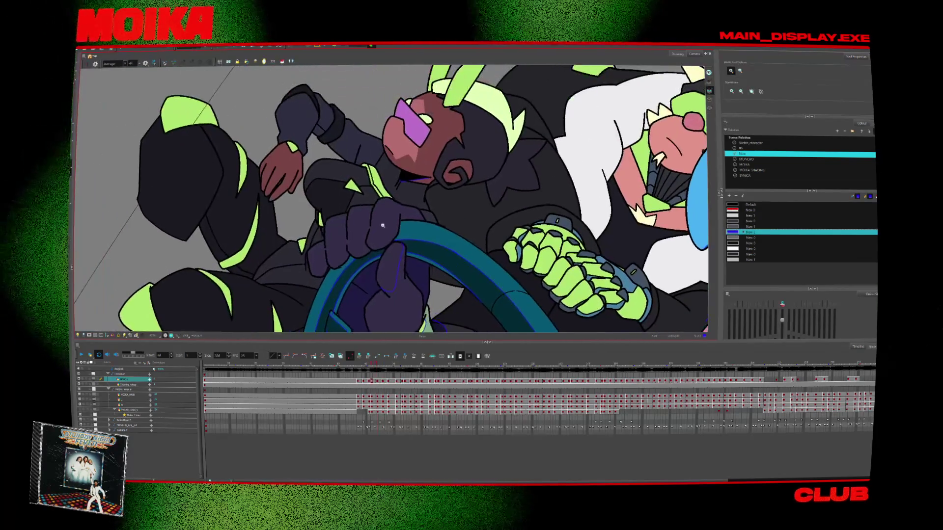
pyautogui.press(',')
pyautogui.press(',')
pyautogui.press(',')
pyautogui.click(365, 208)
pyautogui.hotkey('alt', 'b')
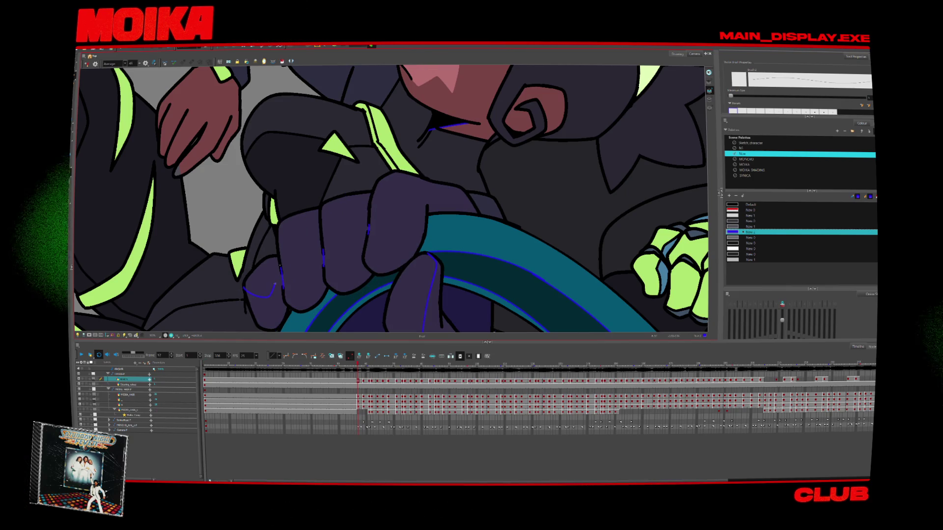
pyautogui.moveTo(275, 283)
pyautogui.mouseDown()
pyautogui.moveTo(283, 260)
pyautogui.moveTo(325, 268)
pyautogui.mouseUp()
# Step through the following hand drawings to compare neighbouring poses.
pyautogui.press('.')
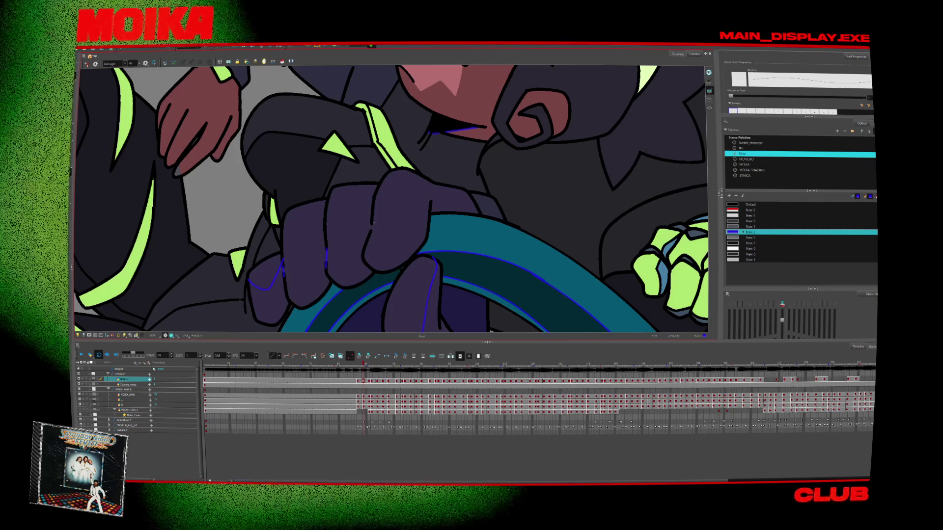
pyautogui.press('.')
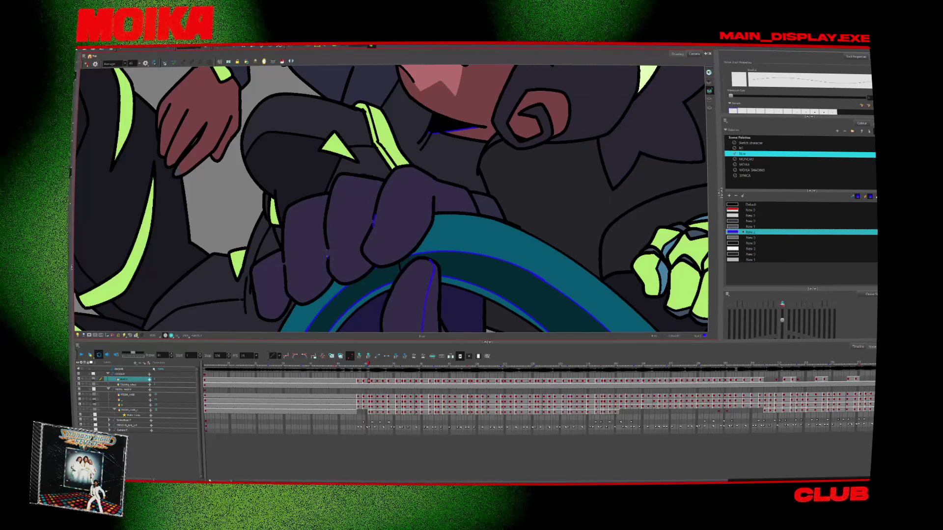
pyautogui.press('.')
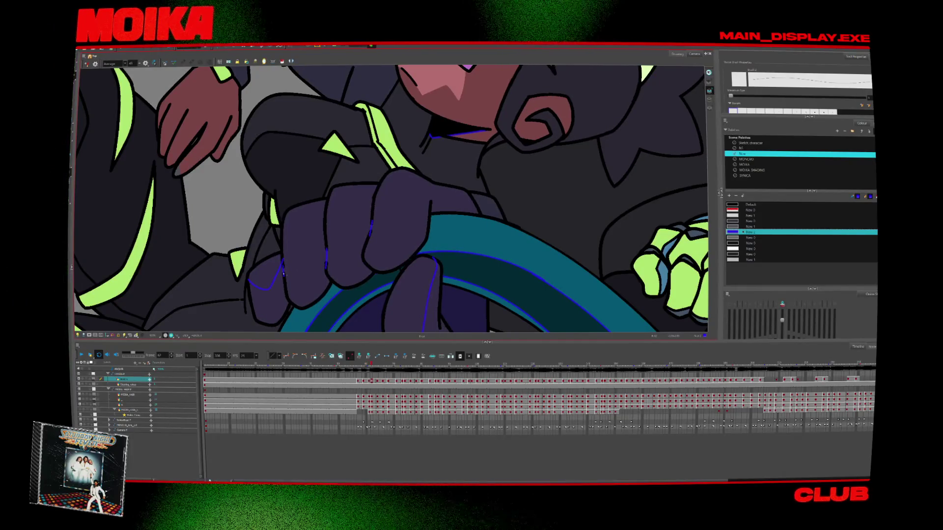
pyautogui.press('.')
pyautogui.press('.')
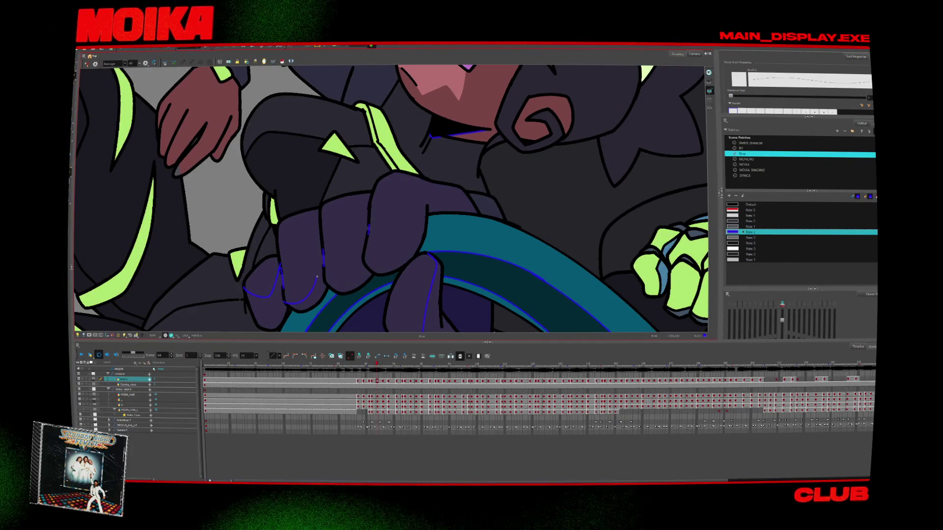
pyautogui.press('.')
pyautogui.press(',')
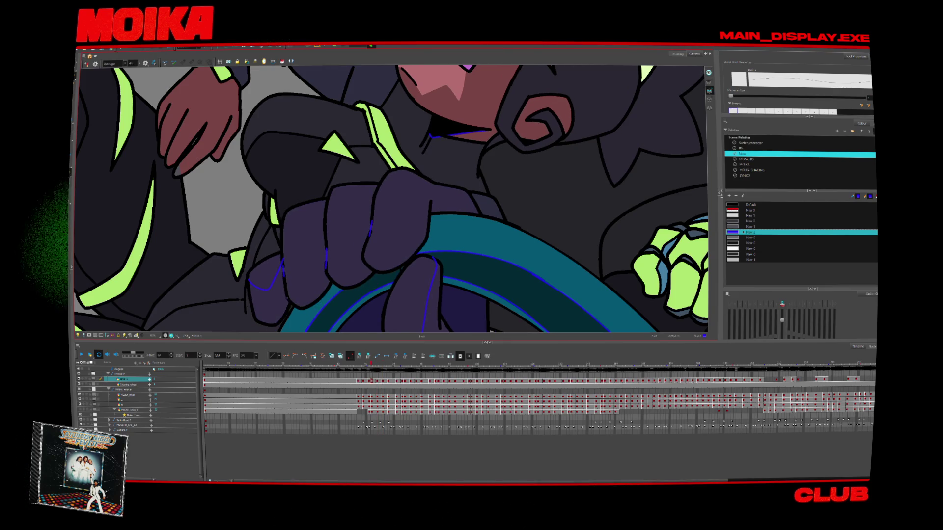
pyautogui.press(',')
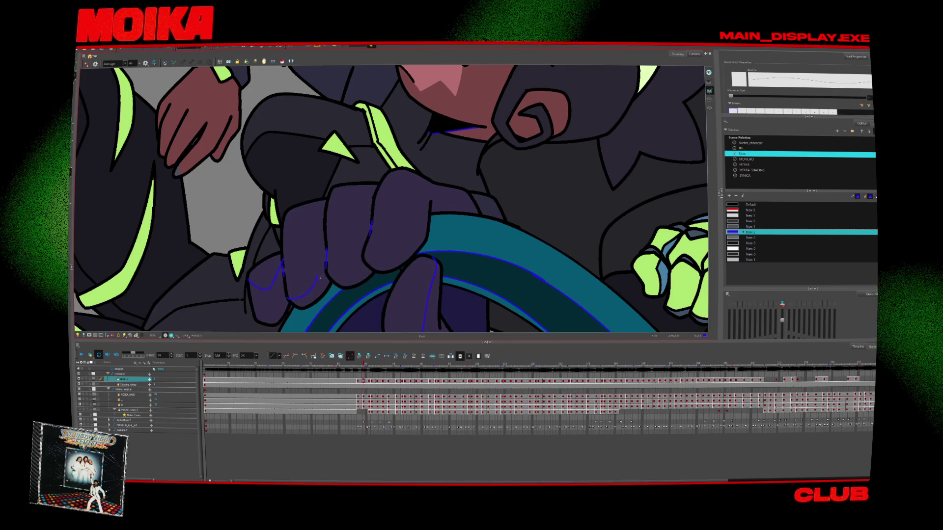
pyautogui.press(',')
pyautogui.press(',')
pyautogui.press('.')
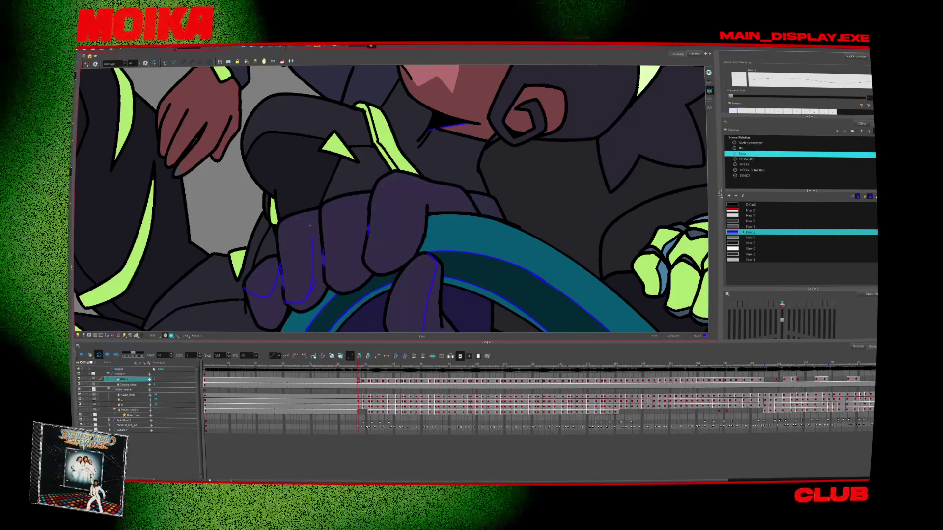
# Review later fist poses, then add a small blue shadow stroke on the fist at frame 71.
pyautogui.press(',')
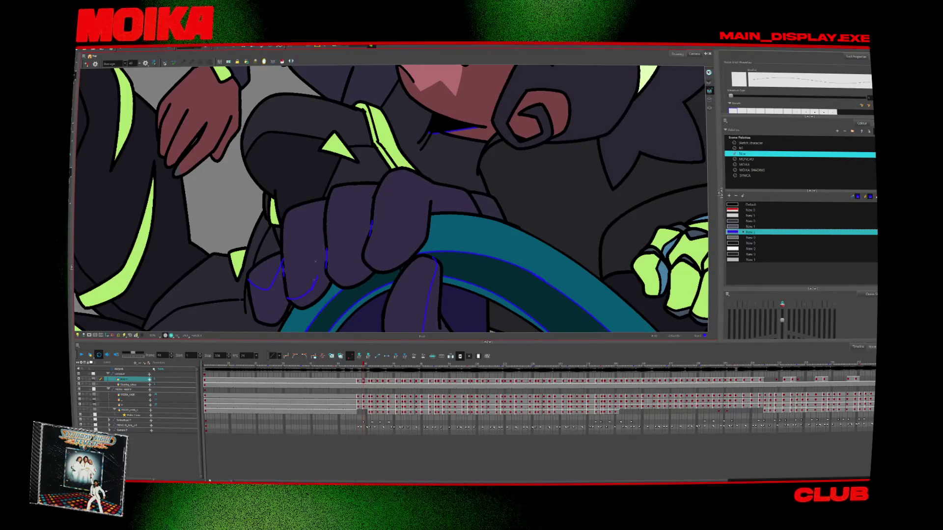
pyautogui.press('.')
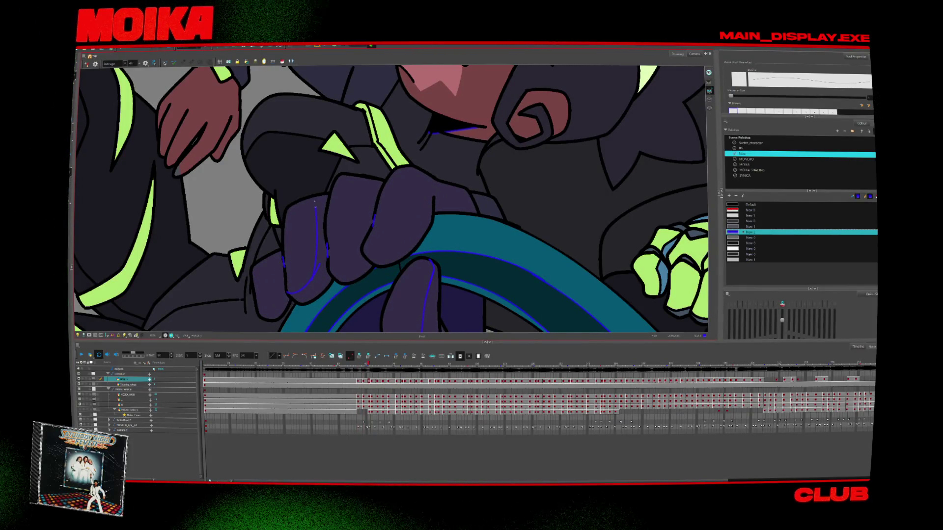
pyautogui.press('.')
pyautogui.press('.')
pyautogui.press('.')
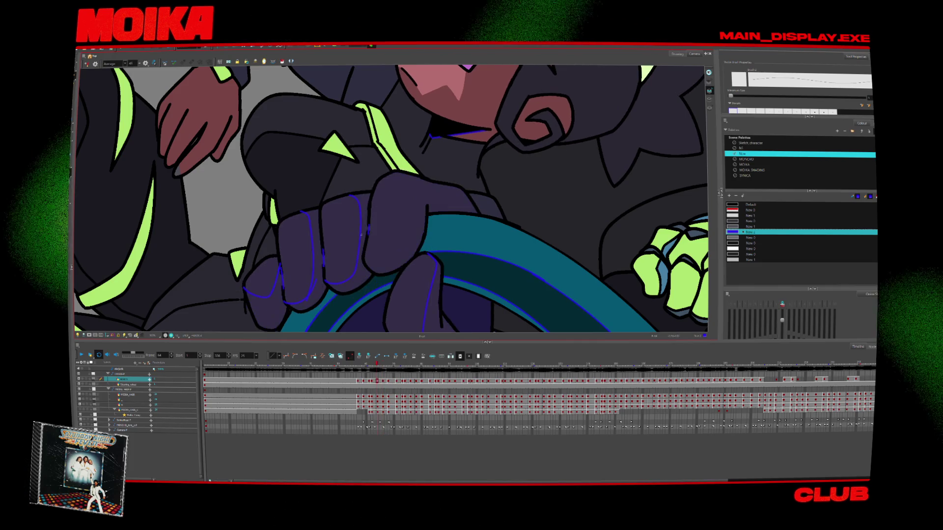
pyautogui.press('.')
pyautogui.press('.')
pyautogui.press('.')
pyautogui.press('.')
pyautogui.press('.')
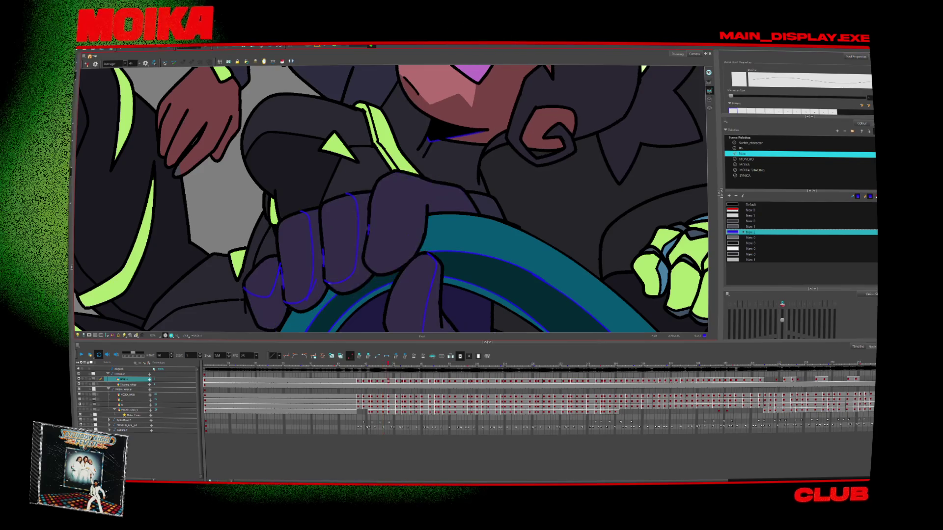
pyautogui.press('.')
pyautogui.press('.')
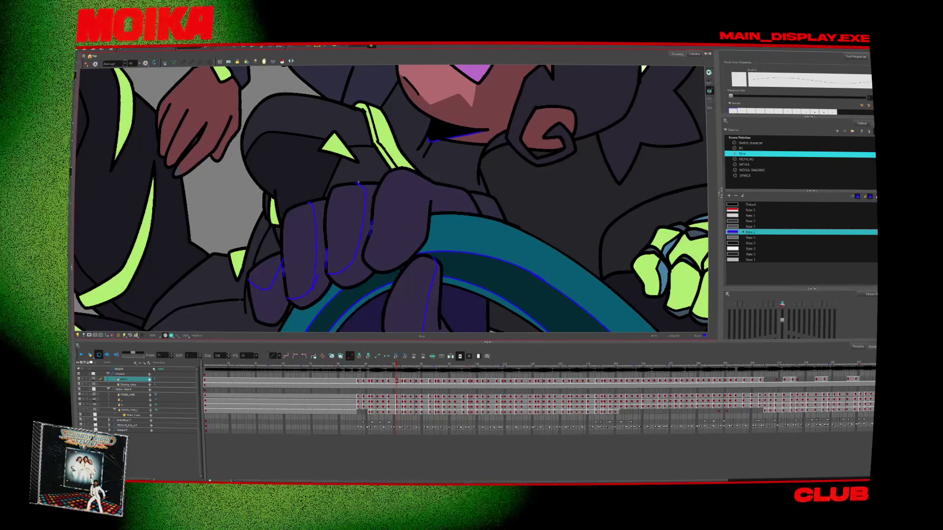
pyautogui.press('.')
pyautogui.press('.')
pyautogui.press('.')
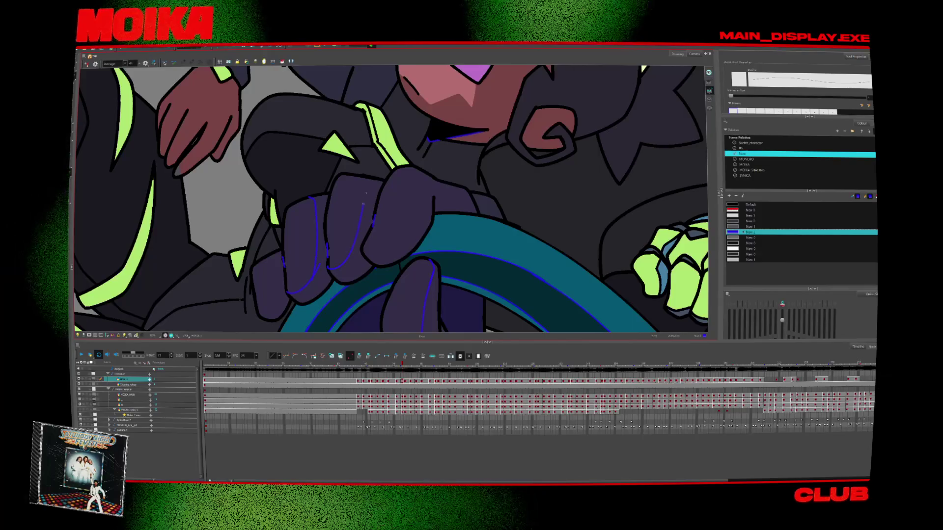
pyautogui.press('.')
pyautogui.press('.')
pyautogui.press('.')
pyautogui.press('.')
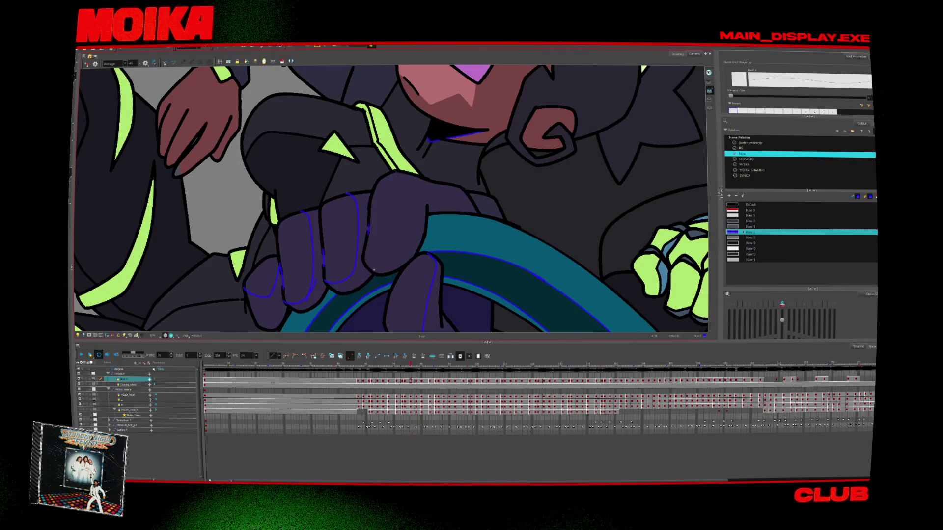
pyautogui.press(',')
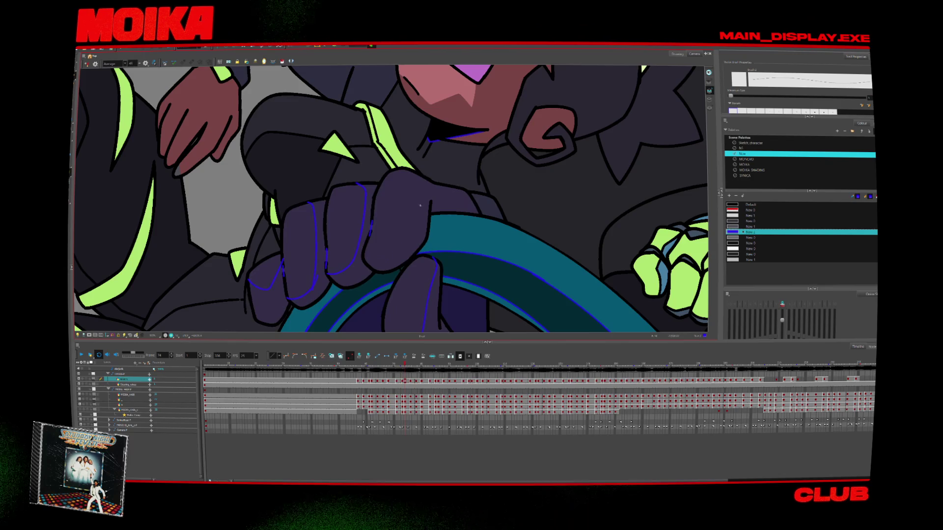
pyautogui.press(',')
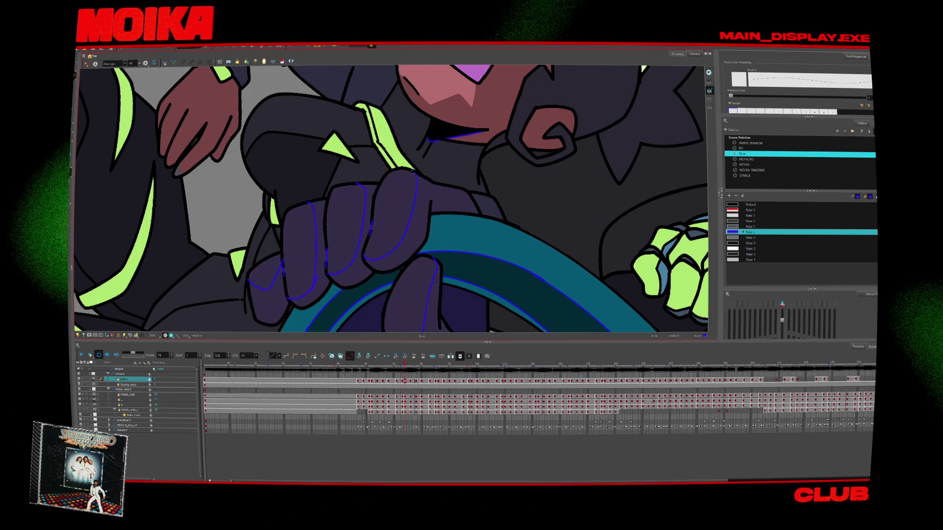
pyautogui.press(',')
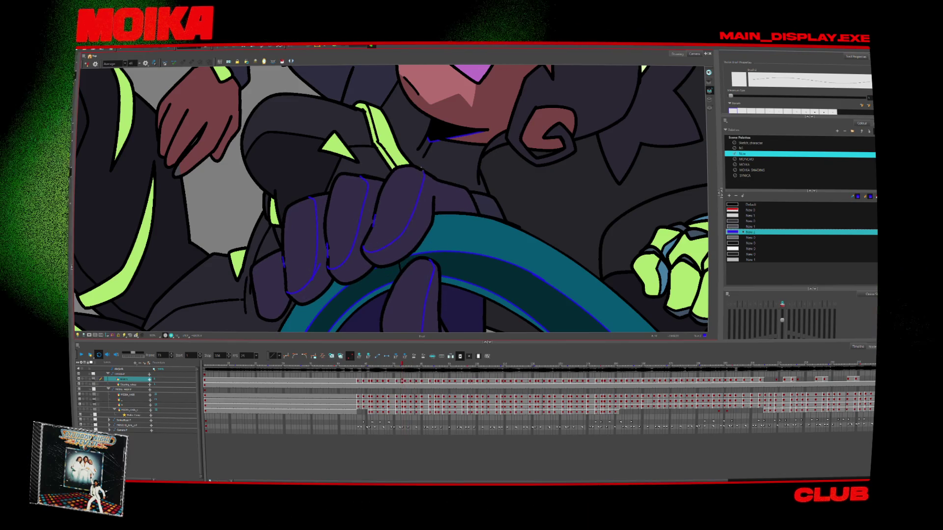
pyautogui.press(',')
pyautogui.press(',')
pyautogui.press(',')
pyautogui.press(',')
pyautogui.press(',')
pyautogui.press('.')
pyautogui.press('.')
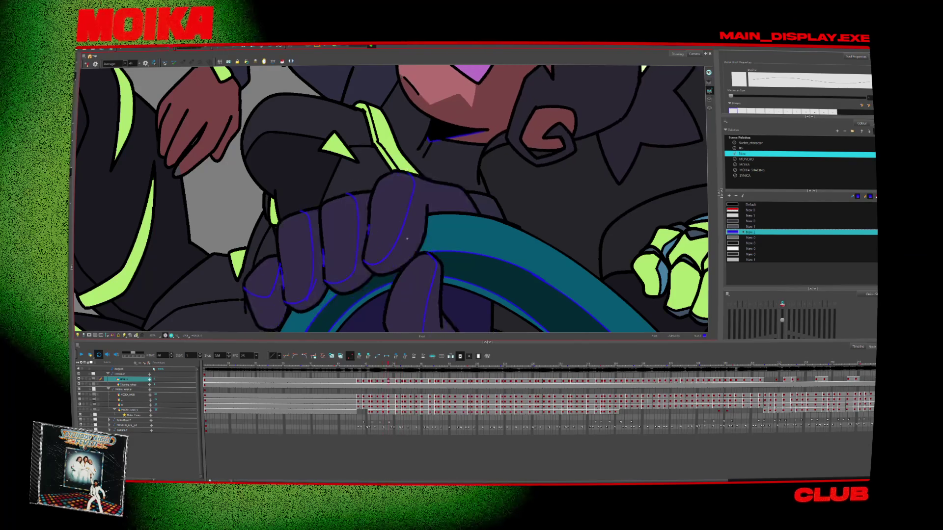
pyautogui.press('.')
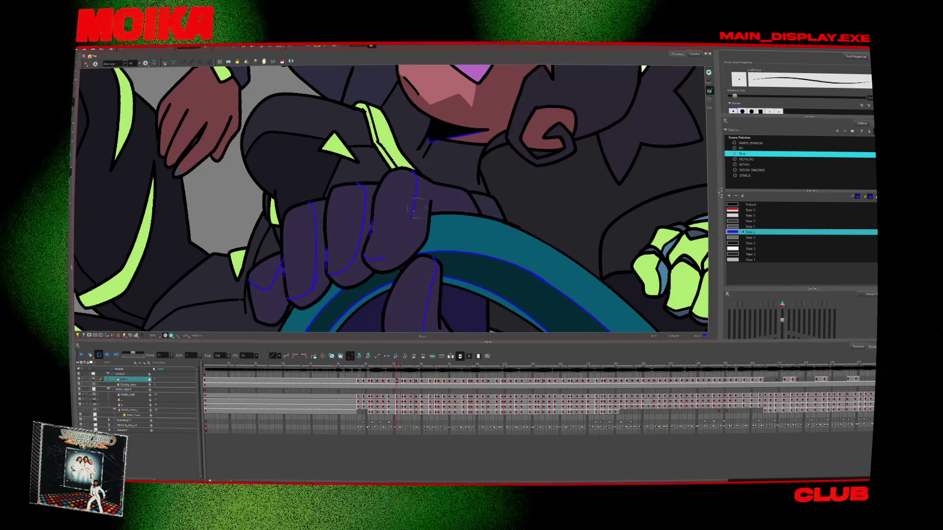
pyautogui.moveTo(372, 259); pyautogui.dragTo(383, 256)
# Zoom out to show both characters and fade everything except the hand, reviewing from frame 57.
pyautogui.press(',')
pyautogui.press(',')
pyautogui.press(',')
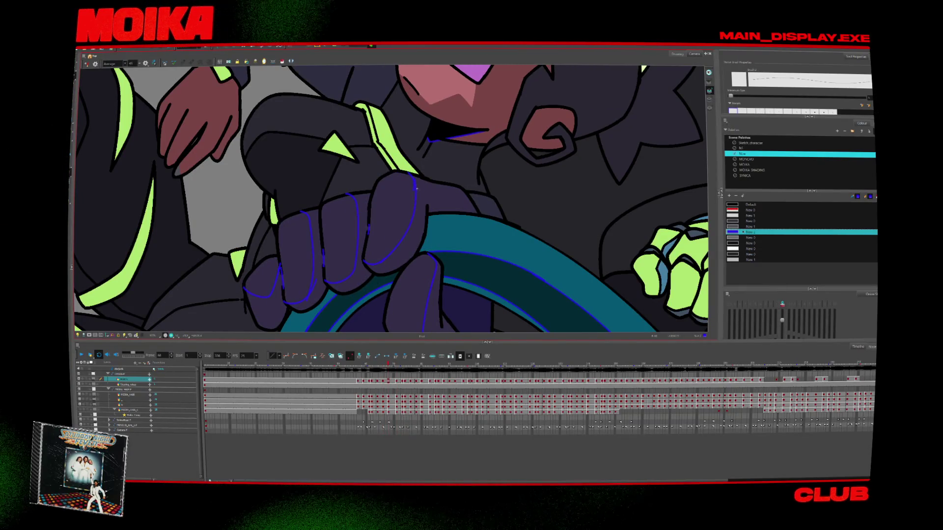
pyautogui.press('.')
pyautogui.press('.')
pyautogui.press('.')
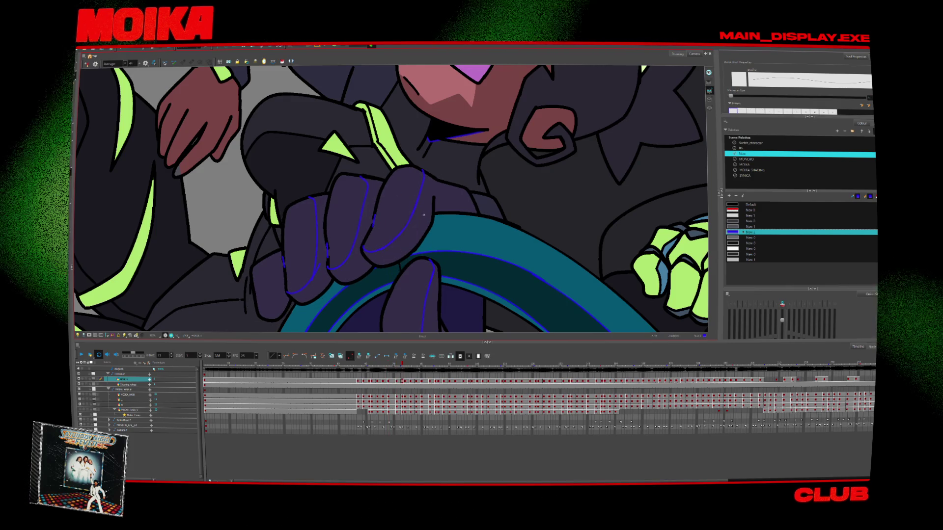
pyautogui.press('.')
pyautogui.press('.')
pyautogui.press('.')
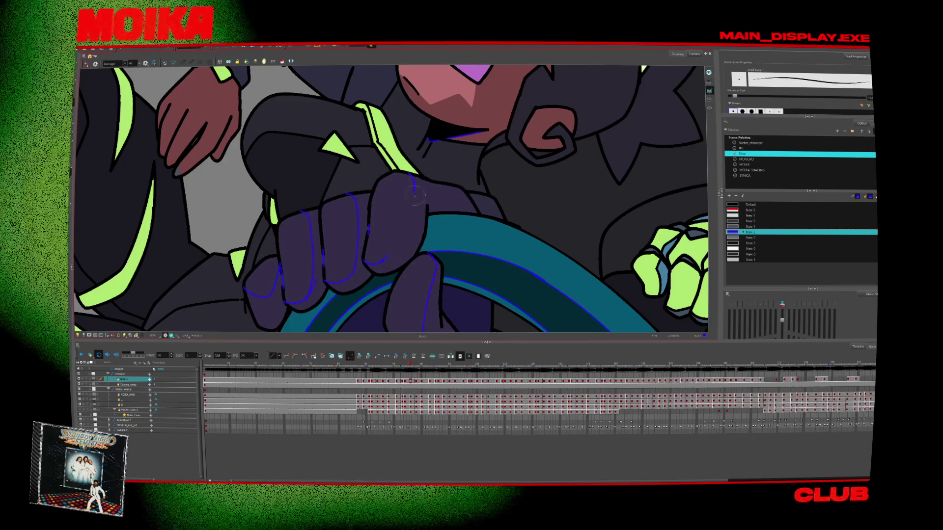
pyautogui.hotkey('alt', 'z')
pyautogui.scroll(-5, 434, 204)
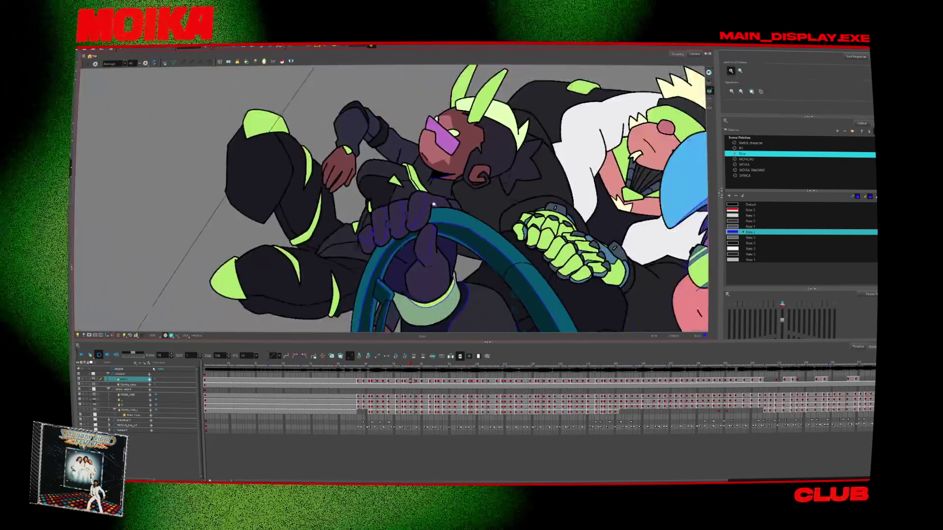
pyautogui.moveTo(433, 203); pyautogui.dragTo(589, 291)
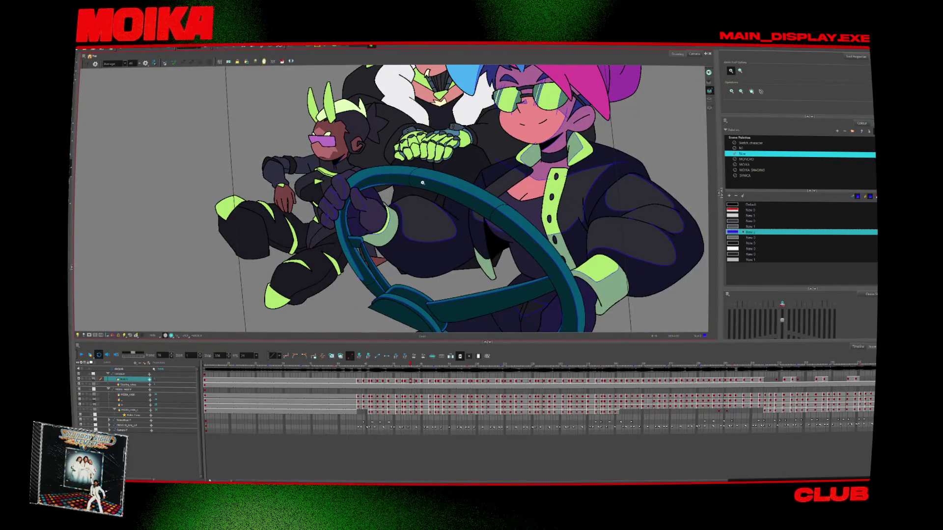
pyautogui.hotkey('shift', 'l')
pyautogui.press(',')
pyautogui.press(',')
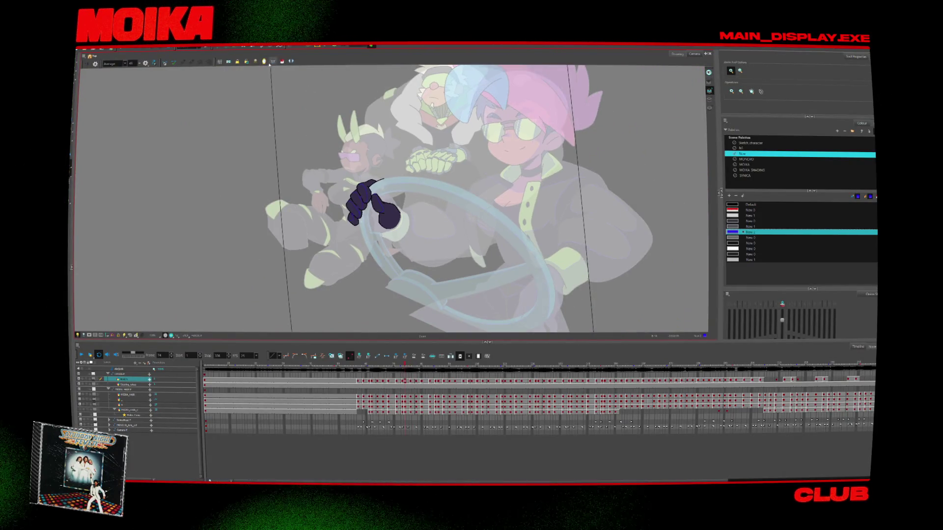
pyautogui.press(',')
pyautogui.press(',')
pyautogui.press(',')
pyautogui.press(',')
pyautogui.press(',')
pyautogui.press(',')
pyautogui.press(',')
pyautogui.press(',')
pyautogui.press(',')
pyautogui.press(',')
pyautogui.press(',')
pyautogui.press(',')
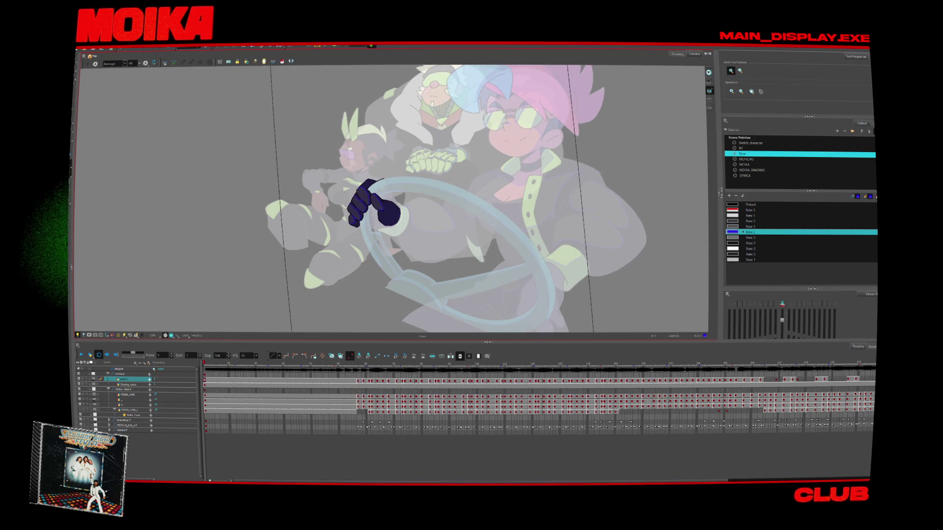
pyautogui.press(',')
pyautogui.press(',')
pyautogui.press(',')
pyautogui.press('.')
pyautogui.press('.')
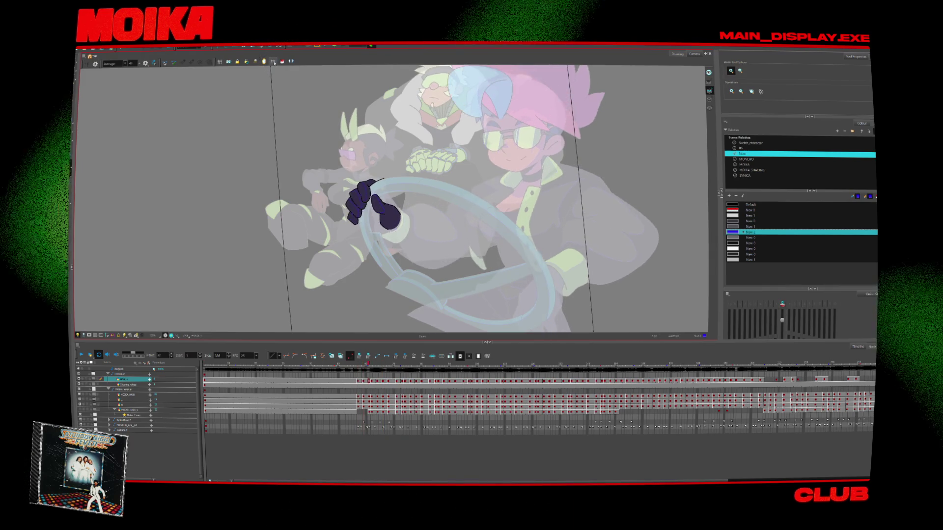
pyautogui.press('.')
pyautogui.press('.')
# Paint with the dark glove colour from MOIKA SHADING across the next several glove poses.
pyautogui.click(282, 62)
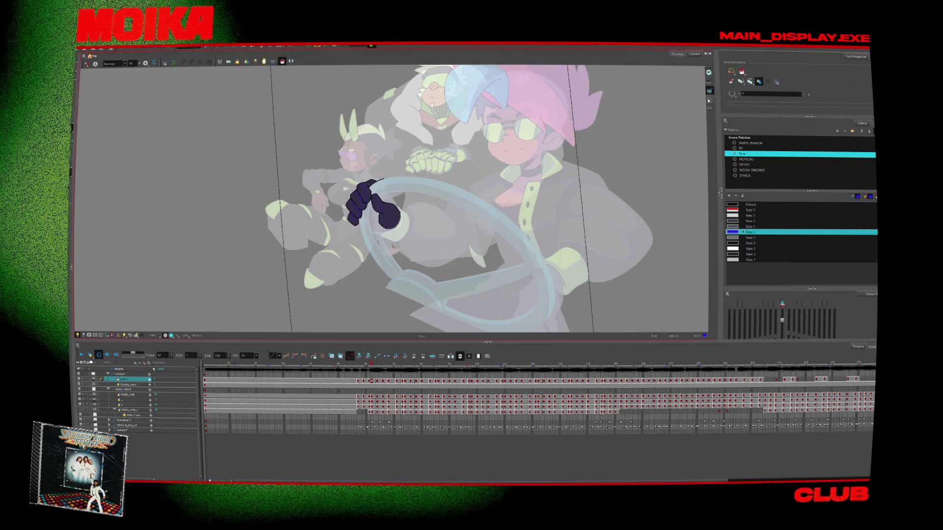
pyautogui.hotkey('alt', 'i')
pyautogui.scroll(2, 391, 212)
pyautogui.keyDown('alt'); pyautogui.click(372, 229); pyautogui.keyUp('alt')
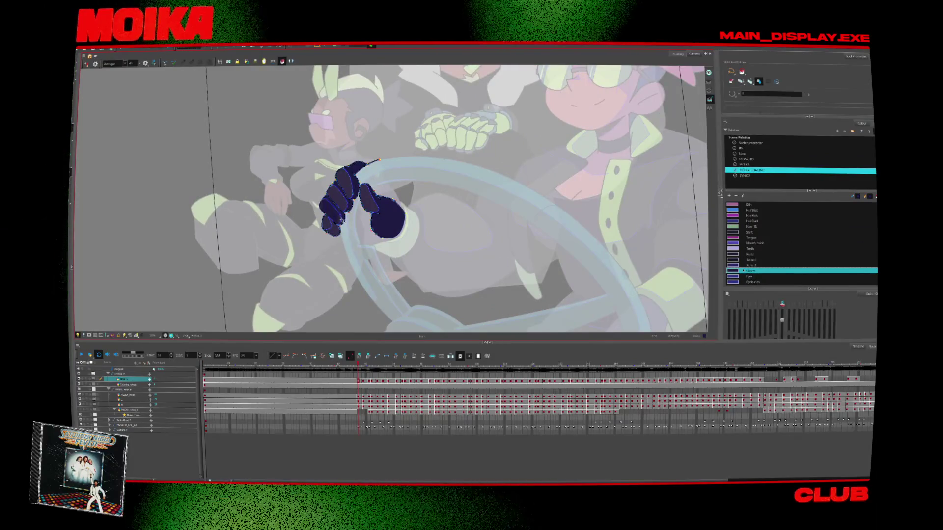
pyautogui.press('.')
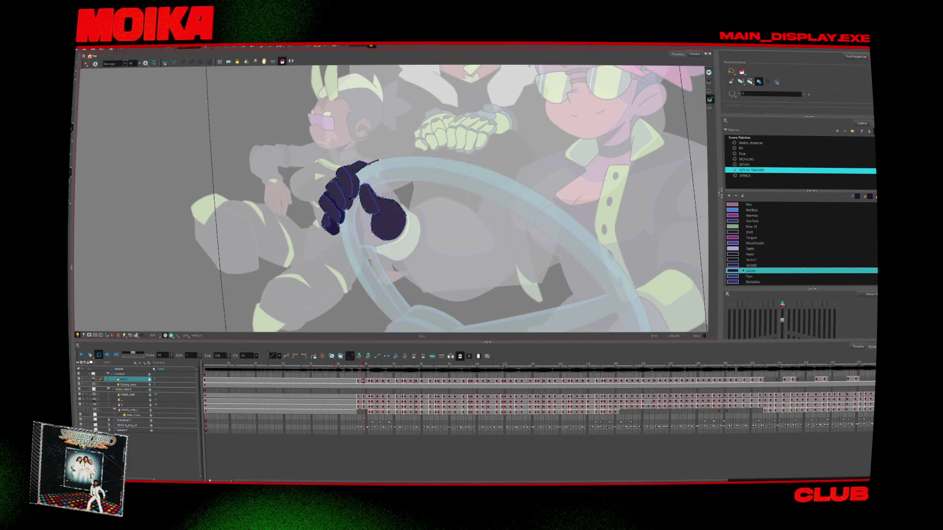
pyautogui.press('.')
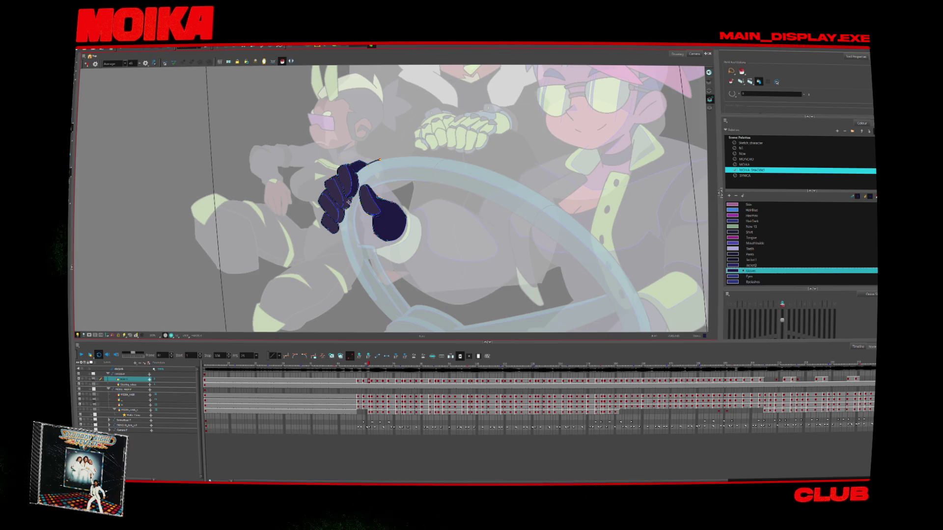
pyautogui.press('.')
pyautogui.press('.')
pyautogui.press('.')
pyautogui.press('.')
pyautogui.press('.')
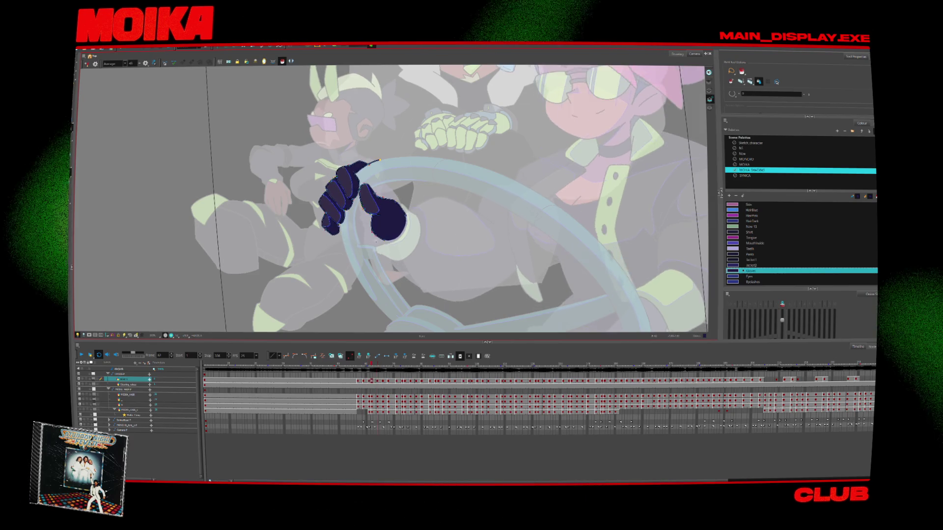
pyautogui.press('.')
pyautogui.press('.')
pyautogui.press('.')
# Select the blue stroke on the left finger and sample the Gloves colour with the Dropper.
pyautogui.scroll(5, 327, 200)
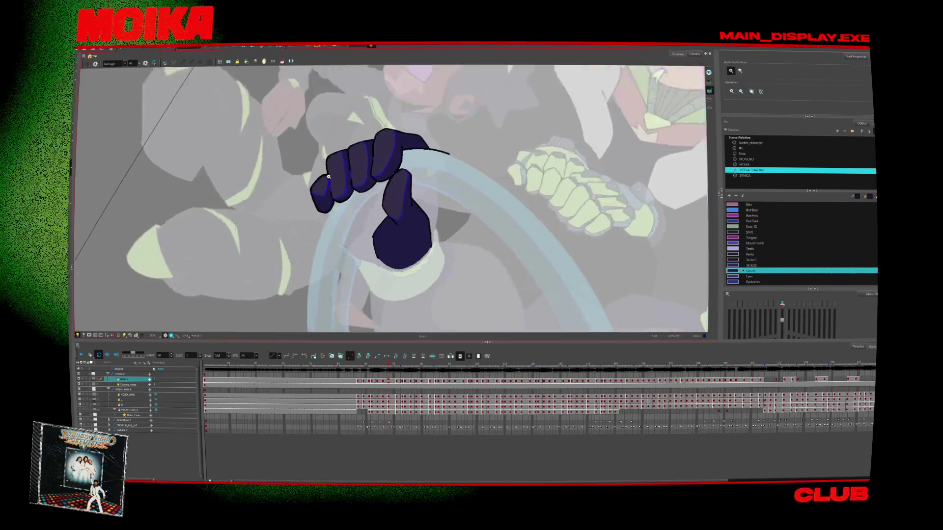
pyautogui.click(326, 200)
pyautogui.press(',')
pyautogui.press(',')
pyautogui.press(',')
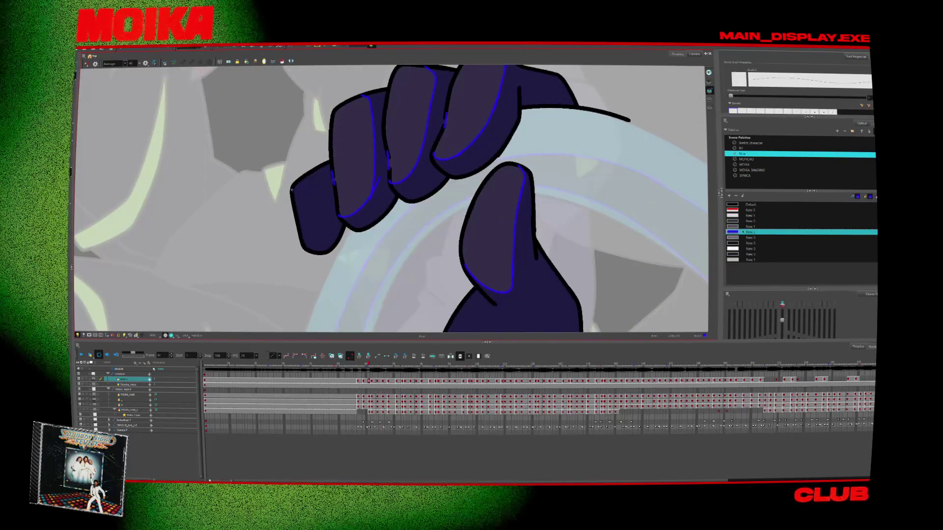
pyautogui.click(324, 194)
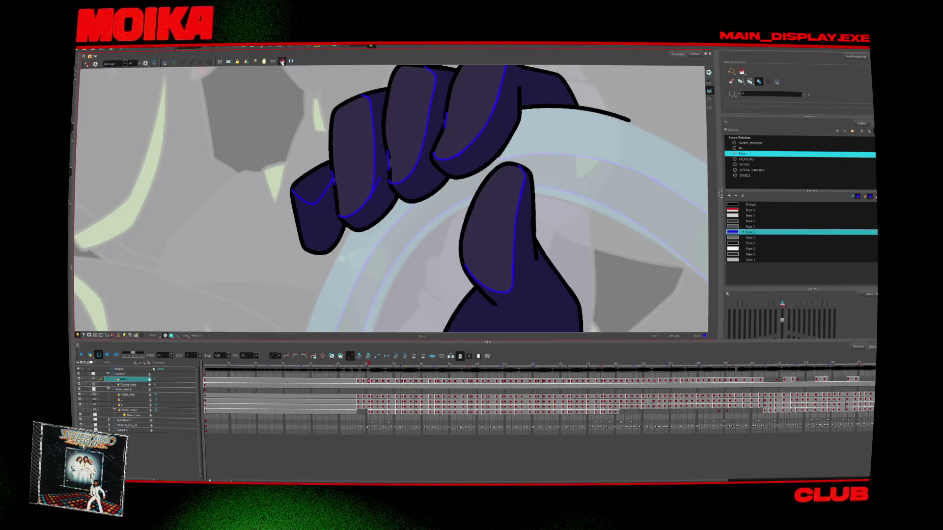
pyautogui.press('d')
pyautogui.click(363, 148)
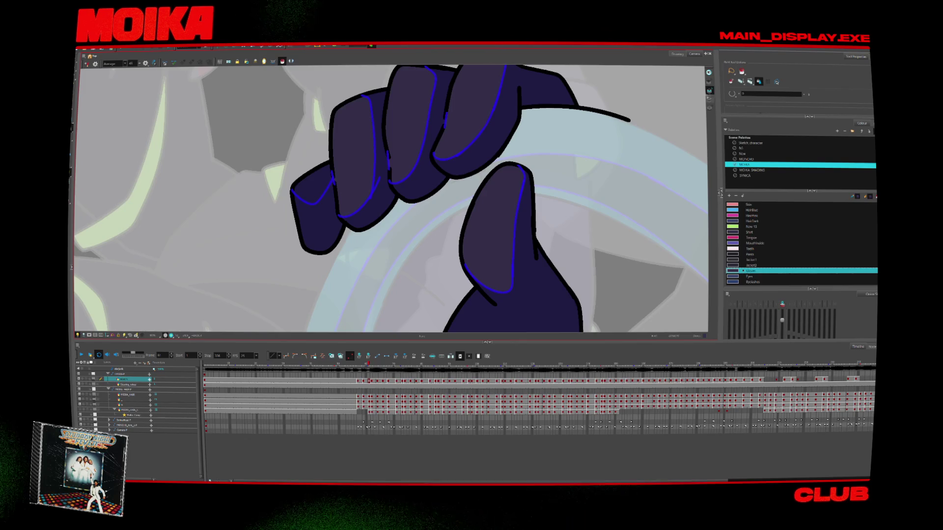
pyautogui.press('.')
pyautogui.press('.')
pyautogui.press('.')
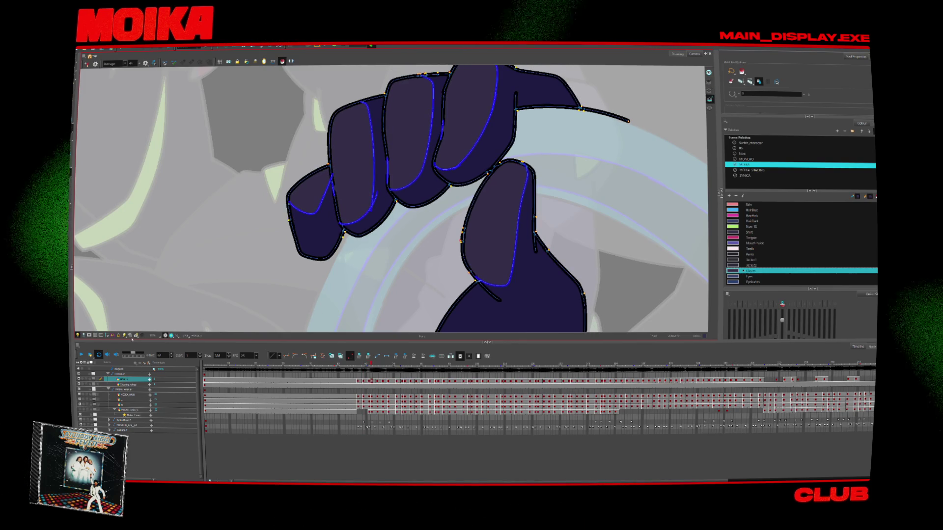
pyautogui.hotkey('shift', 'm')
# Play the shot, stop it on the current frame, and scrub the playhead through the fist poses.
pyautogui.press('Return')
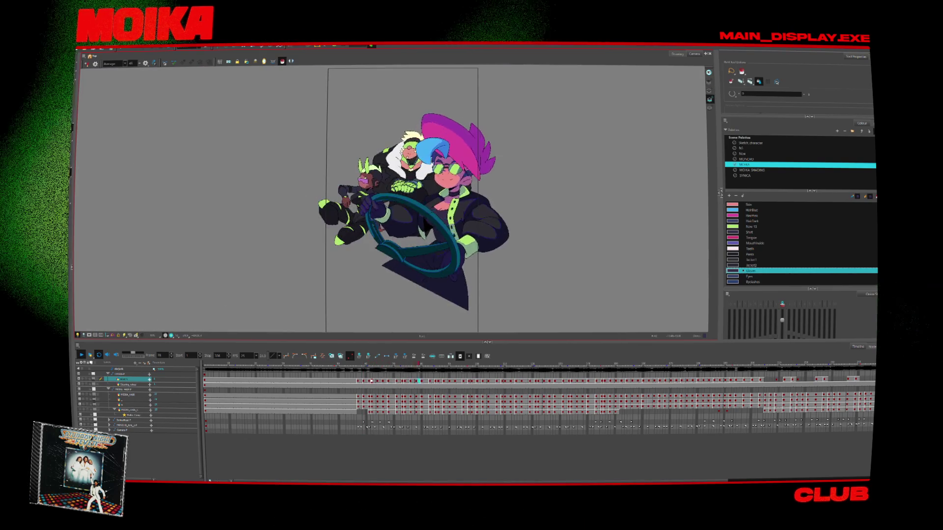
pyautogui.press('2')
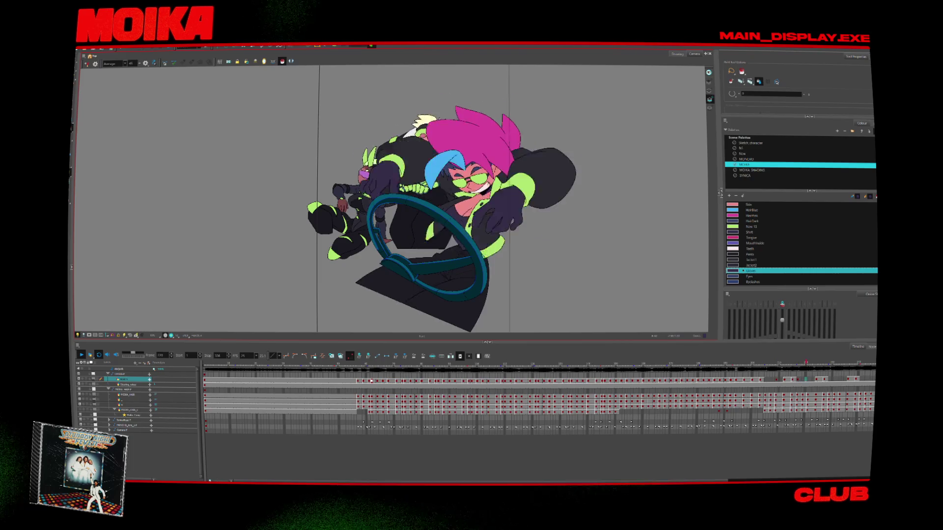
pyautogui.click(375, 368)
pyautogui.moveTo(375, 368); pyautogui.dragTo(514, 364)
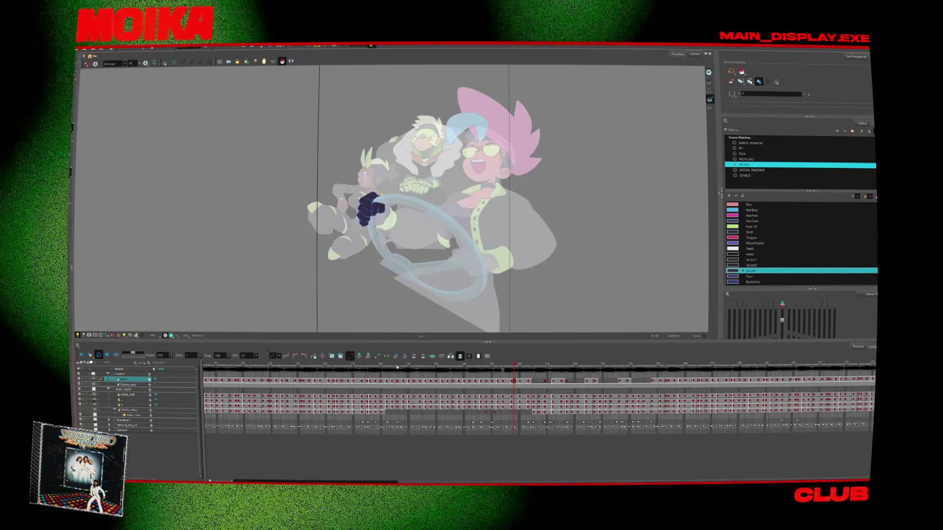
# Go back to an earlier frame, zoom on the fist, and draw a thin shadow line down it.
pyautogui.click(381, 393)
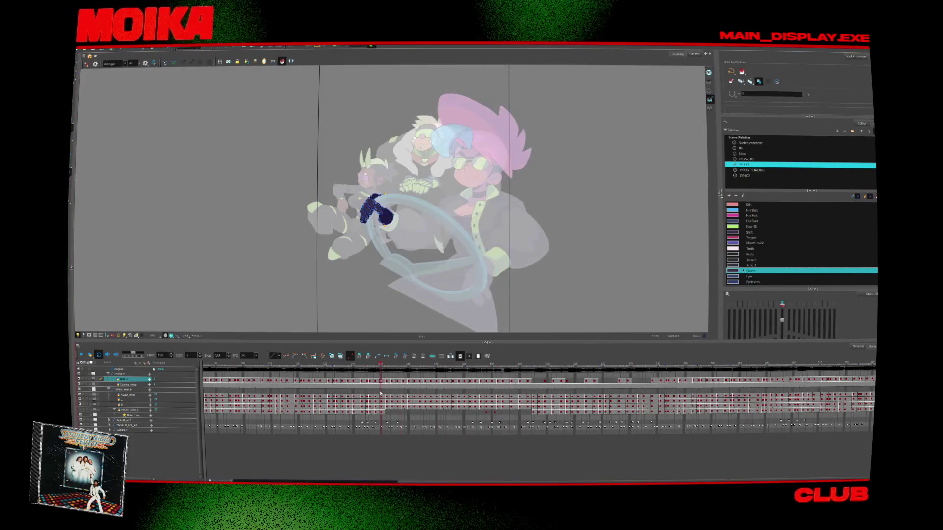
pyautogui.press('.')
pyautogui.scroll(2, 366, 211)
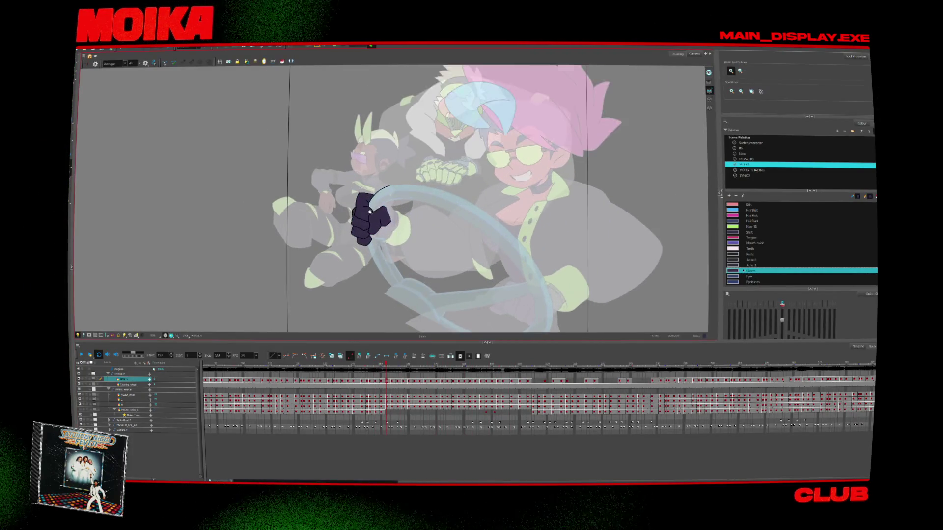
pyautogui.scroll(2, 378, 201)
pyautogui.scroll(1, 395, 193)
pyautogui.press('.')
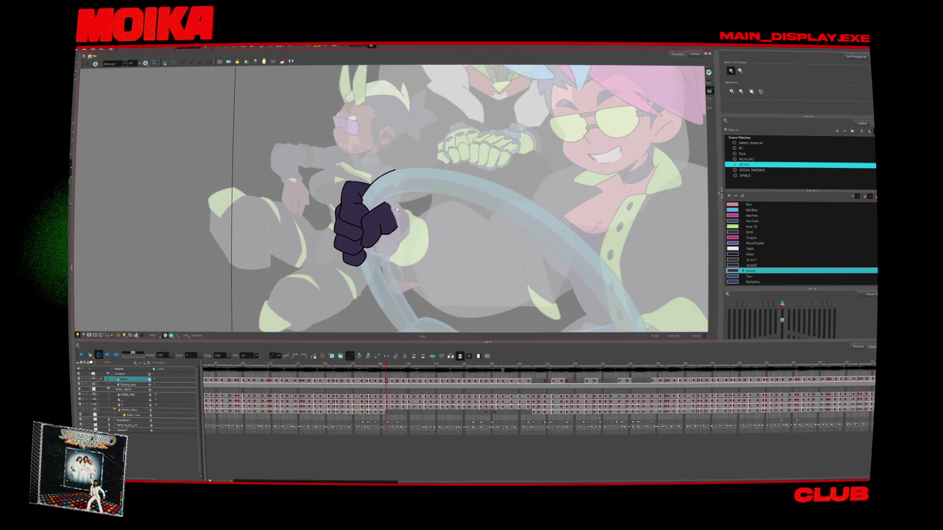
pyautogui.press('4')
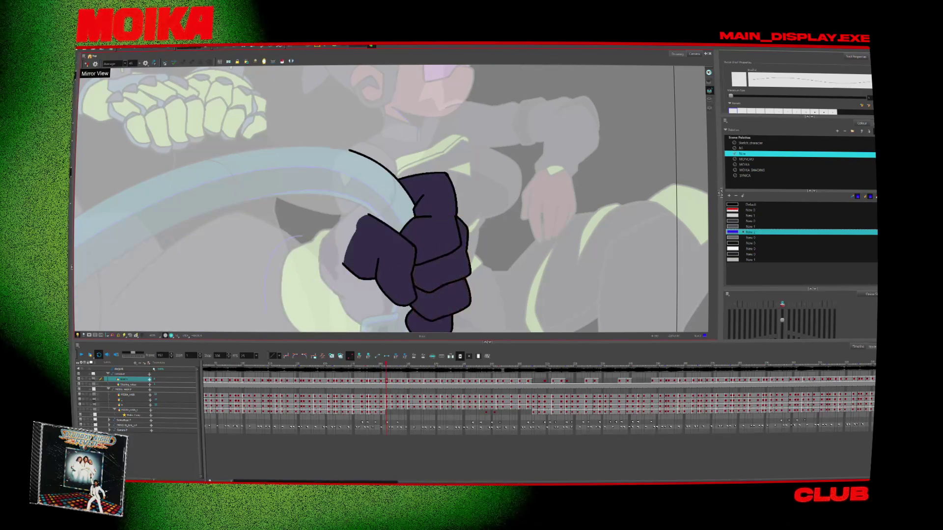
pyautogui.moveTo(424, 199); pyautogui.dragTo(426, 221)
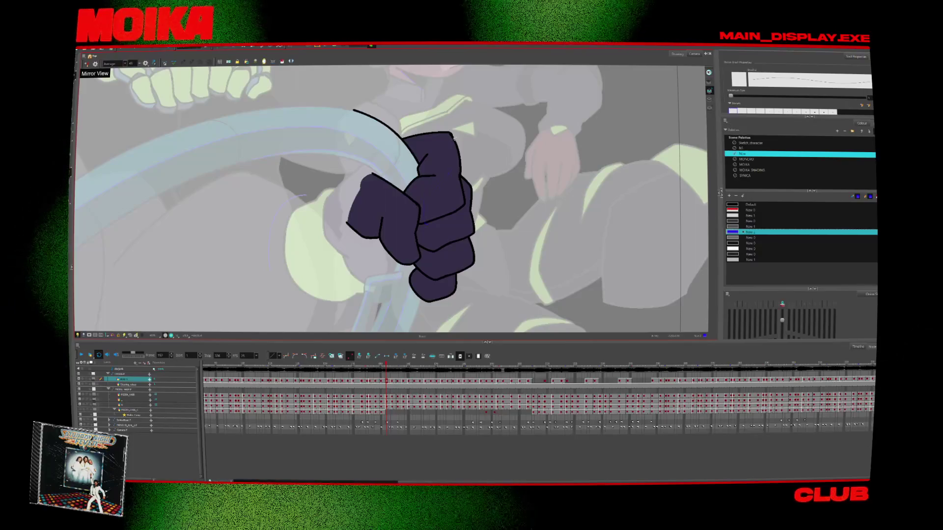
# Extend the shadow line to the top knuckle, check it flipped, and open the New 2 swatch settings.
pyautogui.press('.')
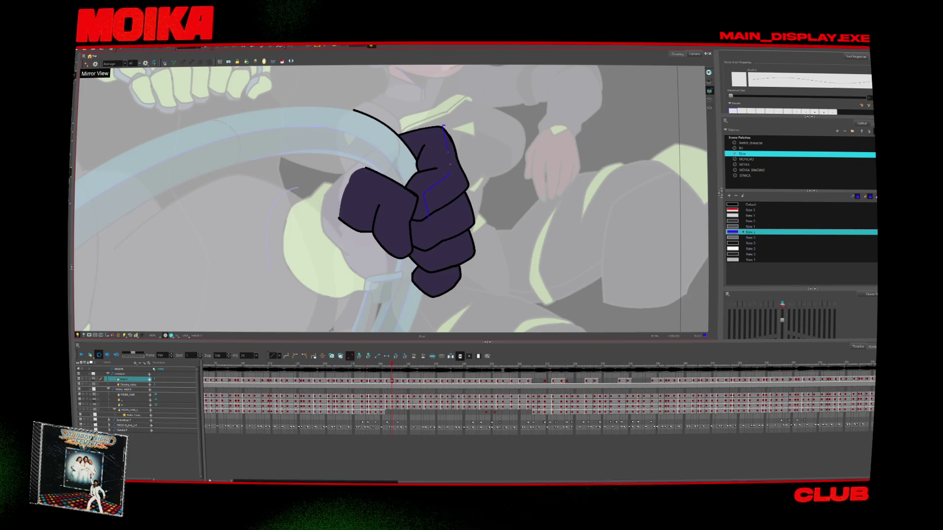
pyautogui.press('.')
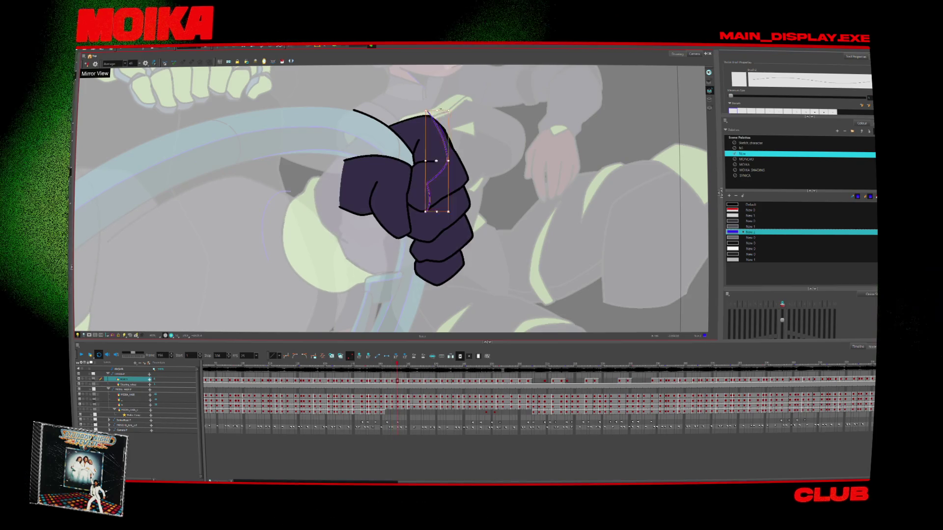
pyautogui.moveTo(428, 112); pyautogui.dragTo(447, 150)
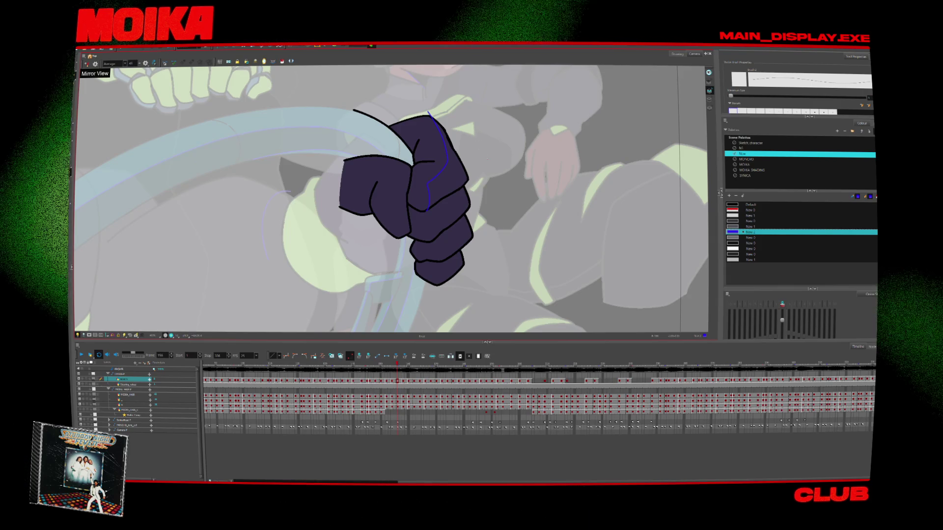
pyautogui.click(87, 64)
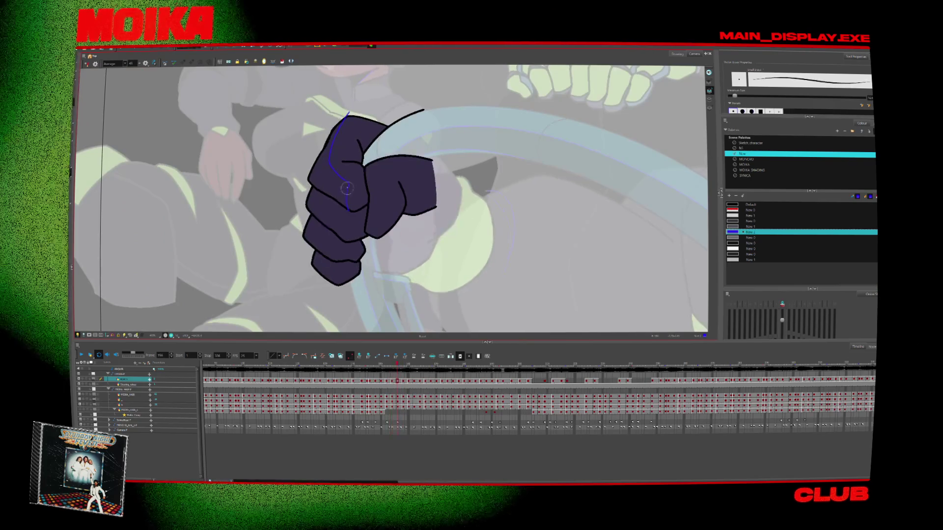
pyautogui.press('4')
pyautogui.scroll(3, 438, 179)
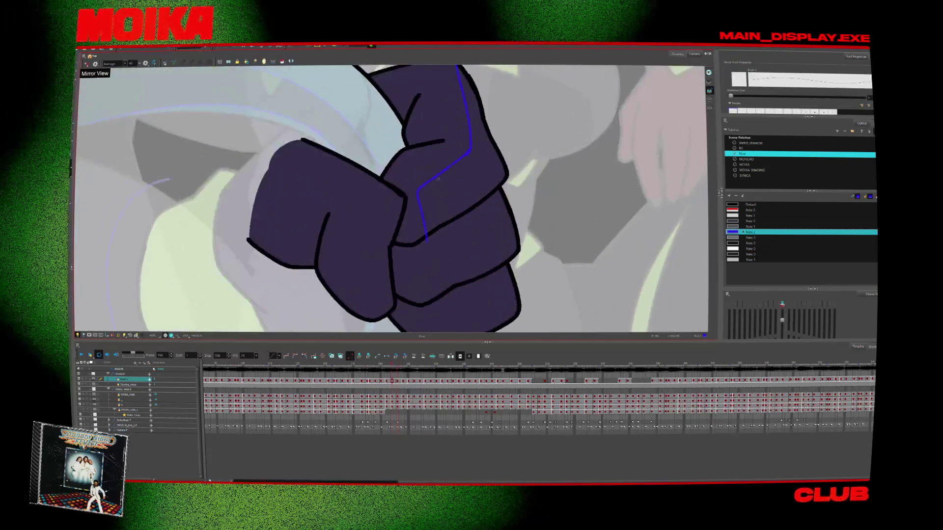
pyautogui.press('.')
pyautogui.press('.')
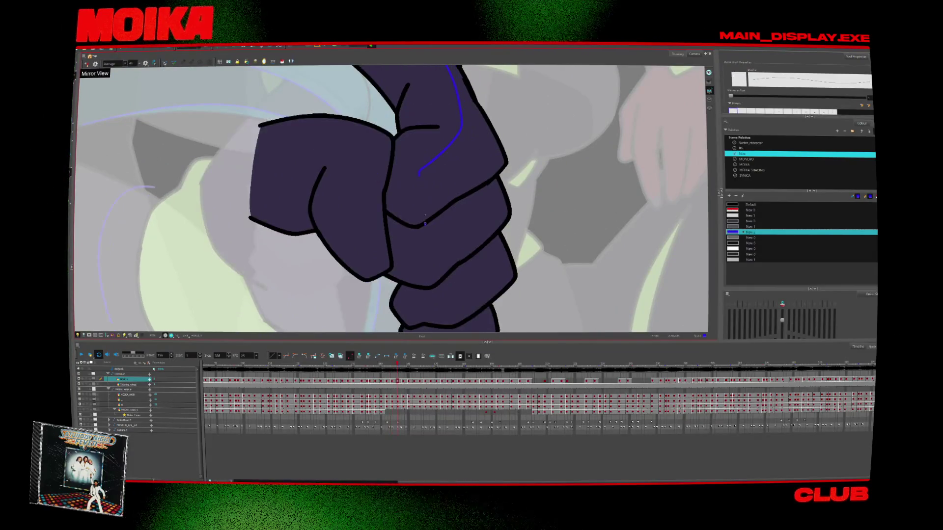
pyautogui.doubleClick(736, 235)
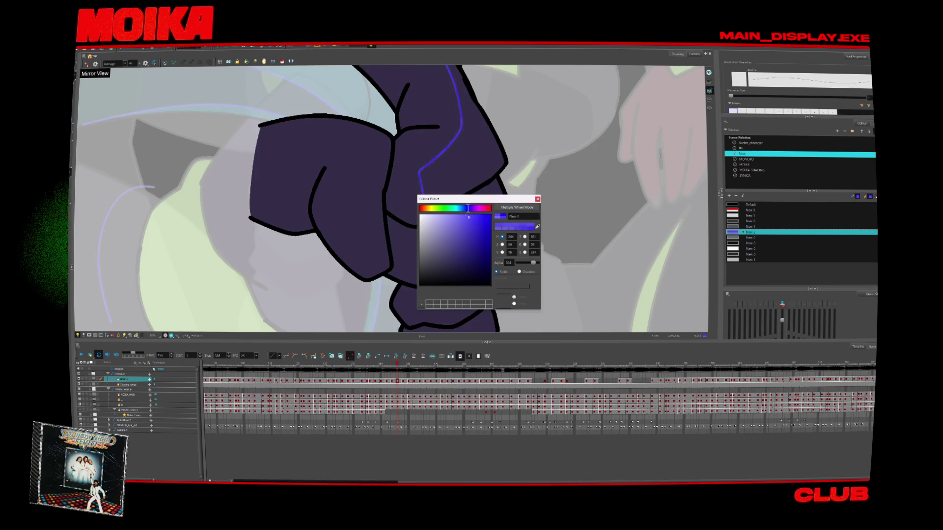
# Close the colour settings and rotate the view to suit the fist's angle.
pyautogui.click(537, 199)
pyautogui.press('.')
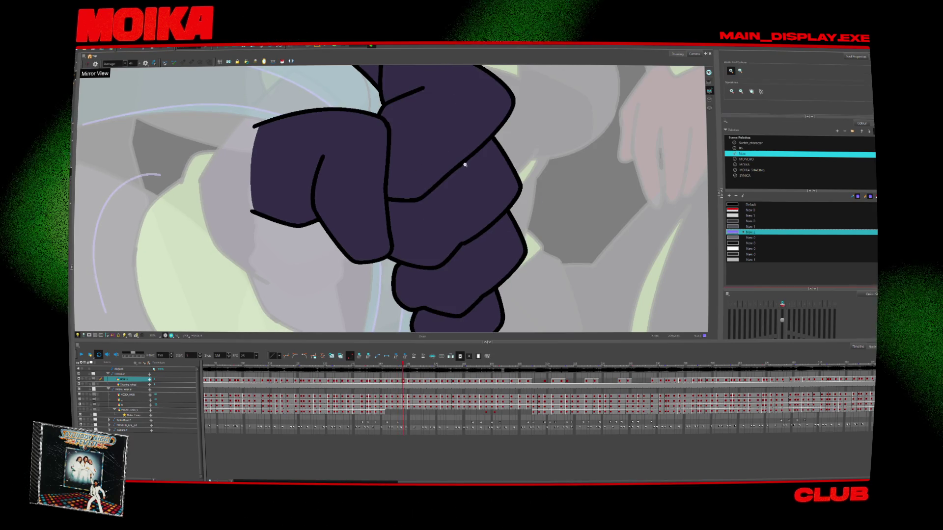
pyautogui.press(',')
pyautogui.press(',')
pyautogui.press(',')
pyautogui.press(',')
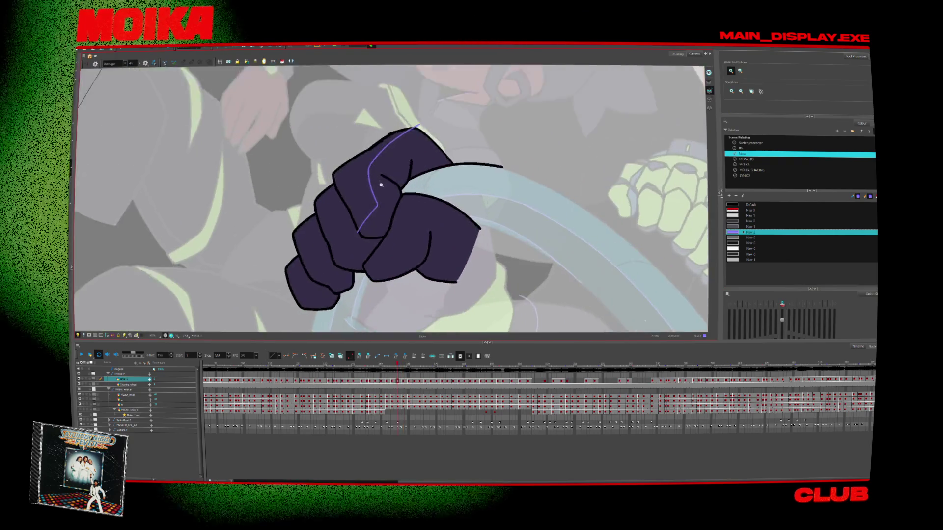
pyautogui.press('.')
pyautogui.press('.')
pyautogui.scroll(2, 381, 185)
pyautogui.press('.')
pyautogui.press('.')
pyautogui.press('.')
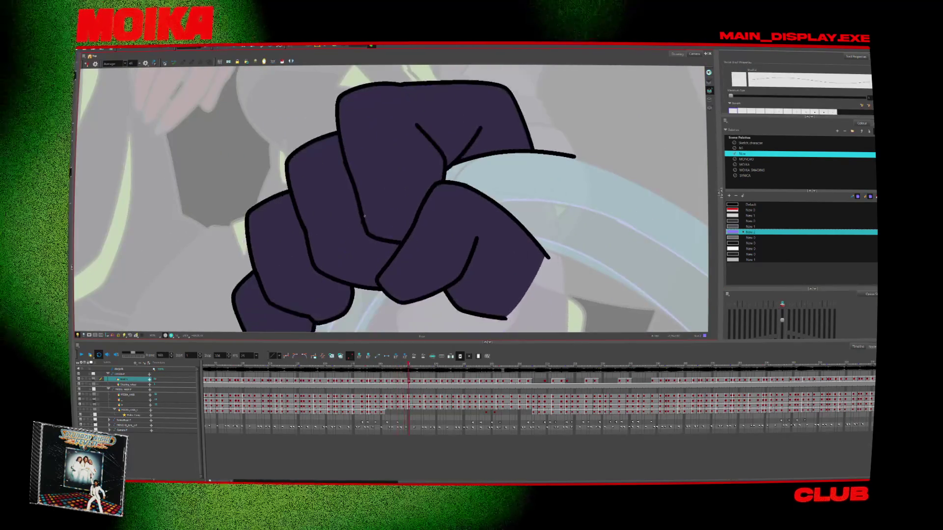
pyautogui.press('.')
pyautogui.press(',')
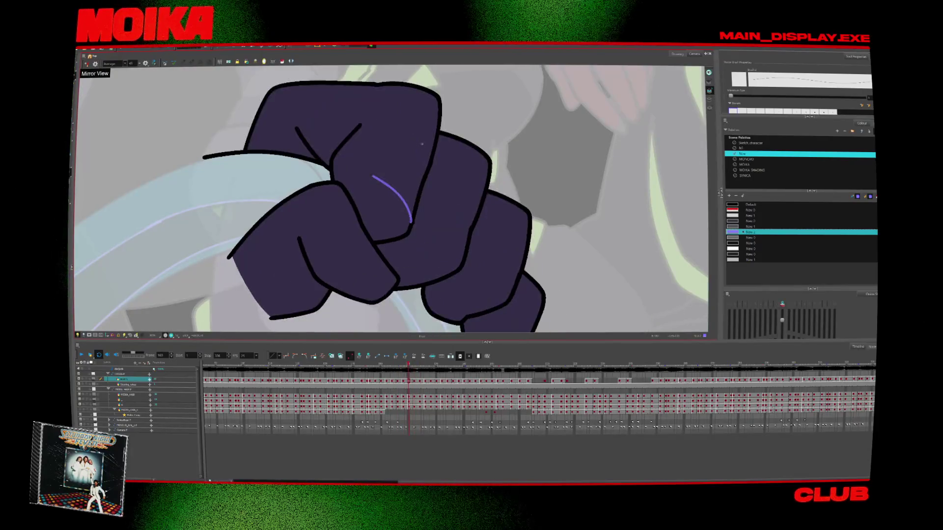
pyautogui.press(',')
pyautogui.moveTo(377, 101); pyautogui.dragTo(431, 121)
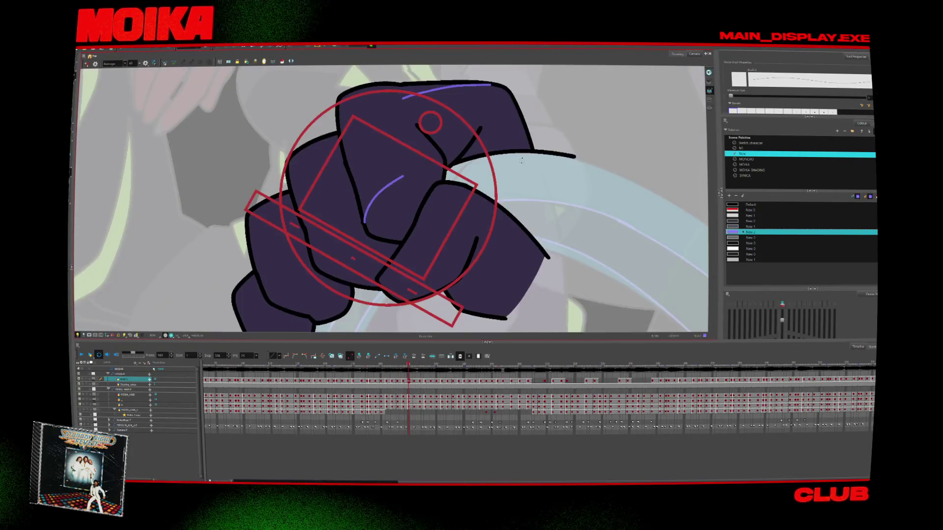
pyautogui.press('.')
pyautogui.press(',')
pyautogui.press(',')
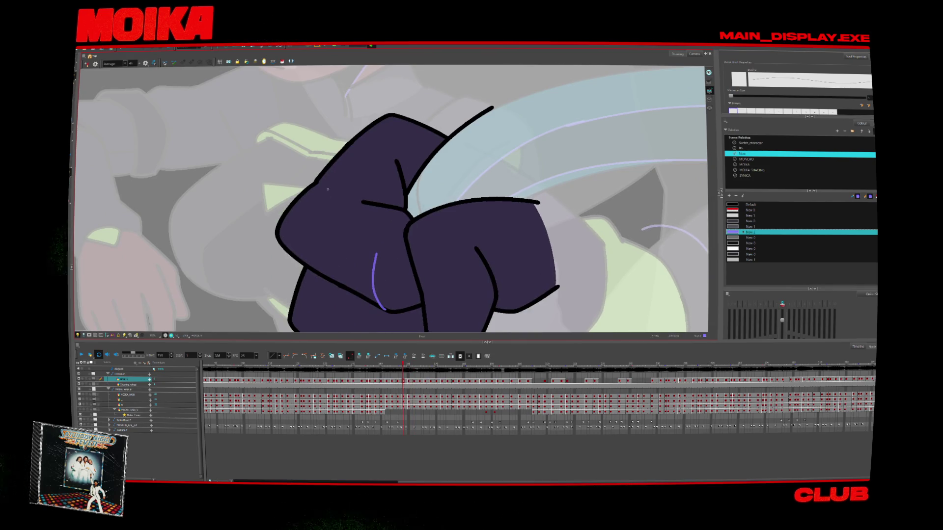
pyautogui.moveTo(345, 152); pyautogui.dragTo(331, 208)
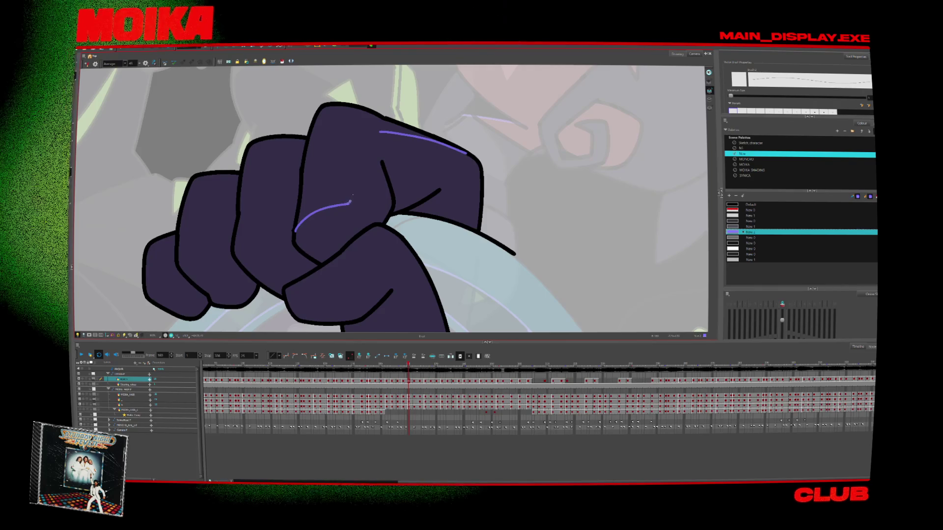
# Replace a stray short purple stroke with a longer shadow line across the fist, checking it mirrored.
pyautogui.press(',')
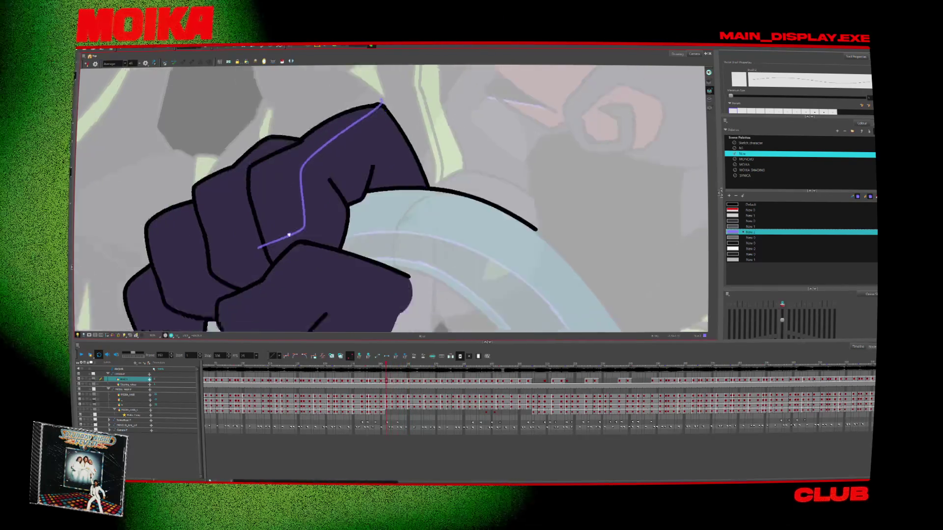
pyautogui.press(',')
pyautogui.press(',')
pyautogui.moveTo(268, 212); pyautogui.dragTo(294, 200)
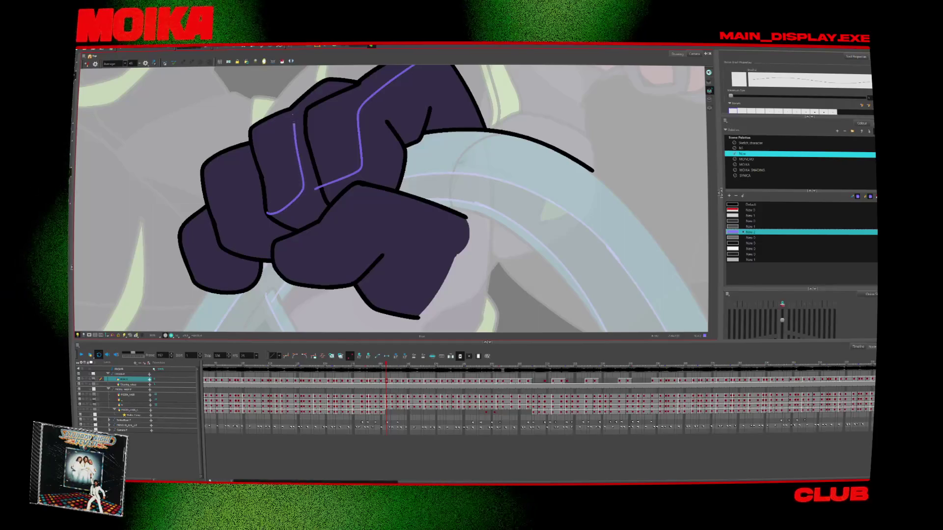
pyautogui.press('.')
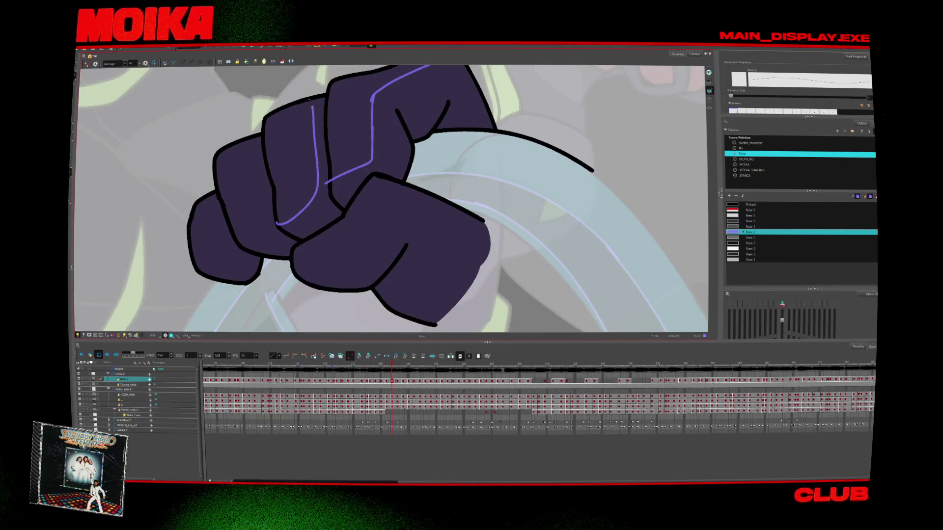
pyautogui.press('.')
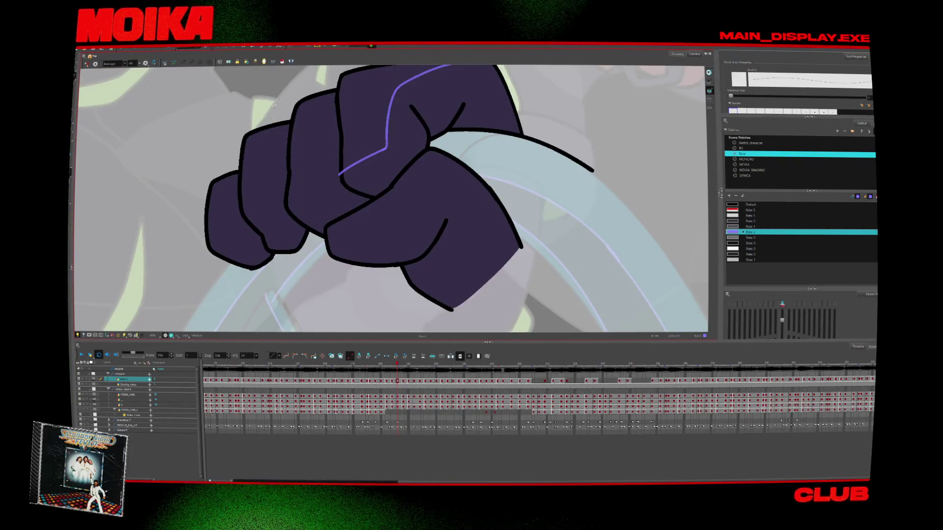
pyautogui.hotkey('ctrl', 'z')
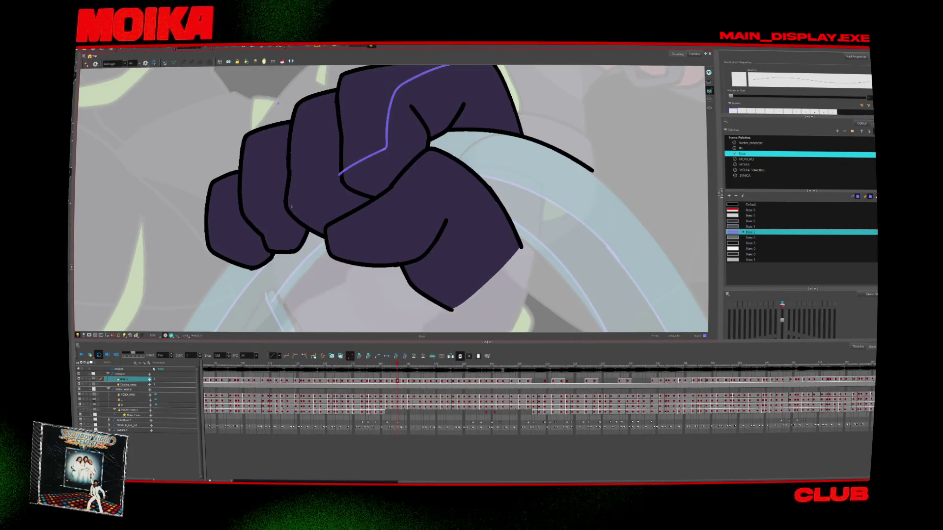
pyautogui.moveTo(286, 205); pyautogui.dragTo(328, 190)
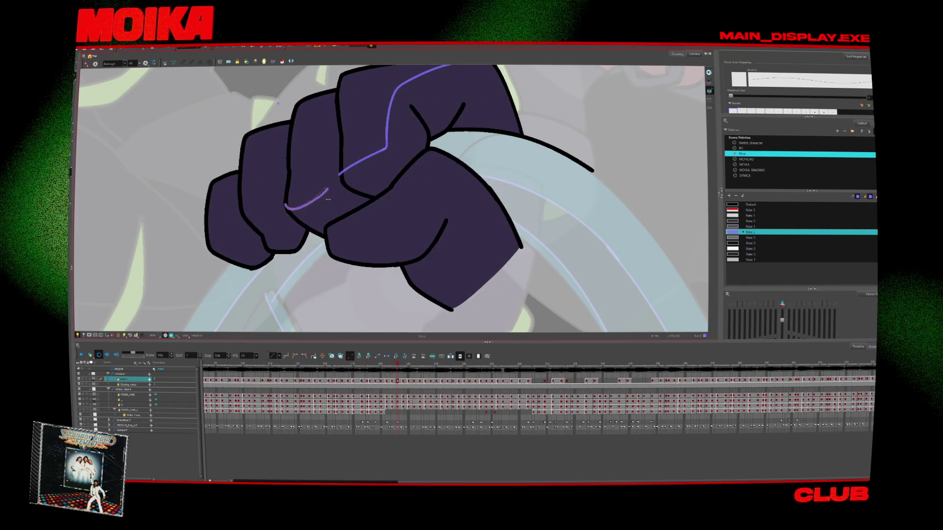
pyautogui.scroll(3, 328, 199)
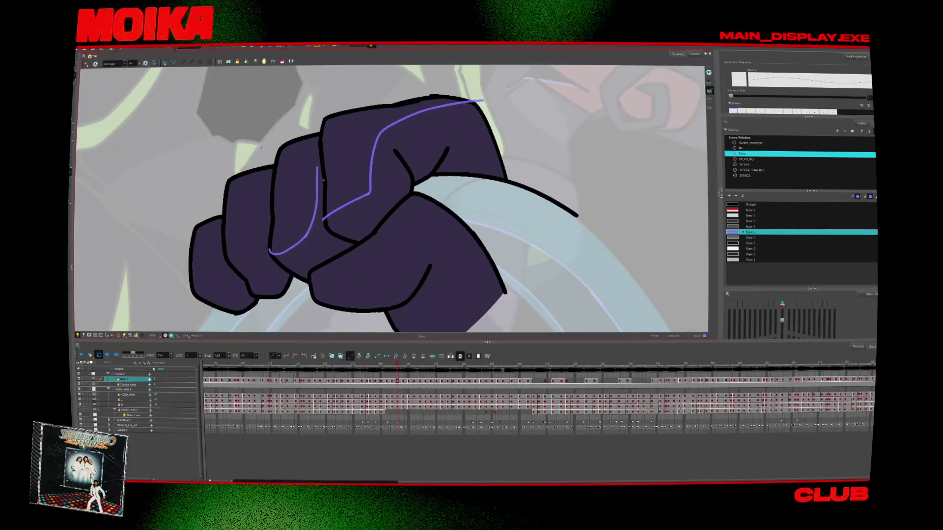
pyautogui.press('4')
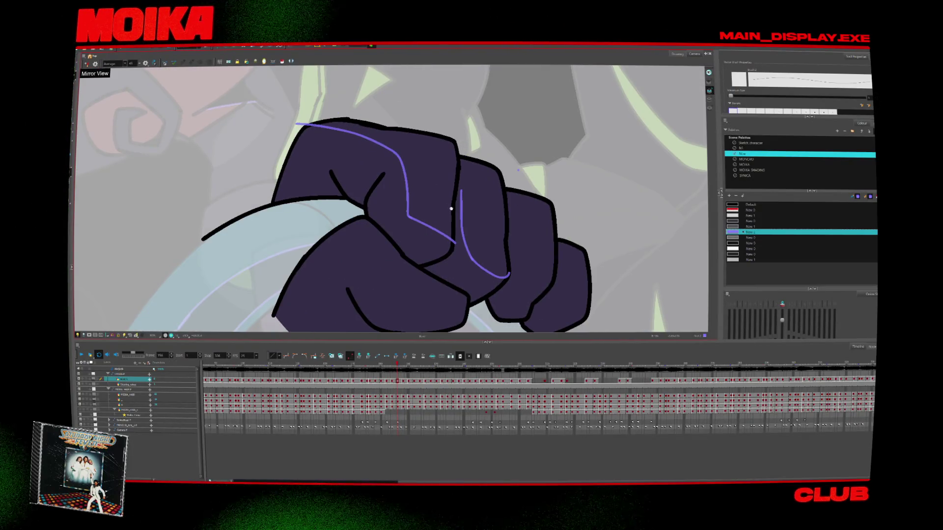
# Draw a purple shadow line along the middle finger and compare it with the neighbouring frame.
pyautogui.moveTo(451, 208); pyautogui.dragTo(427, 185)
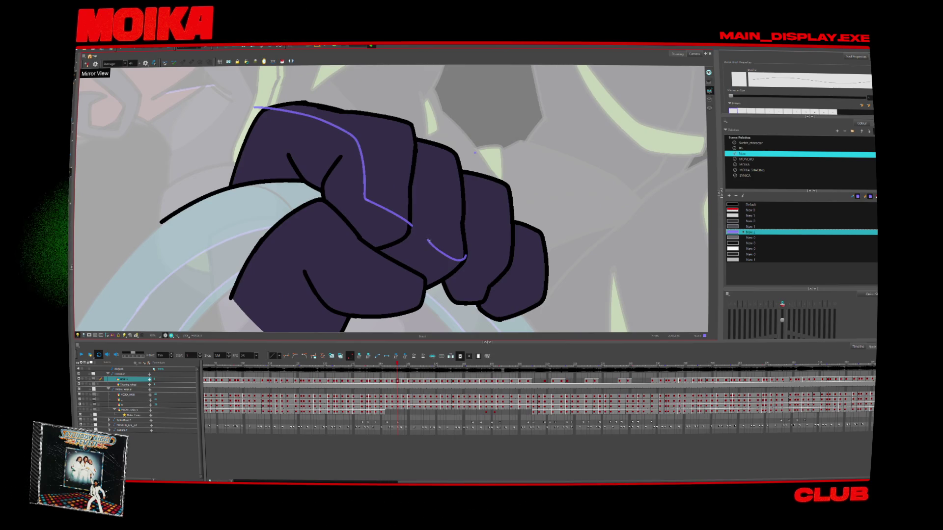
pyautogui.press('.')
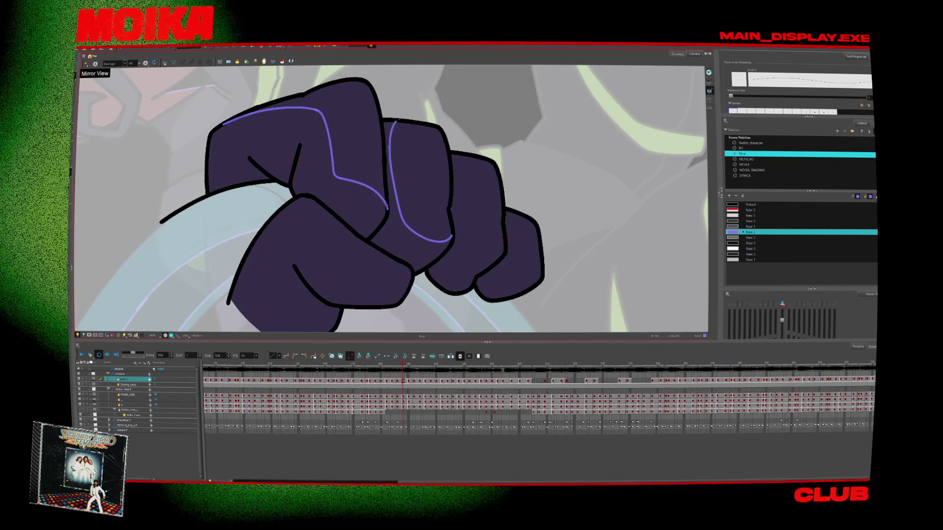
pyautogui.moveTo(450, 237); pyautogui.dragTo(395, 122)
pyautogui.press(',')
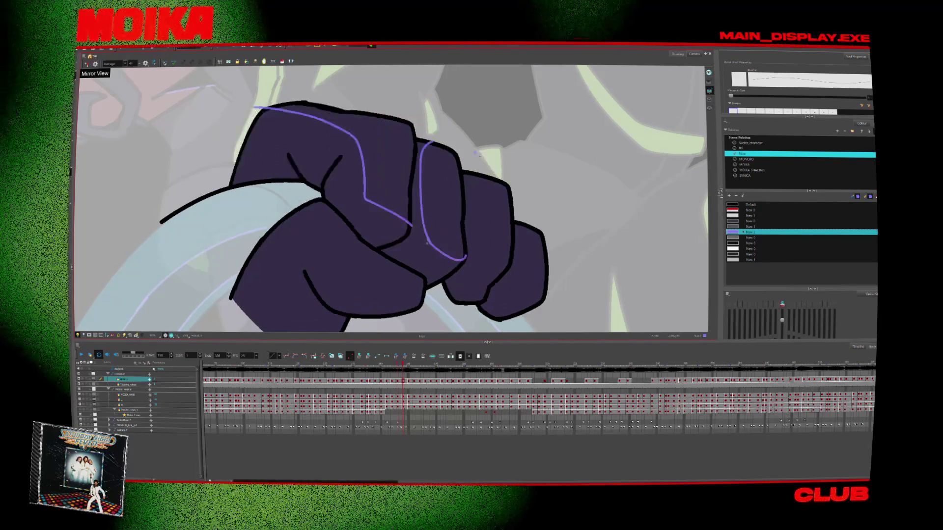
pyautogui.press('.')
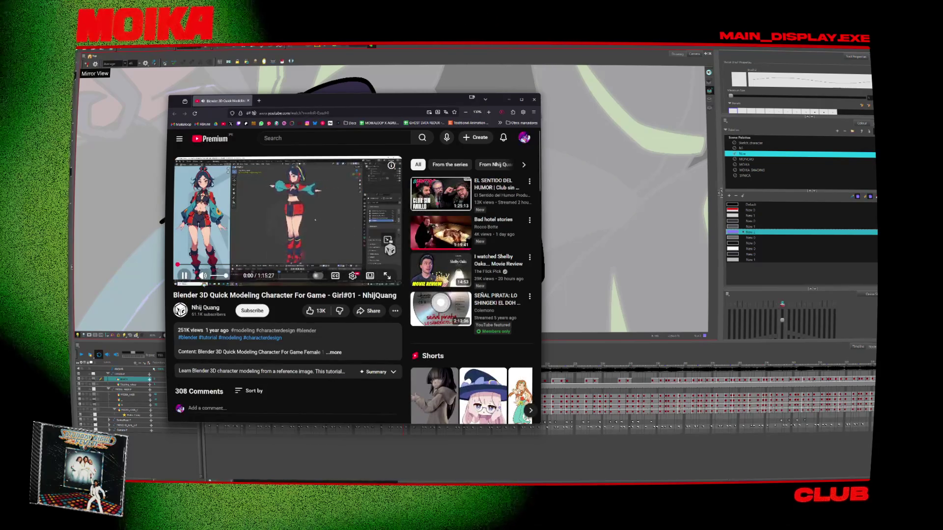
# Pause the tutorial and open the description's Reference Image link in a maximized new tab.
pyautogui.press('f')
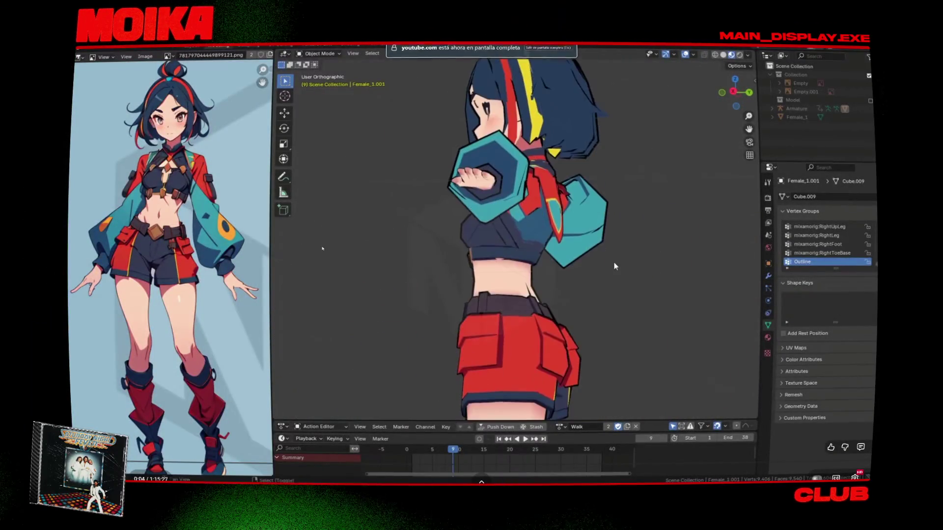
pyautogui.press('space')
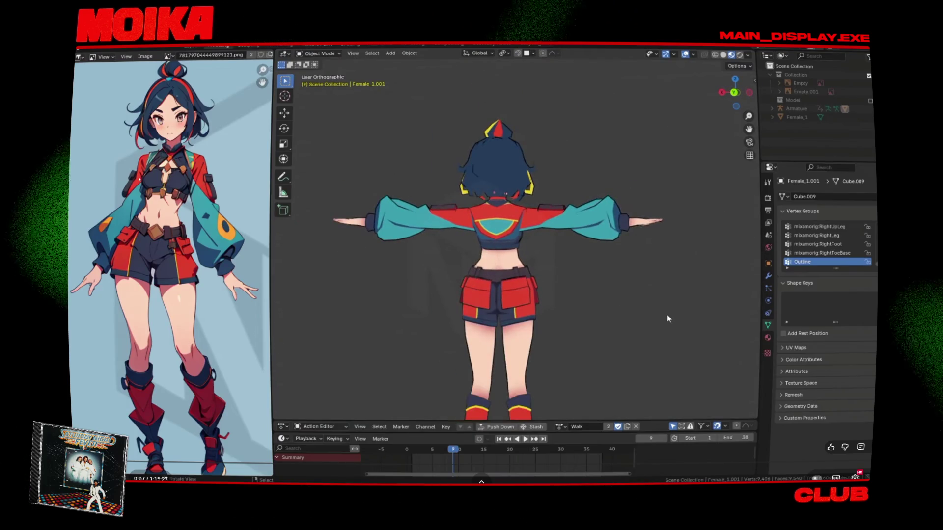
pyautogui.press('Escape')
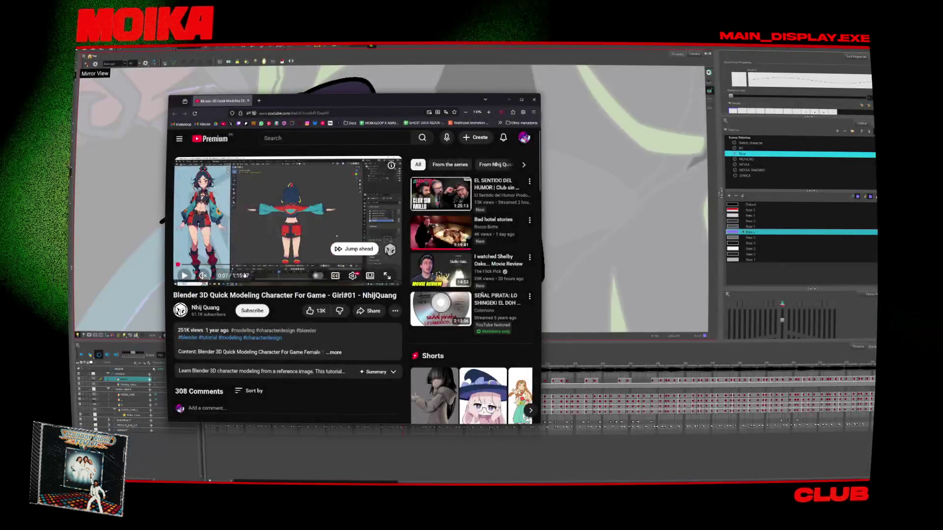
pyautogui.click(265, 356)
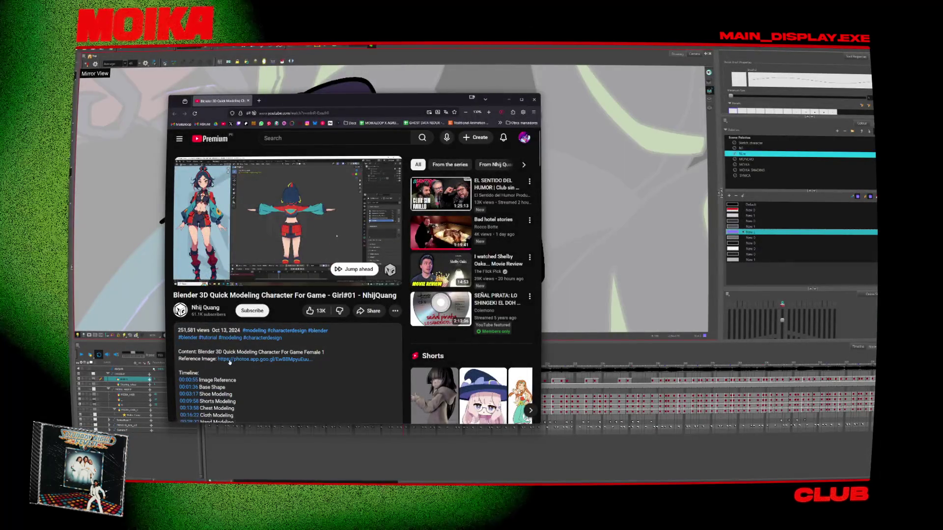
pyautogui.middleClick(229, 361)
pyautogui.click(290, 102)
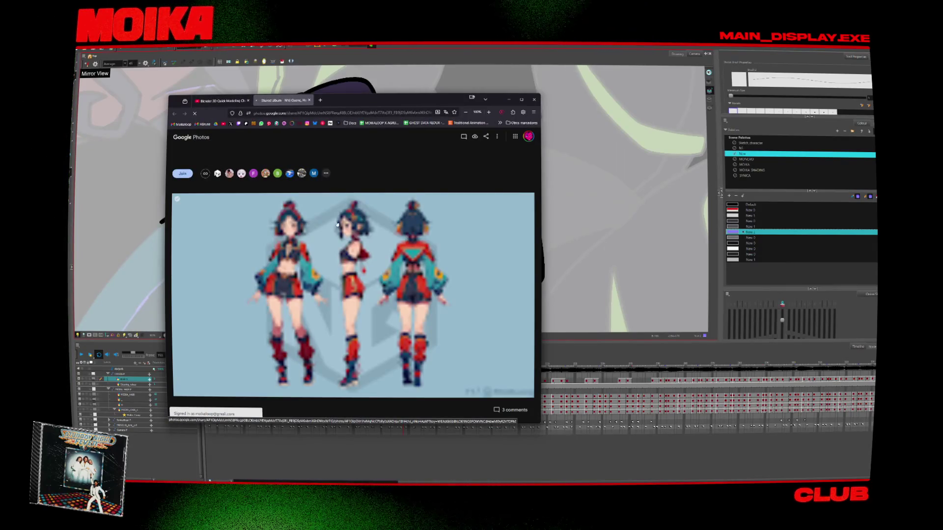
pyautogui.moveTo(354, 295)
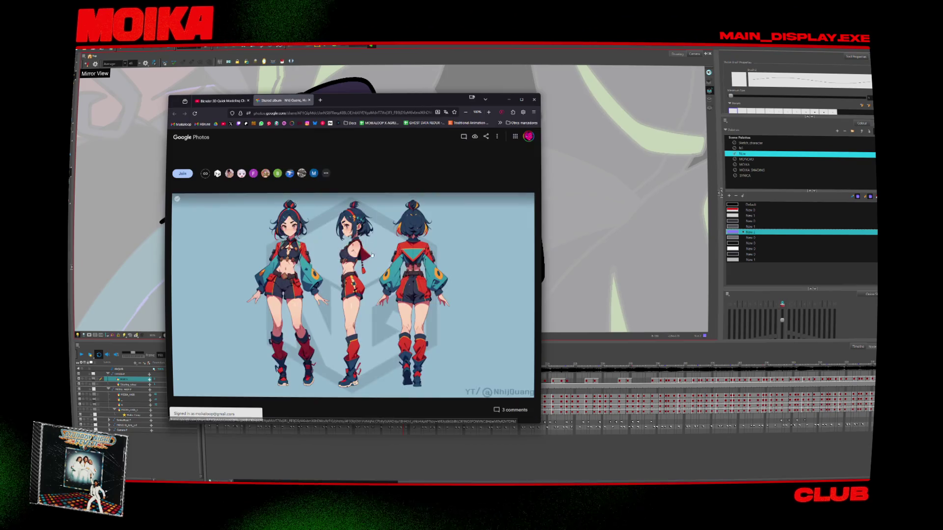
pyautogui.doubleClick(377, 104)
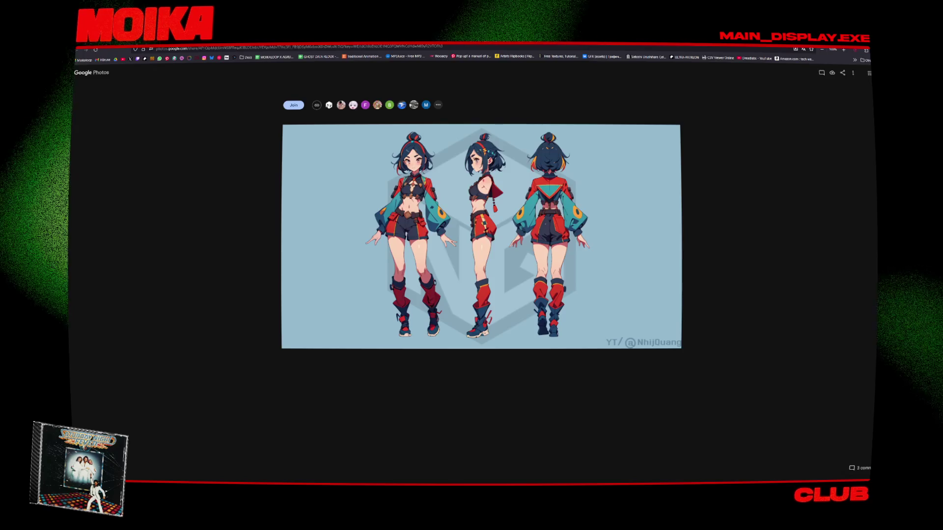
pyautogui.hotkey('ctrl', 'w')
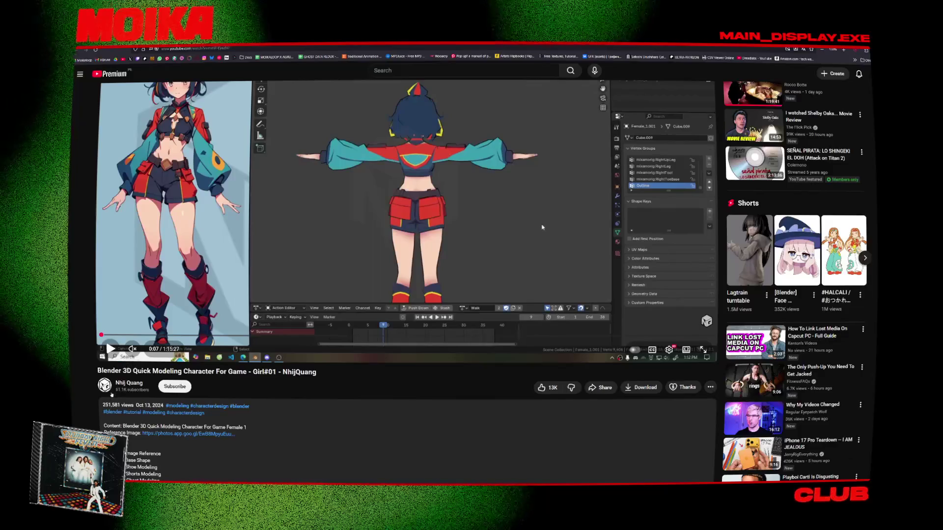
# Back on the video page, go to the tutorial creator's channel.
pyautogui.scroll(2, 471, 265)
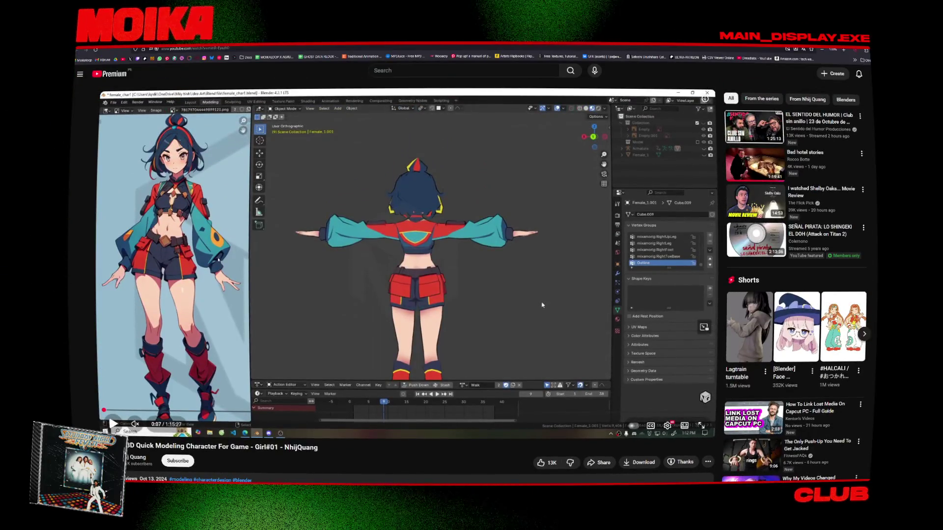
pyautogui.scroll(-5, 301, 240)
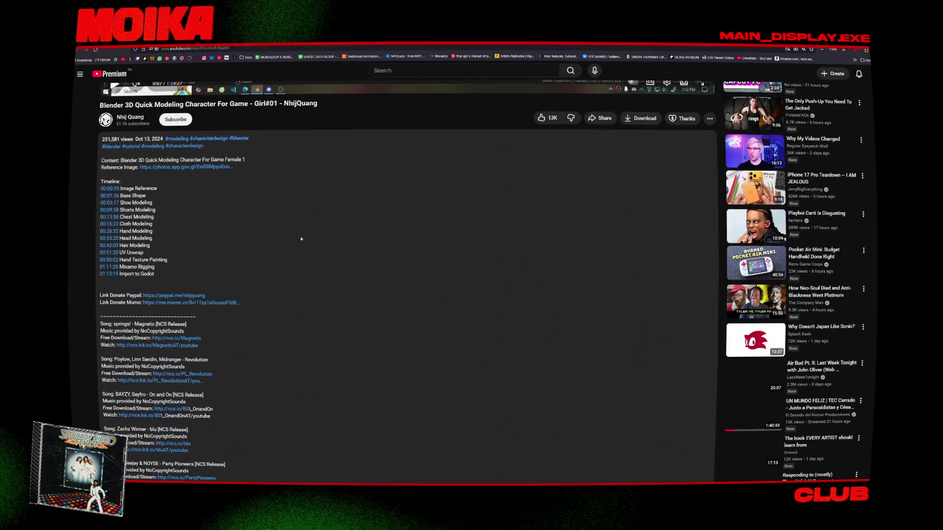
pyautogui.scroll(-4, 238, 259)
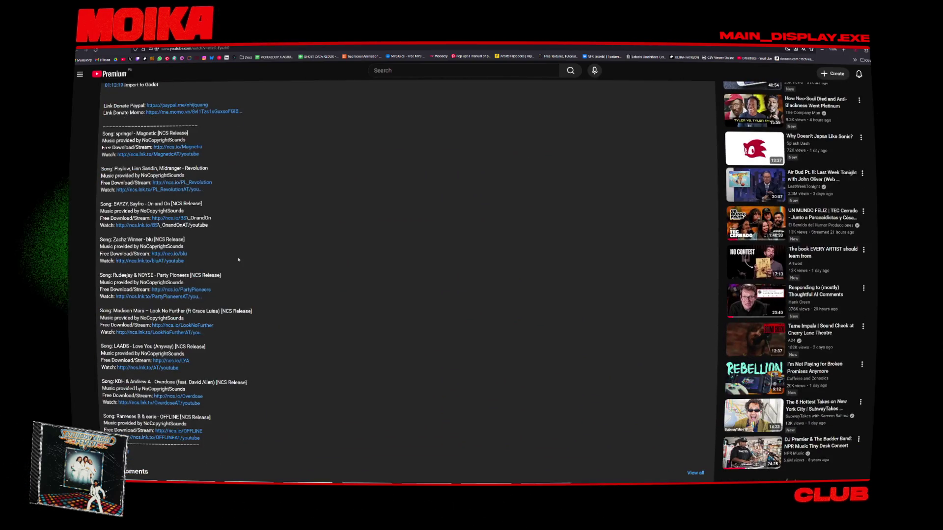
pyautogui.scroll(4, 238, 259)
pyautogui.scroll(4, 238, 259)
pyautogui.scroll(2, 542, 227)
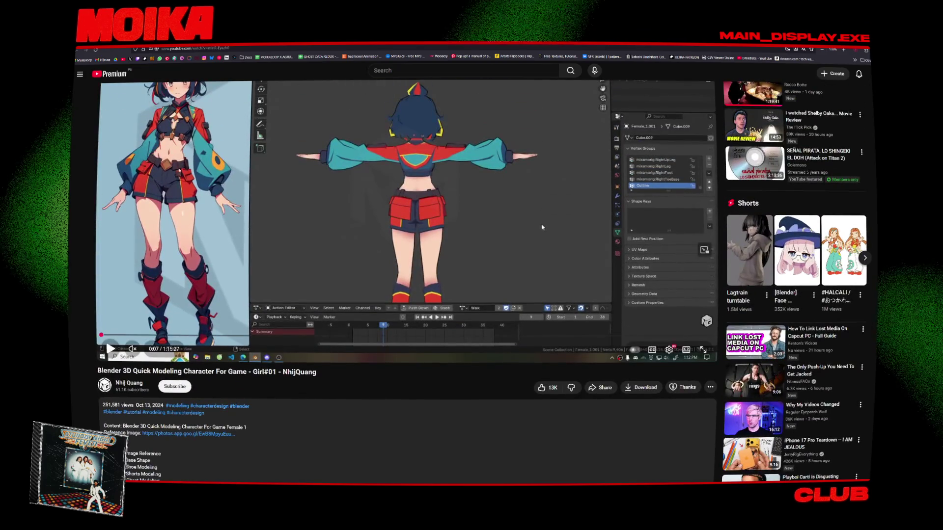
pyautogui.scroll(1, 542, 227)
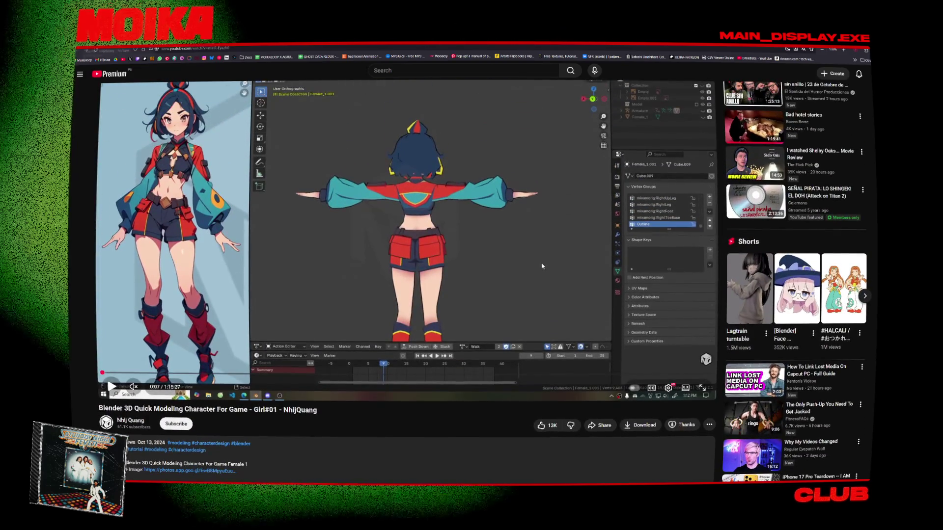
pyautogui.click(131, 420)
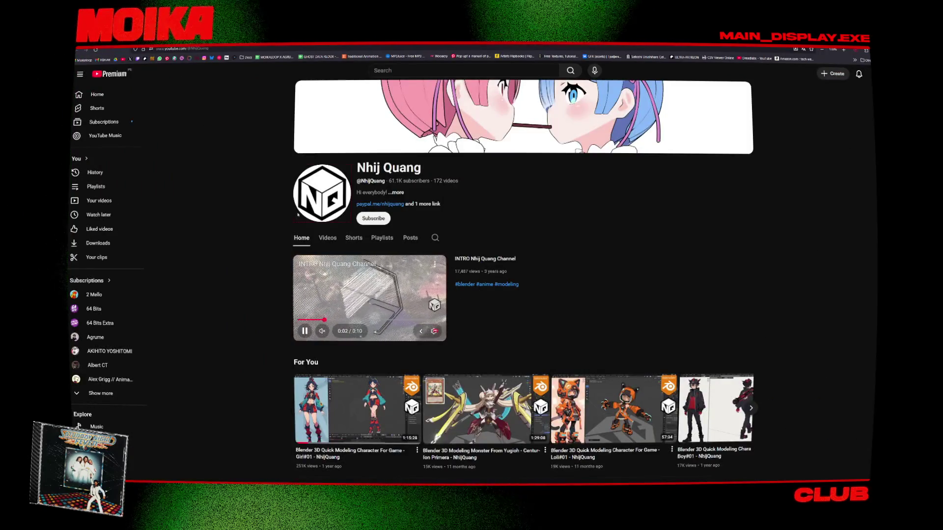
# Open the Girl#01 character modeling tutorial from the channel's Videos list and expand its description.
pyautogui.click(328, 237)
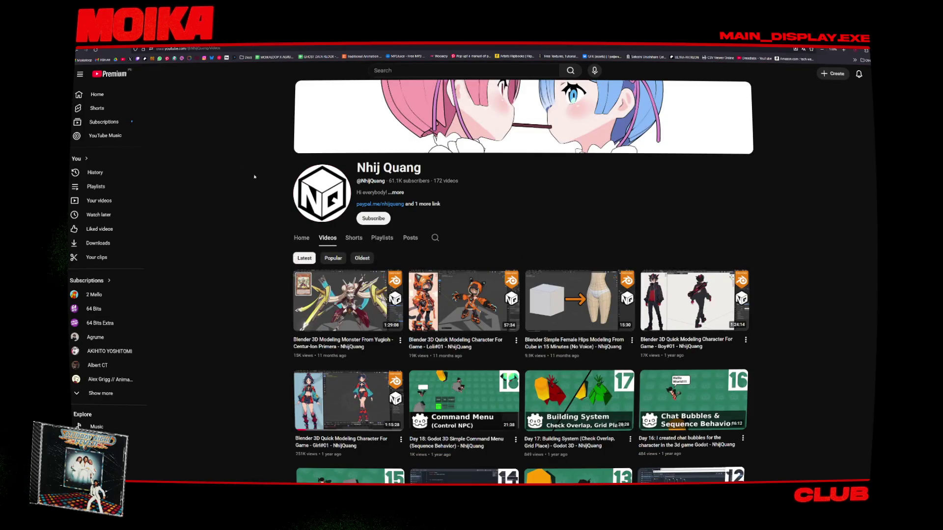
pyautogui.click(348, 400)
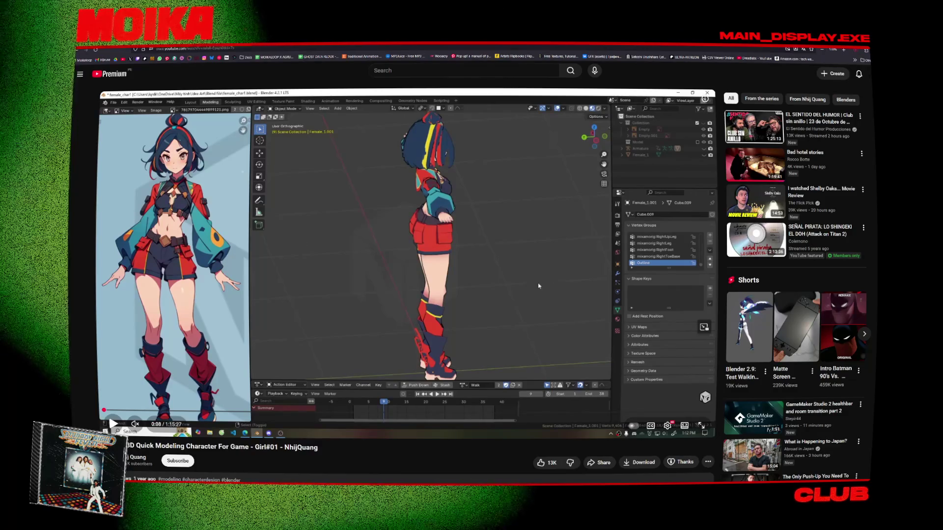
pyautogui.scroll(-3, 260, 390)
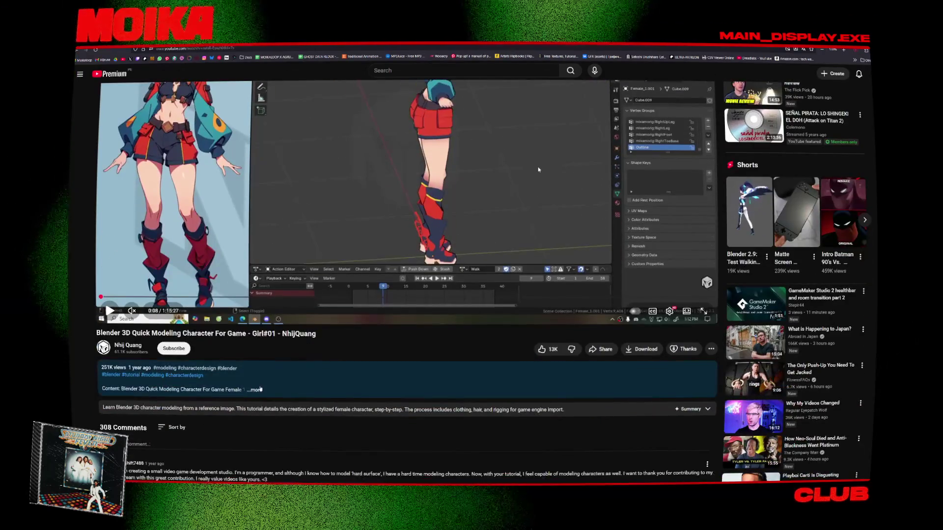
pyautogui.click(256, 390)
# Scroll through the comments and back, then switch to the character reference image tab.
pyautogui.scroll(-5, 538, 170)
pyautogui.scroll(-5, 343, 295)
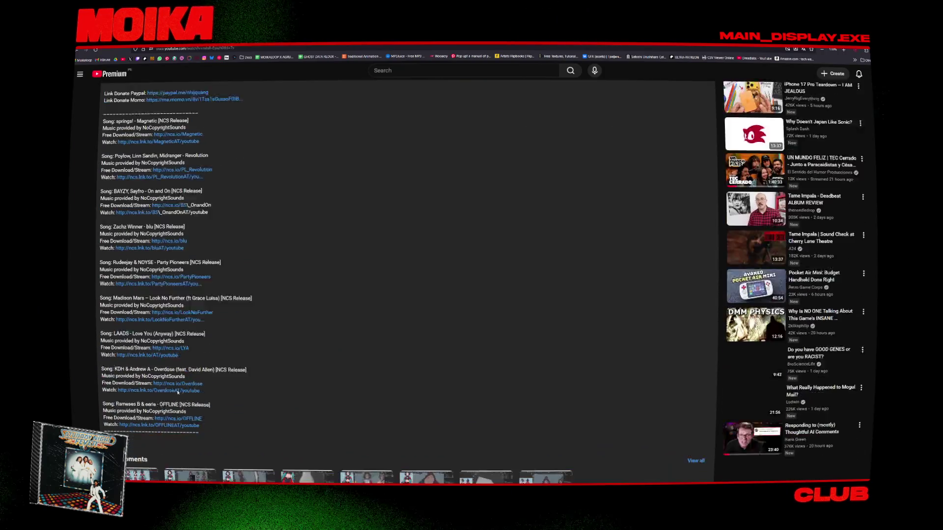
pyautogui.scroll(-1, 177, 392)
pyautogui.scroll(-5, 178, 393)
pyautogui.scroll(-5, 178, 392)
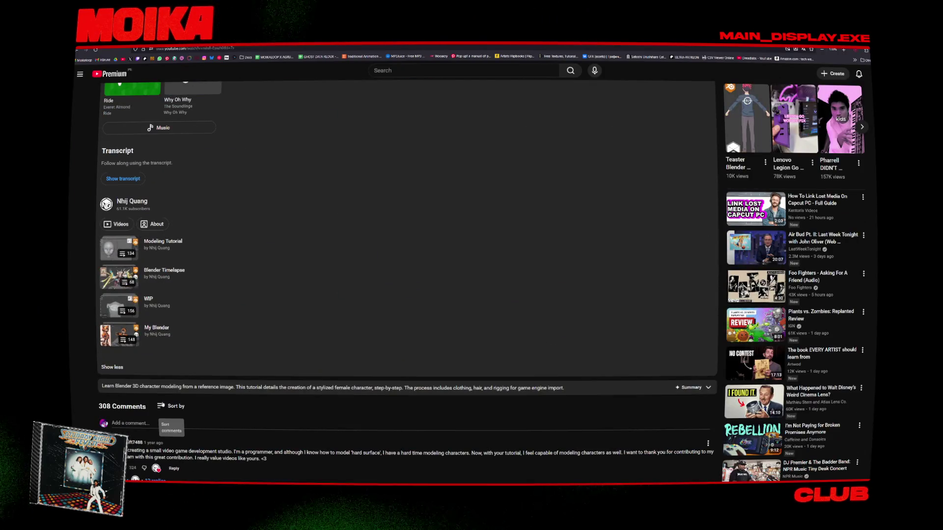
pyautogui.scroll(-2, 176, 355)
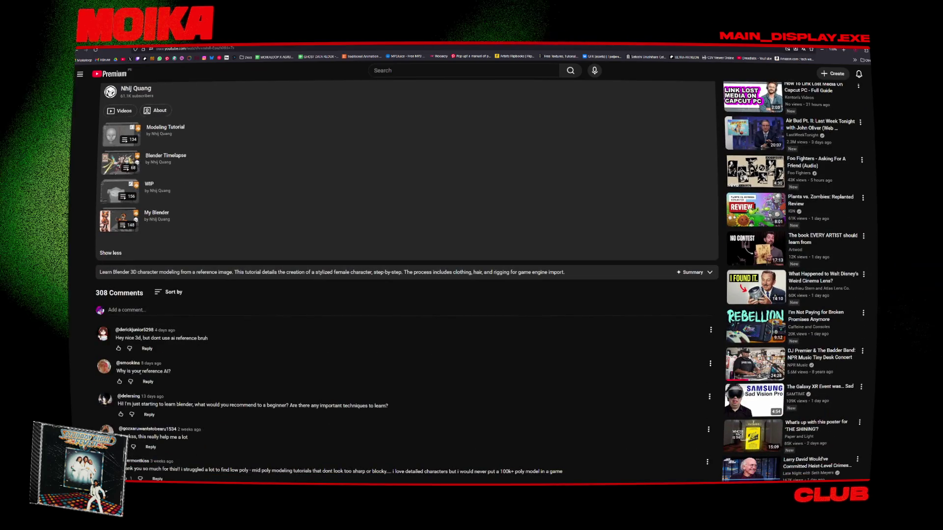
pyautogui.scroll(-1, 86, 295)
pyautogui.scroll(-10, 187, 314)
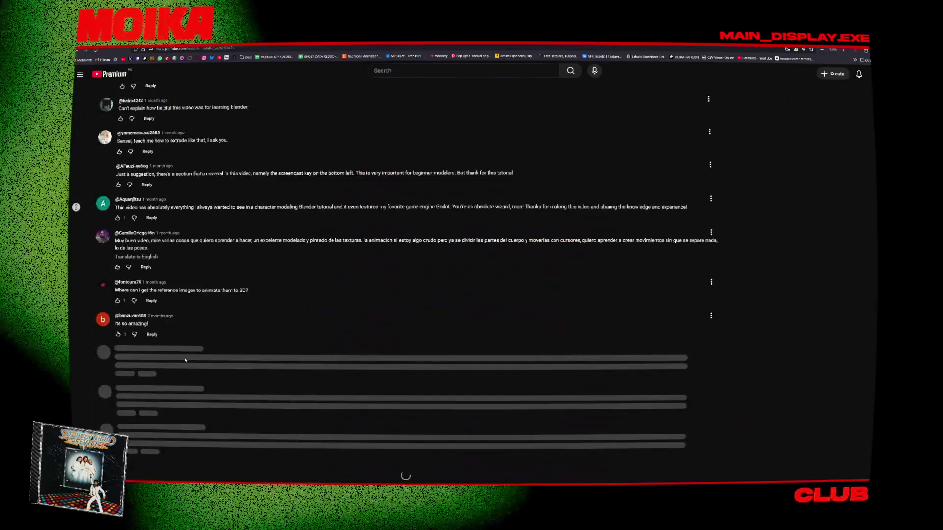
pyautogui.scroll(-5, 293, 337)
pyautogui.scroll(15, 292, 337)
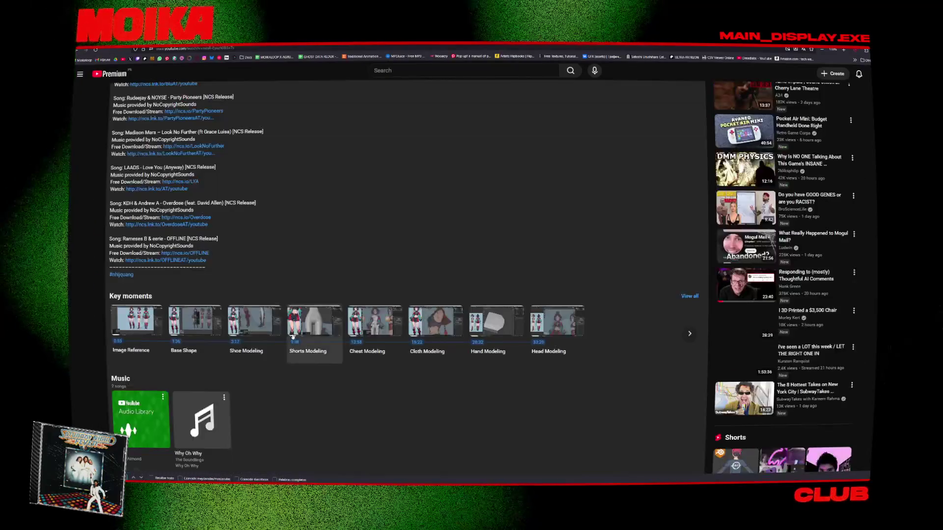
pyautogui.scroll(10, 539, 286)
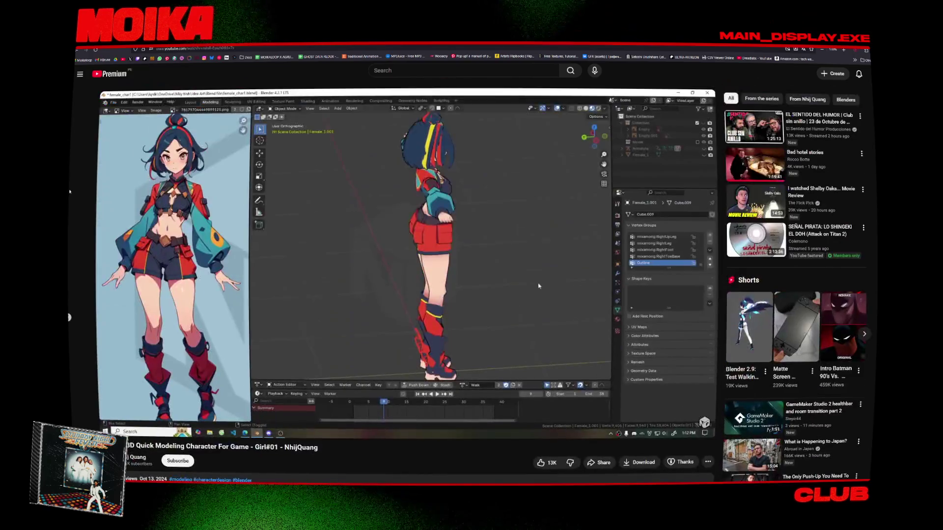
pyautogui.hotkey('ctrl', 'Tab')
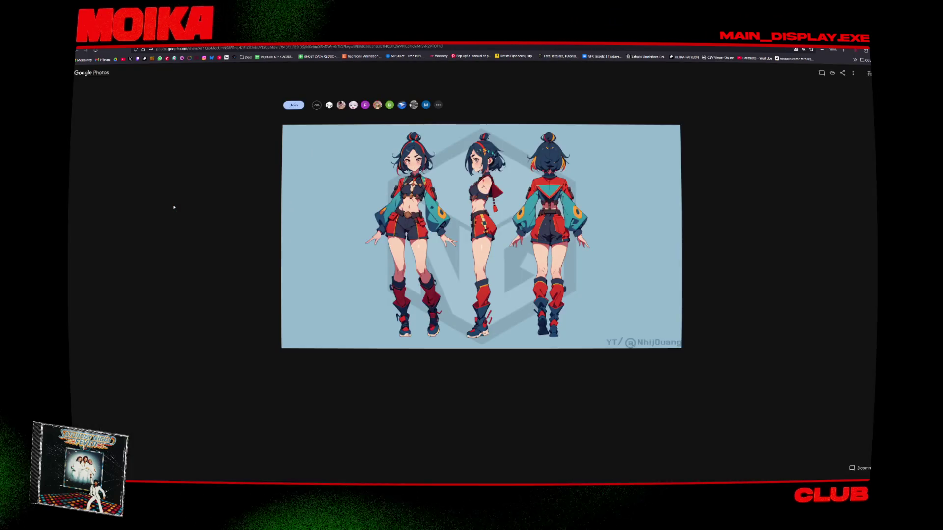
# Back in Harmony, step back to an earlier fist drawing and draw a purple shadow line on the right finger.
pyautogui.hotkey('alt', 'Tab')
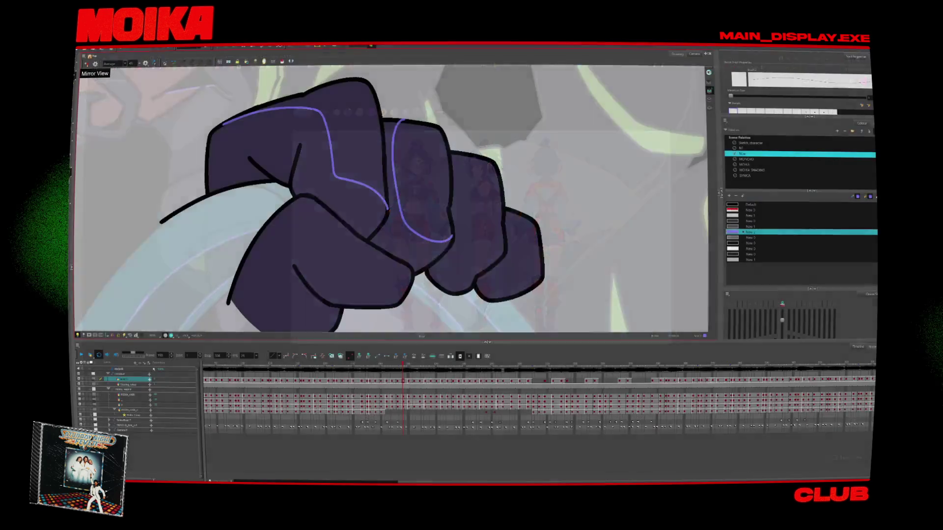
pyautogui.press('4')
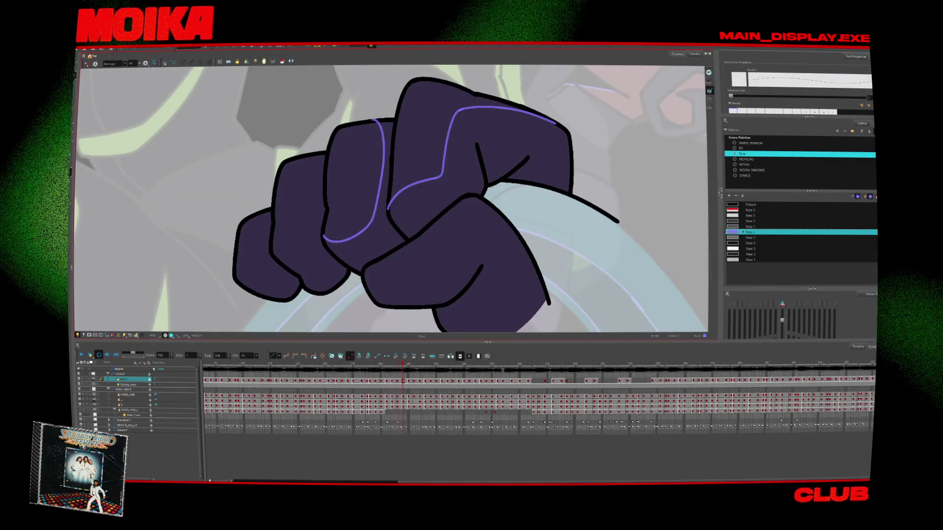
pyautogui.press('4')
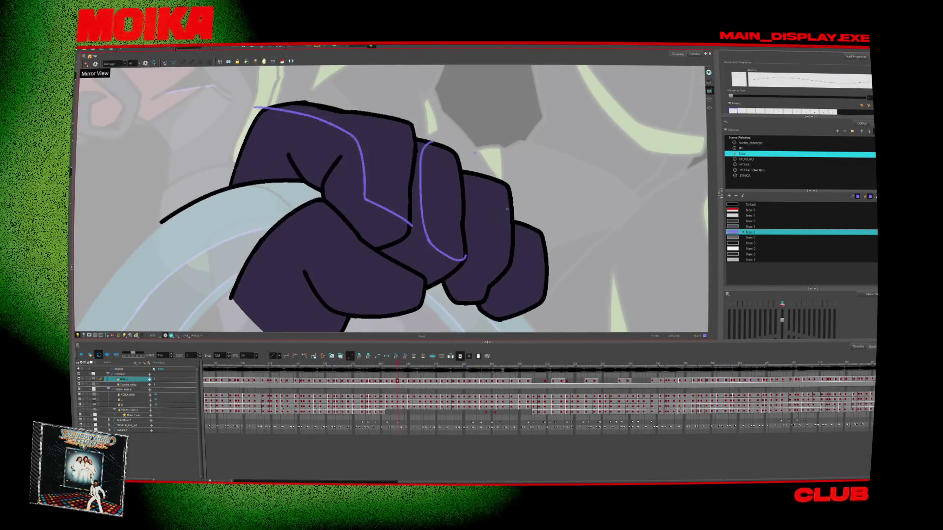
pyautogui.press(',')
pyautogui.press(',')
pyautogui.press(',')
pyautogui.press(',')
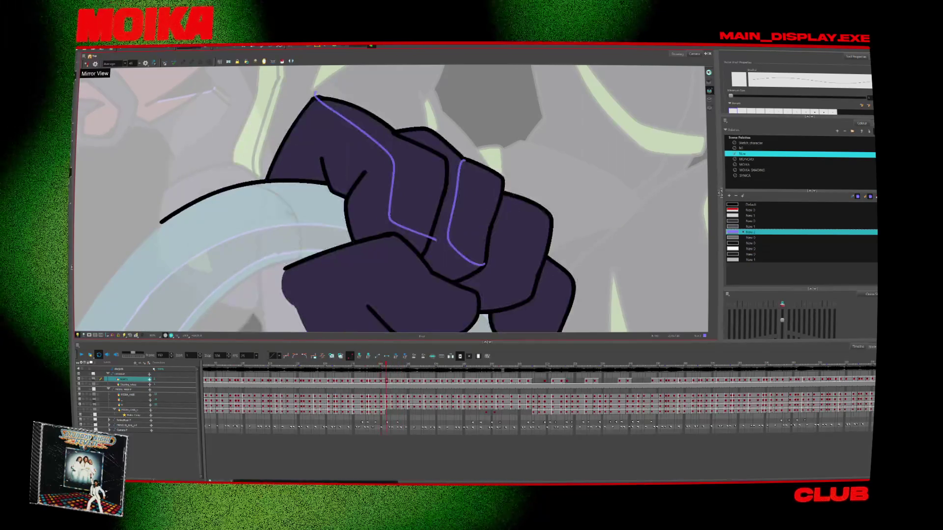
pyautogui.moveTo(512, 190); pyautogui.dragTo(494, 265)
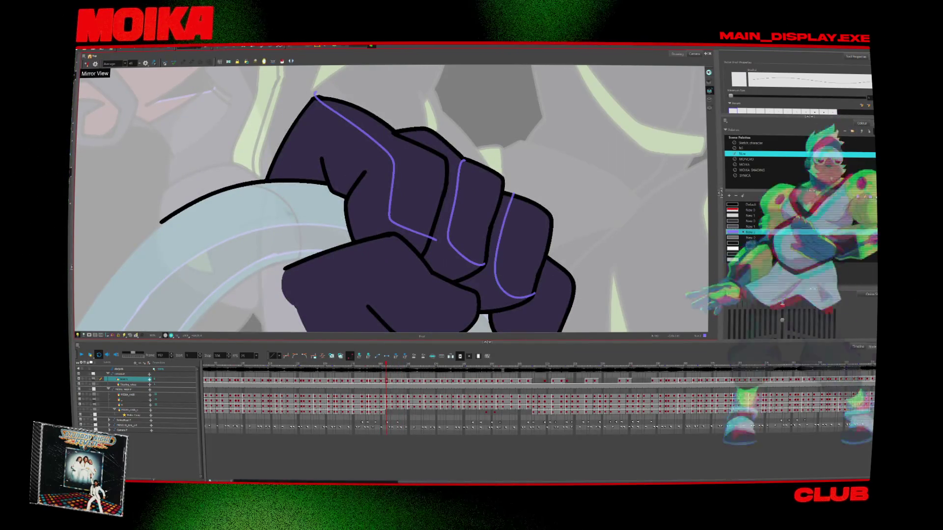
# Replace the long right-finger shadow line with a short one and compare neighbouring fist drawings.
pyautogui.press('.')
pyautogui.press('.')
pyautogui.press('.')
pyautogui.hotkey('ctrl', 'z')
pyautogui.moveTo(518, 290); pyautogui.dragTo(505, 294)
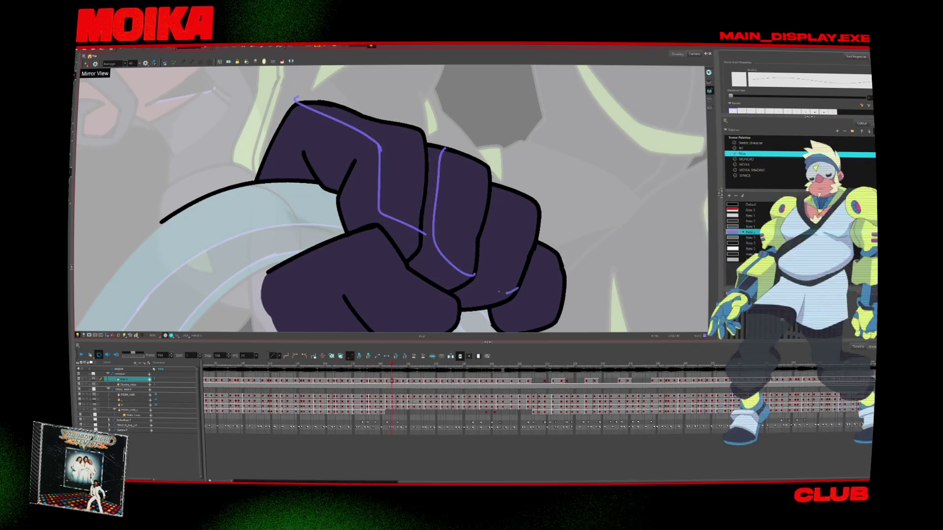
pyautogui.press('.')
pyautogui.press('.')
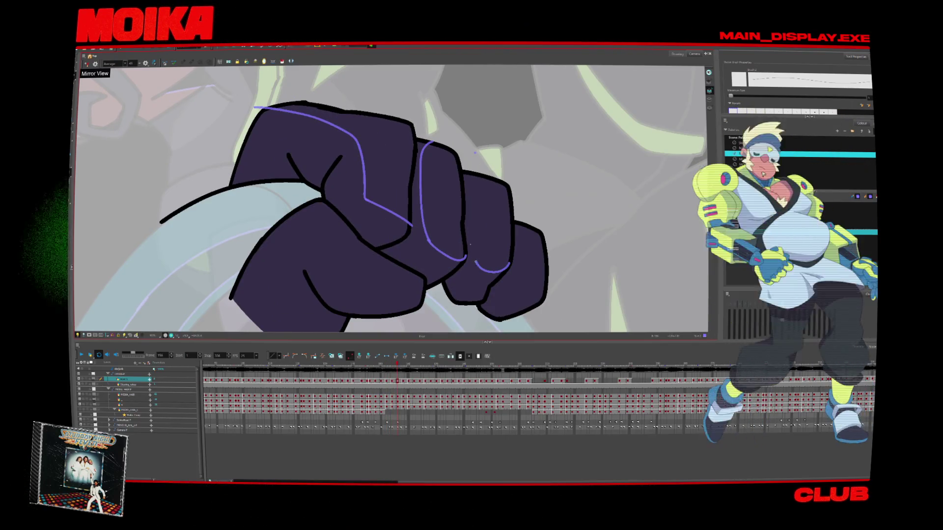
pyautogui.press('.')
pyautogui.press('.')
pyautogui.press(',')
pyautogui.press(',')
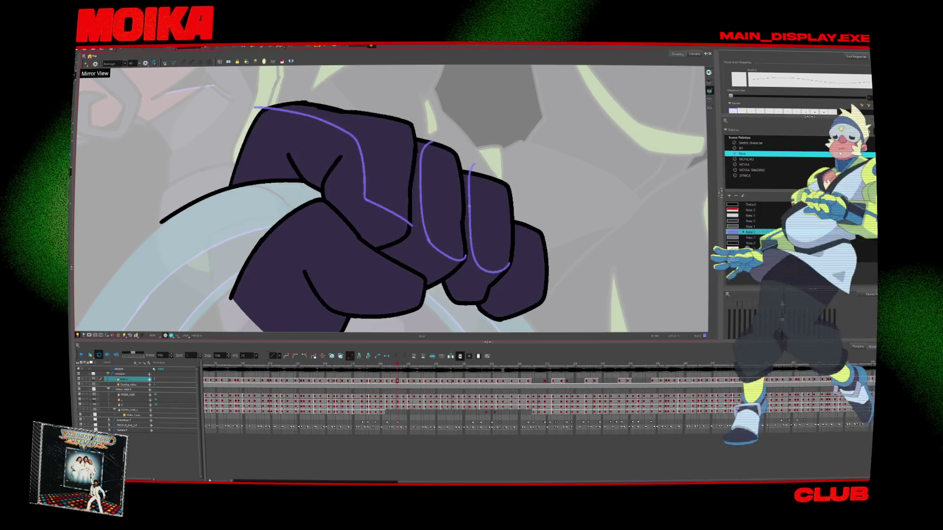
pyautogui.press('.')
pyautogui.press('.')
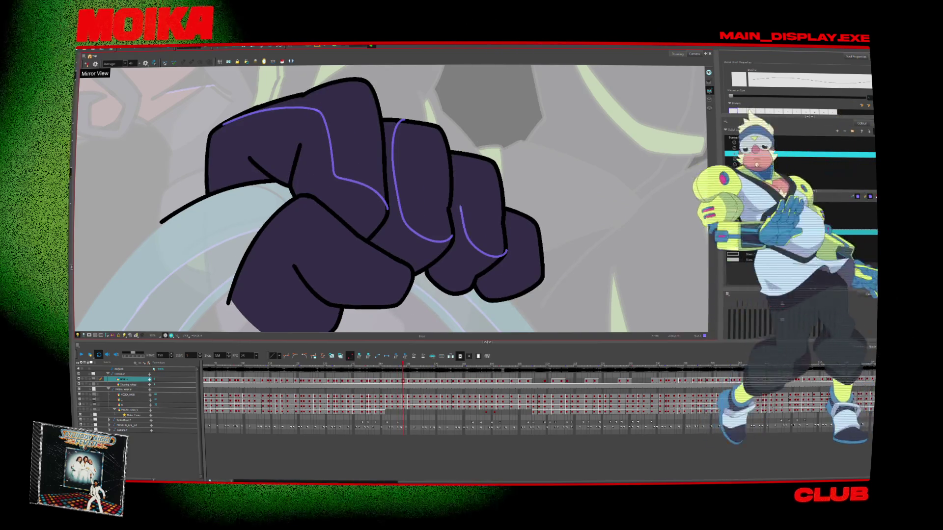
pyautogui.press('.')
pyautogui.press('.')
# Draw a purple shadow line along the third finger and check it across neighbouring poses.
pyautogui.moveTo(444, 137); pyautogui.dragTo(497, 230)
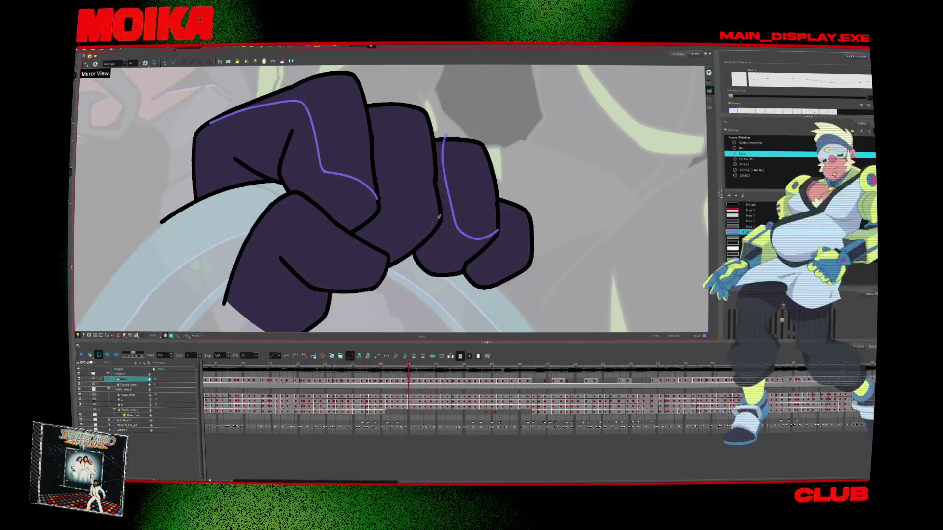
pyautogui.press(',')
pyautogui.press(',')
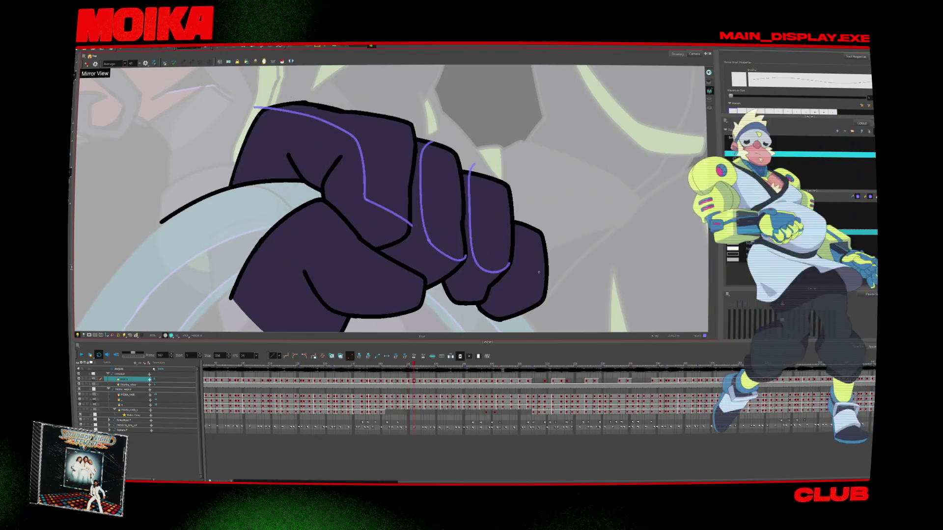
pyautogui.press(',')
pyautogui.press('.')
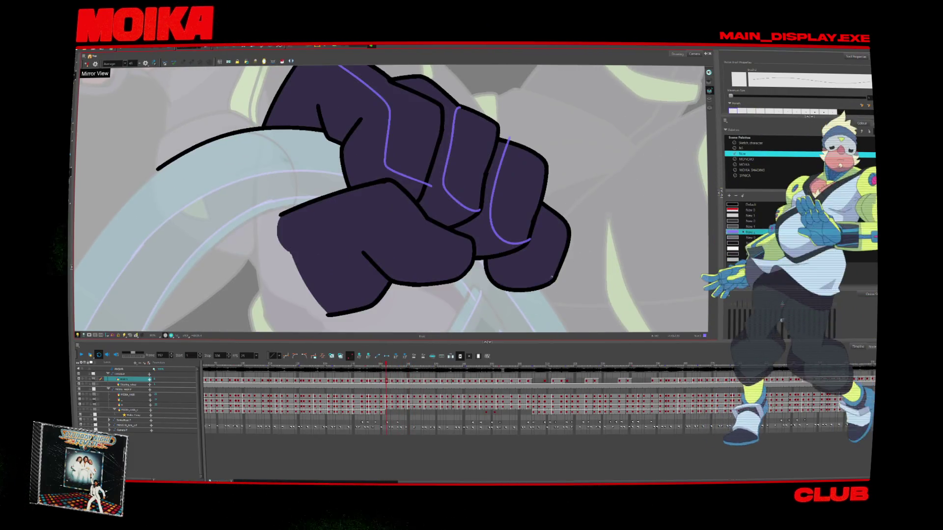
pyautogui.press('.')
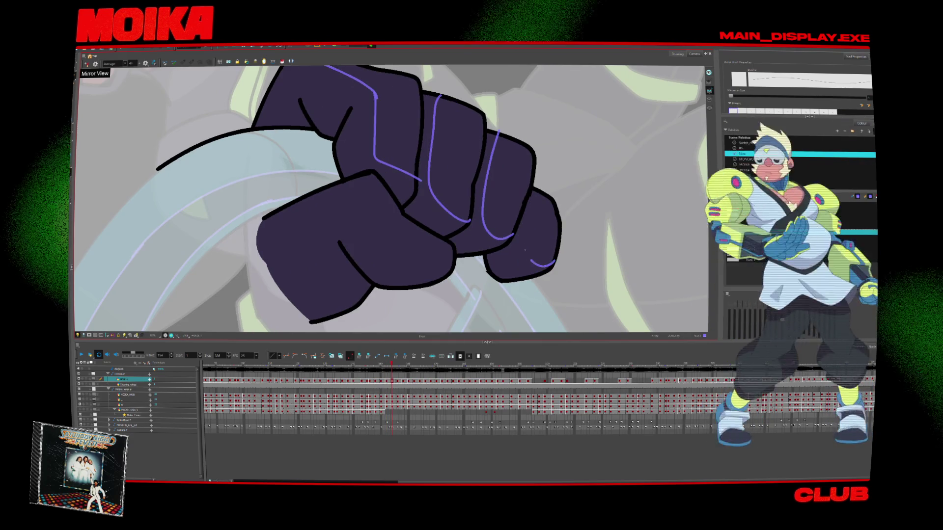
pyautogui.press('.')
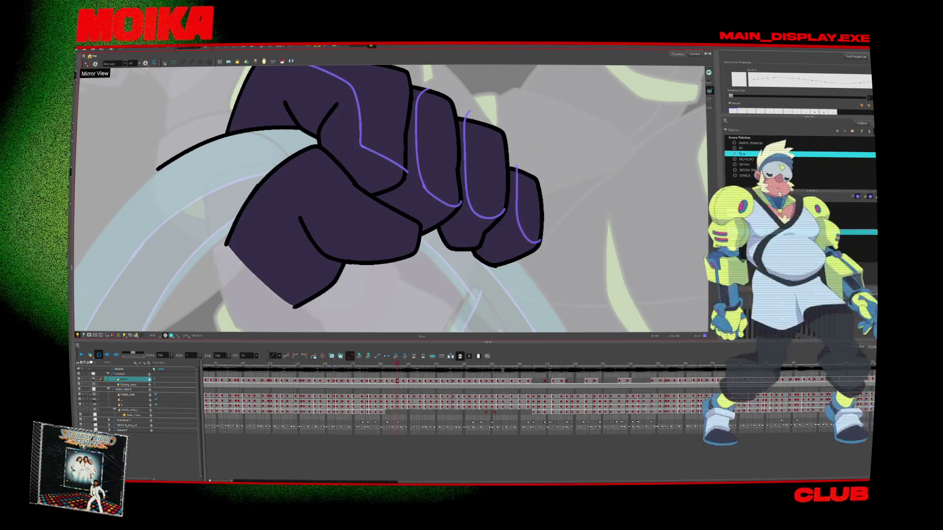
pyautogui.press(',')
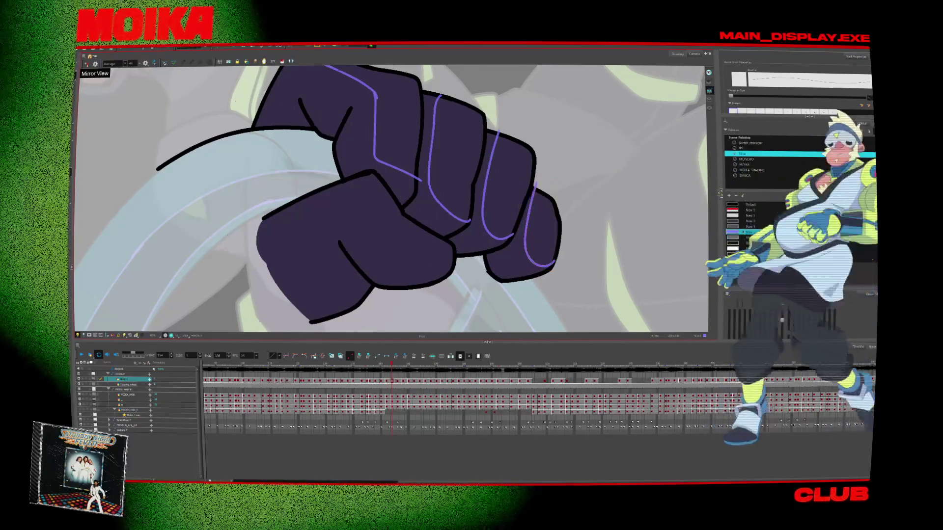
pyautogui.press('.')
pyautogui.press('.')
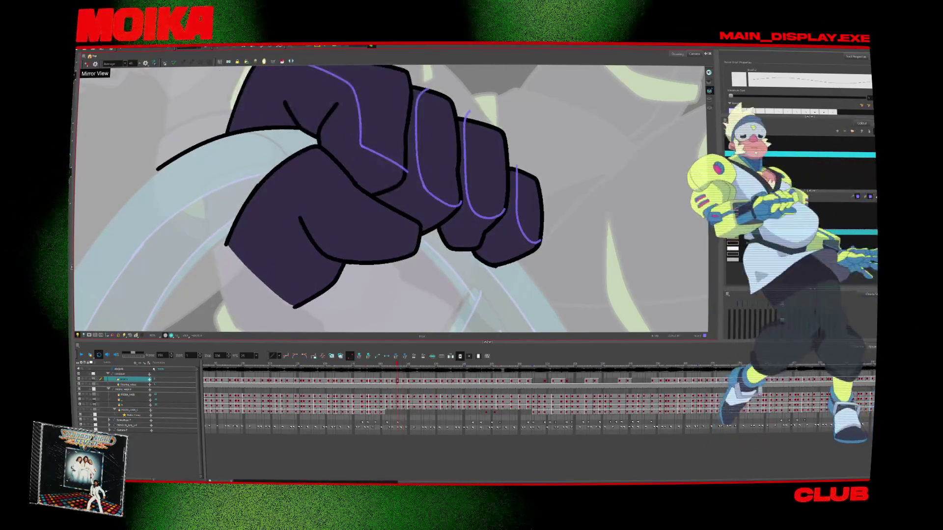
pyautogui.press('.')
pyautogui.press('.')
pyautogui.press('.')
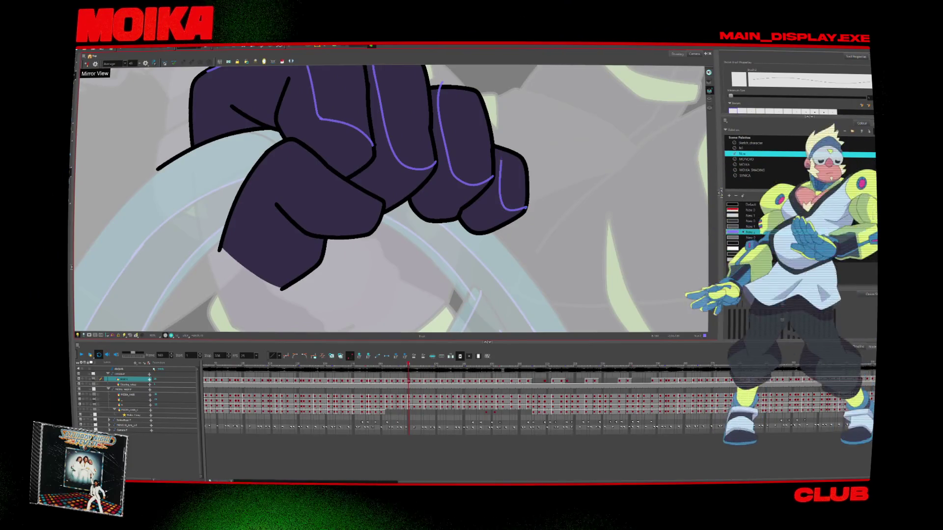
# Mirror the view and step through the fist drawings to check the shadow lines.
pyautogui.press('4')
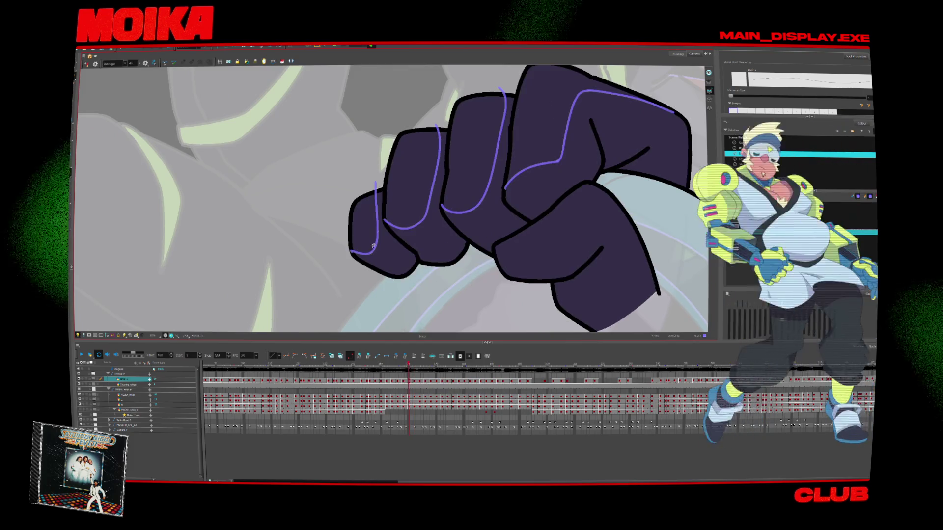
pyautogui.press('.')
pyautogui.press('.')
pyautogui.press('.')
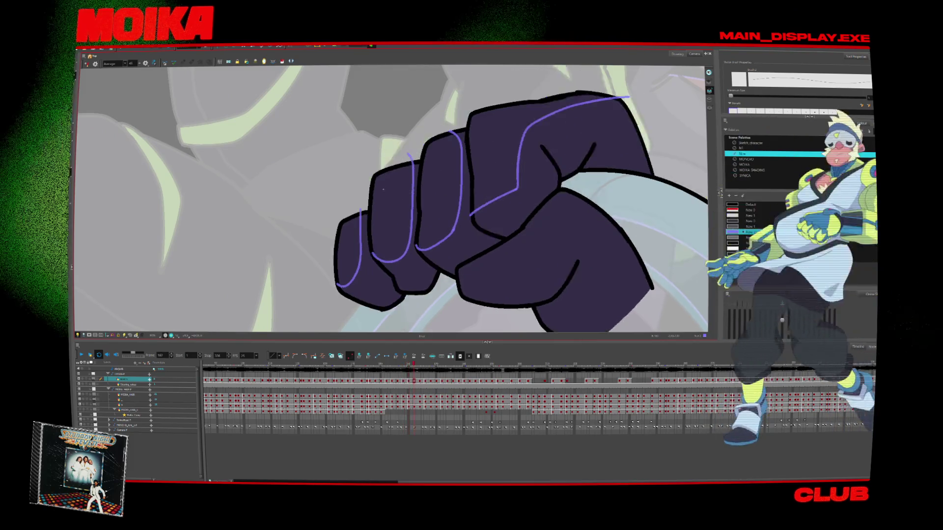
pyautogui.press('4')
pyautogui.press(',')
pyautogui.press(',')
pyautogui.press(',')
pyautogui.press(',')
pyautogui.press(',')
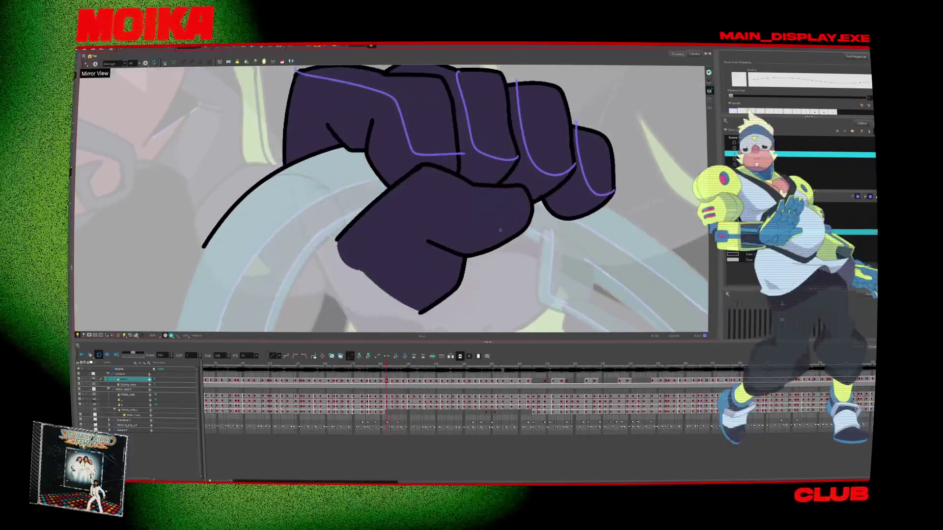
pyautogui.press('.')
pyautogui.press('.')
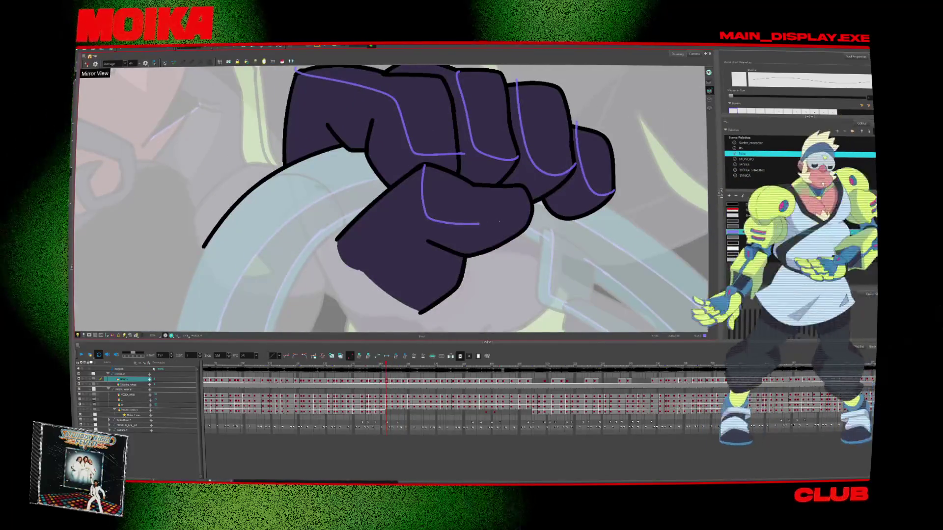
pyautogui.press('.')
pyautogui.press('.')
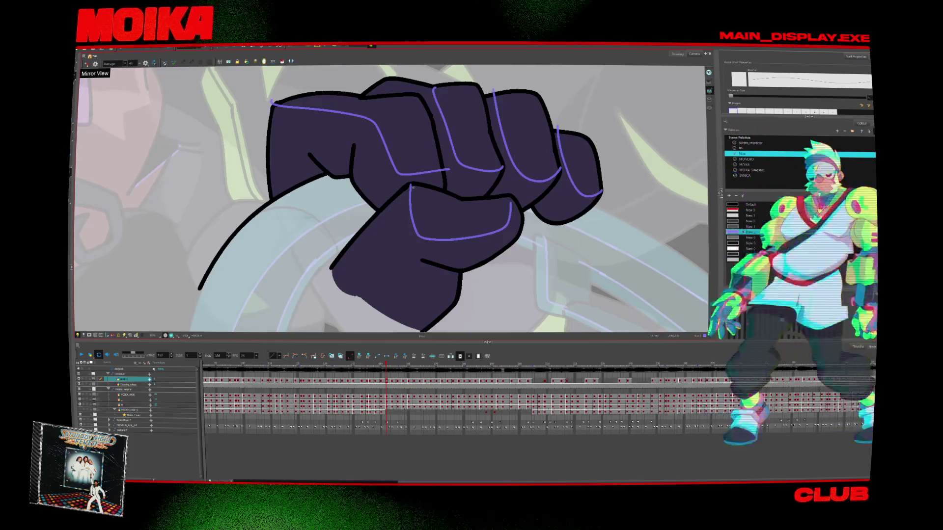
# Shorten the lower-knuckle shadow stroke and add a shadow line across the thumb on the next drawing.
pyautogui.hotkey('ctrl', 'z')
pyautogui.moveTo(411, 186); pyautogui.dragTo(422, 229)
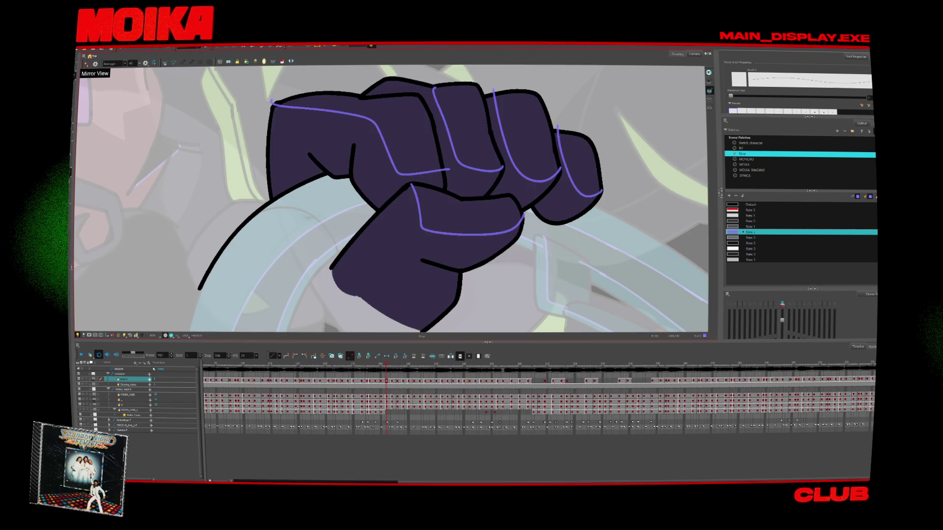
pyautogui.press('.')
pyautogui.moveTo(392, 186); pyautogui.dragTo(481, 236)
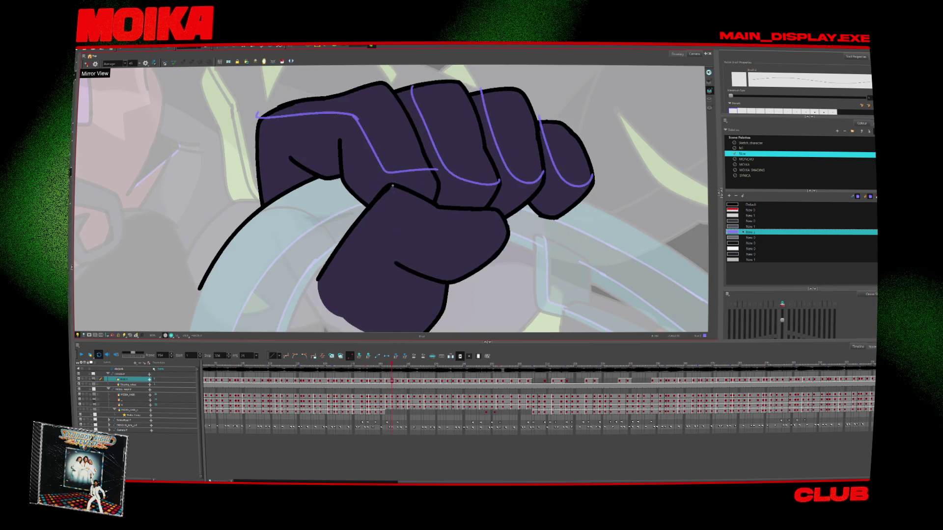
pyautogui.click(496, 229)
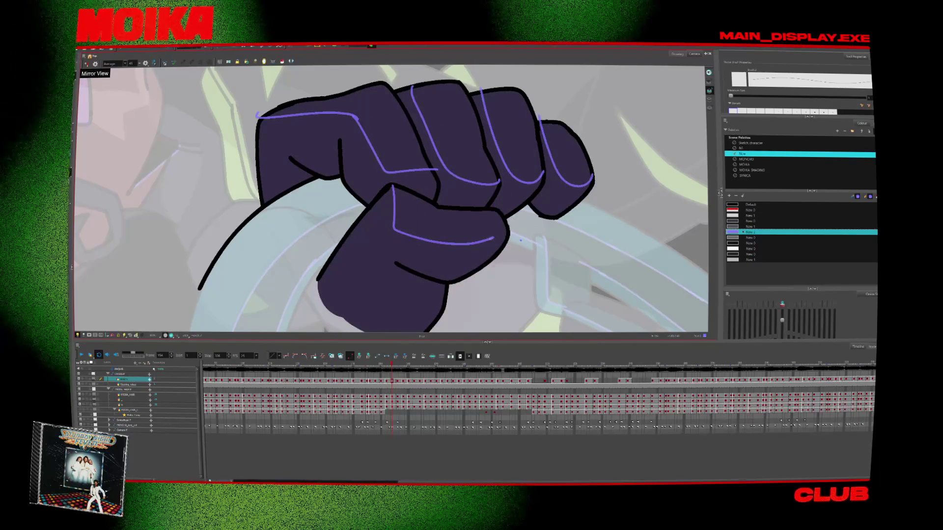
# Step forward through the remaining fist drawings, then fit the whole scene in the view.
pyautogui.press('.')
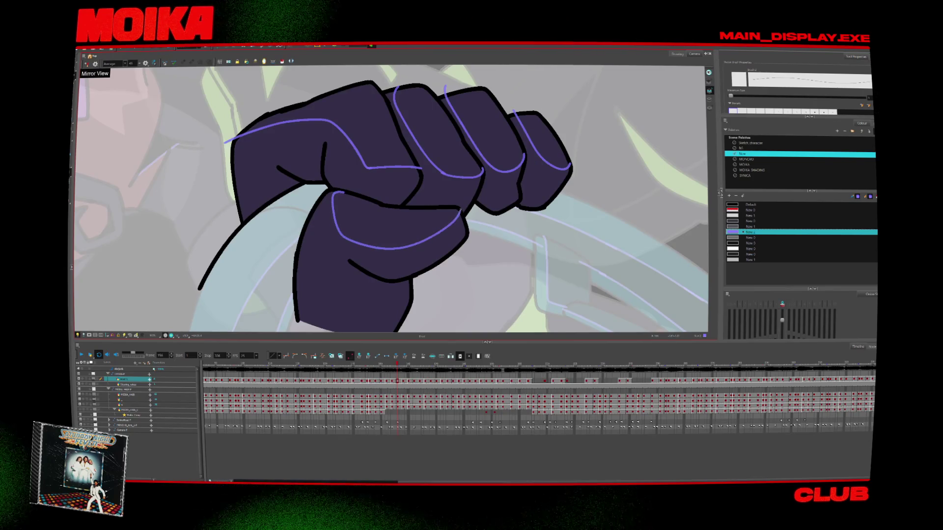
pyautogui.press('.')
pyautogui.press('.')
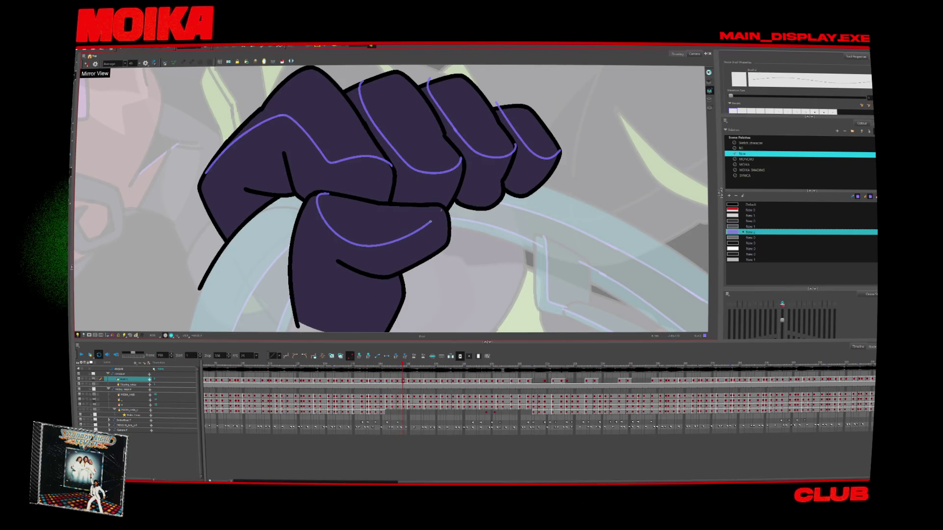
pyautogui.press('.')
pyautogui.press('.')
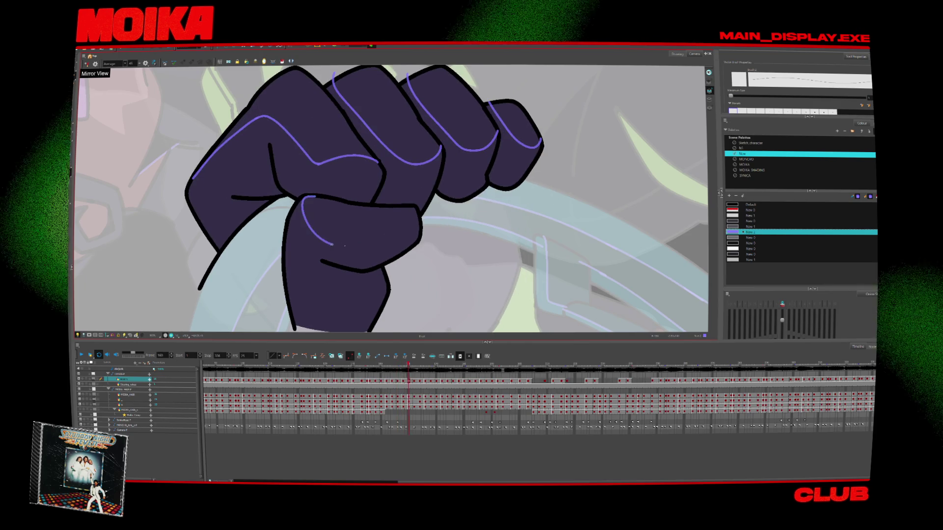
pyautogui.press('.')
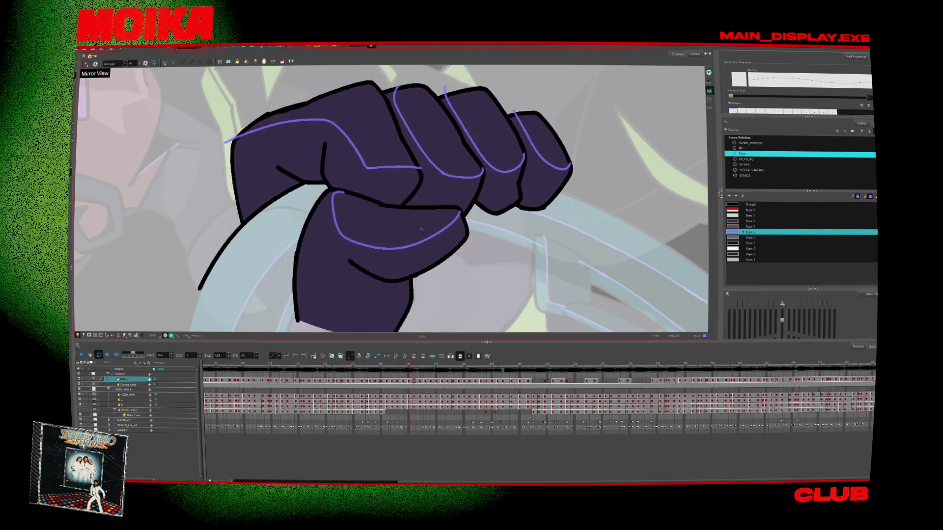
pyautogui.press('.')
pyautogui.hotkey('alt', 'z')
pyautogui.press('.')
pyautogui.press('.')
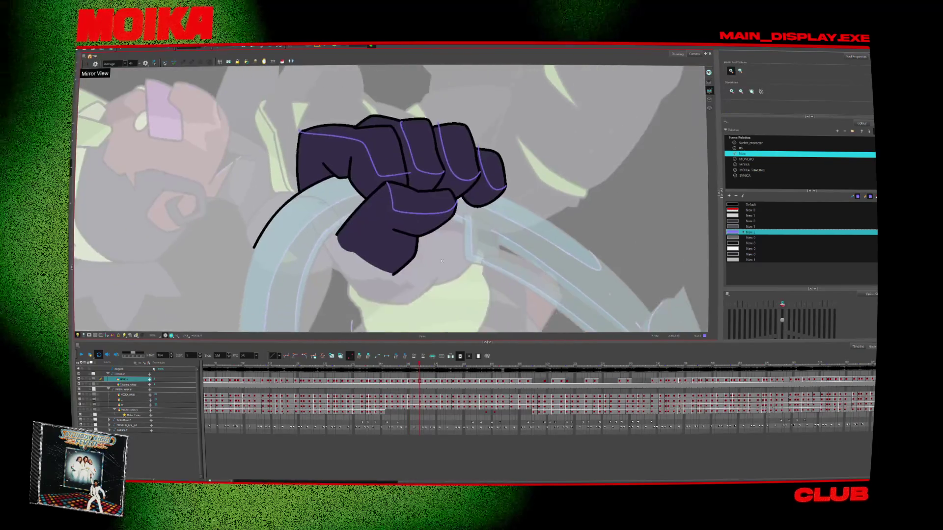
pyautogui.hotkey('alt', 's')
pyautogui.press(',')
pyautogui.press(',')
pyautogui.press(',')
pyautogui.press(',')
pyautogui.press(',')
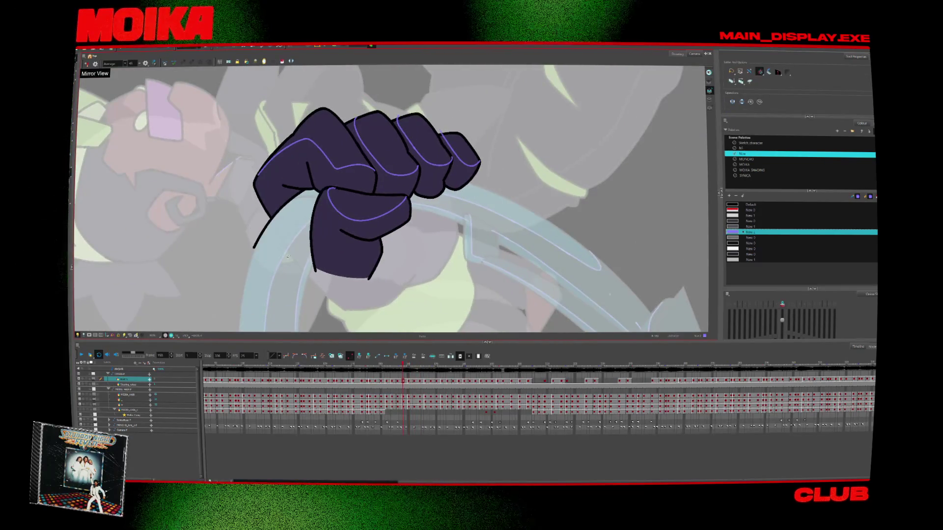
pyautogui.press(',')
pyautogui.press(',')
pyautogui.press(',')
pyautogui.press(',')
pyautogui.press(',')
pyautogui.press(',')
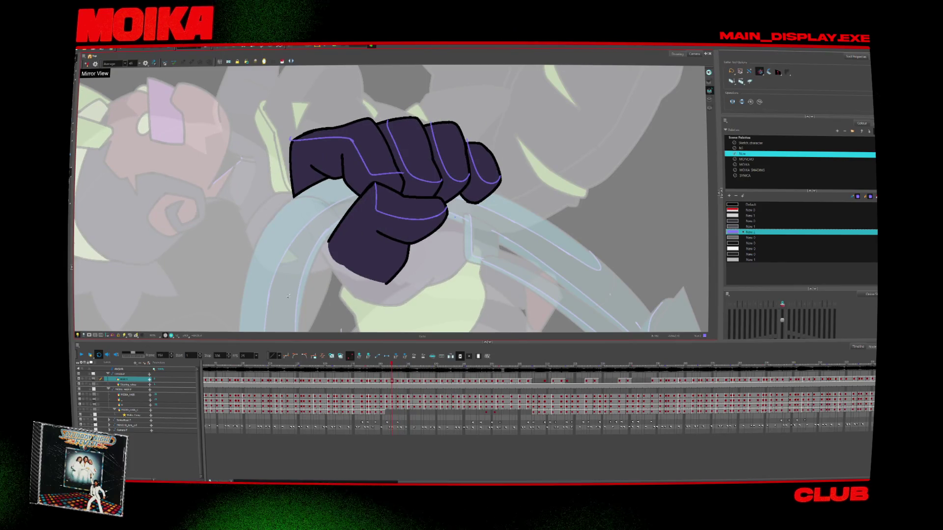
pyautogui.hotkey('shift', 'm')
# Zoom in on the fist and compare the poses at frames 154 and 166.
pyautogui.hotkey('alt', 'z')
pyautogui.click(437, 209)
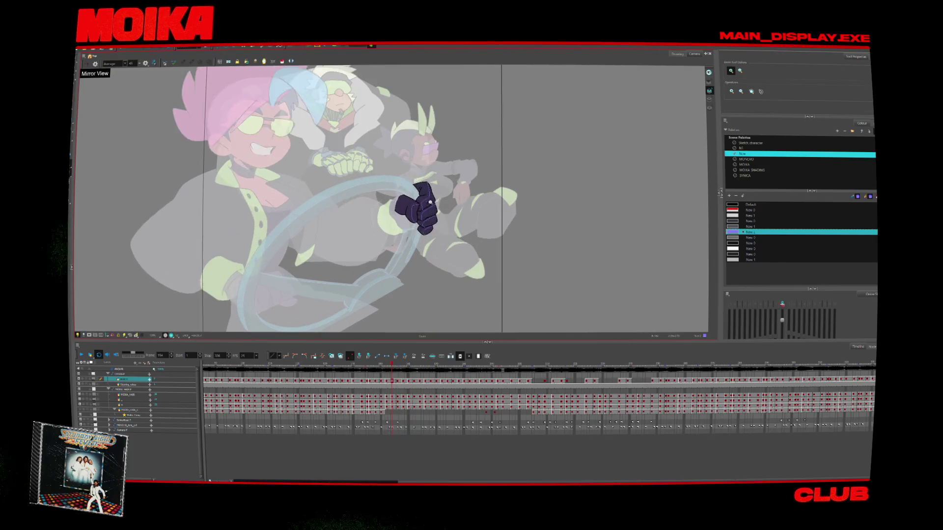
pyautogui.press('.')
pyautogui.press('.')
pyautogui.press('.')
pyautogui.press('.')
pyautogui.press('.')
pyautogui.press('.')
pyautogui.press('.')
pyautogui.press('.')
pyautogui.press('.')
pyautogui.press(',')
pyautogui.press(',')
pyautogui.press(',')
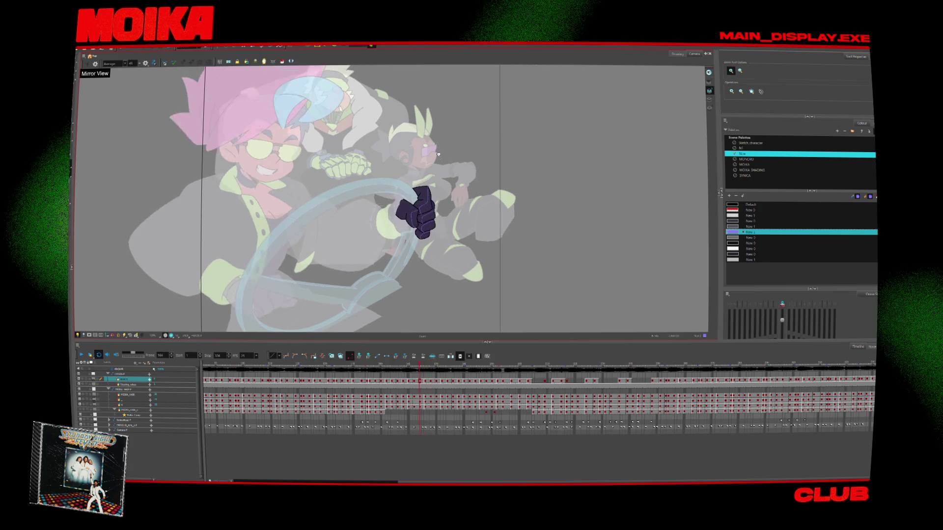
pyautogui.press(',')
pyautogui.press(',')
pyautogui.press(',')
pyautogui.press(',')
pyautogui.press(',')
pyautogui.press(',')
pyautogui.press(',')
pyautogui.press(',')
pyautogui.press(',')
pyautogui.press('.')
pyautogui.press('.')
pyautogui.press('.')
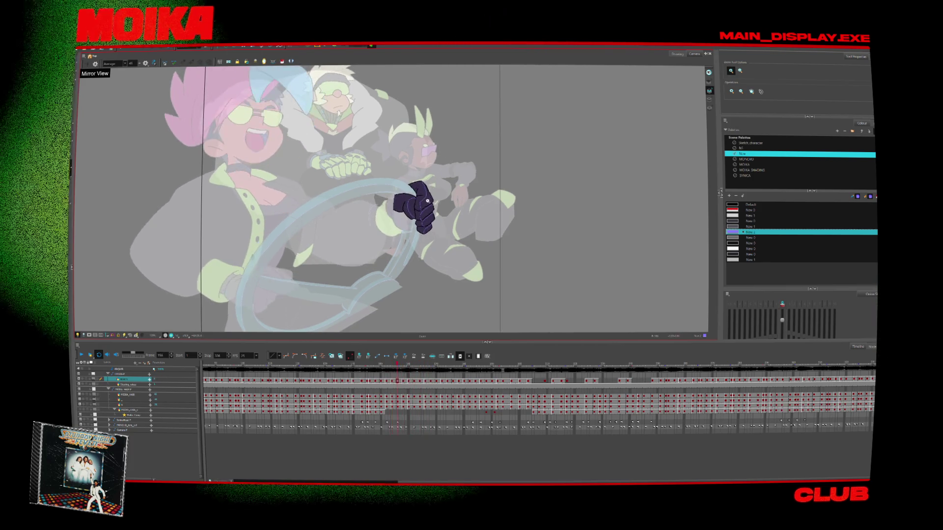
pyautogui.press('.')
pyautogui.press('.')
pyautogui.press('.')
pyautogui.press('.')
pyautogui.press('.')
pyautogui.press('.')
pyautogui.press('.')
pyautogui.press('.')
pyautogui.press('.')
pyautogui.press(',')
pyautogui.press(',')
pyautogui.press(',')
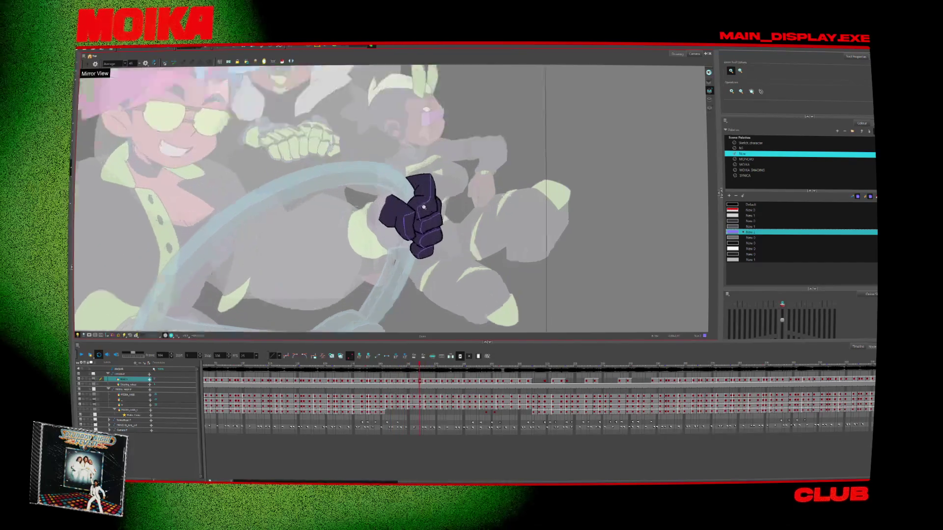
# Draw a short purple shadow line inside the fist at frame 154.
pyautogui.hotkey('alt', 'b')
pyautogui.scroll(5, 427, 202)
pyautogui.scroll(1, 427, 202)
pyautogui.moveTo(409, 231); pyautogui.dragTo(407, 202)
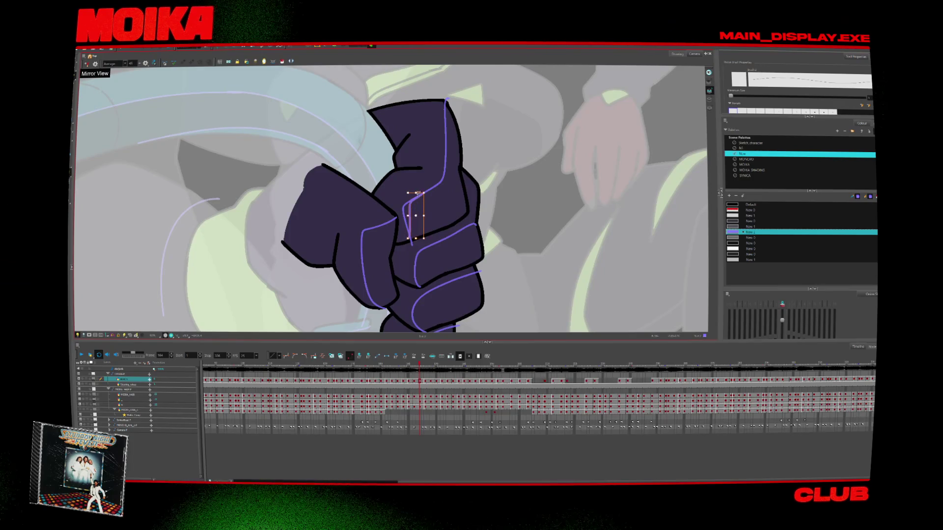
# Step through frames 166 to 170 to compare the new shadow line.
pyautogui.press('.')
pyautogui.press('.')
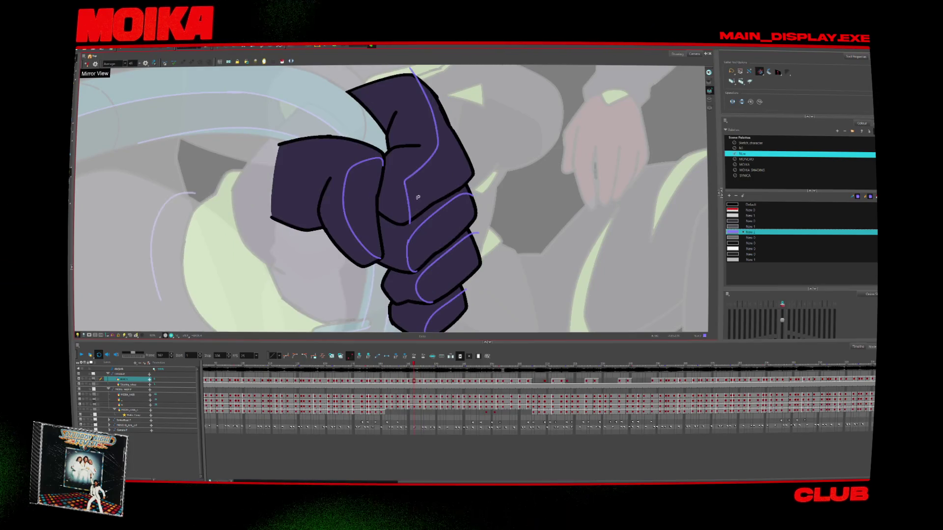
pyautogui.press('.')
pyautogui.press('.')
pyautogui.scroll(-5, 432, 246)
pyautogui.press('.')
pyautogui.press('.')
pyautogui.press(',')
pyautogui.press(',')
pyautogui.press(',')
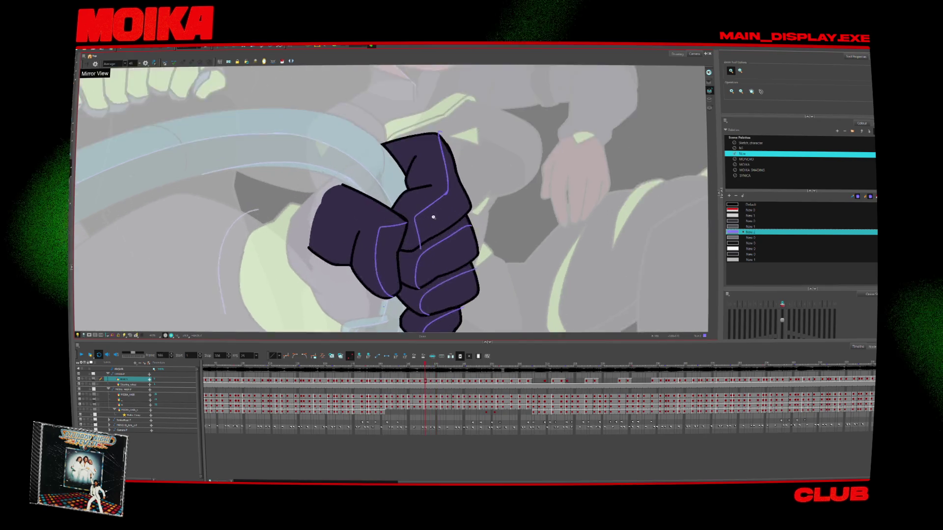
pyautogui.scroll(3, 455, 272)
pyautogui.hotkey('alt', 'b')
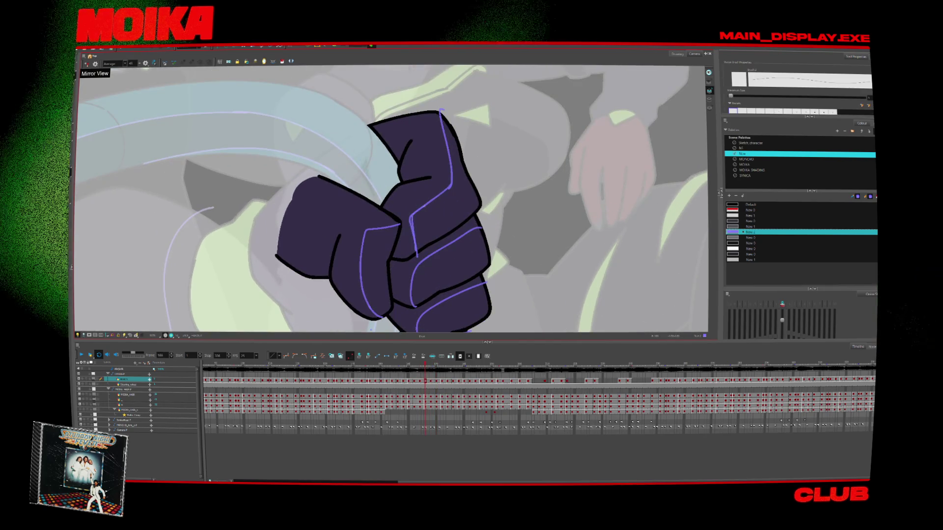
pyautogui.hotkey('alt', 's')
pyautogui.press('.')
pyautogui.press('.')
pyautogui.press('.')
pyautogui.press('.')
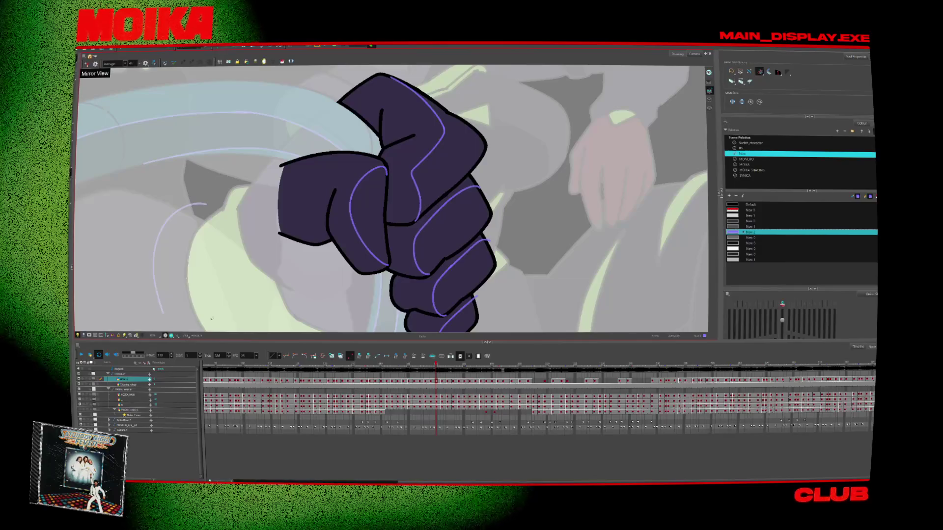
pyautogui.scroll(-5, 424, 222)
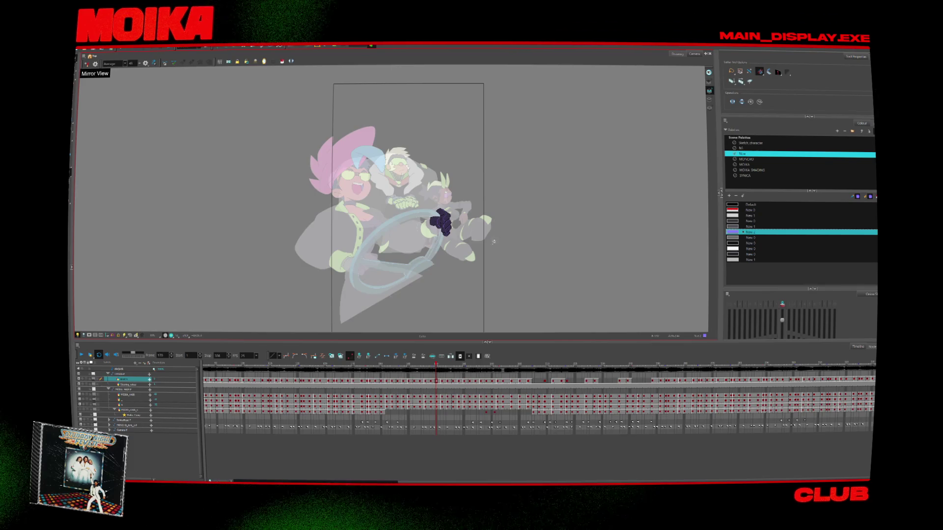
# Zoom in on the characters at the wheel and mirror the view to check the drawing.
pyautogui.hotkey('alt', 'z')
pyautogui.click(455, 233)
pyautogui.press('.')
pyautogui.press('.')
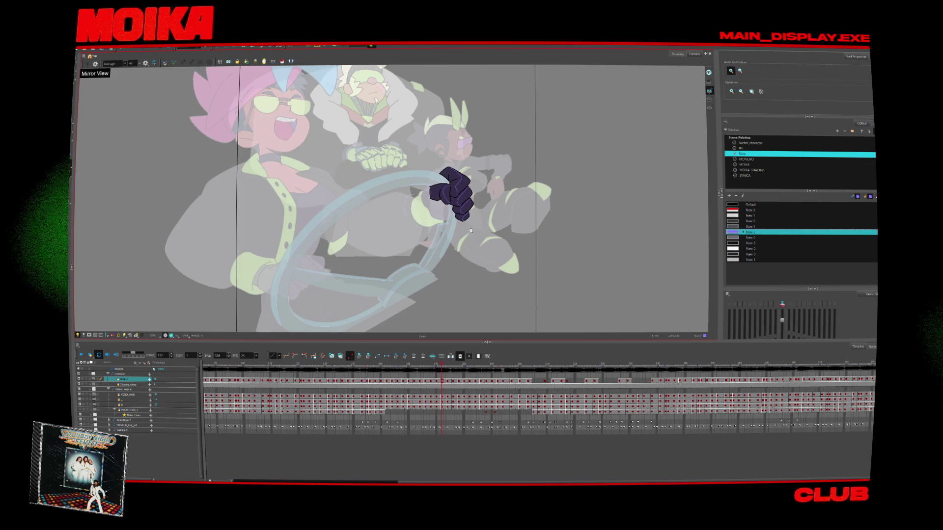
pyautogui.press(',')
pyautogui.press(',')
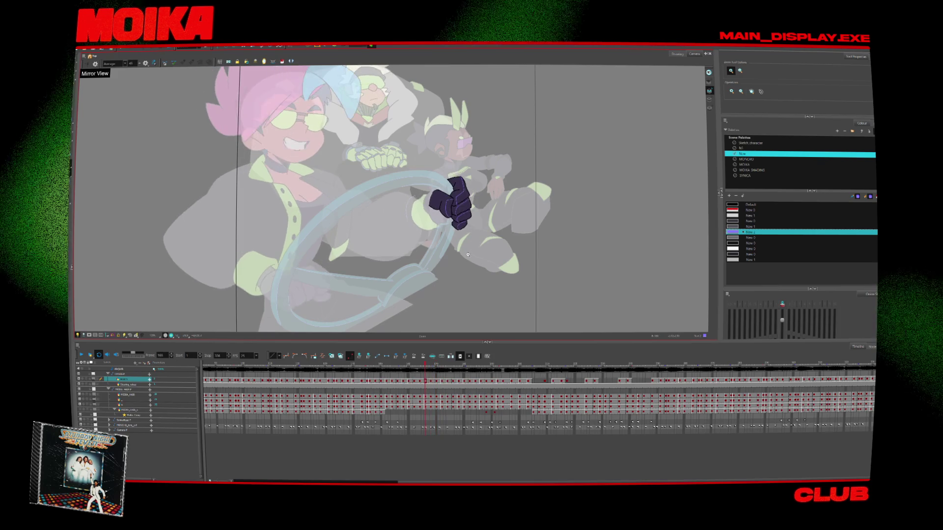
pyautogui.press('4')
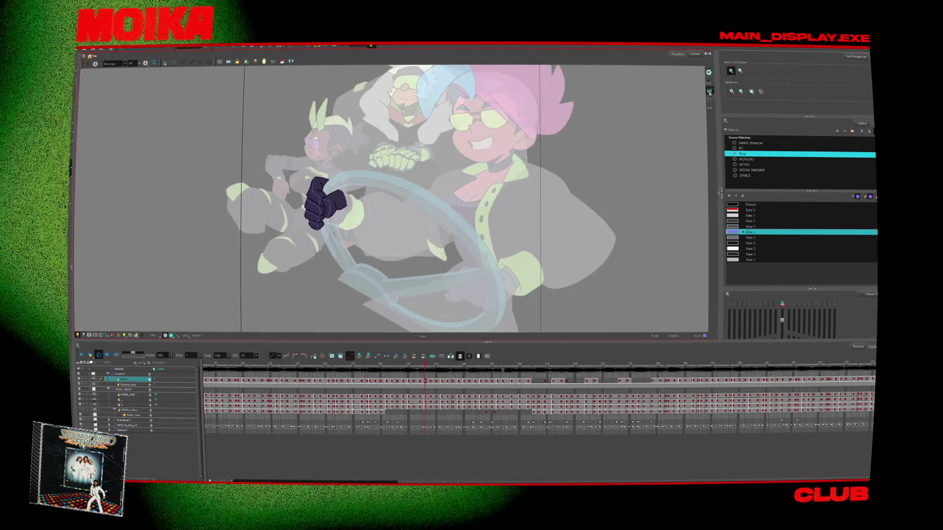
# Sample the black outline colour from the fist, recentre it and mirror the view.
pyautogui.scroll(6, 344, 196)
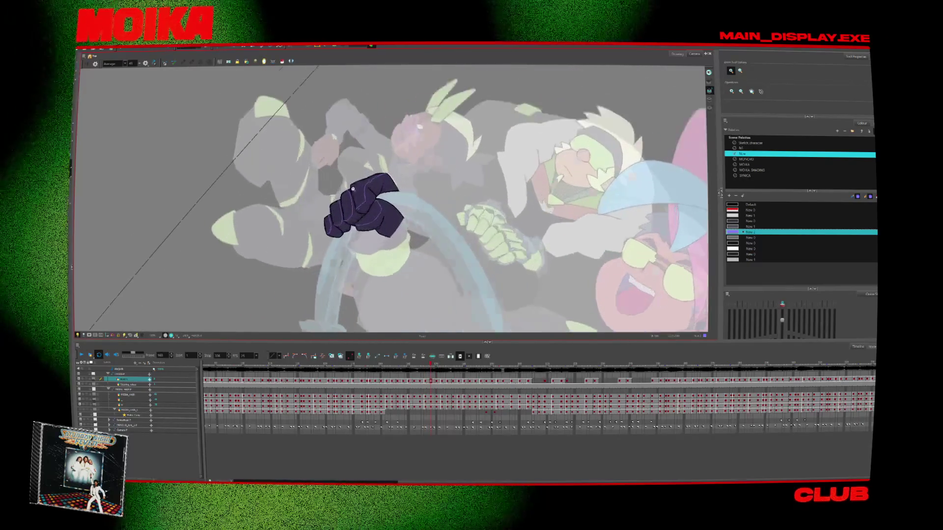
pyautogui.click(349, 182)
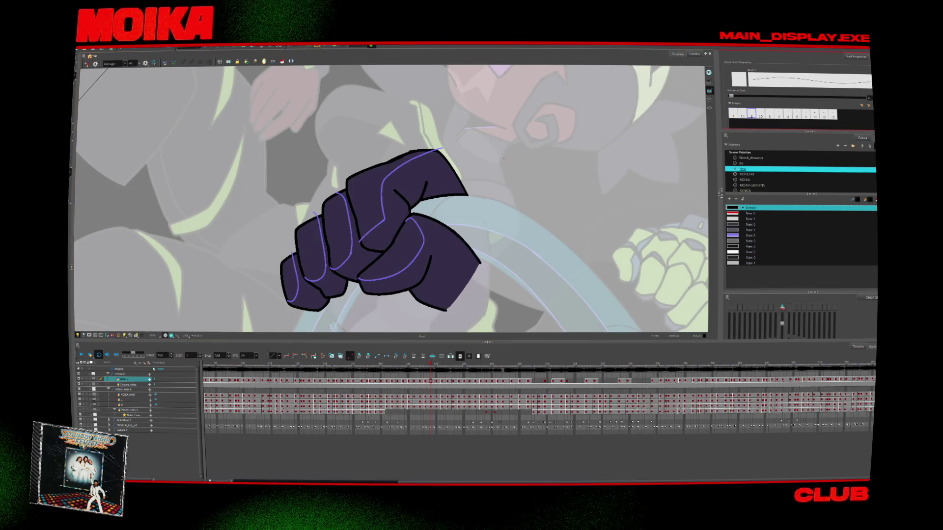
pyautogui.moveTo(372, 178); pyautogui.dragTo(383, 228)
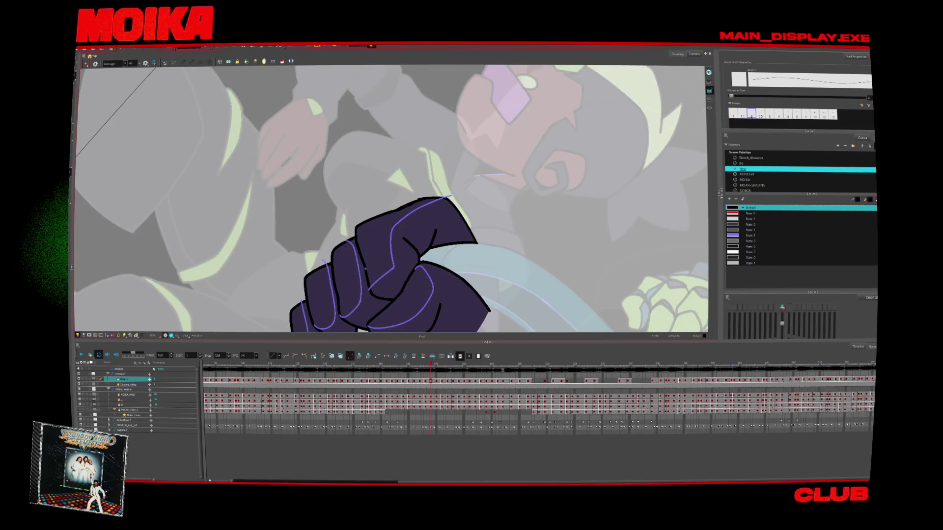
pyautogui.click(87, 64)
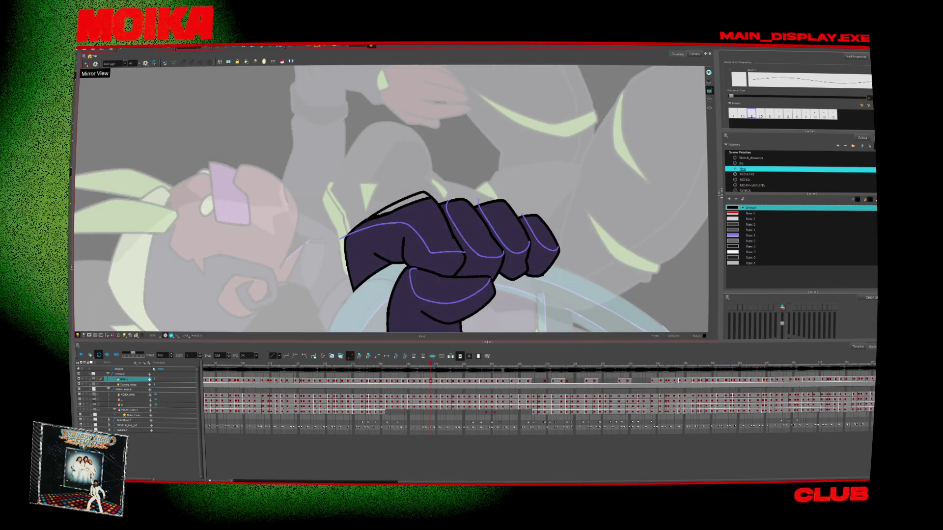
pyautogui.click(383, 215)
# Unmirror the view, zoom in around the fist, then reset to the whole scene.
pyautogui.press('4')
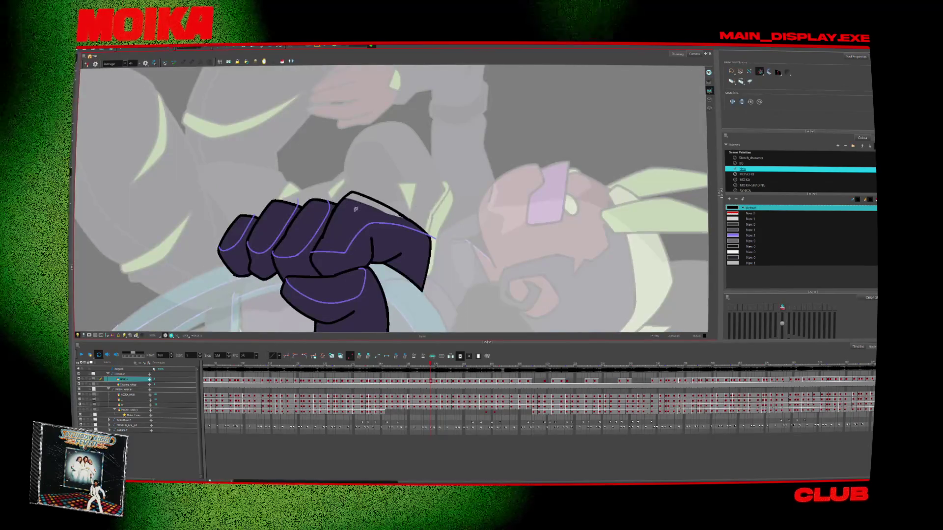
pyautogui.hotkey('alt', 'z')
pyautogui.click(357, 199)
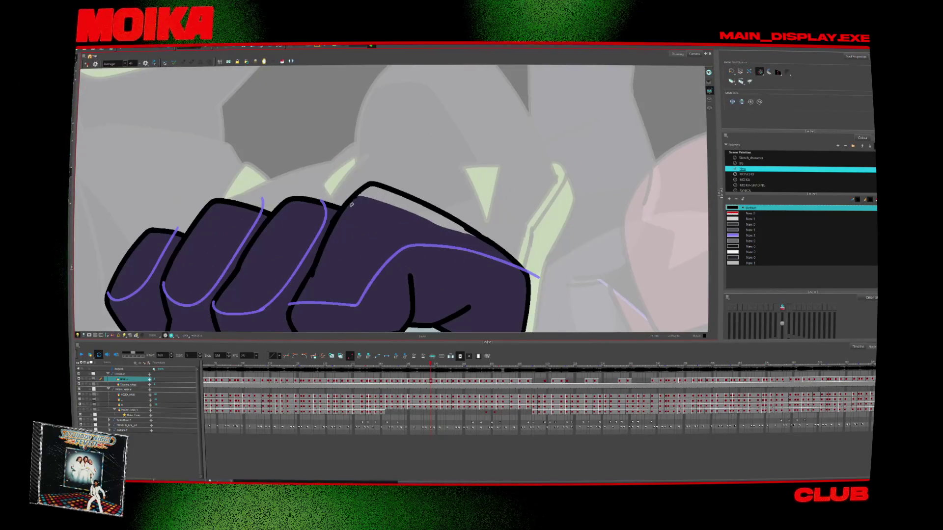
pyautogui.hotkey('alt', 'b')
pyautogui.hotkey('shift', 'm')
# Step through frames 170 to 174, toggling the mirror view to check the shadow lines.
pyautogui.press('.')
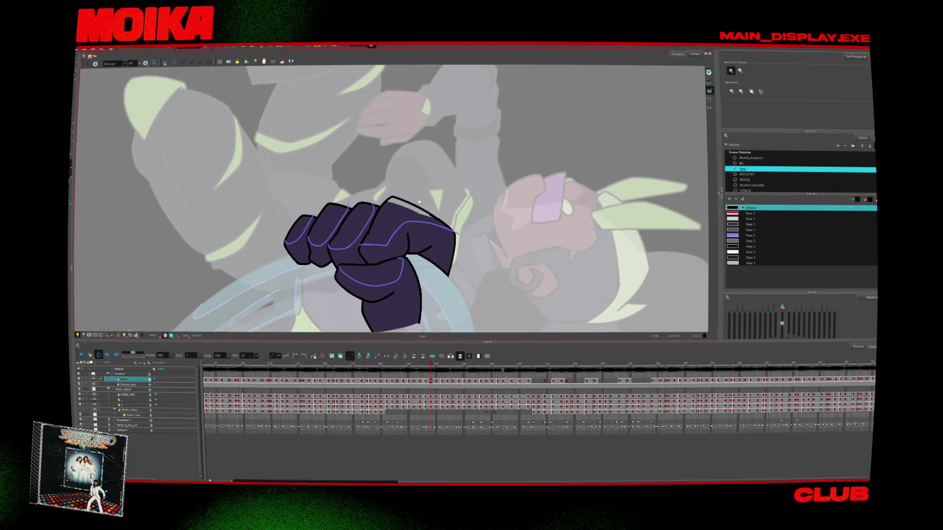
pyautogui.press('.')
pyautogui.press('4')
pyautogui.press('.')
pyautogui.press('.')
pyautogui.press('.')
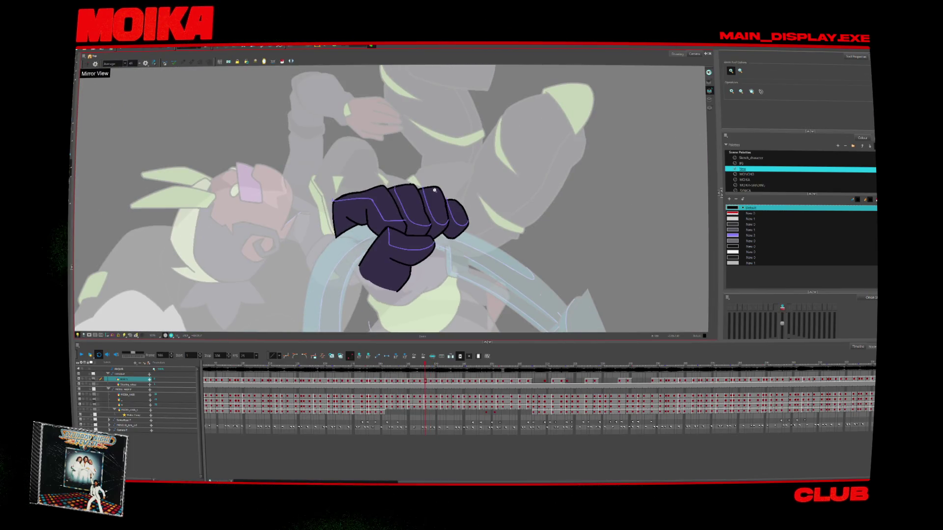
pyautogui.press('.')
pyautogui.hotkey('shift', 'm')
# Reset the rotated view upright, zoom back in, and check frames 173 and 174.
pyautogui.press('.')
pyautogui.press(',')
pyautogui.press(',')
pyautogui.scroll(-3, 447, 281)
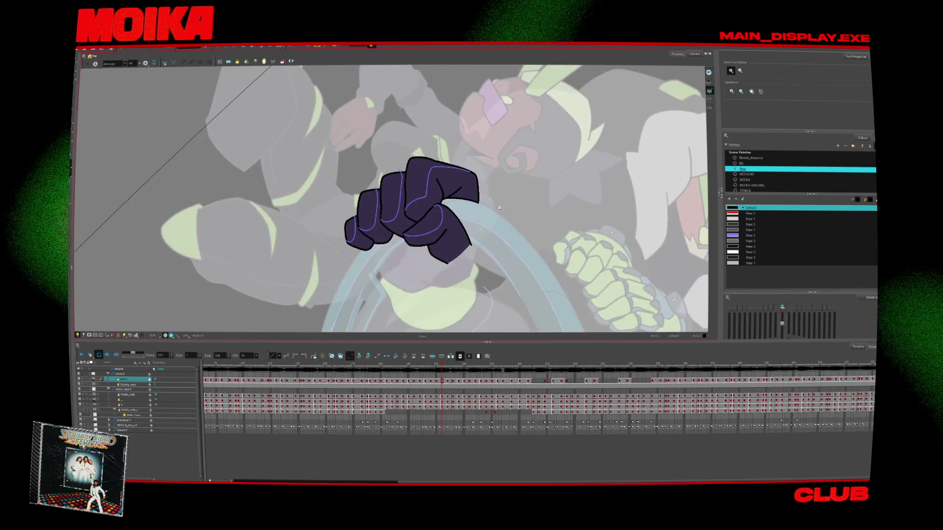
pyautogui.scroll(-2, 483, 237)
pyautogui.click(131, 335)
pyautogui.press('.')
pyautogui.press('.')
pyautogui.scroll(2, 389, 249)
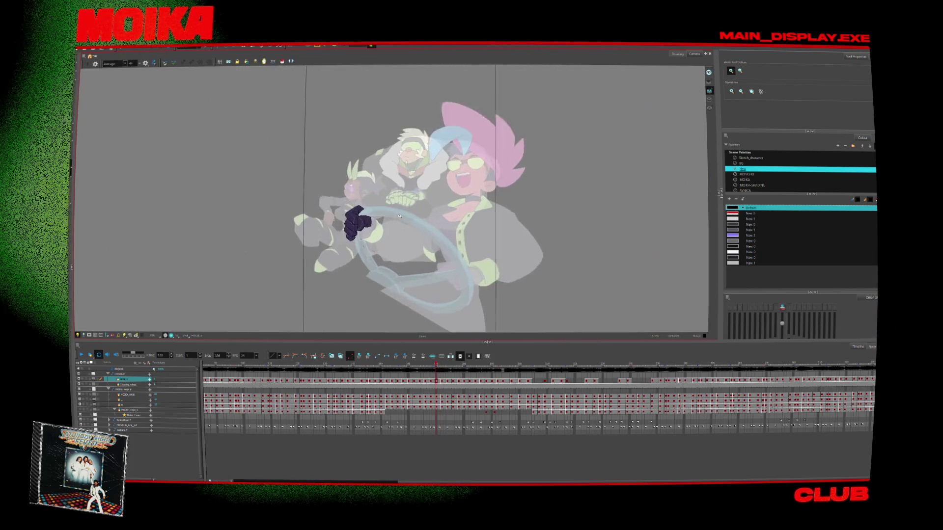
pyautogui.scroll(2, 390, 249)
pyautogui.scroll(2, 389, 249)
pyautogui.press(',')
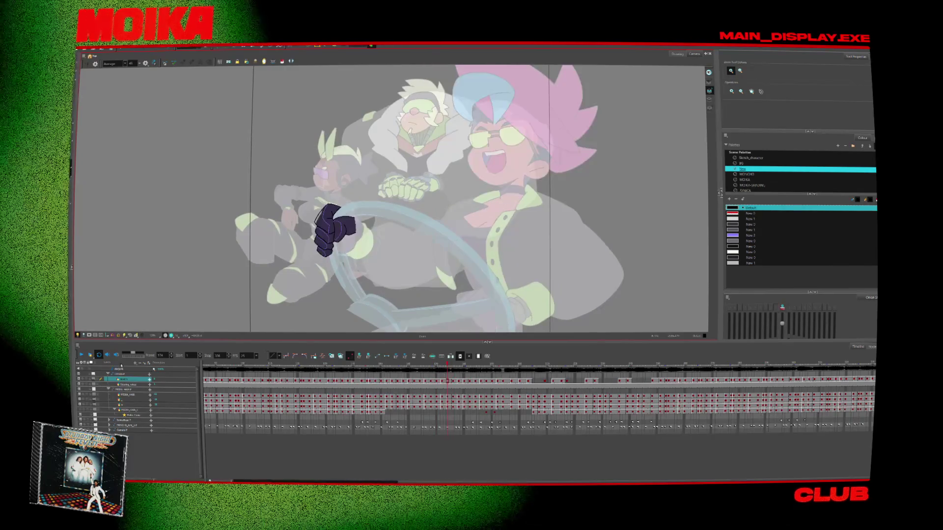
# Switch to the MOIKA palette, scrub back to an earlier frame, and zoom in on the fist.
pyautogui.click(291, 61)
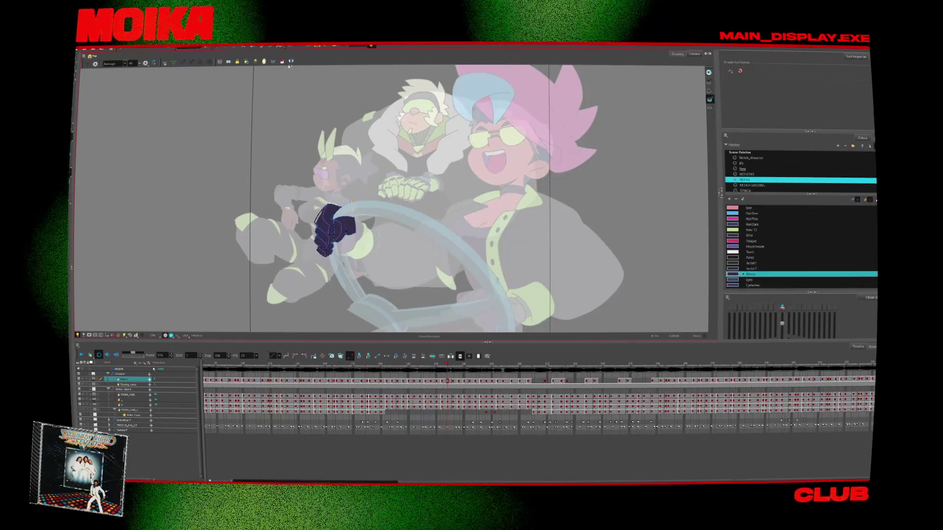
pyautogui.moveTo(446, 365)
pyautogui.mouseDown()
pyautogui.moveTo(359, 368)
pyautogui.moveTo(391, 392)
pyautogui.moveTo(392, 366)
pyautogui.mouseUp()
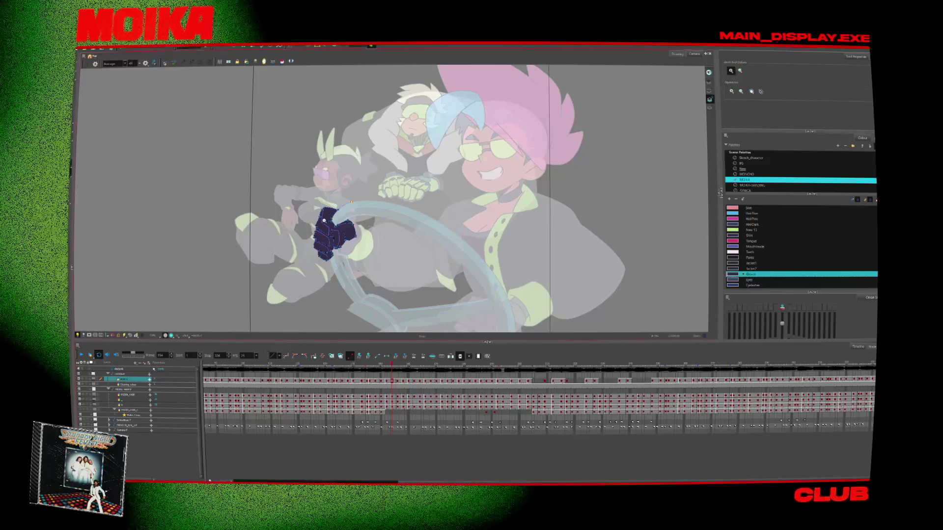
pyautogui.hotkey('alt', 'z')
pyautogui.click(325, 219)
pyautogui.press('.')
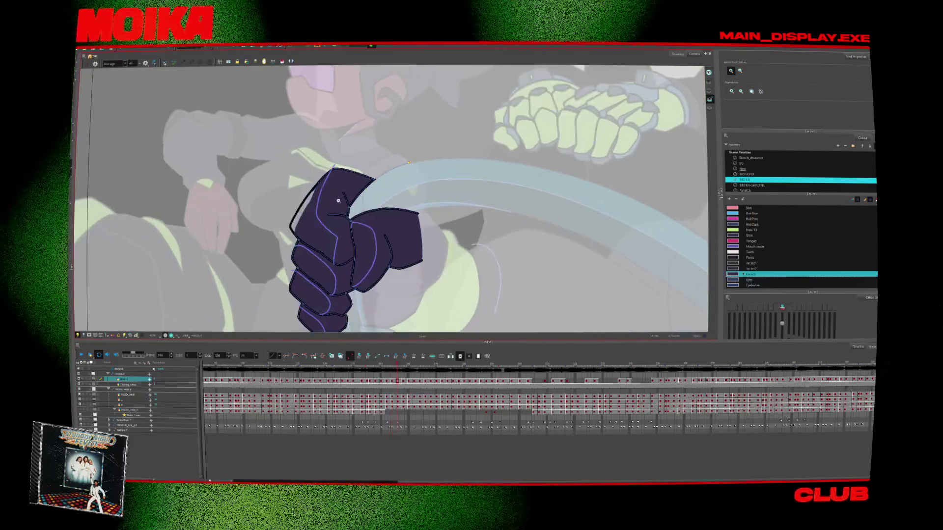
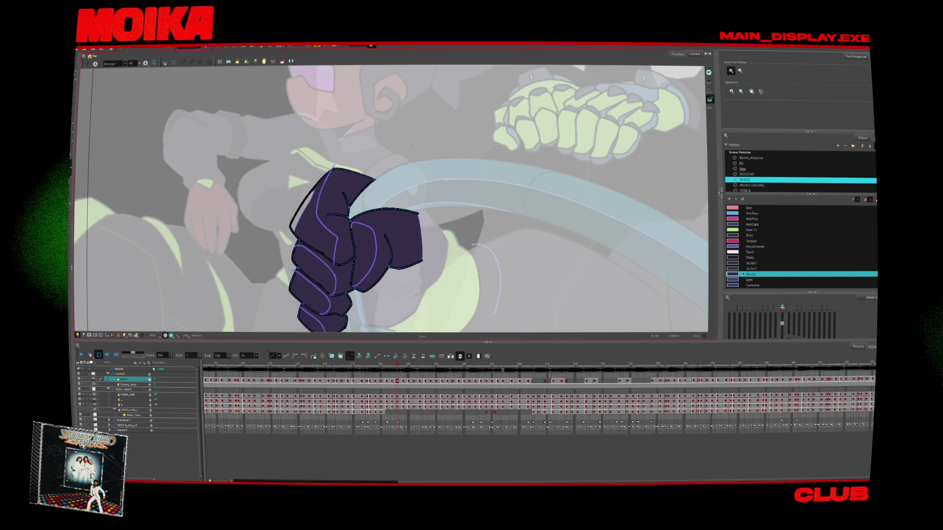
# Zoom in on the purple fist and step through its glove-shading drawings.
pyautogui.click(318, 200)
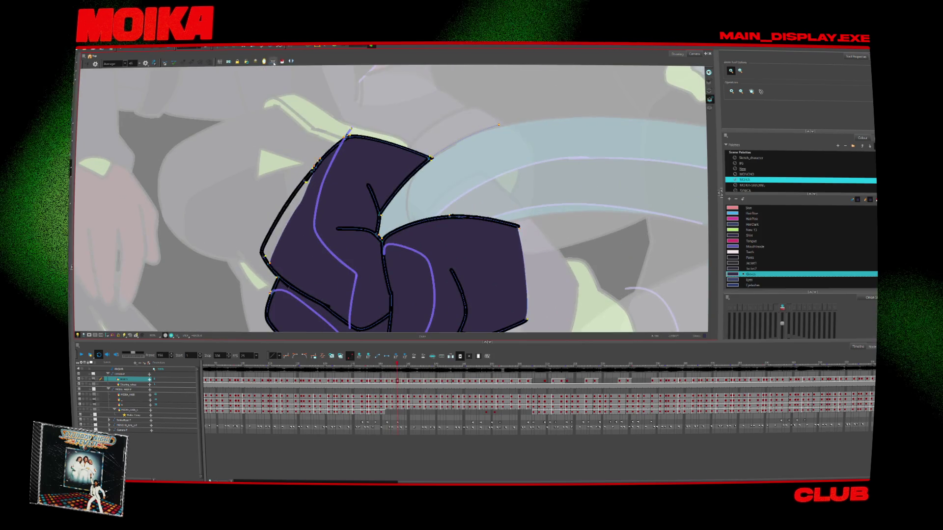
pyautogui.press('.')
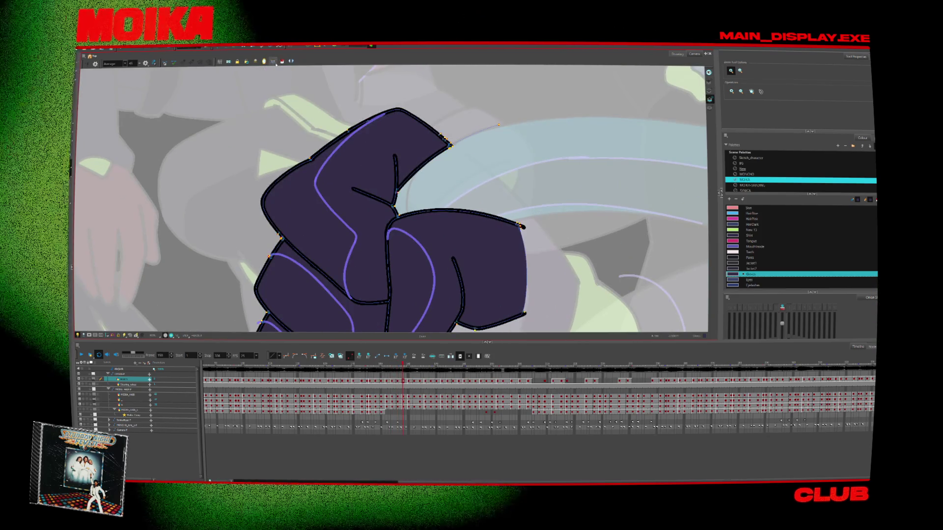
pyautogui.click(318, 153)
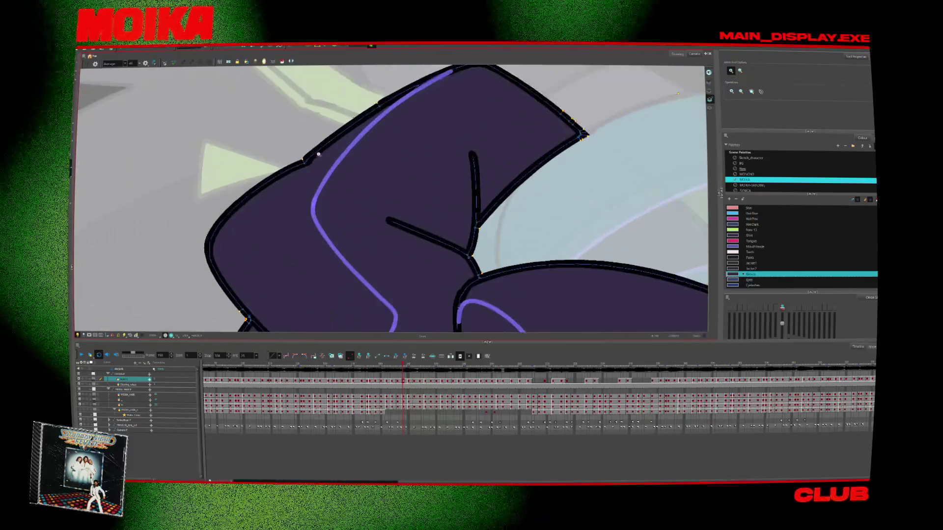
pyautogui.press('.')
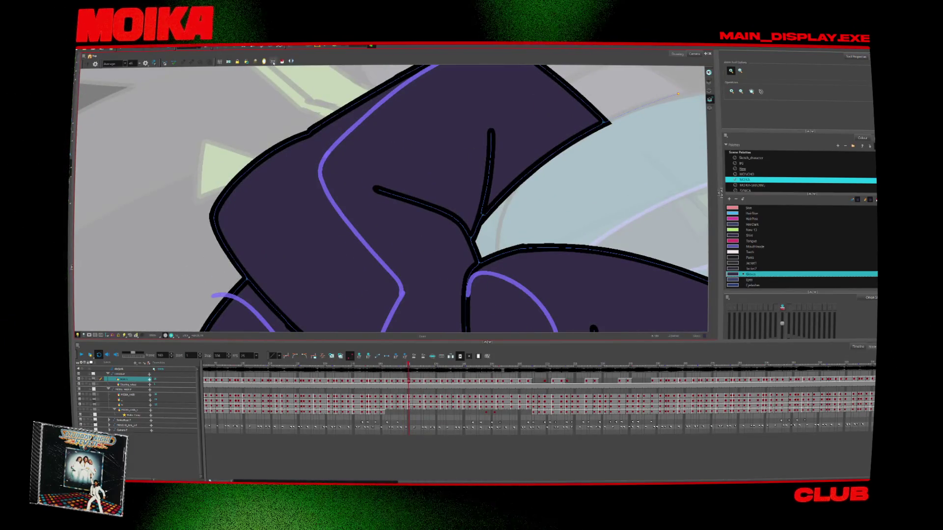
pyautogui.press('.')
pyautogui.scroll(-1, 445, 181)
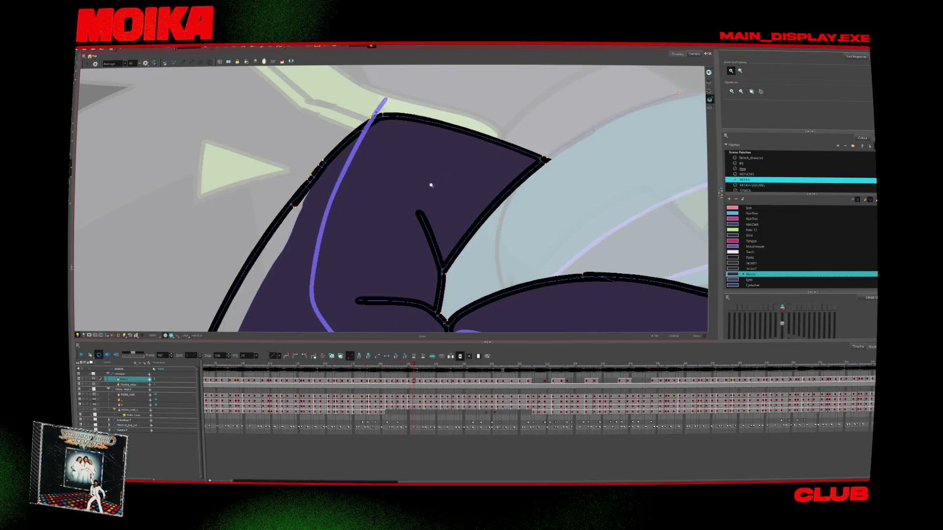
pyautogui.scroll(-3, 432, 186)
pyautogui.scroll(-2, 634, 179)
pyautogui.scroll(-2, 429, 228)
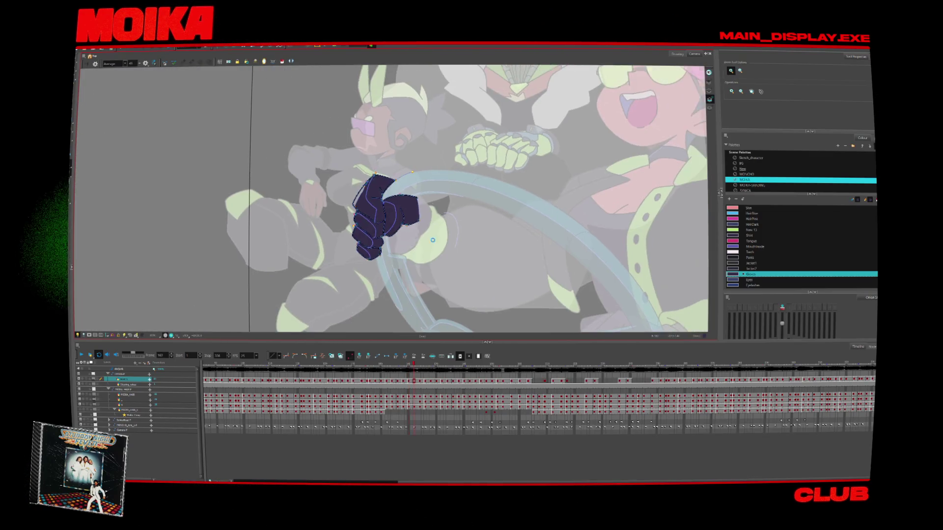
# Sample the Gloves shading colour, then step through the fist drawings to frame 176.
pyautogui.press('d')
pyautogui.click(424, 227)
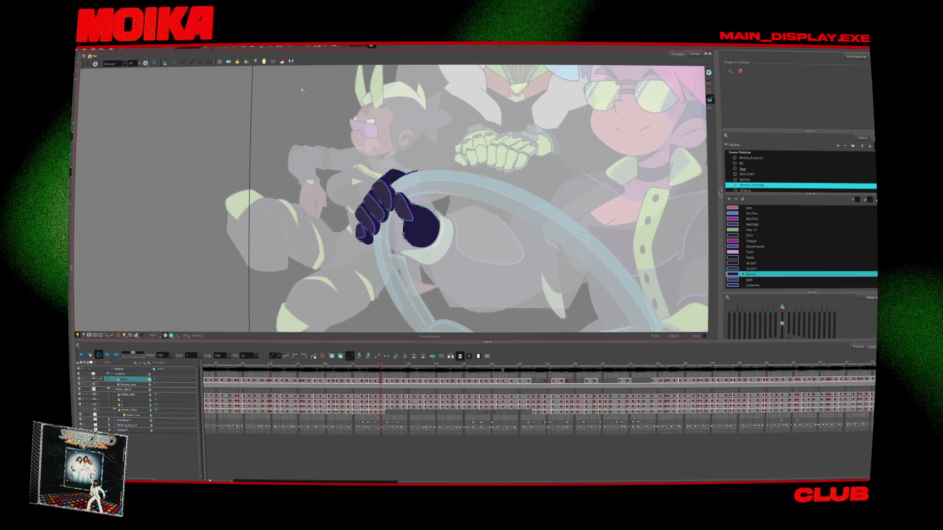
pyautogui.press('.')
pyautogui.press('.')
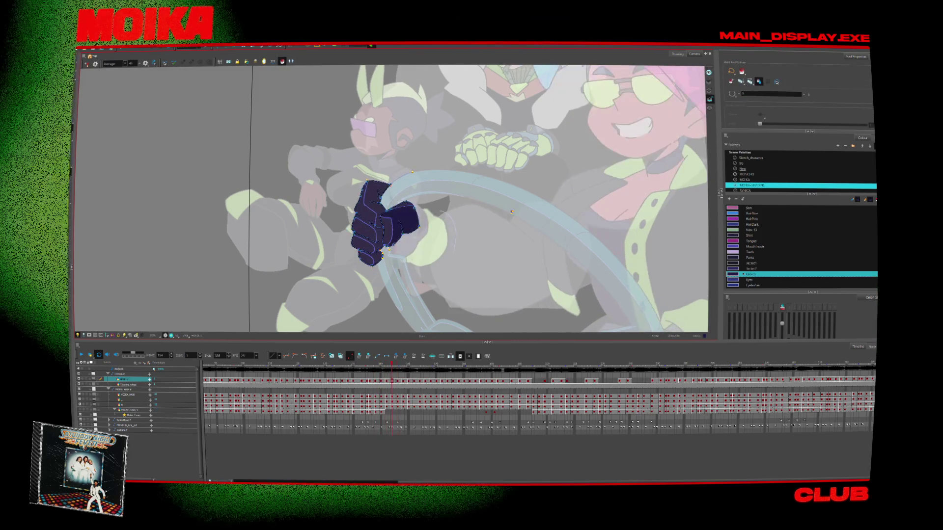
pyautogui.press('.')
pyautogui.press('.')
pyautogui.press('.')
pyautogui.press('.')
pyautogui.press('.')
pyautogui.press('.')
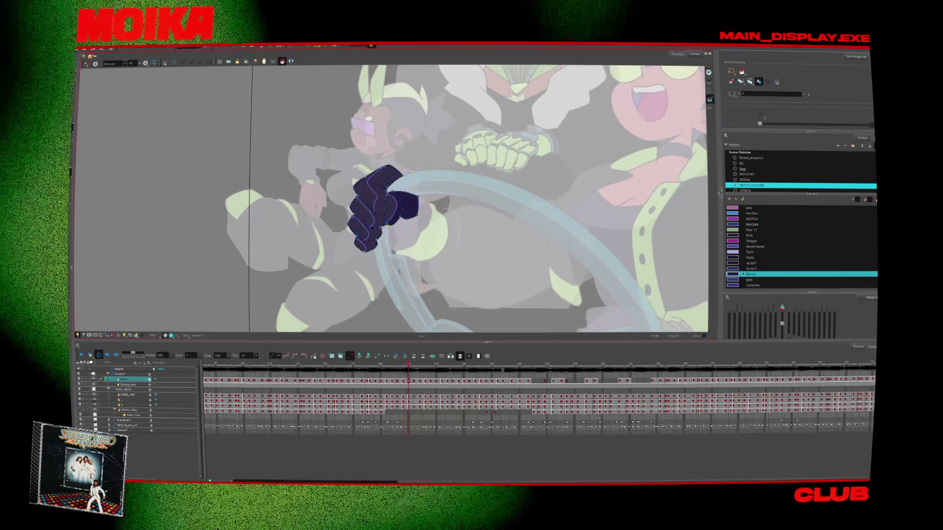
pyautogui.press('.')
pyautogui.press('.')
pyautogui.press('.')
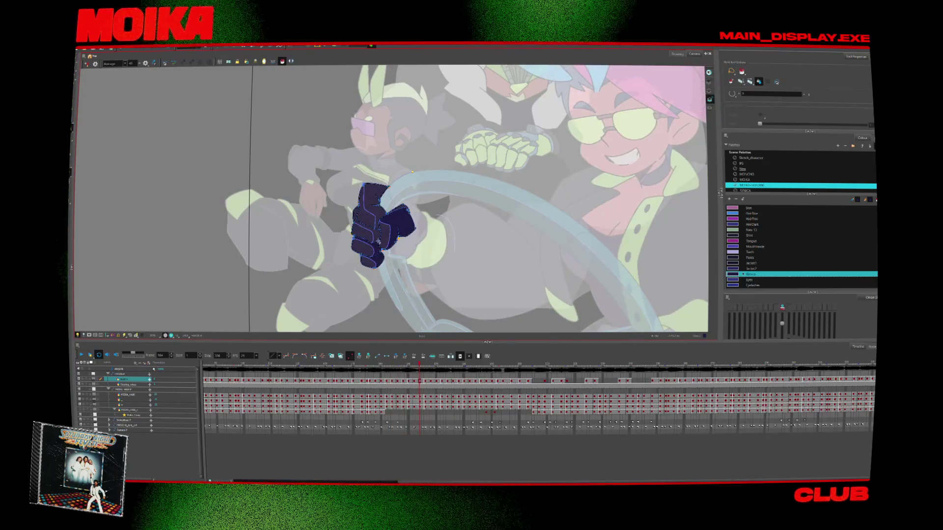
pyautogui.press('.')
pyautogui.press('.')
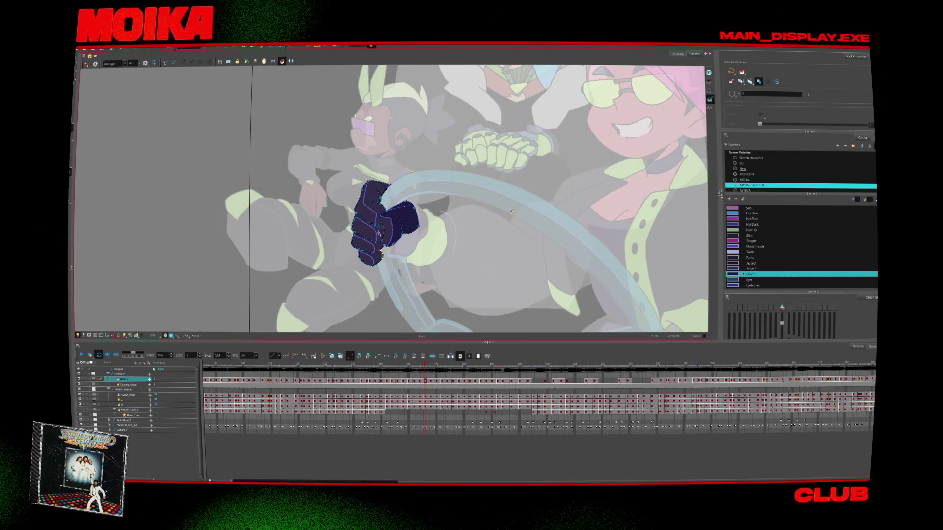
pyautogui.press('.')
pyautogui.press('.')
pyautogui.press('.')
pyautogui.press('.')
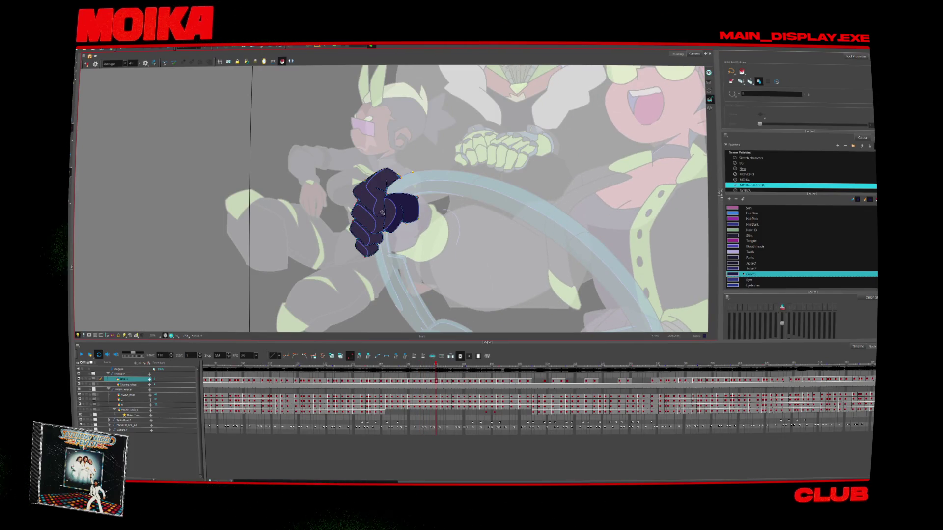
pyautogui.press('.')
pyautogui.press('.')
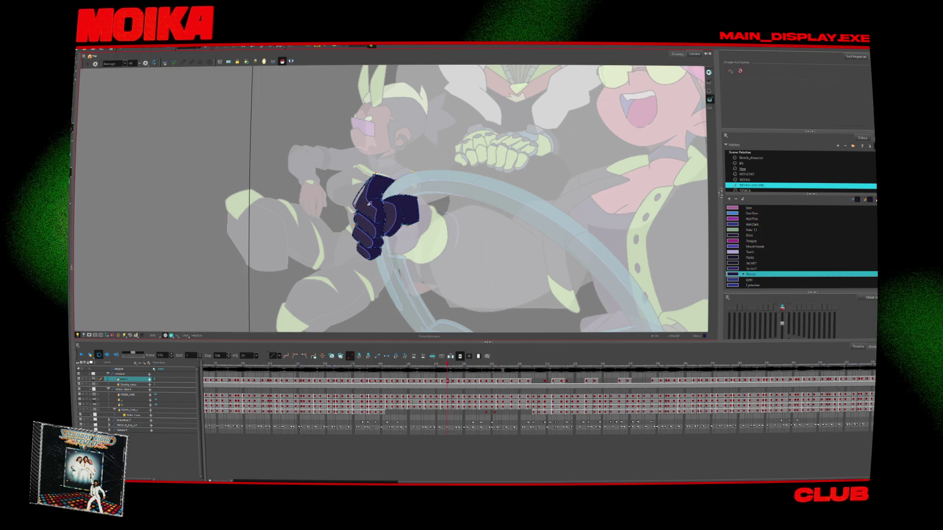
pyautogui.press('.')
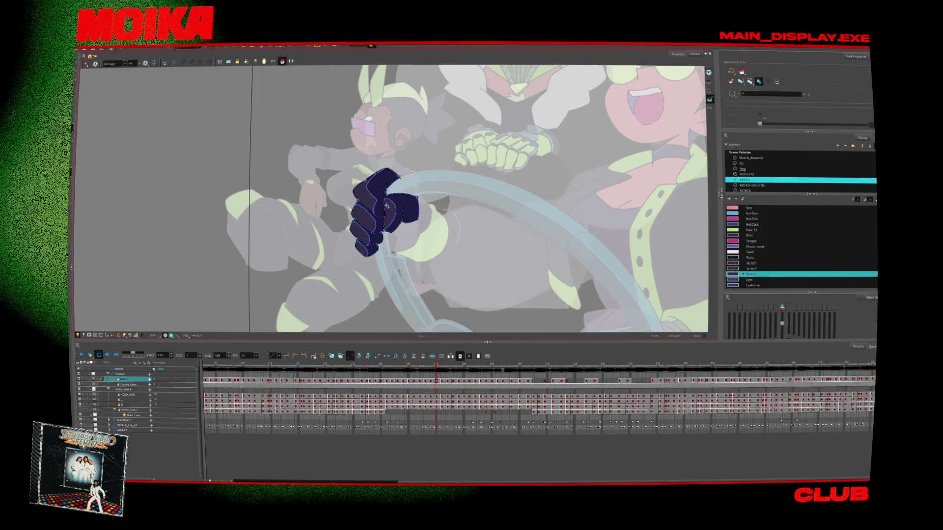
pyautogui.press('.')
# Zoom closer on the fist, advance a few frames, and select the hair layer.
pyautogui.press('.')
pyautogui.press('.')
pyautogui.press('.')
pyautogui.hotkey('alt', 'z')
pyautogui.click(455, 302)
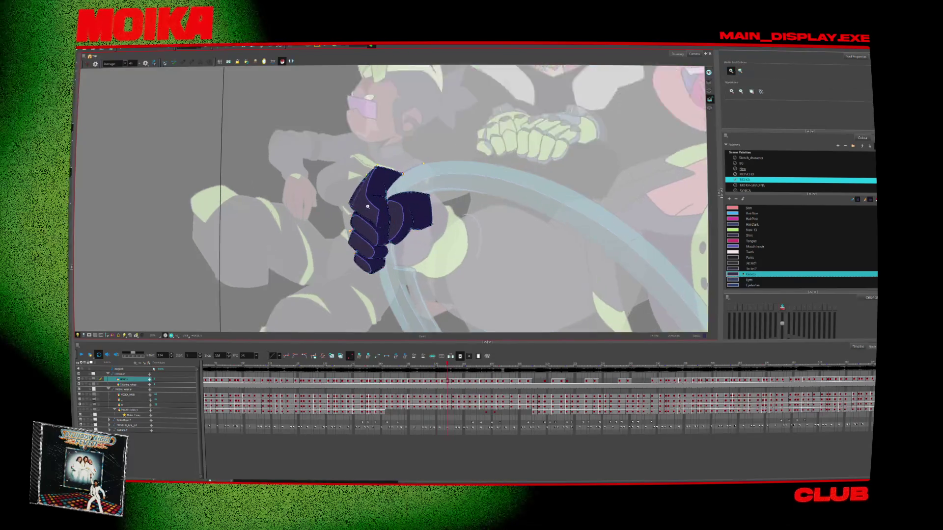
pyautogui.click(455, 303)
pyautogui.click(455, 303)
pyautogui.press('.')
pyautogui.press('.')
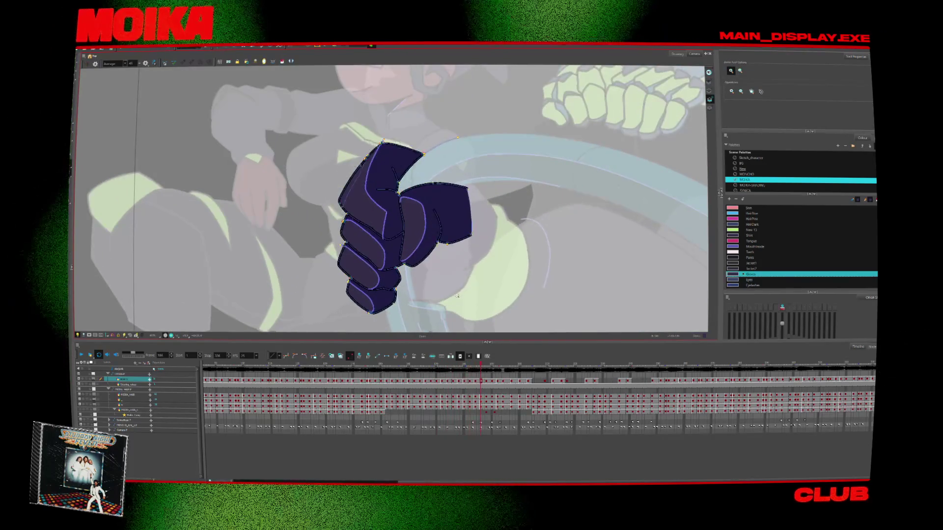
pyautogui.press('.')
pyautogui.press('.')
pyautogui.scroll(-5, 437, 228)
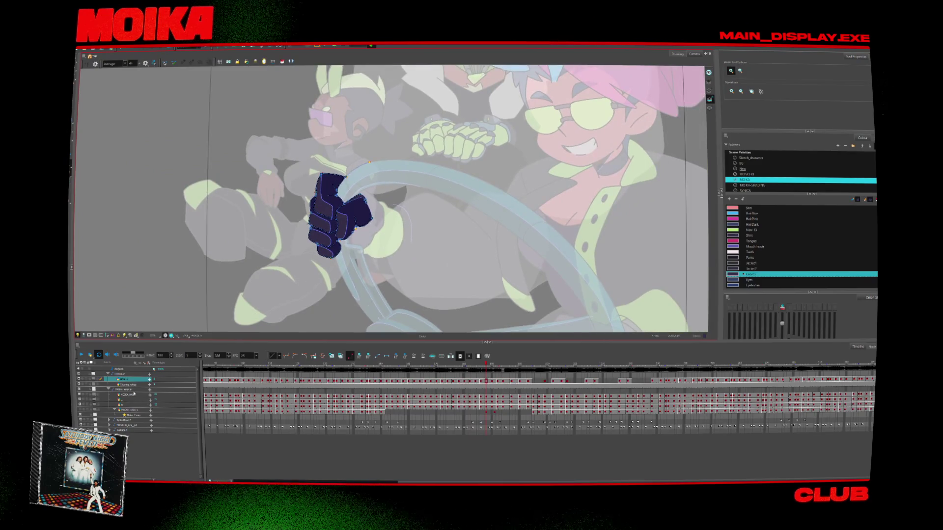
pyautogui.click(131, 384)
pyautogui.click(133, 395)
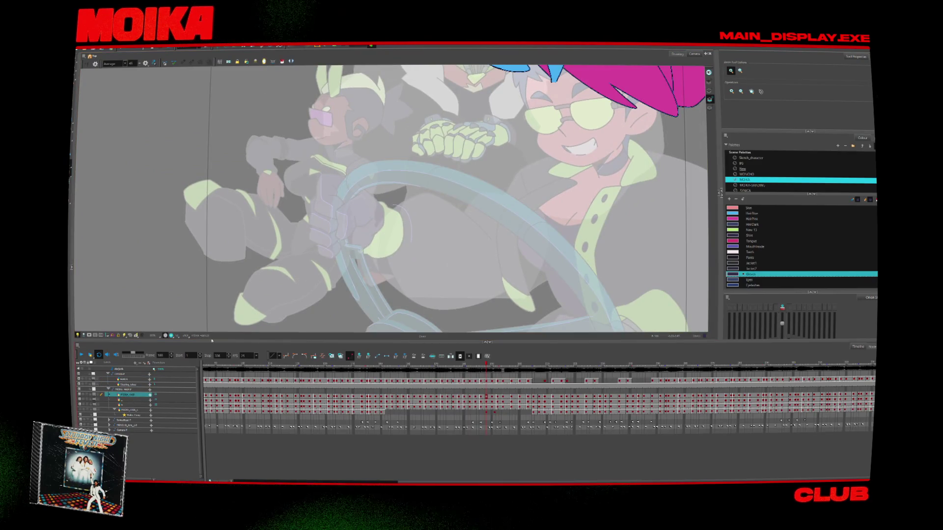
# Step back to the pink-and-blue hair drawings, zoom on the blue hair, and inspect the New 2 swatch.
pyautogui.press(',')
pyautogui.press(',')
pyautogui.scroll(5, 434, 214)
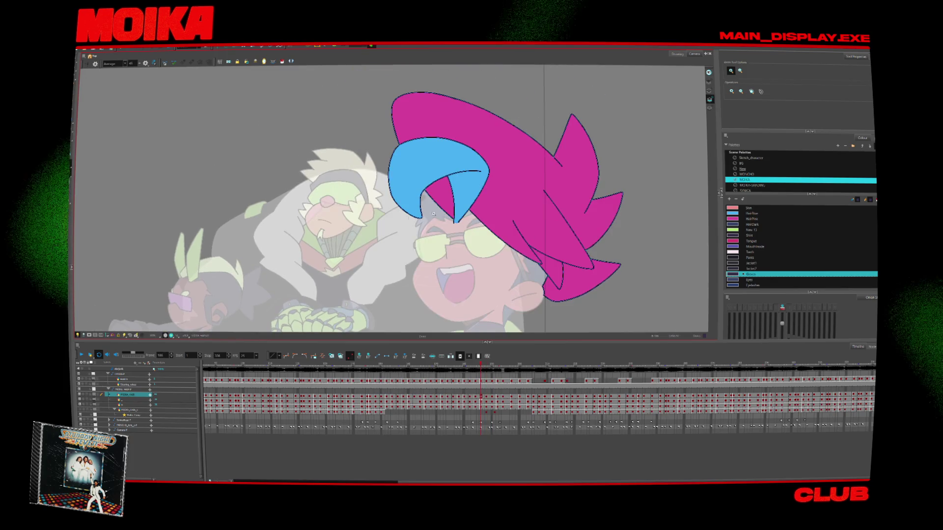
pyautogui.press(',')
pyautogui.press(',')
pyautogui.press(',')
pyautogui.press(',')
pyautogui.press(',')
pyautogui.press(',')
pyautogui.press(',')
pyautogui.press(',')
pyautogui.press(',')
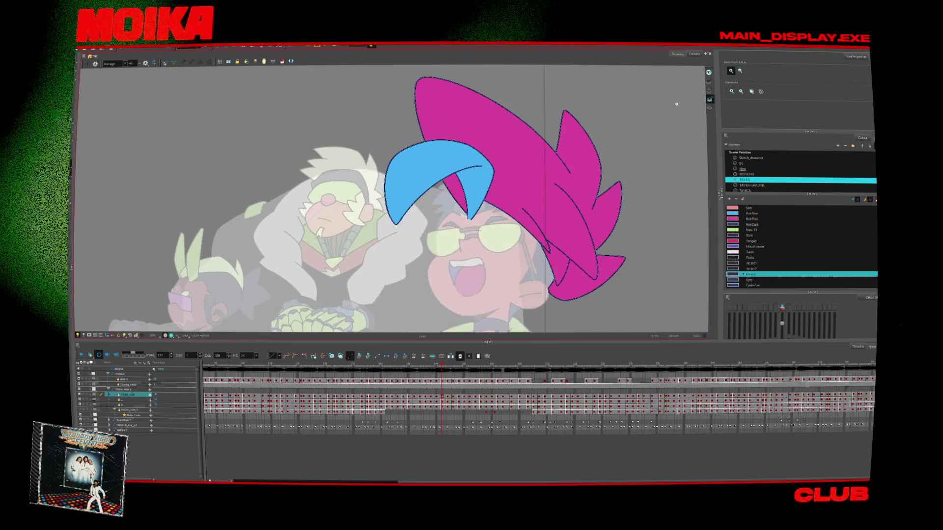
pyautogui.press(',')
pyautogui.press(',')
pyautogui.press(',')
pyautogui.press(',')
pyautogui.press(',')
pyautogui.press(',')
pyautogui.press(',')
pyautogui.press(',')
pyautogui.press(',')
pyautogui.press(',')
pyautogui.press(',')
pyautogui.press(',')
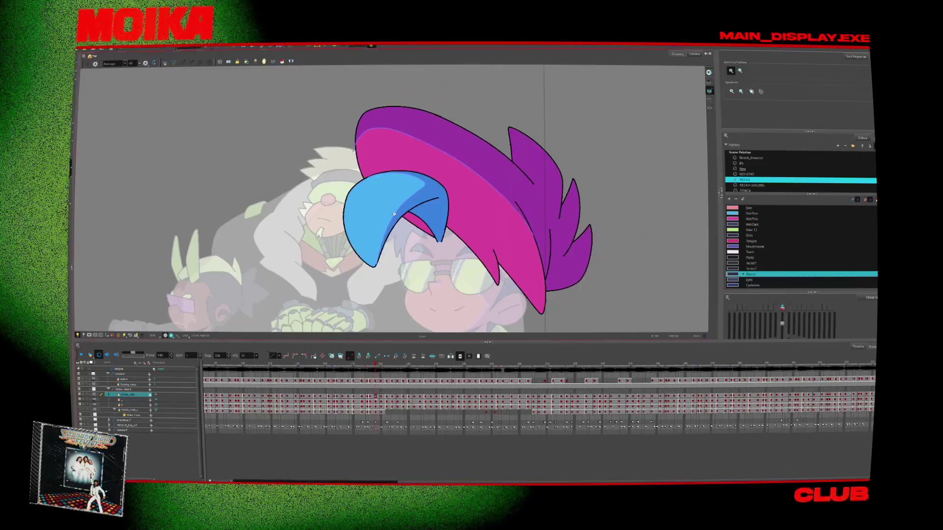
pyautogui.click(393, 214)
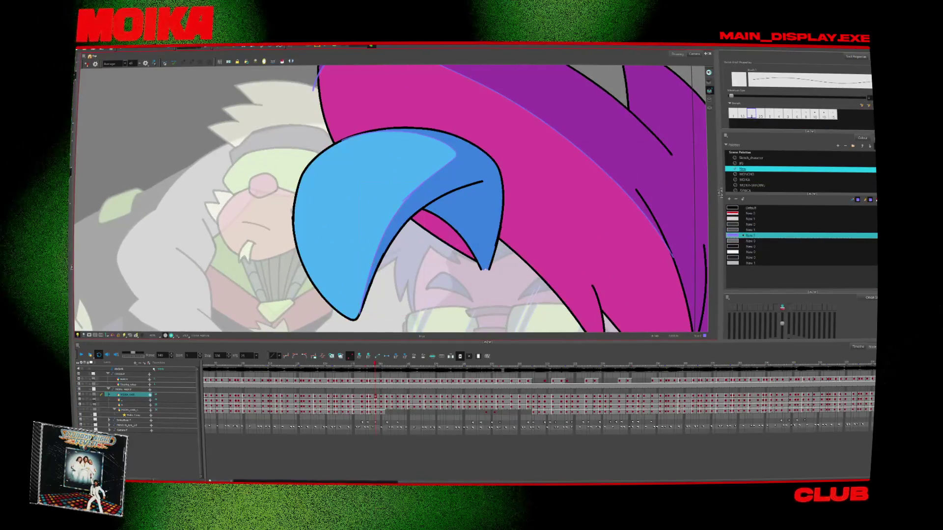
pyautogui.doubleClick(732, 235)
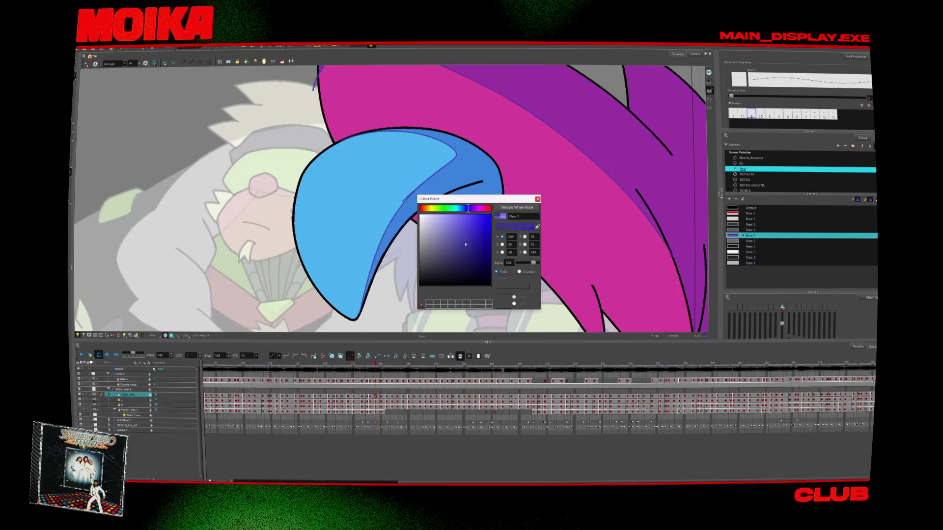
pyautogui.press('Escape')
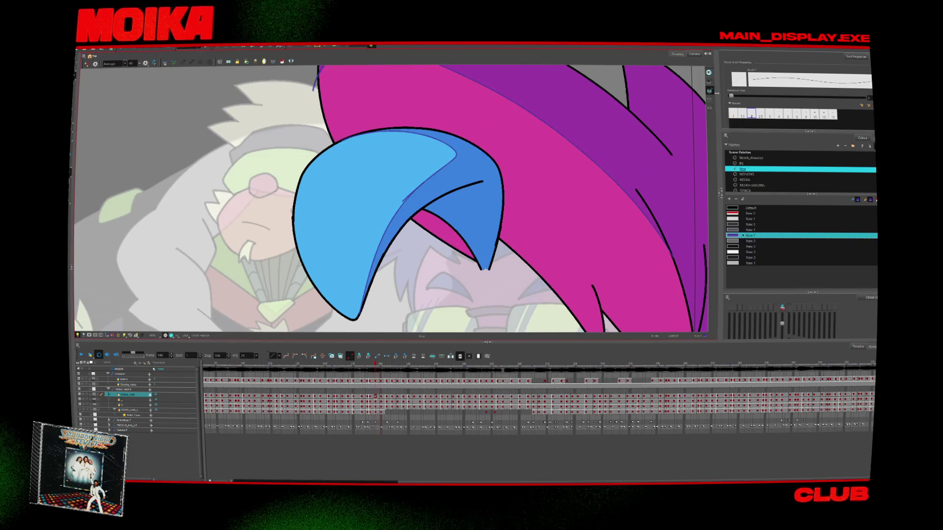
pyautogui.press('Return')
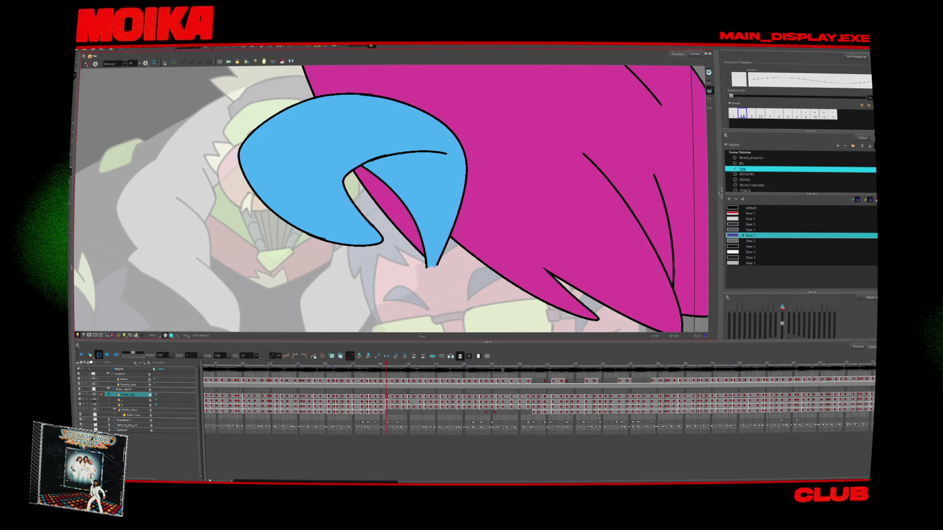
# Flip between neighbouring hair drawings to compare the blue lock's shading.
pyautogui.press('.')
pyautogui.press(',')
pyautogui.press(',')
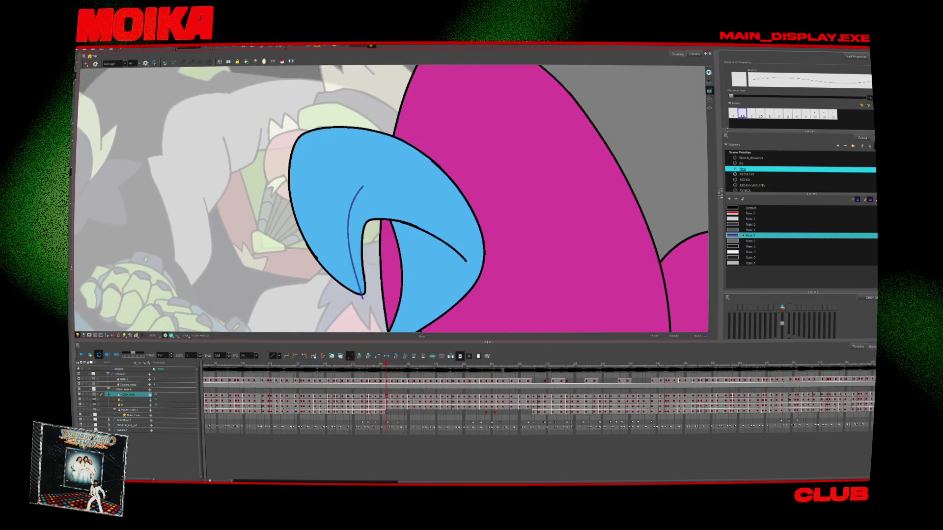
pyautogui.press(',')
pyautogui.press('.')
pyautogui.press('.')
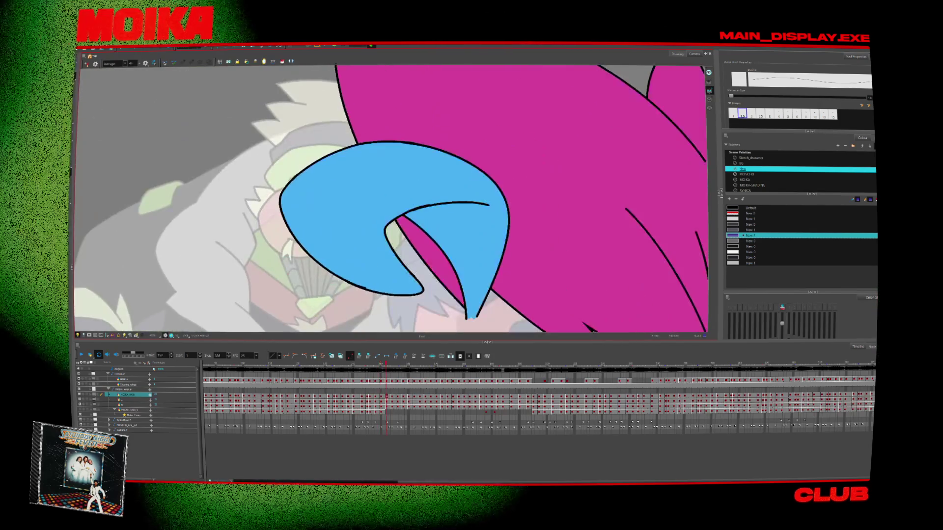
pyautogui.press(',')
pyautogui.press(',')
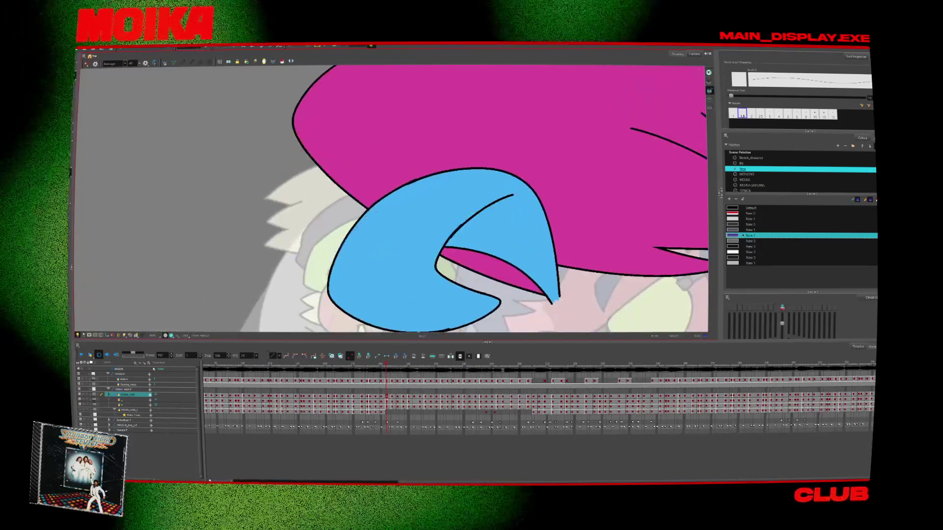
pyautogui.press(',')
pyautogui.press(',')
pyautogui.press(',')
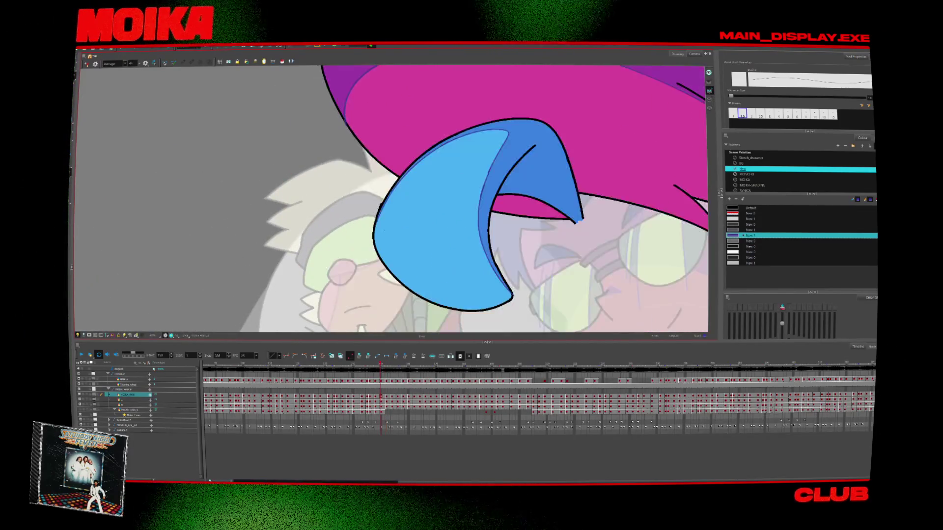
pyautogui.press('.')
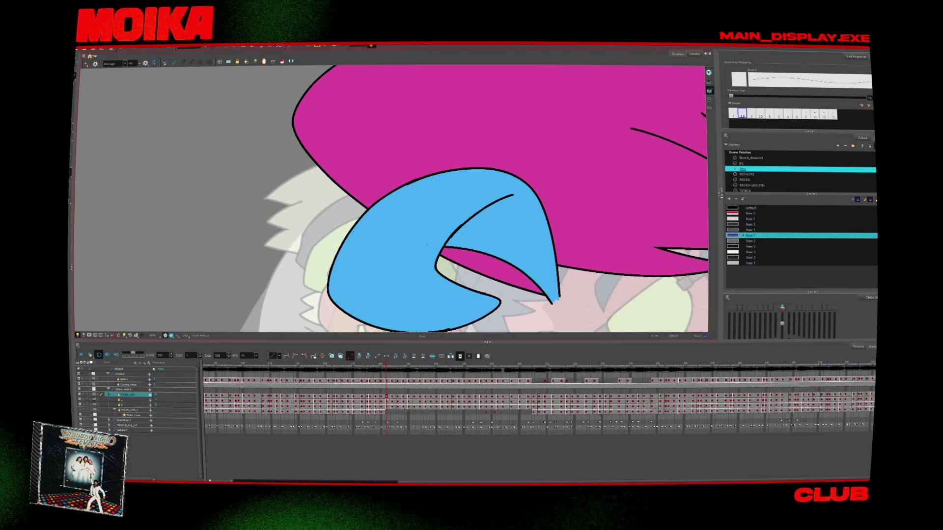
pyautogui.press(',')
pyautogui.press('.')
pyautogui.press(',')
pyautogui.press('.')
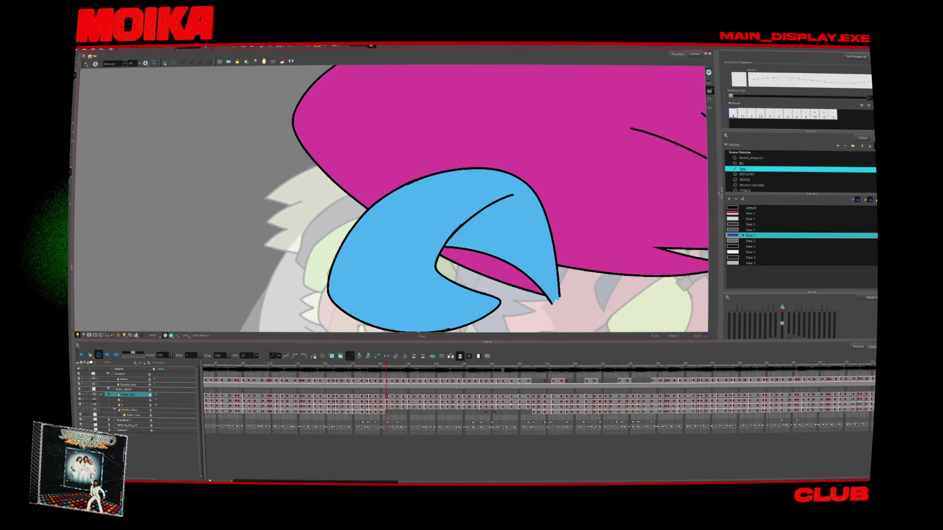
# Advance five frames and draw a dark tone line along the blue hair lock.
pyautogui.press('.')
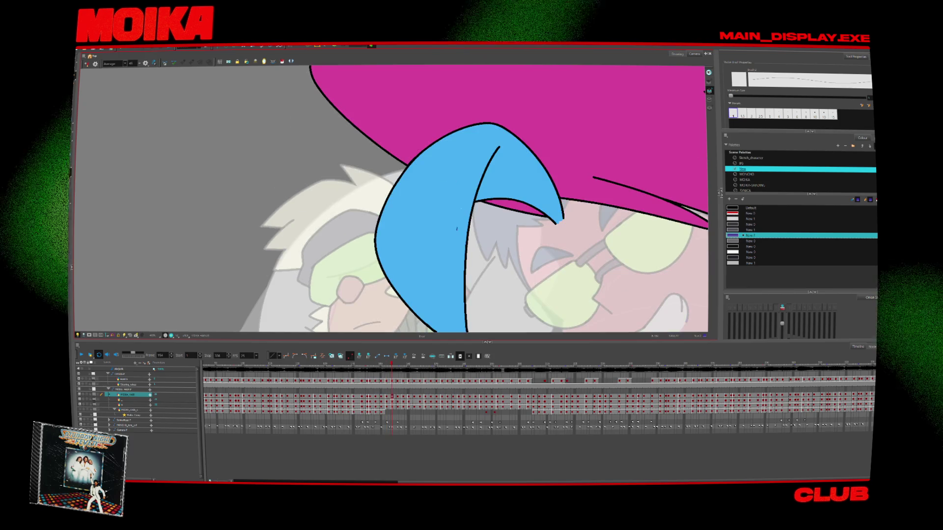
pyautogui.press('.')
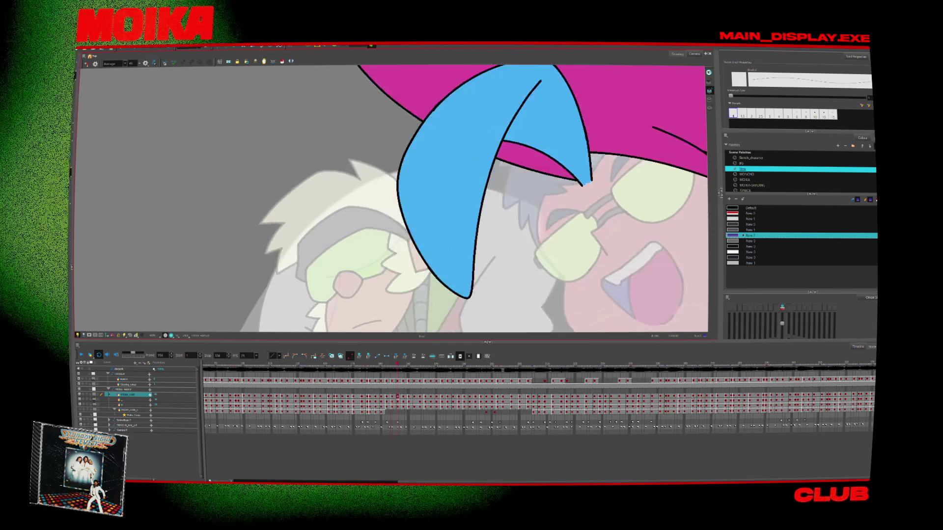
pyautogui.press('.')
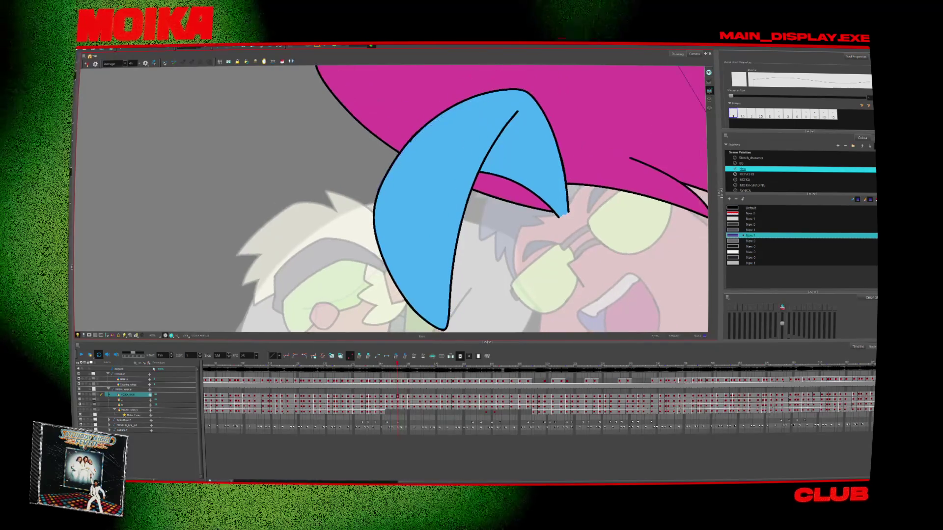
pyautogui.press('.')
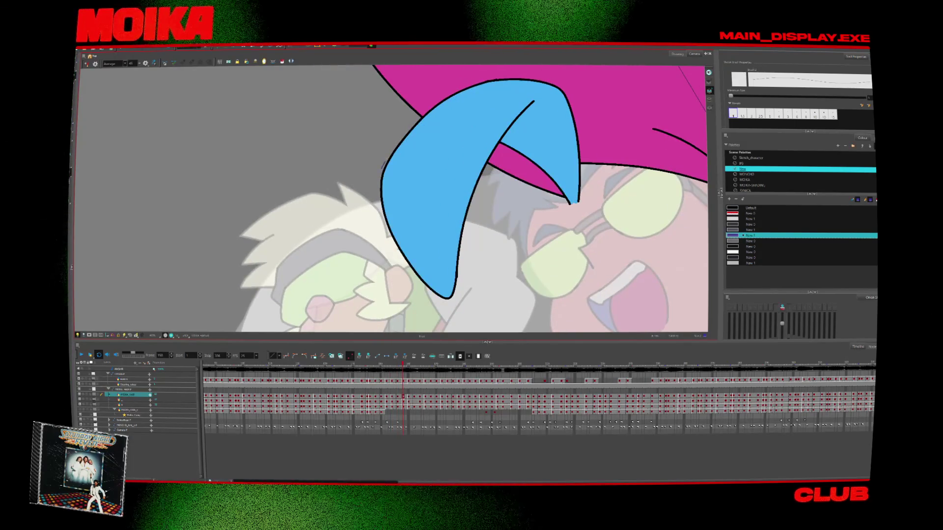
pyautogui.press('.')
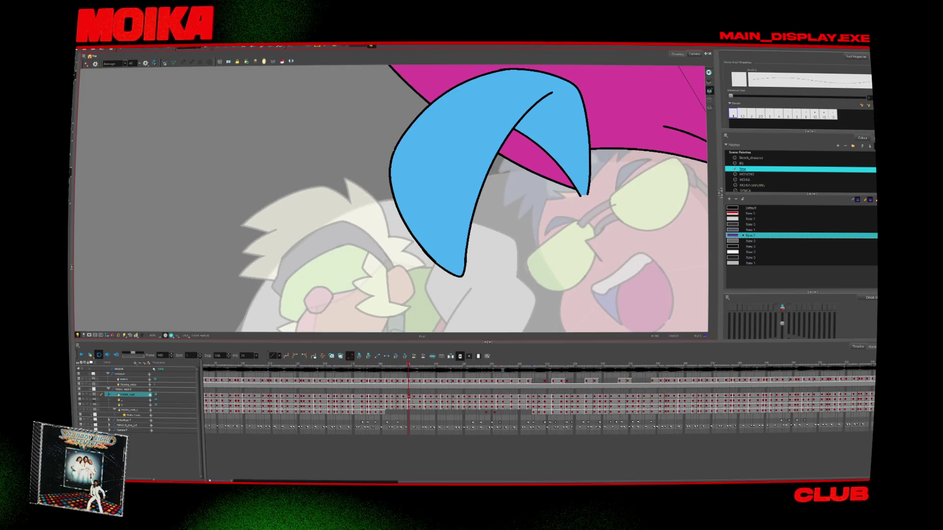
pyautogui.moveTo(507, 83); pyautogui.dragTo(469, 153)
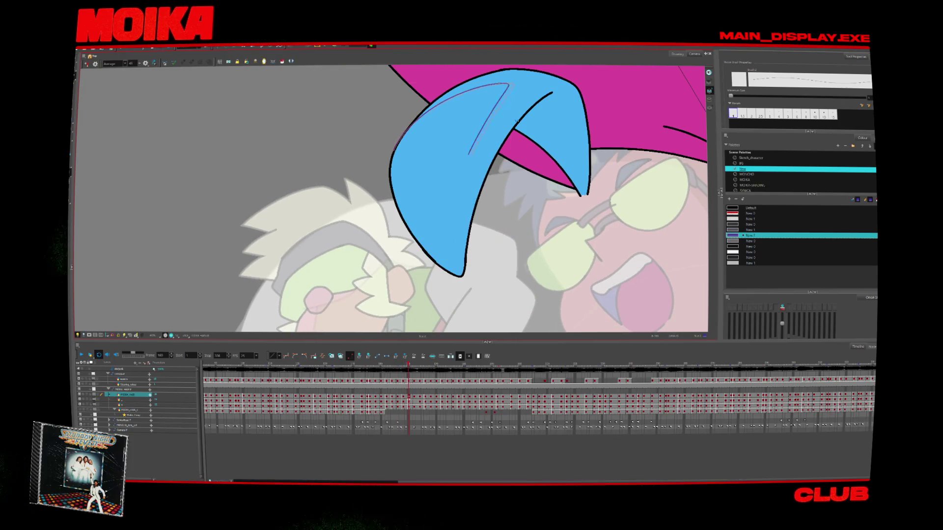
# On the next drawing, draw a tone line over the top of the hair lock.
pyautogui.press('.')
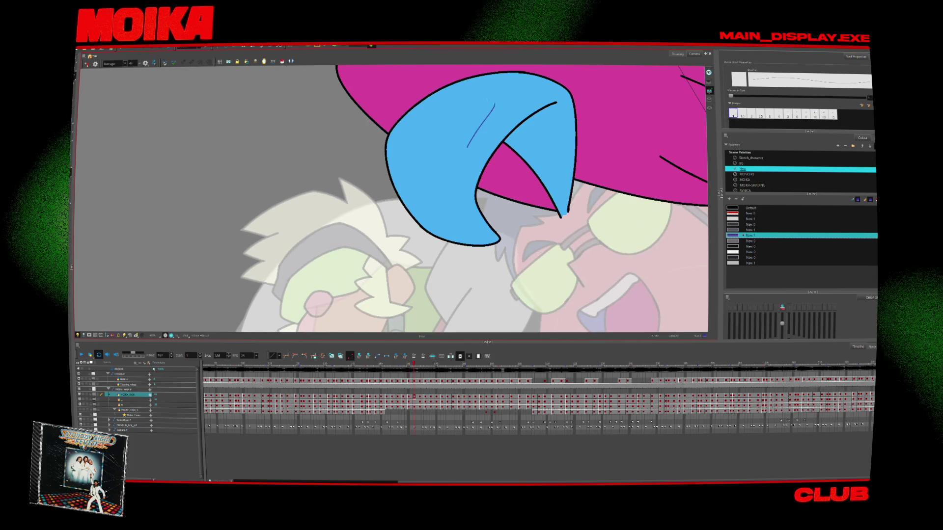
pyautogui.press(',')
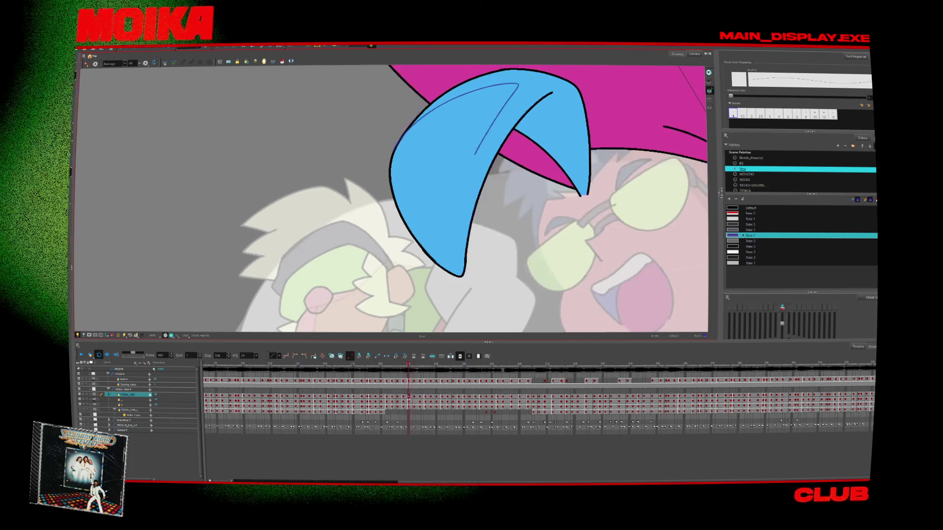
pyautogui.press('.')
pyautogui.moveTo(439, 101); pyautogui.dragTo(470, 154)
# Move through nearby drawings and draw a tone line inside the blue hair shape.
pyautogui.press('.')
pyautogui.press('.')
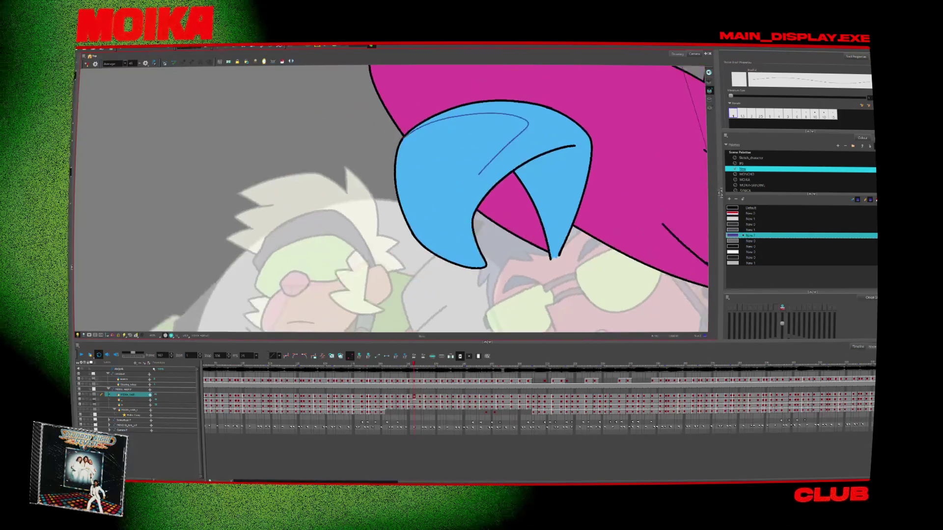
pyautogui.press('.')
pyautogui.press('.')
pyautogui.press('.')
pyautogui.press('.')
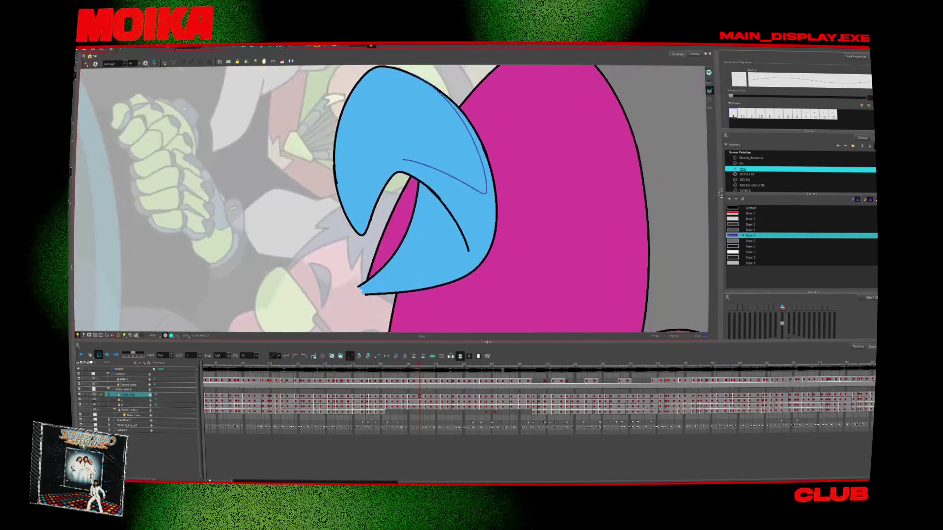
pyautogui.press(',')
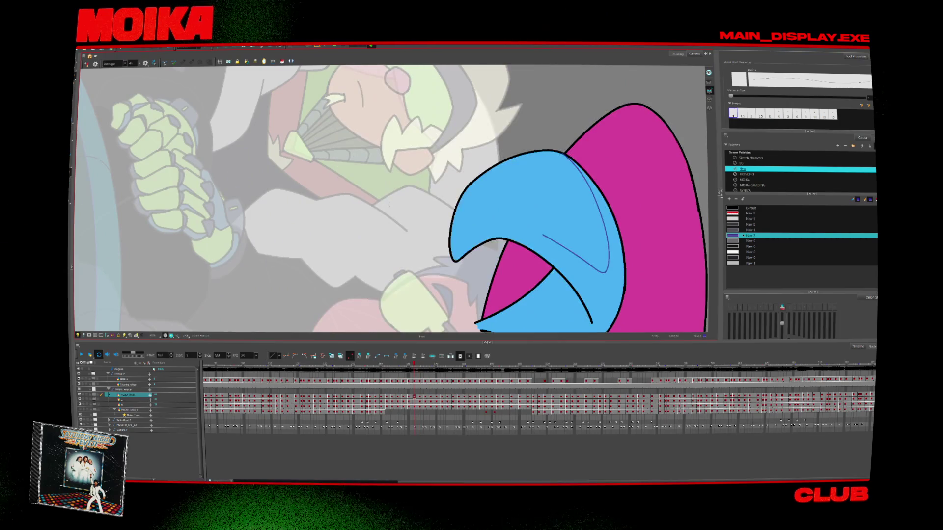
pyautogui.press('.')
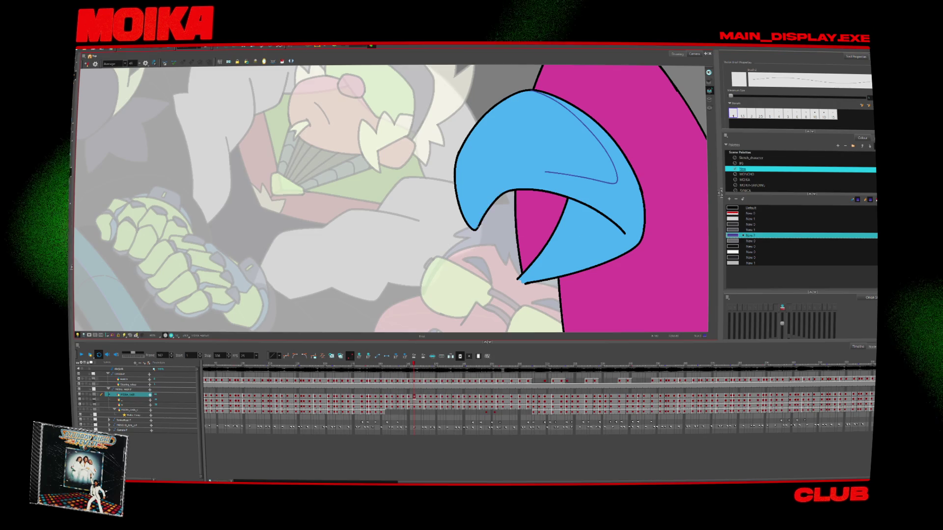
pyautogui.press(',')
pyautogui.press(',')
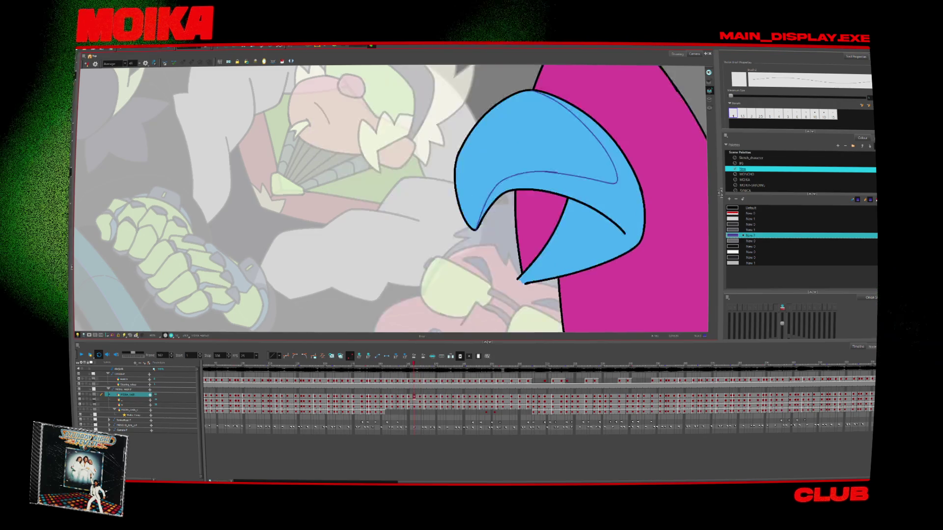
pyautogui.press(',')
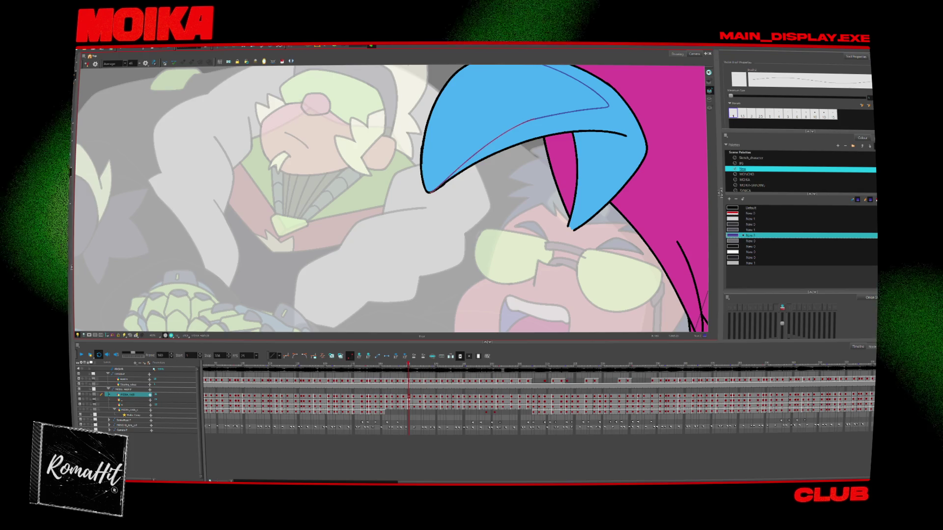
pyautogui.press('.')
pyautogui.press('.')
pyautogui.press('.')
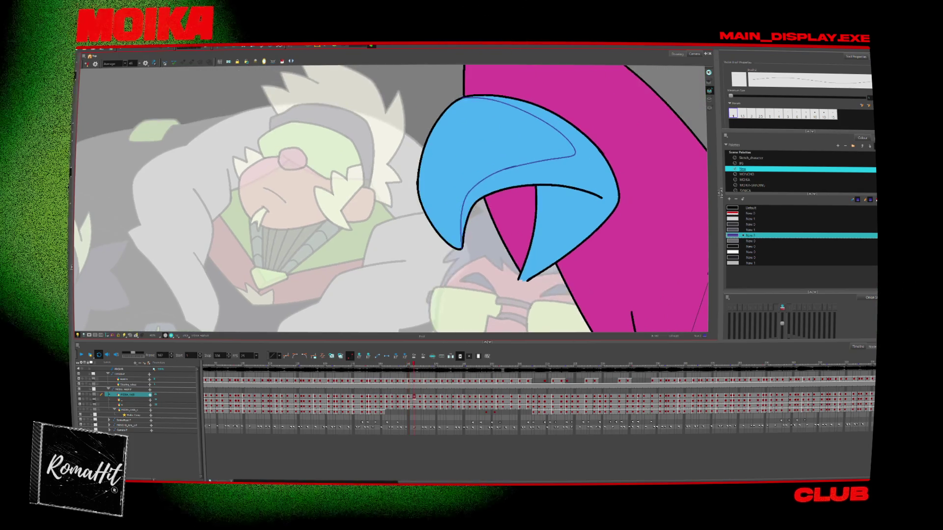
pyautogui.press('.')
# Advance to later drawings around frame 166 and select the hair's inner tone line.
pyautogui.press('.')
pyautogui.press('.')
pyautogui.moveTo(319, 298); pyautogui.dragTo(402, 205)
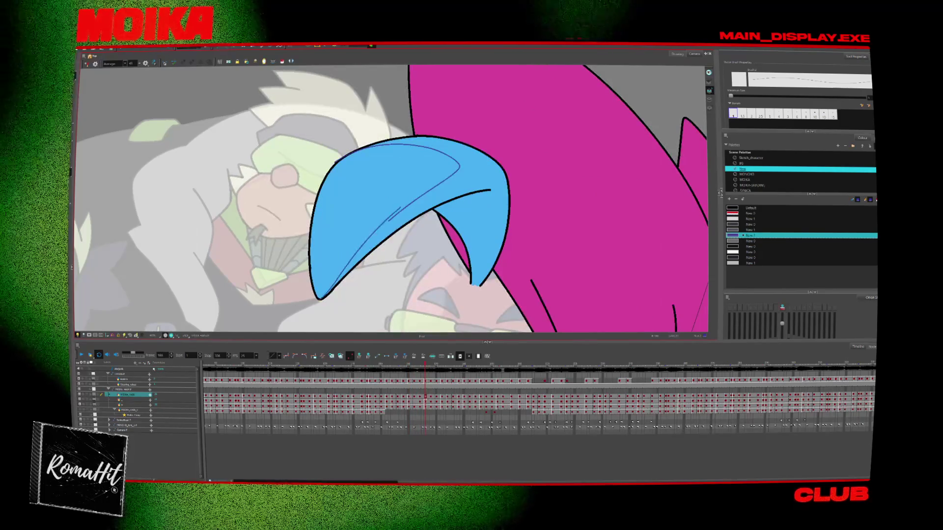
pyautogui.press('.')
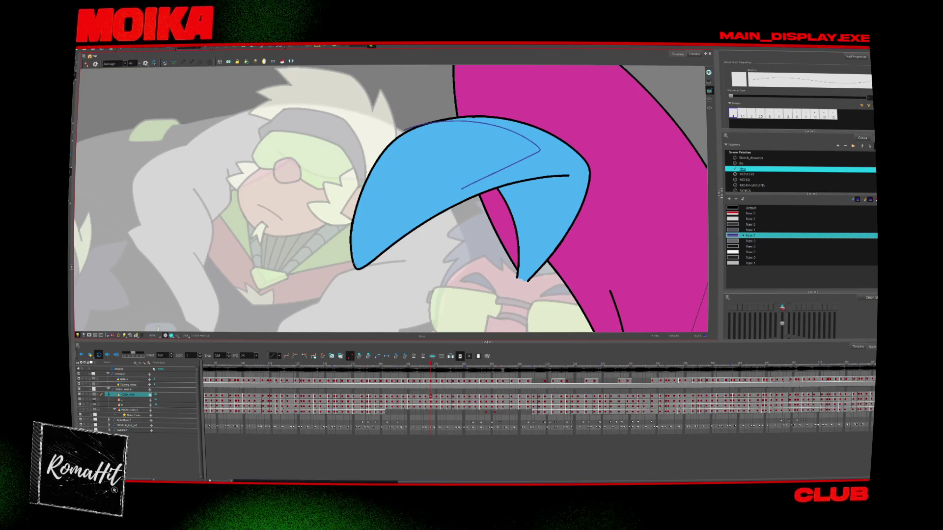
pyautogui.press('.')
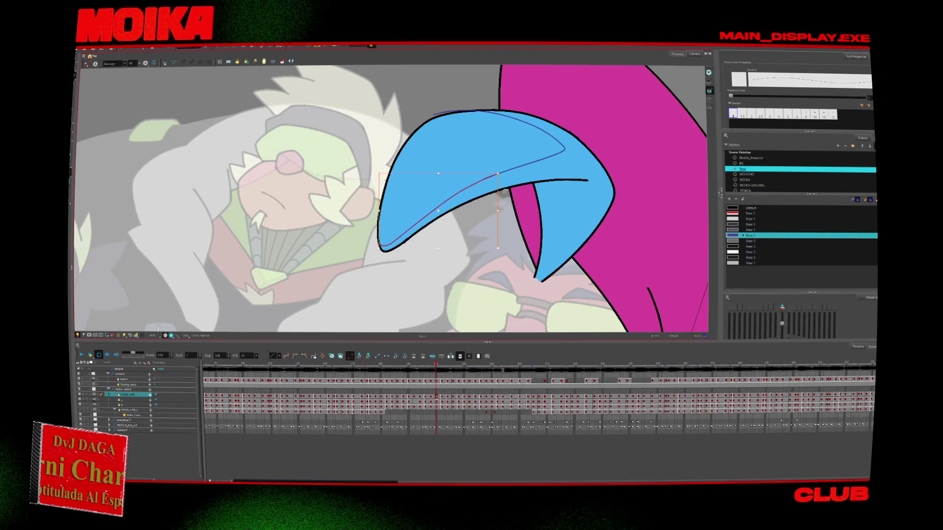
pyautogui.press('g')
pyautogui.press('f')
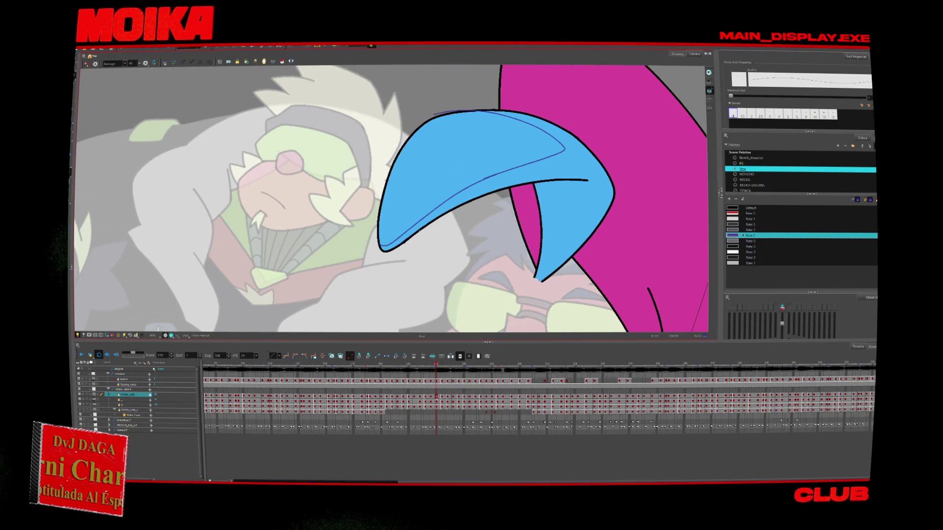
pyautogui.click(495, 176)
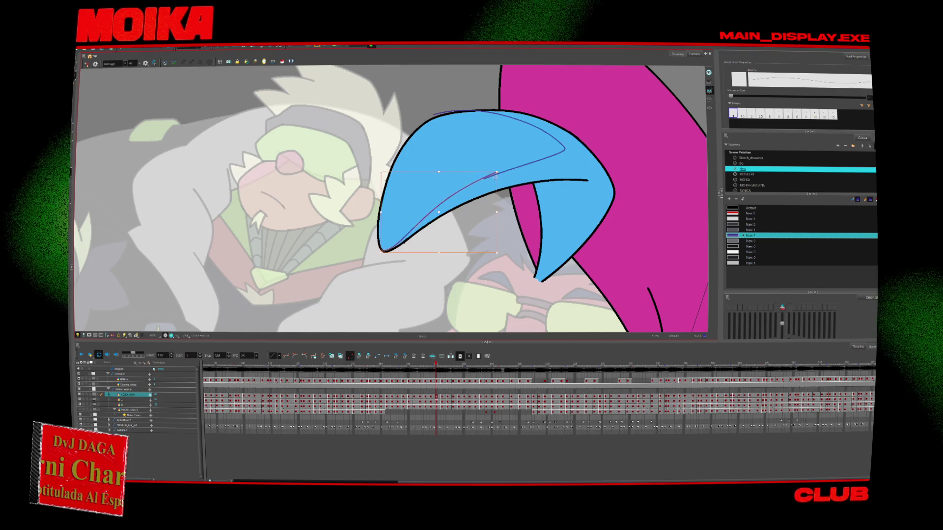
pyautogui.press('Return')
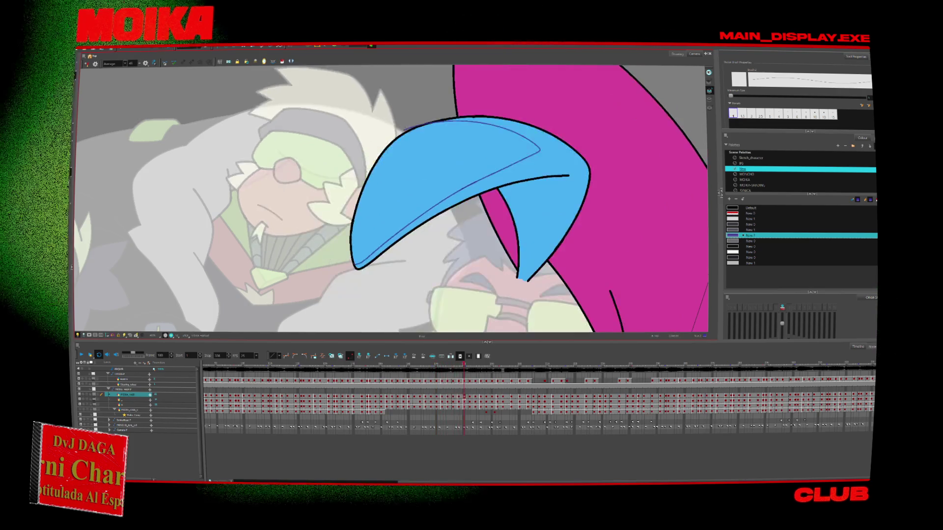
# Mirror the canvas, return to an earlier hair drawing, and brush a shading line across the magenta hair.
pyautogui.click(87, 64)
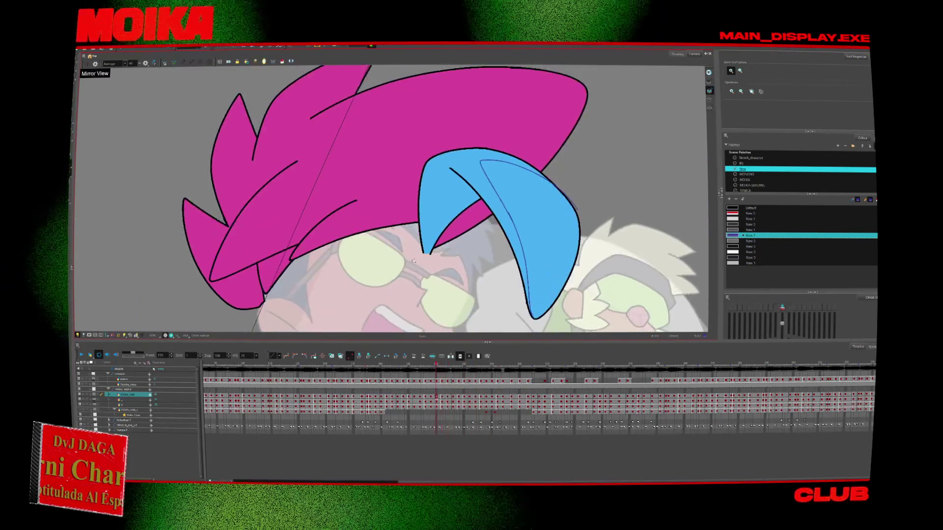
pyautogui.moveTo(415, 366); pyautogui.dragTo(386, 367)
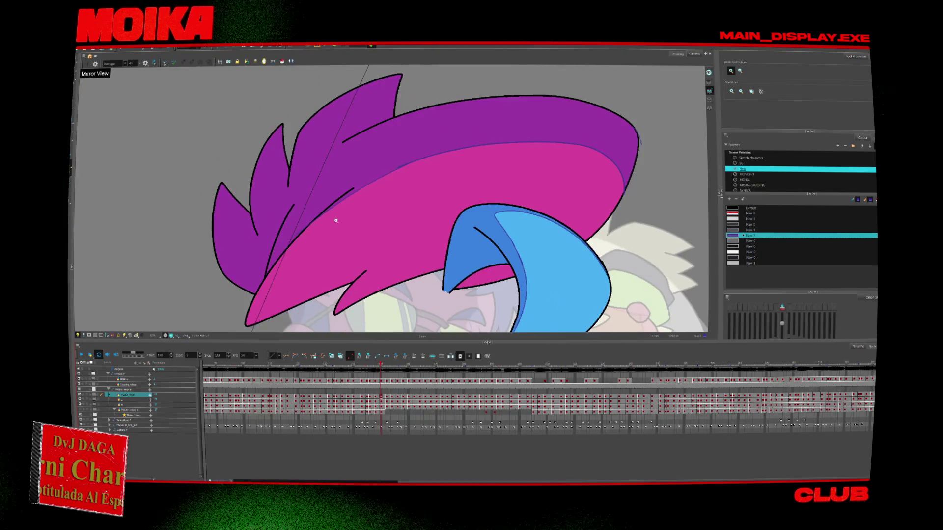
pyautogui.click(405, 278)
pyautogui.hotkey('alt', 'b')
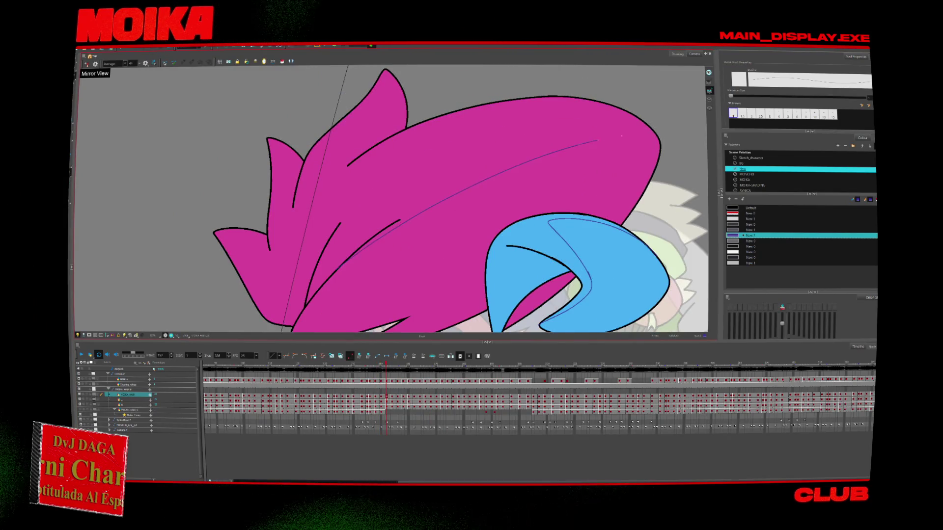
pyautogui.moveTo(622, 136); pyautogui.dragTo(651, 155)
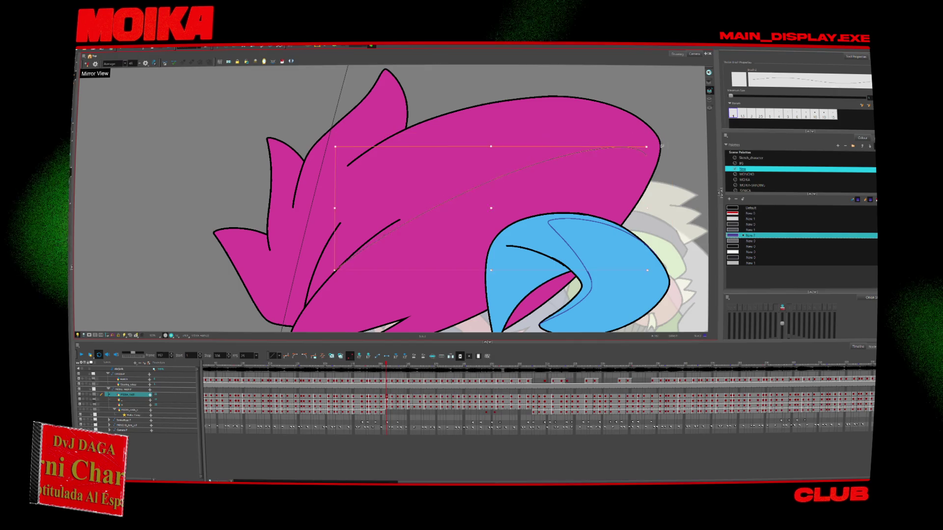
# Reshape the thin hair shading line and draw another tone line along the hair curve.
pyautogui.press('.')
pyautogui.press('.')
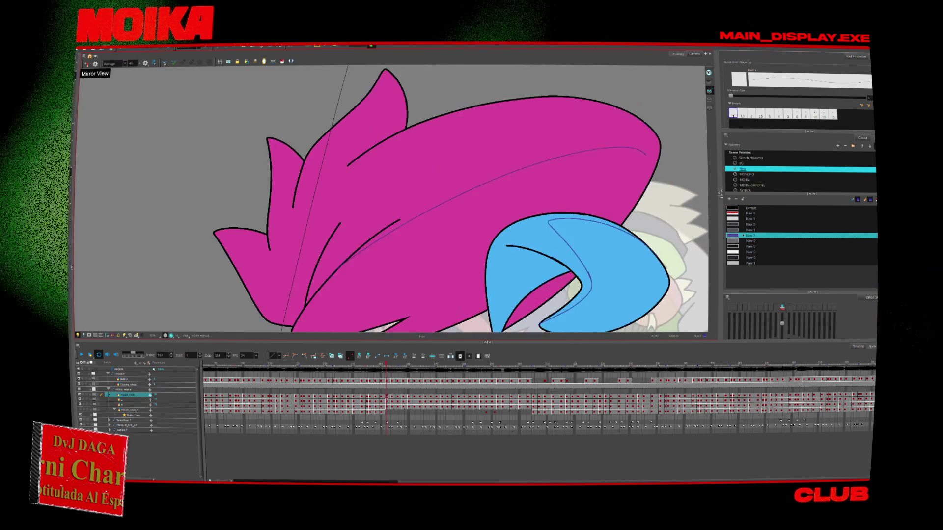
pyautogui.press(',')
pyautogui.press(',')
pyautogui.moveTo(637, 150); pyautogui.dragTo(619, 117)
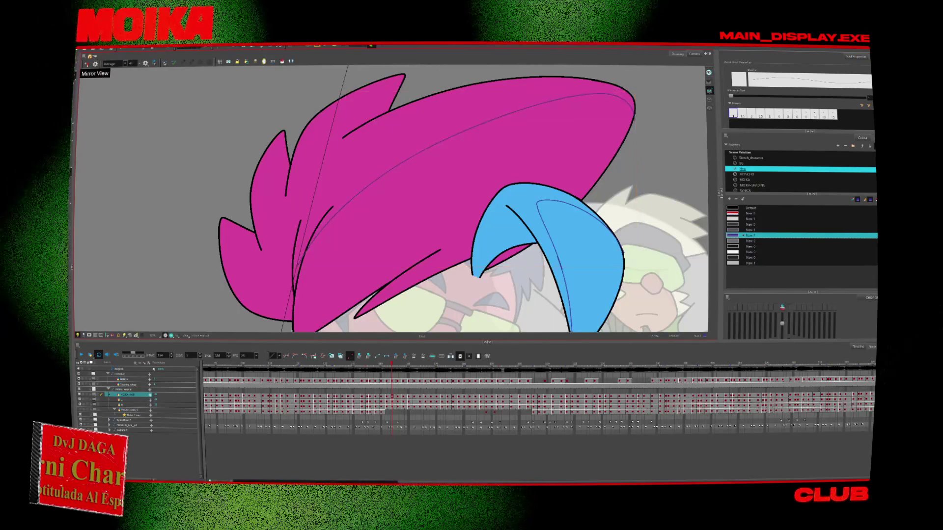
pyautogui.press('.')
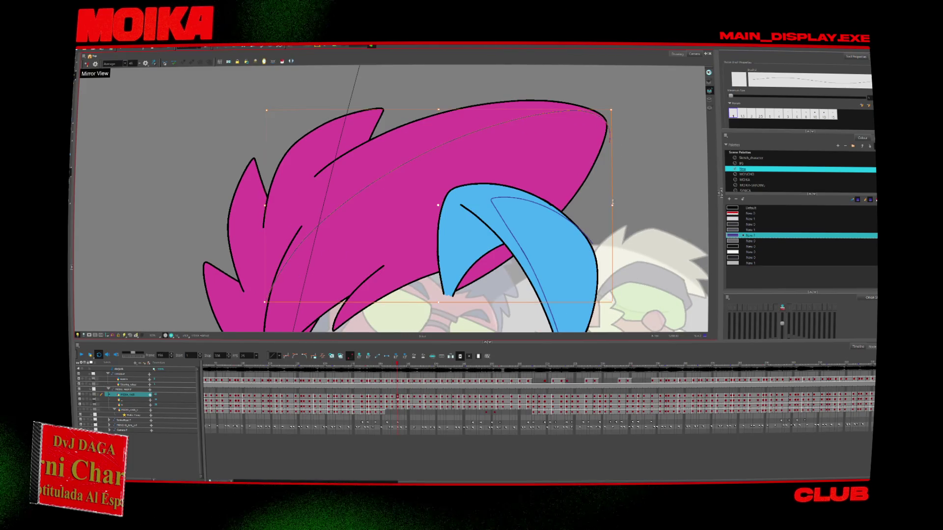
pyautogui.press('.')
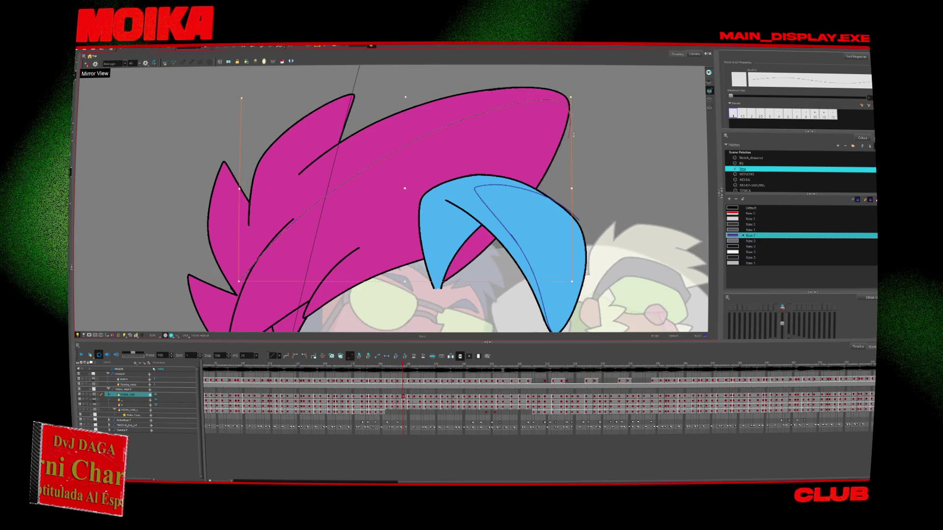
pyautogui.moveTo(245, 275); pyautogui.dragTo(565, 125)
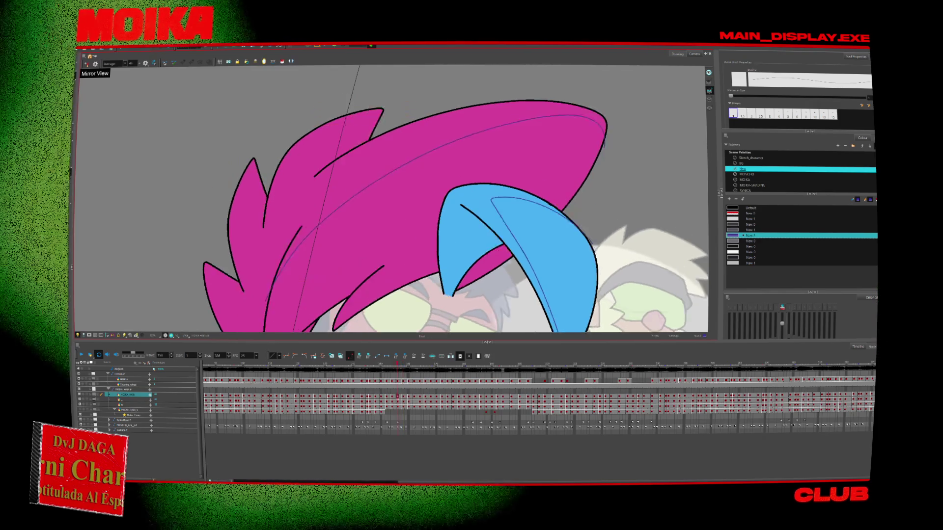
# Redo the thin stroke with the Pencil, paste the tone line onto later drawings, and zoom out.
pyautogui.press('.')
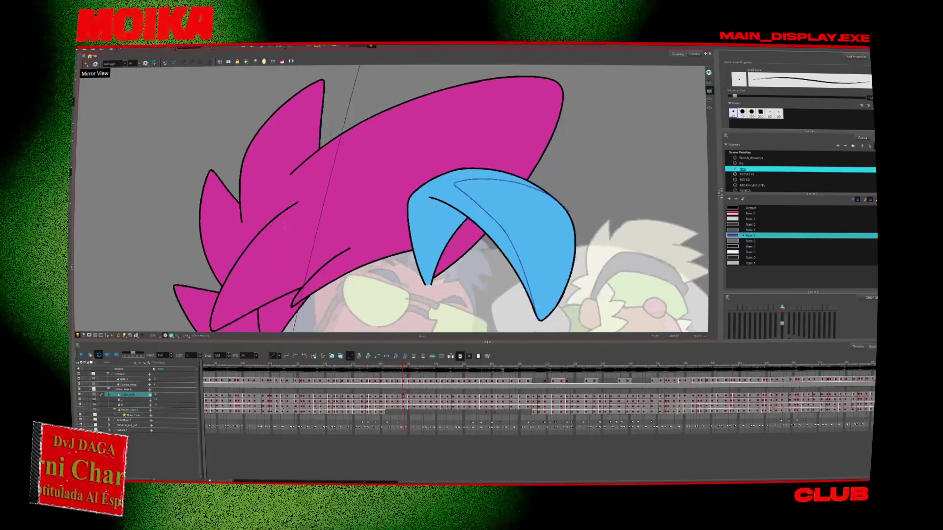
pyautogui.hotkey('alt', '/')
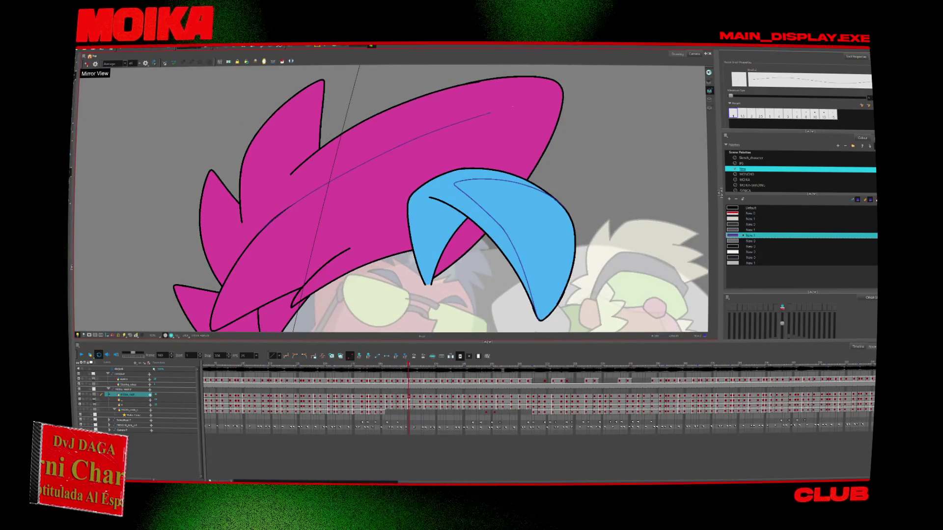
pyautogui.hotkey('ctrl', 'z')
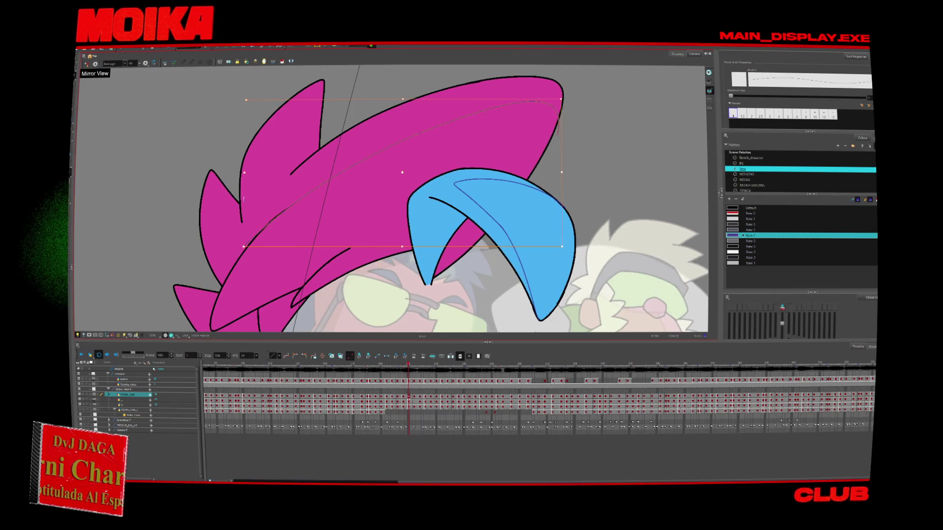
pyautogui.press('.')
pyautogui.press('.')
pyautogui.press('.')
pyautogui.press('.')
pyautogui.press('.')
pyautogui.press('.')
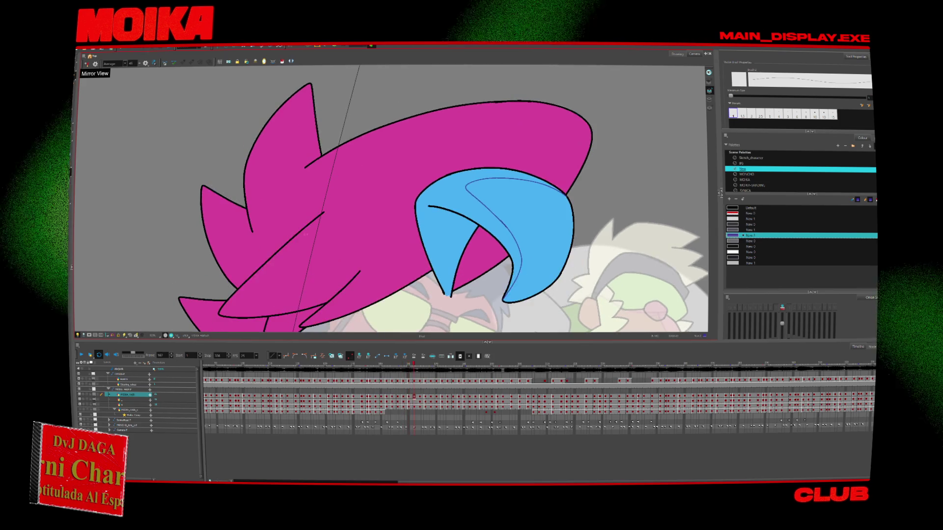
pyautogui.hotkey('ctrl', 'v')
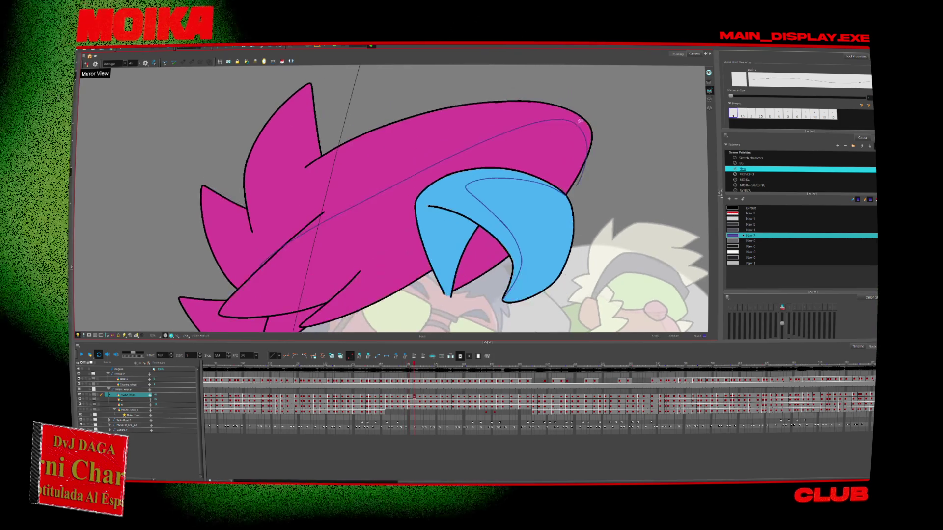
pyautogui.press('.')
pyautogui.press('.')
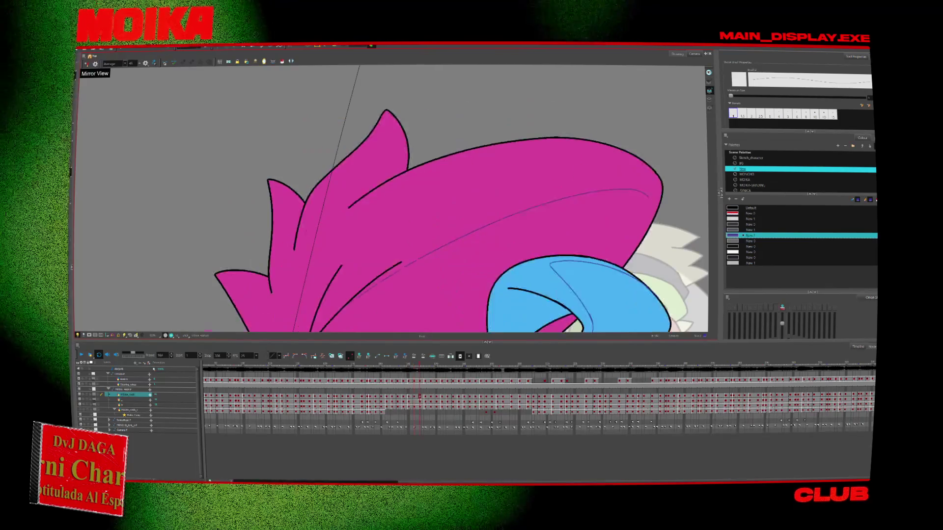
pyautogui.press('.')
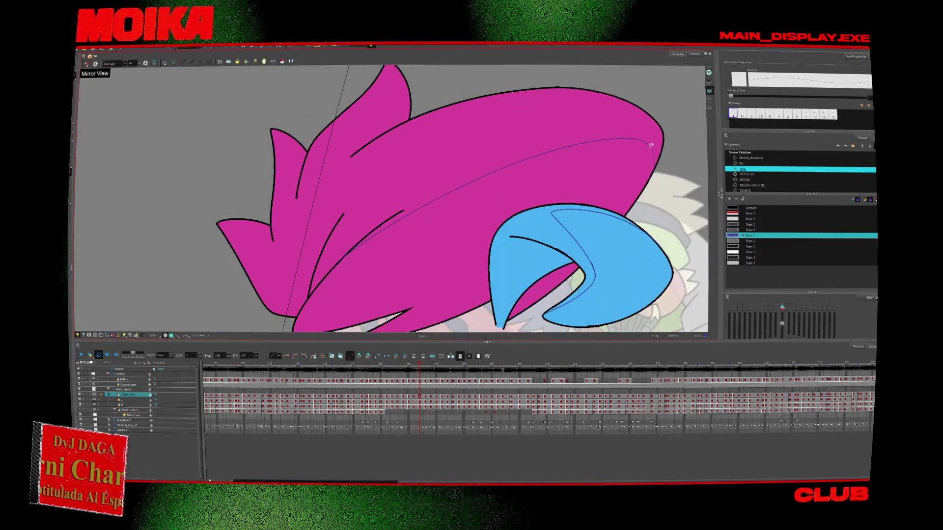
pyautogui.scroll(-2, 391, 199)
pyautogui.scroll(-2, 390, 198)
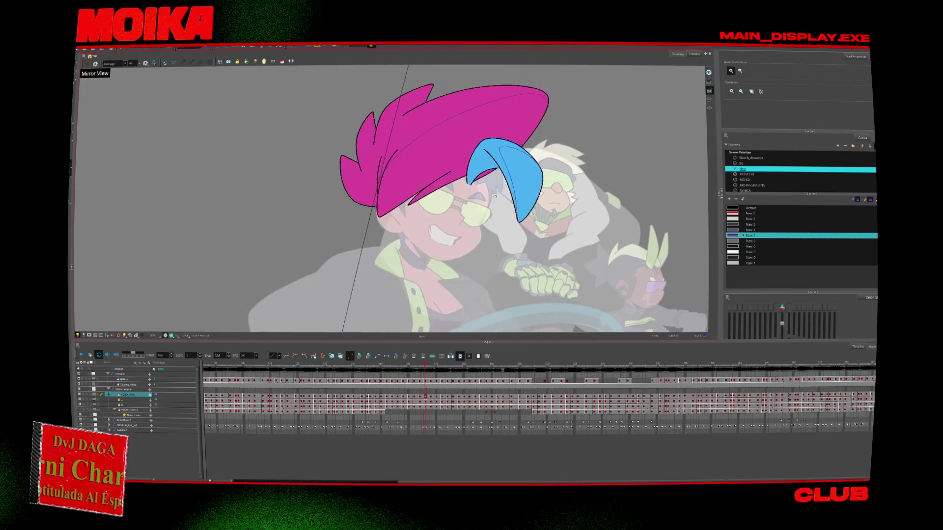
pyautogui.scroll(-2, 391, 199)
# Make the sunglasses layer the active drawing layer.
pyautogui.click(146, 400)
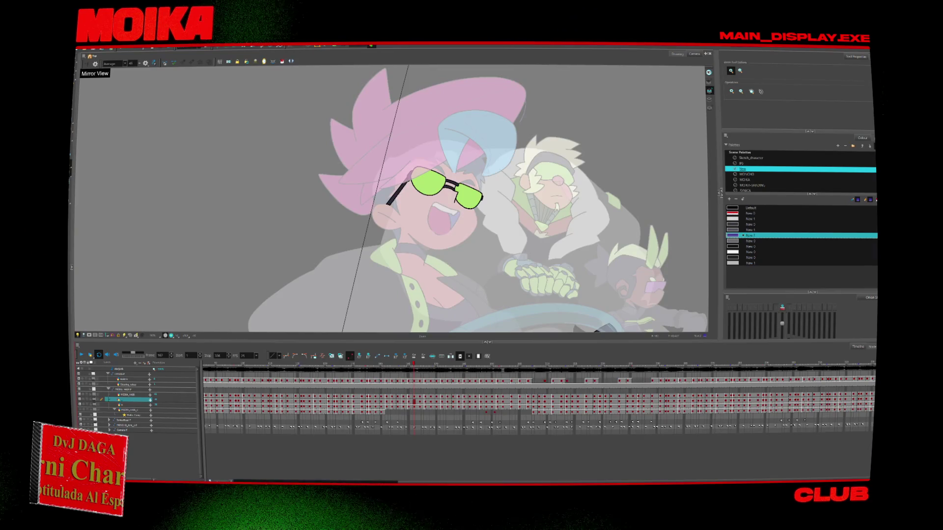
pyautogui.hotkey('alt', 'Tab')
pyautogui.hotkey('alt', 'Tab')
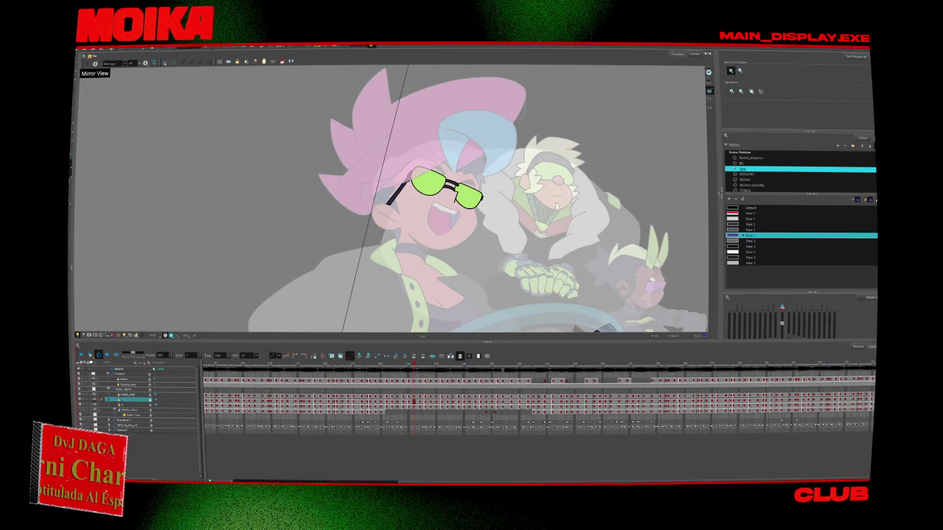
# Expand the tutorial's description and jump the video to 1:12:08.
pyautogui.hotkey('alt', 'Tab')
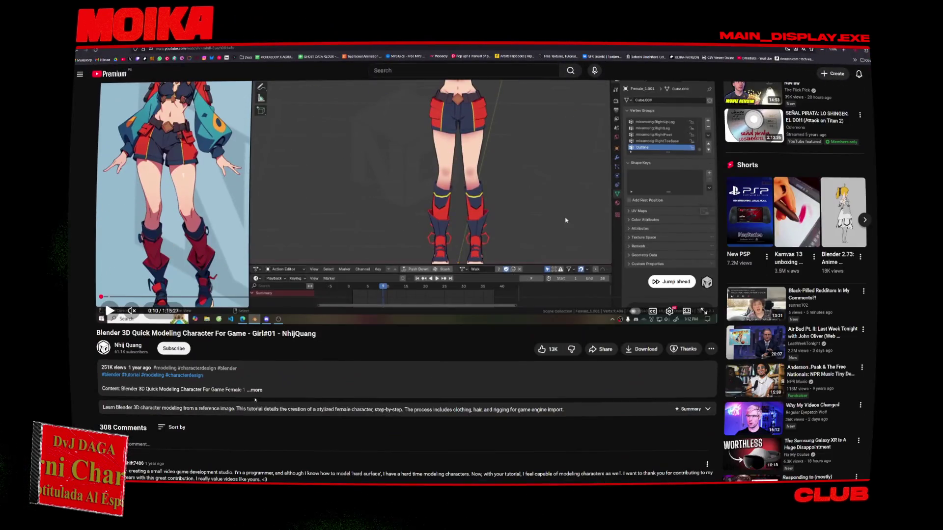
pyautogui.click(255, 390)
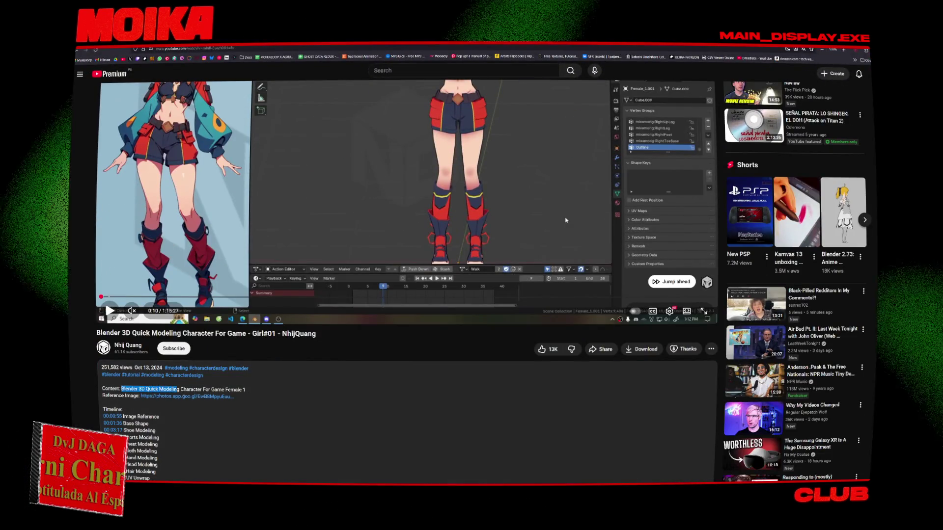
pyautogui.moveTo(180, 389); pyautogui.dragTo(231, 397)
pyautogui.click(219, 400)
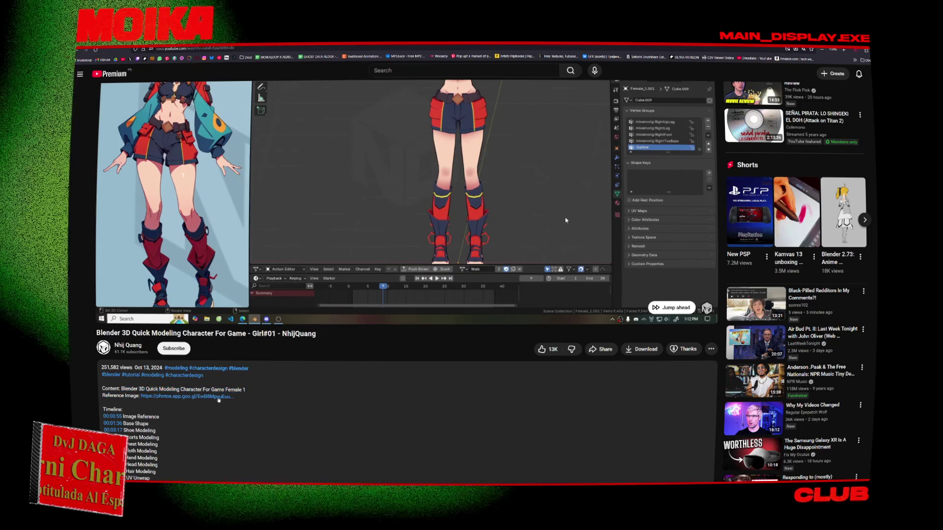
pyautogui.scroll(3, 218, 399)
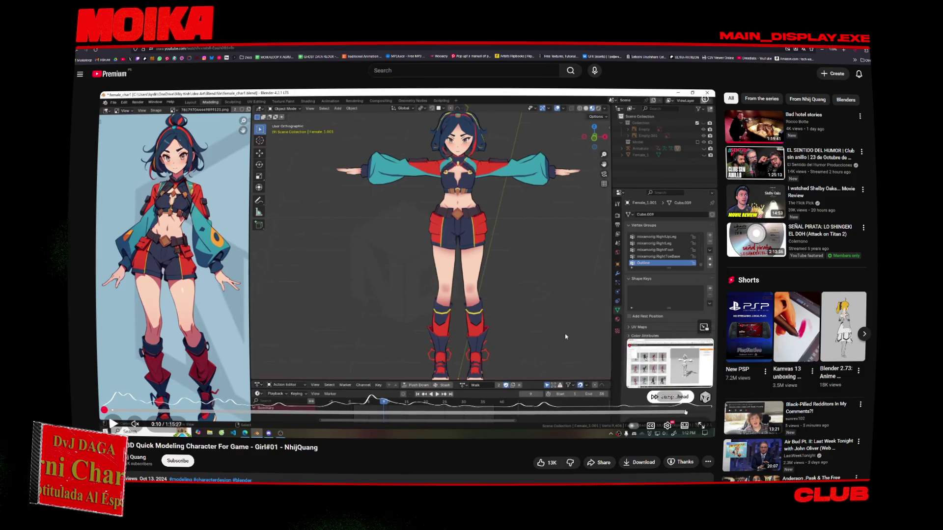
pyautogui.click(684, 412)
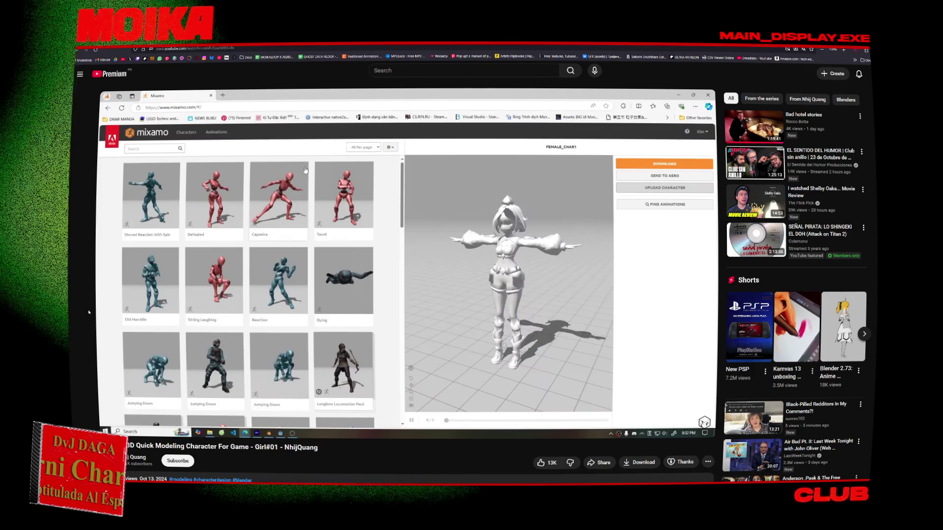
# Open the creator's channel and show its Videos tab.
pyautogui.scroll(-5, 407, 280)
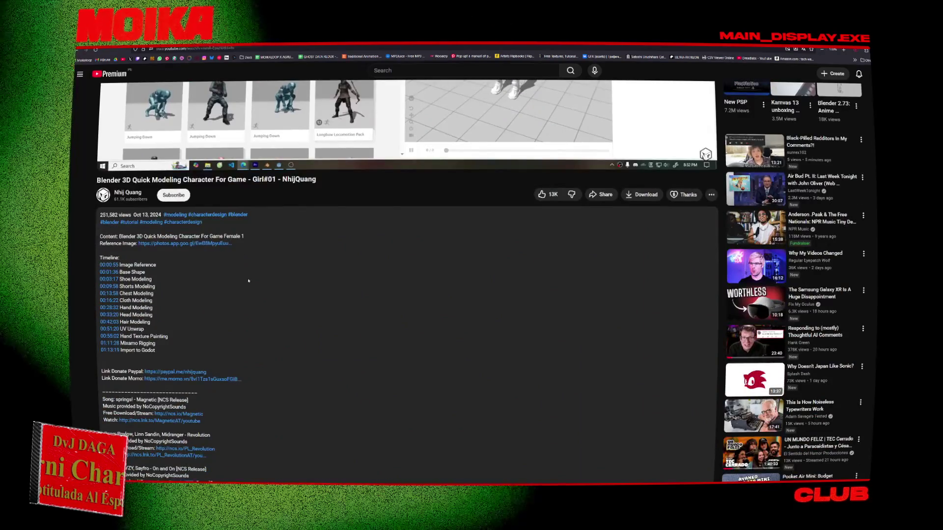
pyautogui.scroll(-10, 82, 261)
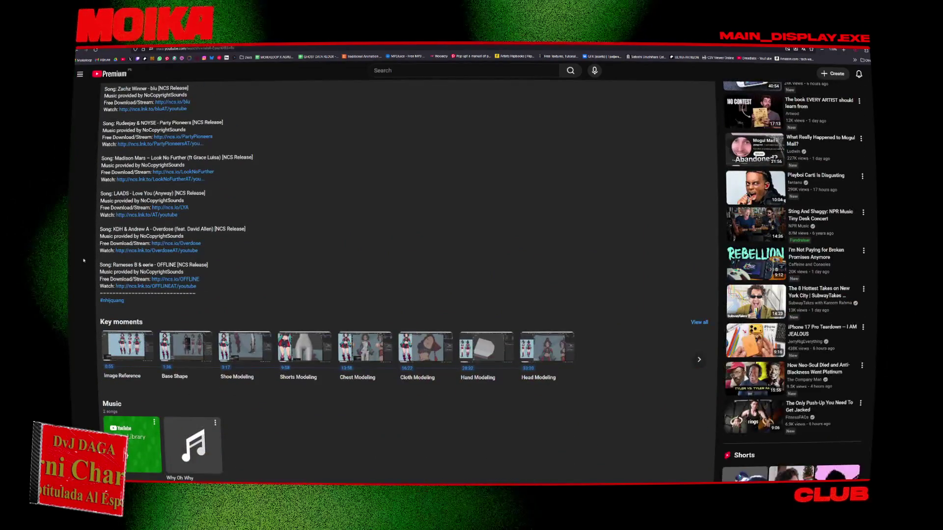
pyautogui.scroll(-2, 82, 261)
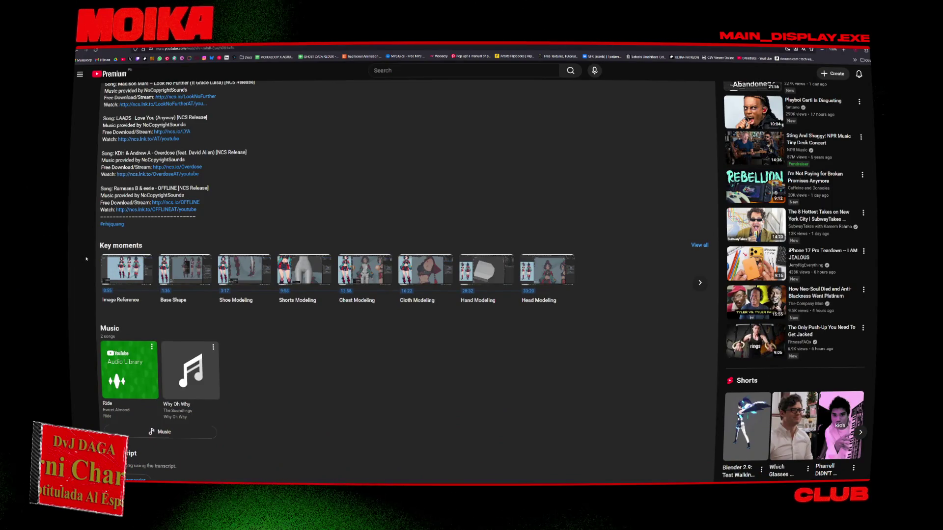
pyautogui.scroll(5, 87, 253)
pyautogui.scroll(5, 87, 245)
pyautogui.scroll(4, 88, 238)
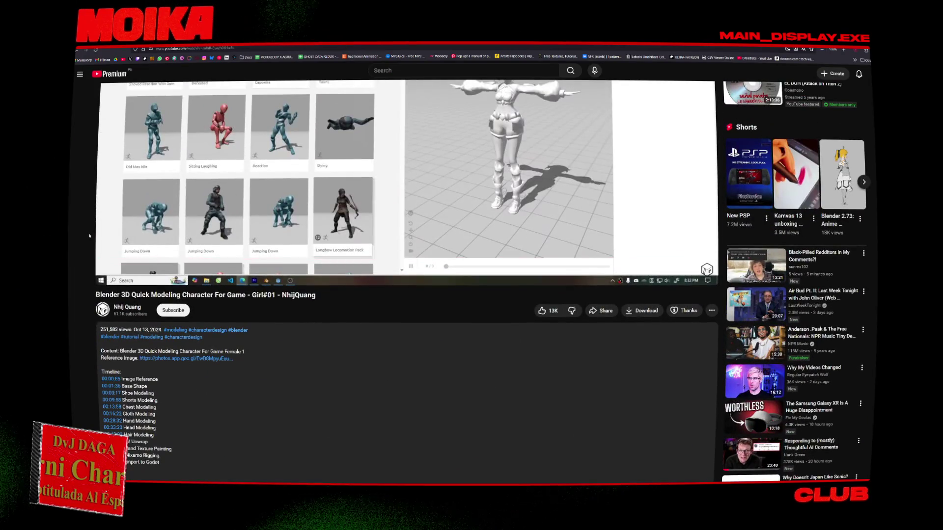
pyautogui.click(127, 306)
pyautogui.click(328, 237)
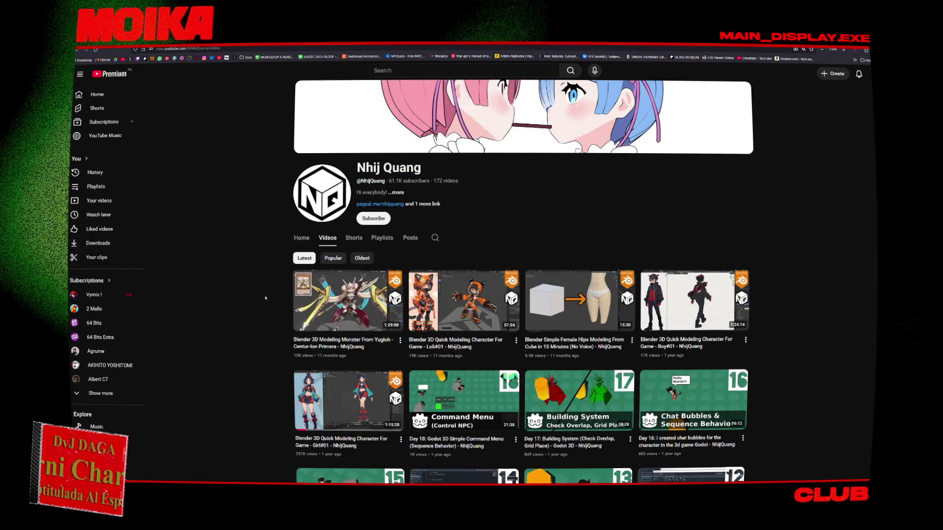
# Open the Loli#01 character modelling video and jump to 11:58 from its description.
pyautogui.click(464, 301)
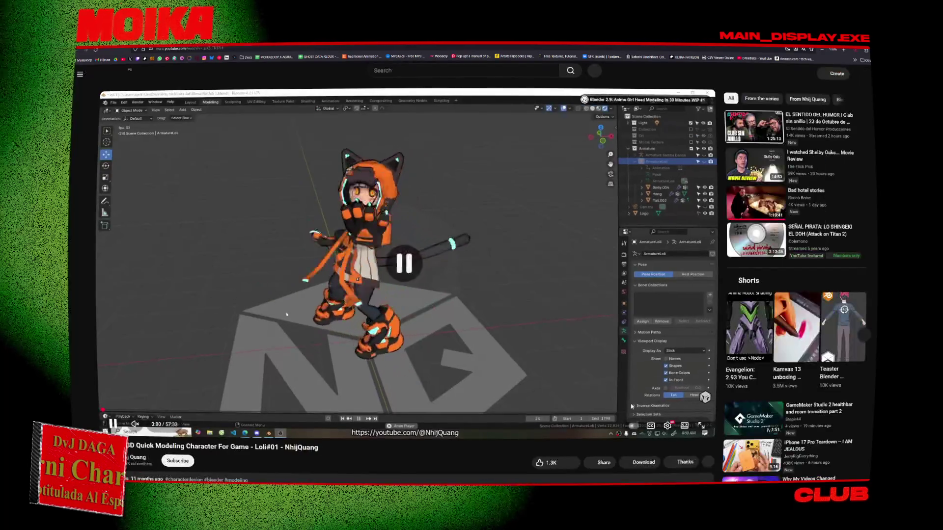
pyautogui.scroll(-2, 632, 330)
pyautogui.click(318, 428)
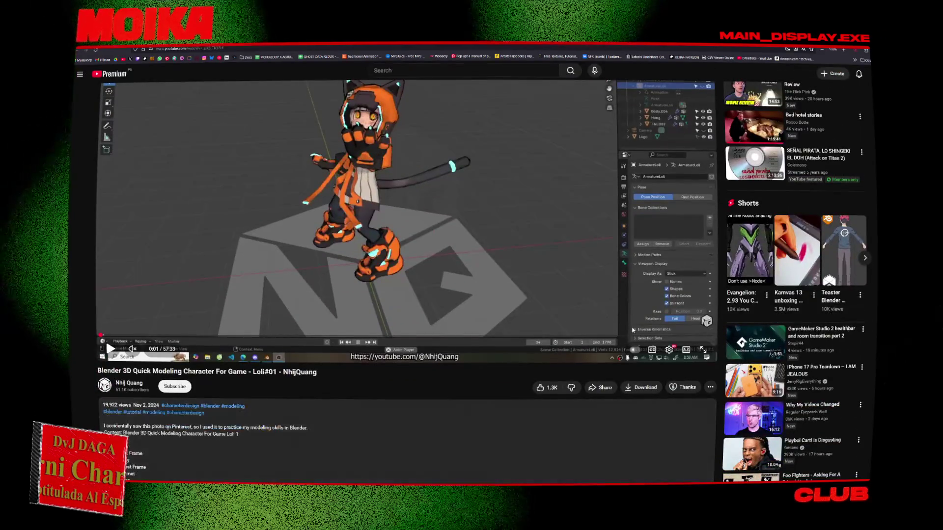
pyautogui.click(225, 336)
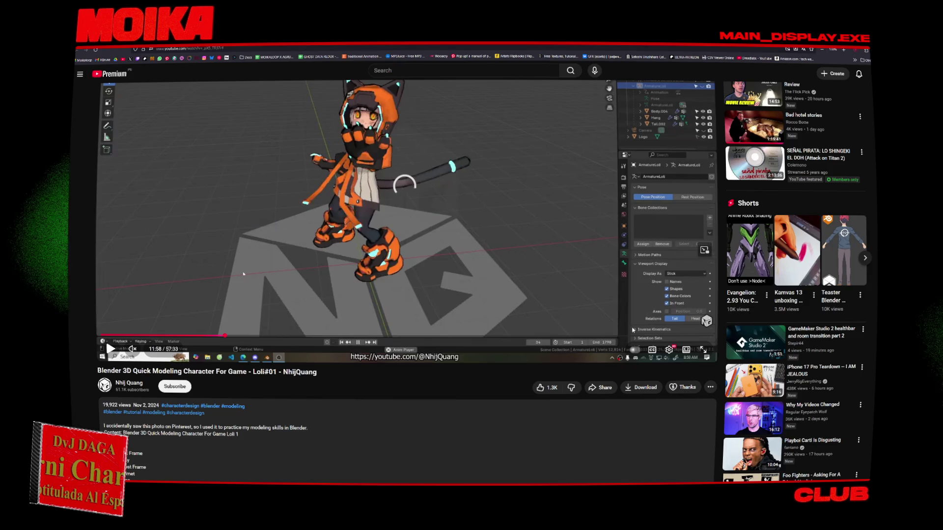
# Scroll through the video's comments, then go back to the channel's videos page.
pyautogui.scroll(2, 243, 274)
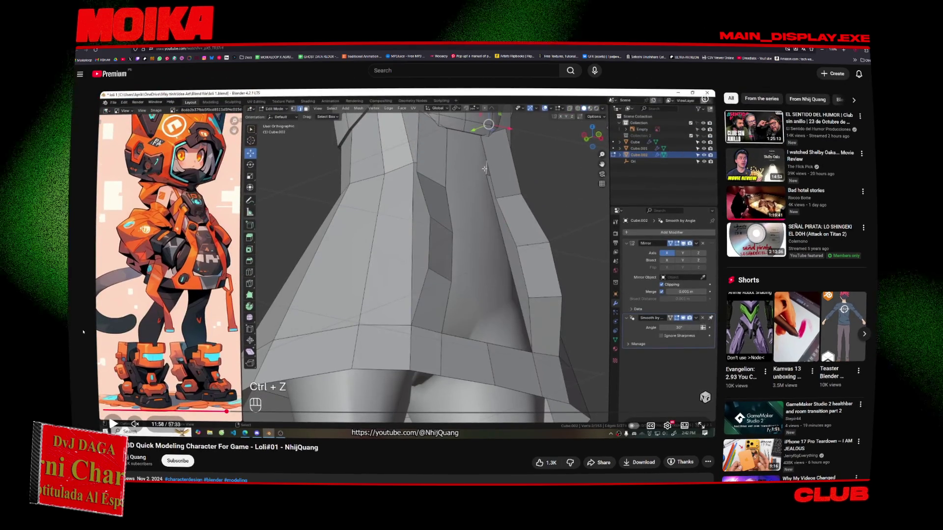
pyautogui.scroll(-3, 407, 265)
pyautogui.scroll(3, 408, 266)
pyautogui.scroll(-2, 407, 265)
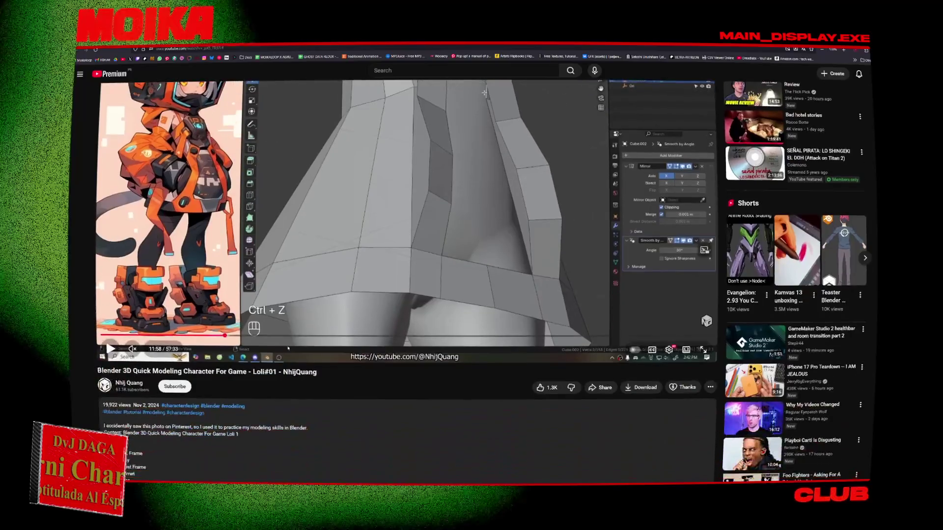
pyautogui.scroll(2, 407, 266)
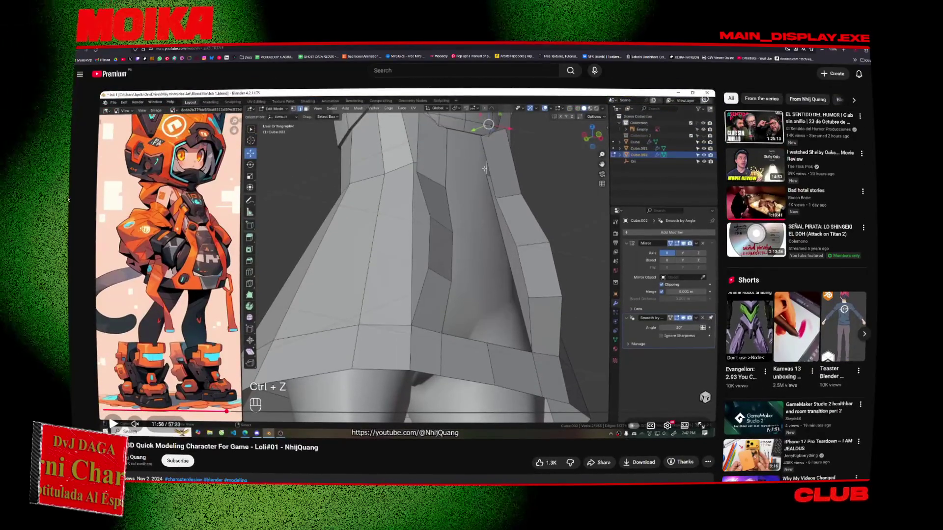
pyautogui.scroll(-5, 86, 213)
pyautogui.scroll(-5, 68, 200)
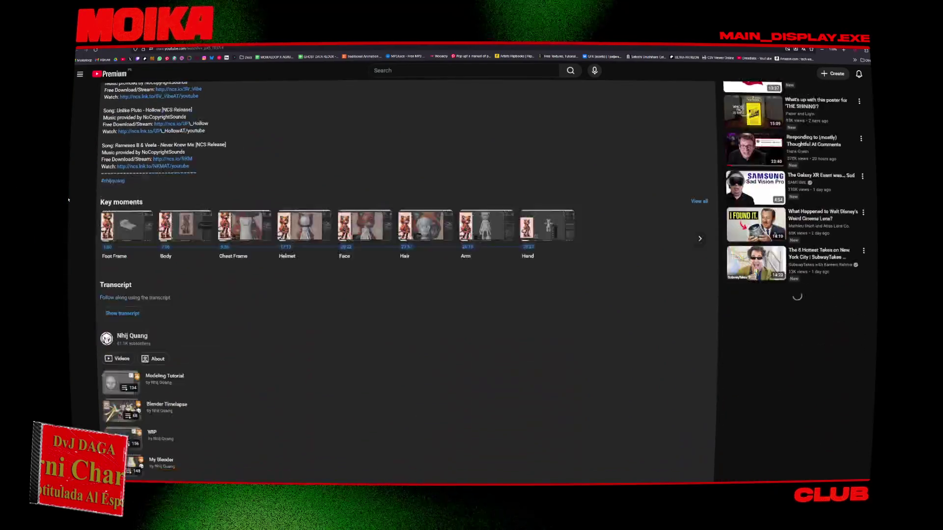
pyautogui.scroll(-5, 69, 200)
pyautogui.scroll(-5, 68, 200)
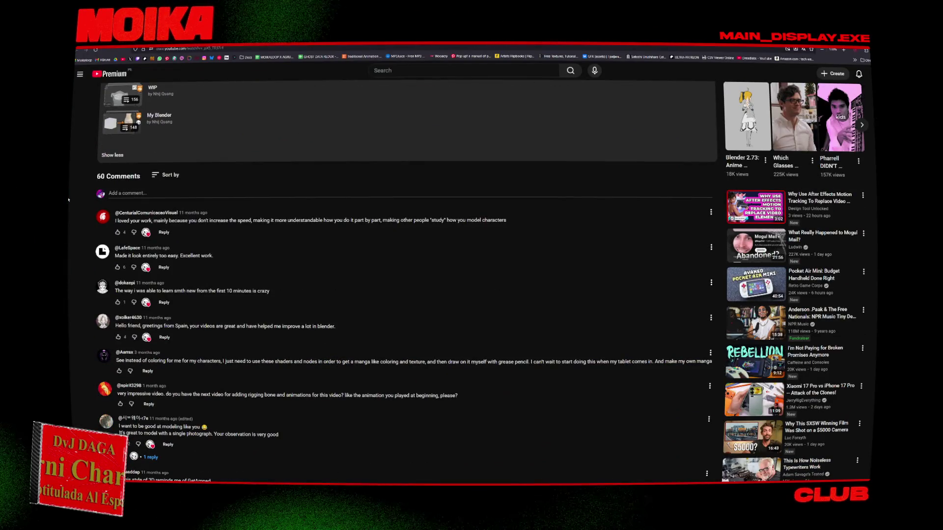
pyautogui.scroll(-5, 69, 207)
pyautogui.scroll(-1, 76, 389)
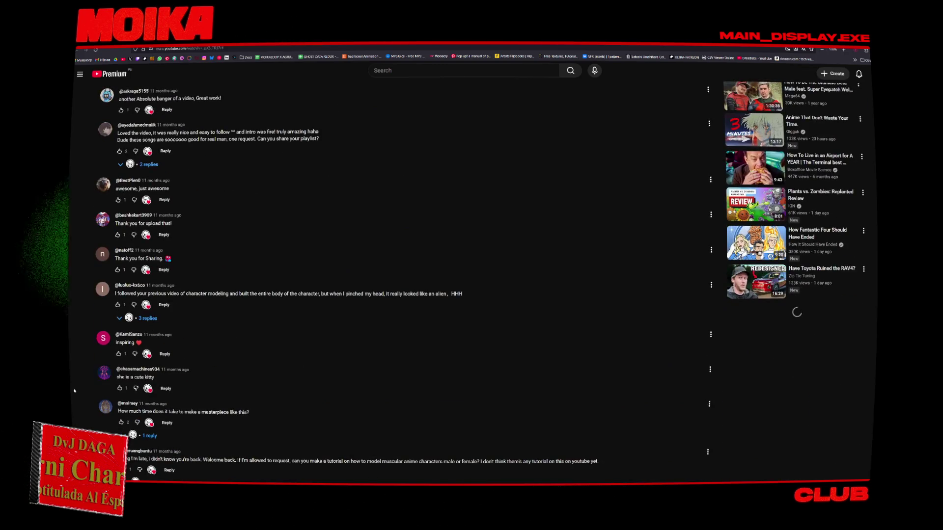
pyautogui.hotkey('alt', 'Left')
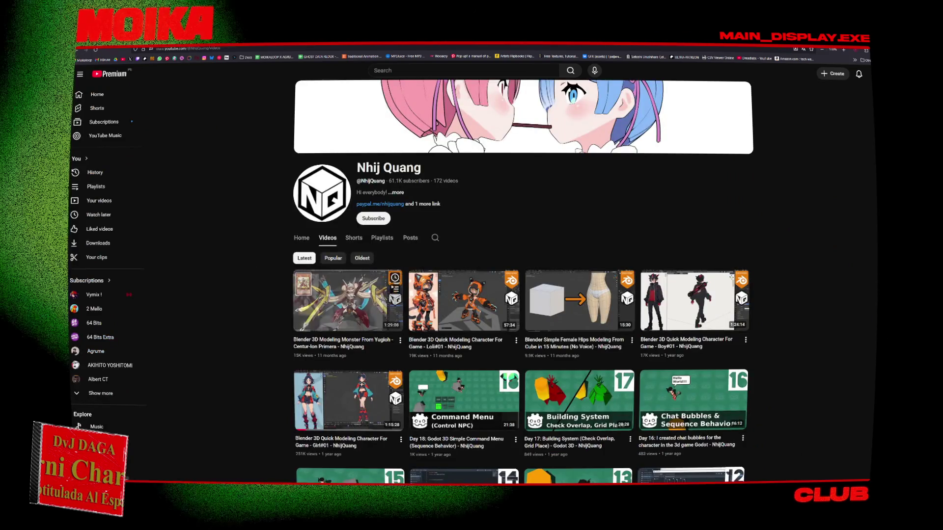
pyautogui.scroll(-2, 337, 298)
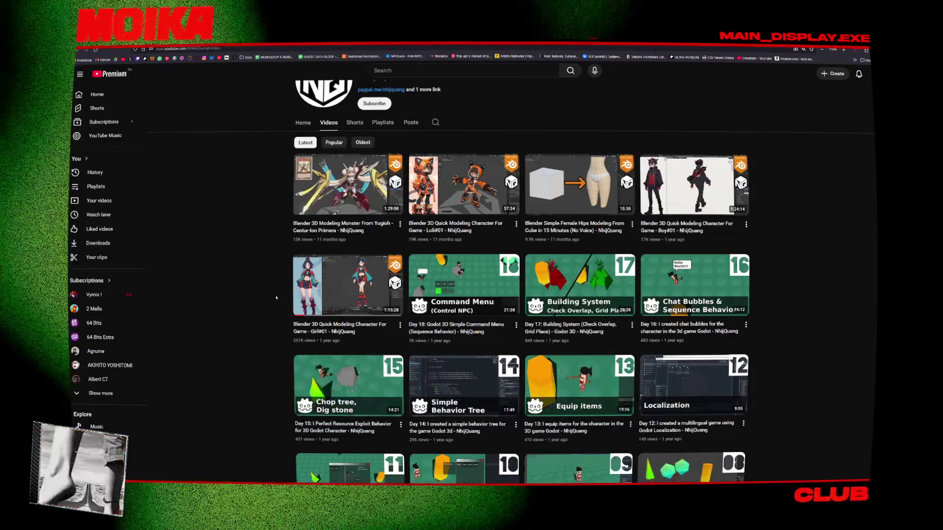
pyautogui.scroll(2, 275, 297)
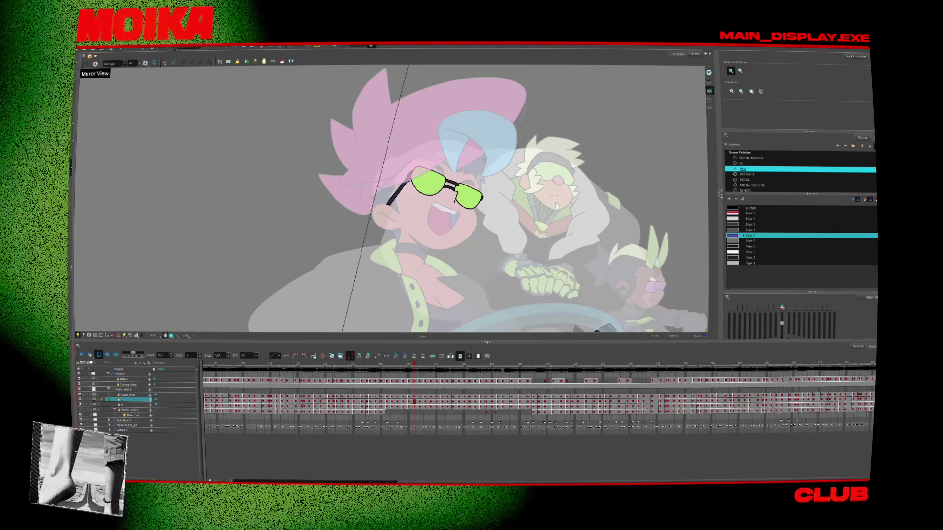
# Return to frame 151 with the Brush active and step forward through the grinning drawings to frame 174.
pyautogui.click(387, 364)
pyautogui.moveTo(387, 364); pyautogui.dragTo(386, 363)
pyautogui.hotkey('alt', 'b')
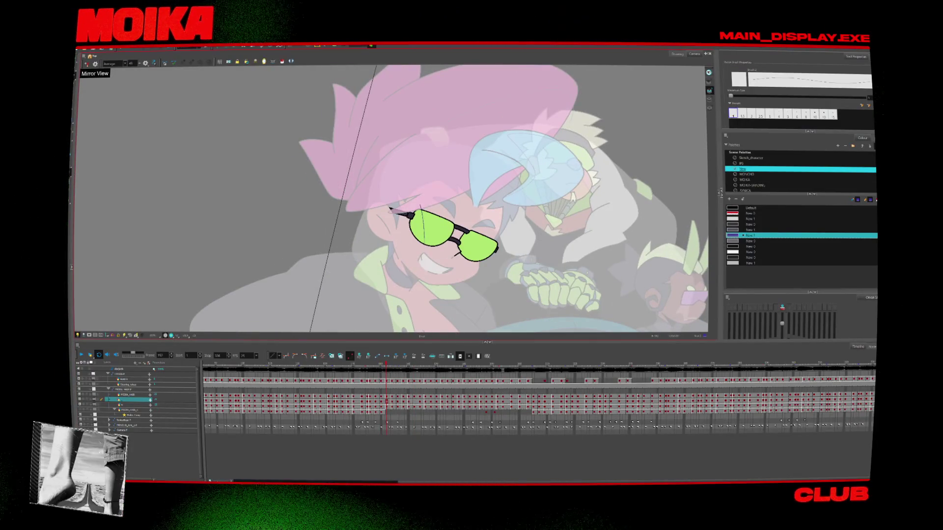
pyautogui.press('.')
pyautogui.press('.')
pyautogui.press('.')
pyautogui.press('.')
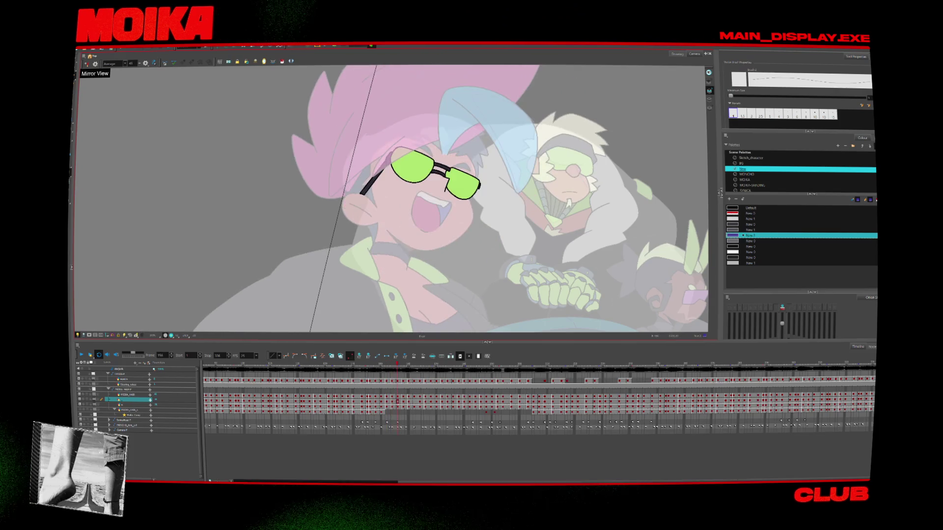
pyautogui.press('.')
pyautogui.press('.')
pyautogui.press('.')
pyautogui.press('.')
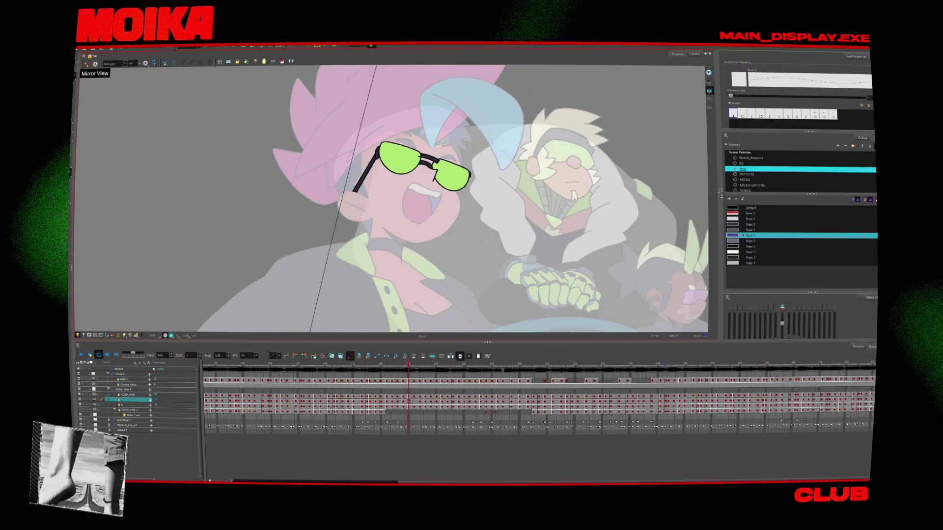
pyautogui.press('.')
pyautogui.press('.')
pyautogui.press('.')
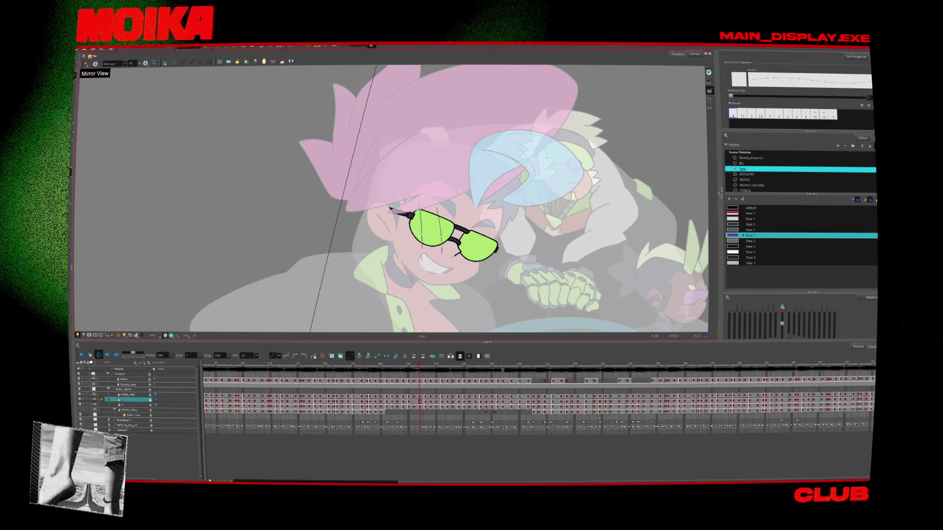
pyautogui.press('.')
pyautogui.press('.')
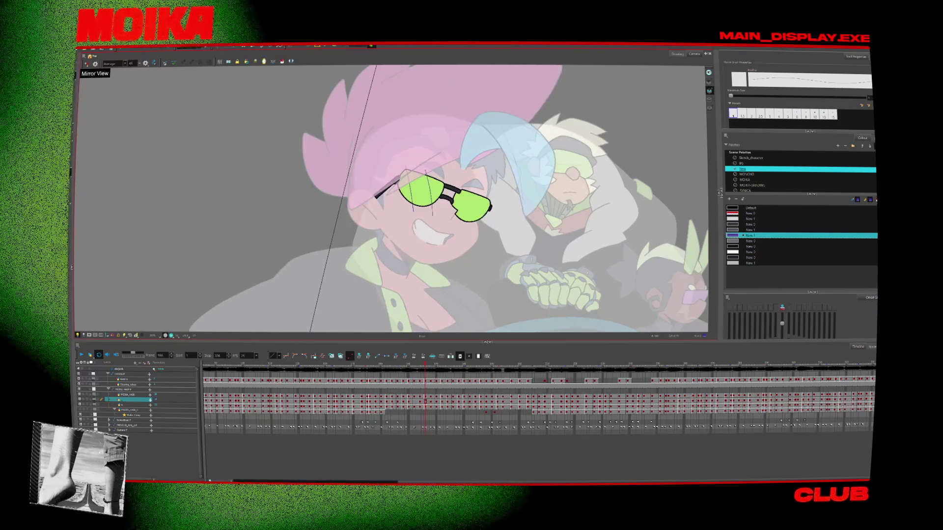
pyautogui.press('.')
pyautogui.press('.')
pyautogui.press('.')
pyautogui.press('.')
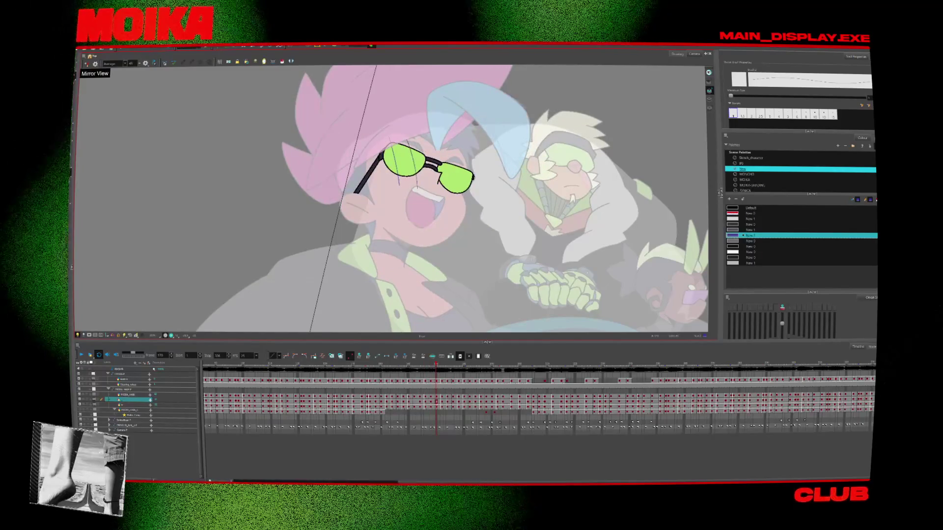
pyautogui.press('.')
pyautogui.press('.')
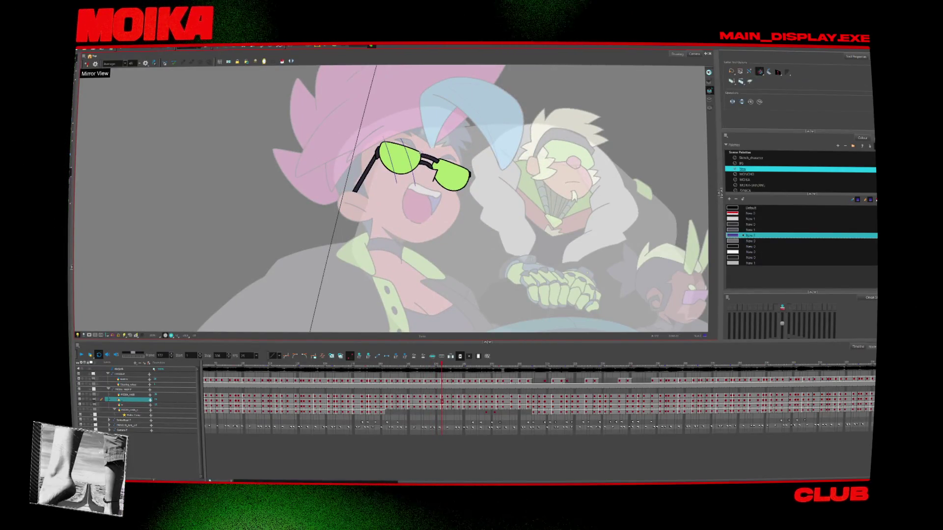
pyautogui.press('.')
pyautogui.press('.')
pyautogui.press('.')
# Step back to frame 156, forward past the open-mouth drawing, then from frame 150 to 158.
pyautogui.press(',')
pyautogui.press(',')
pyautogui.press(',')
pyautogui.press(',')
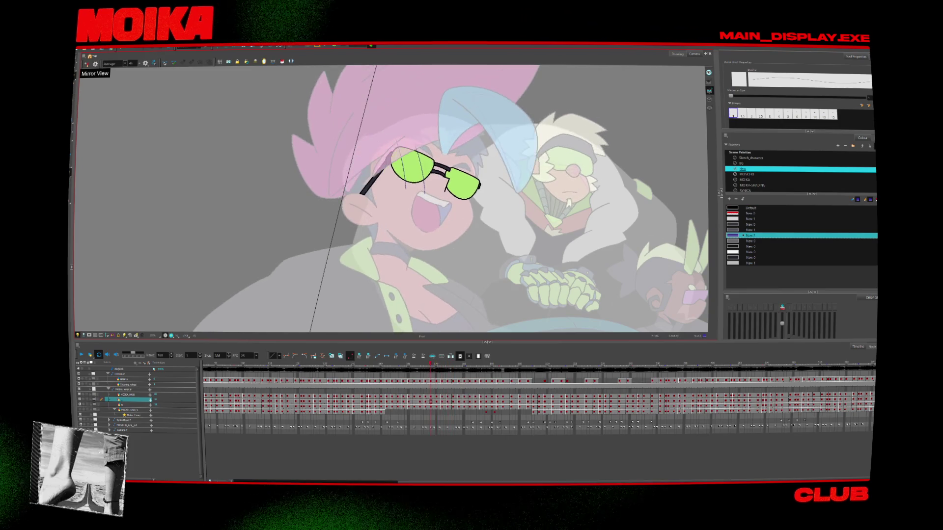
pyautogui.press(',')
pyautogui.press(',')
pyautogui.press(',')
pyautogui.press(',')
pyautogui.press(',')
pyautogui.press(',')
pyautogui.press(',')
pyautogui.press(',')
pyautogui.press(',')
pyautogui.press(',')
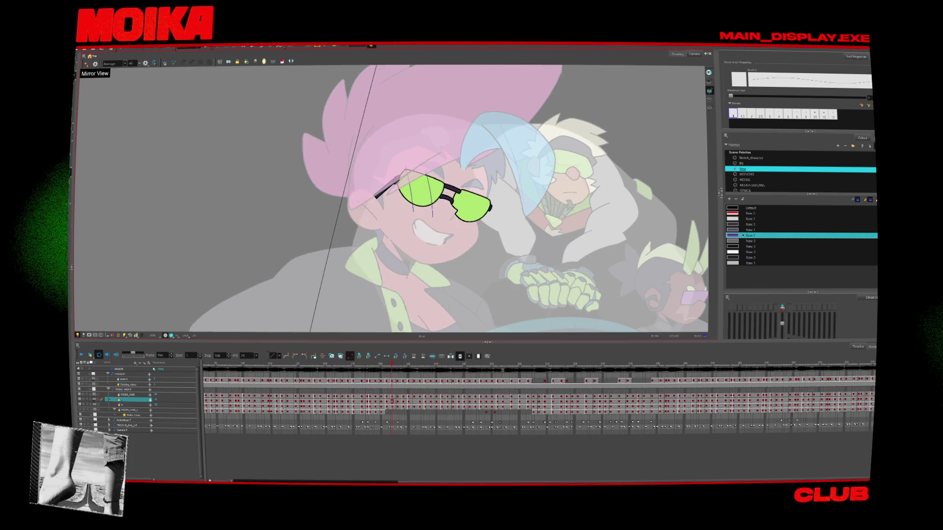
pyautogui.press(',')
pyautogui.press(',')
pyautogui.press(',')
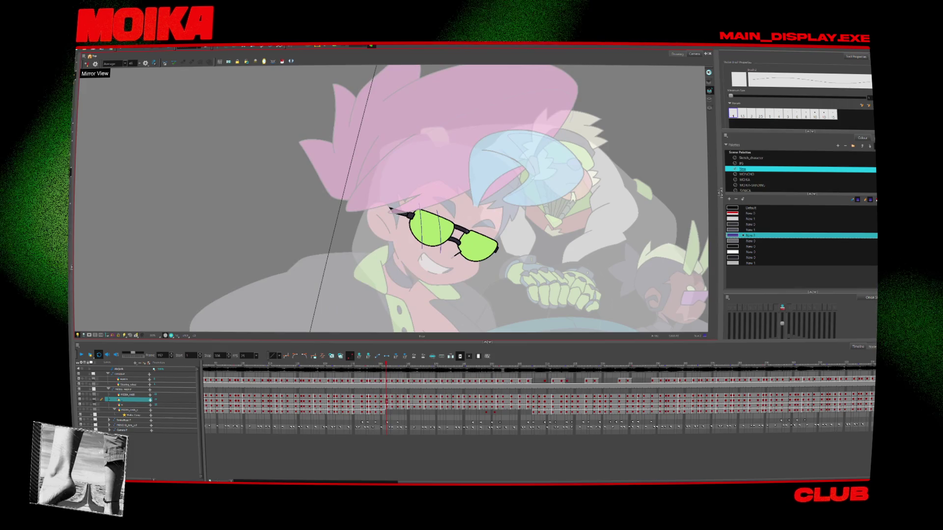
pyautogui.press('.')
pyautogui.press('.')
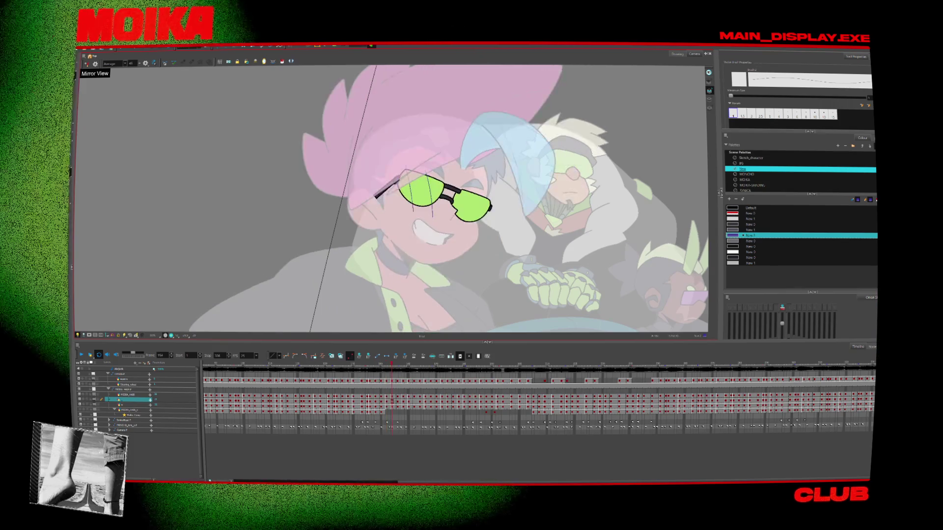
pyautogui.press('.')
pyautogui.press('.')
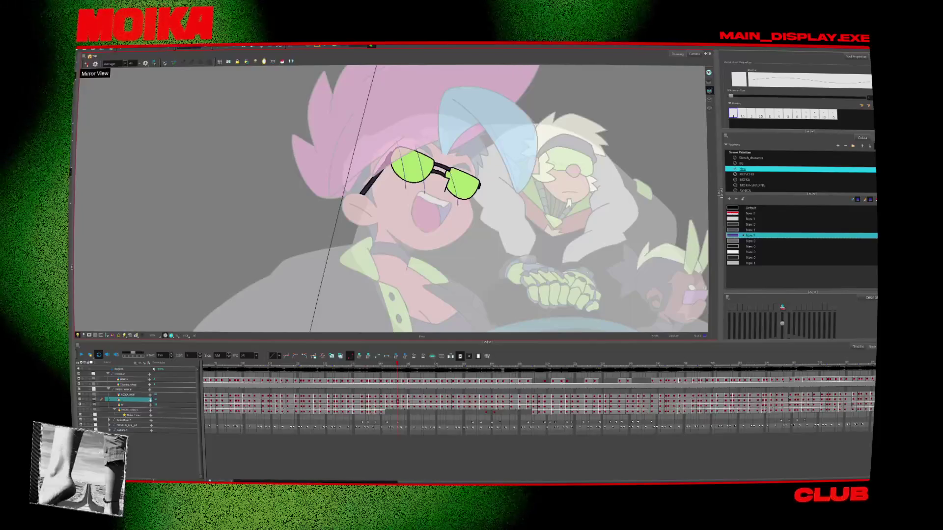
pyautogui.press('.')
pyautogui.press('.')
pyautogui.press('.')
pyautogui.press('.')
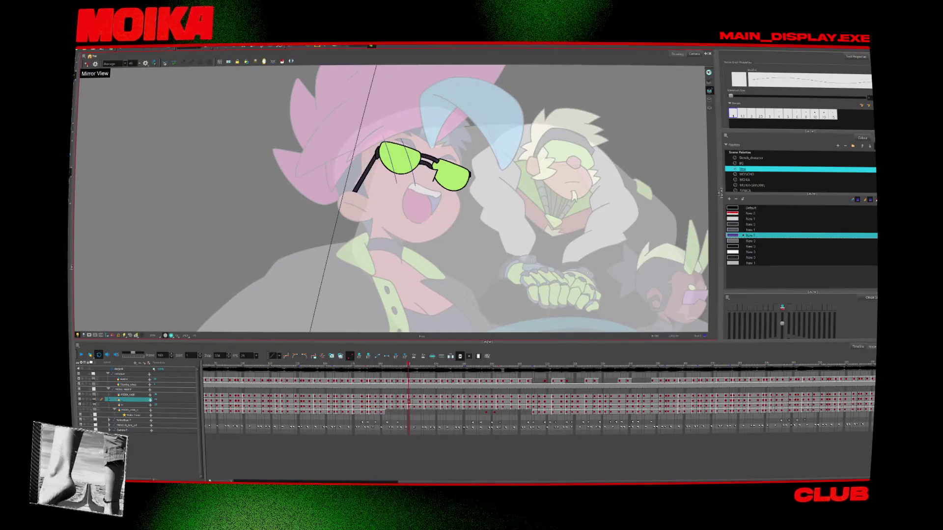
pyautogui.press('.')
pyautogui.press('.')
pyautogui.press('.')
pyautogui.press(',')
pyautogui.press(',')
pyautogui.press(',')
pyautogui.press(',')
pyautogui.press(',')
pyautogui.press(',')
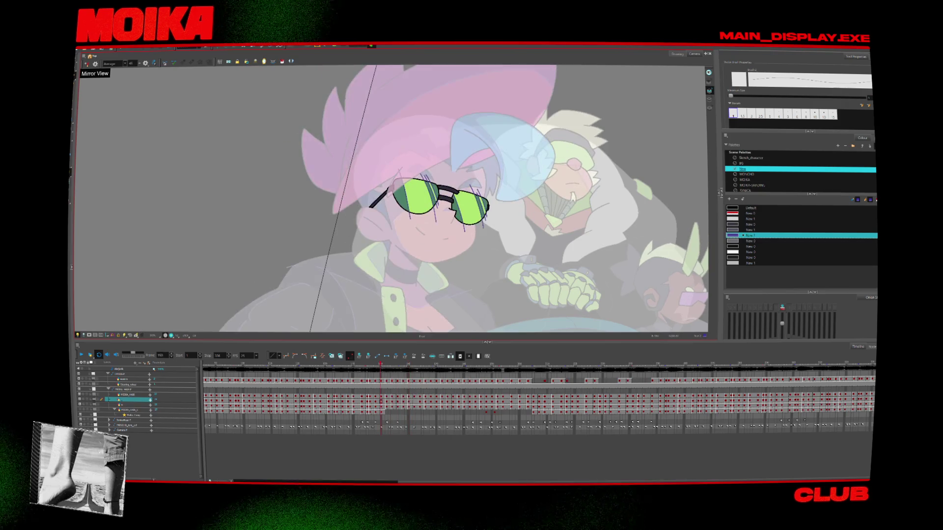
pyautogui.press('.')
pyautogui.press('.')
pyautogui.press('.')
pyautogui.press('.')
pyautogui.press('.')
pyautogui.press('.')
pyautogui.press('.')
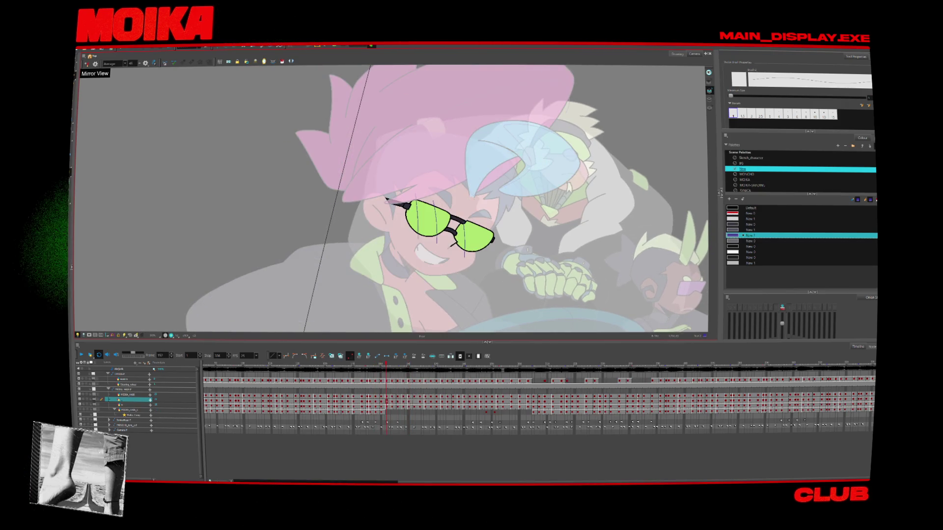
pyautogui.press('.')
pyautogui.press('.')
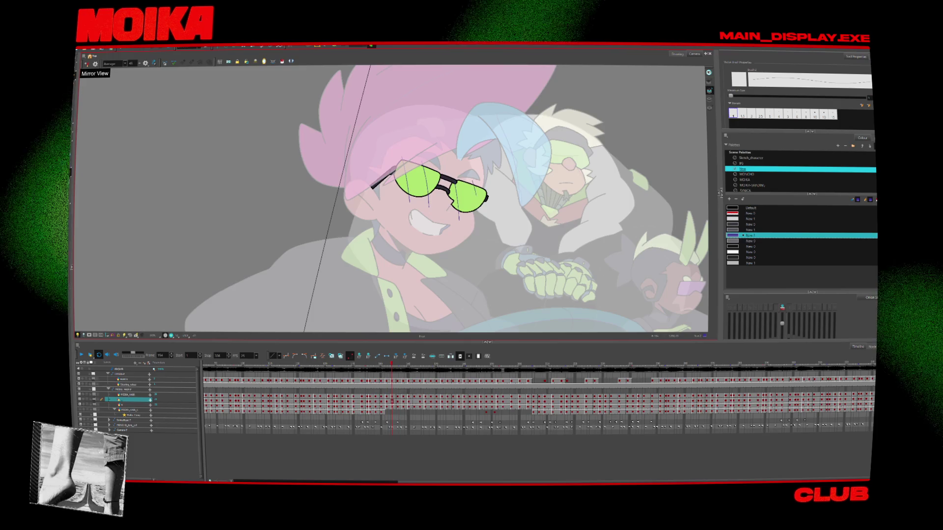
pyautogui.press('.')
pyautogui.press('.')
pyautogui.press('.')
pyautogui.press('.')
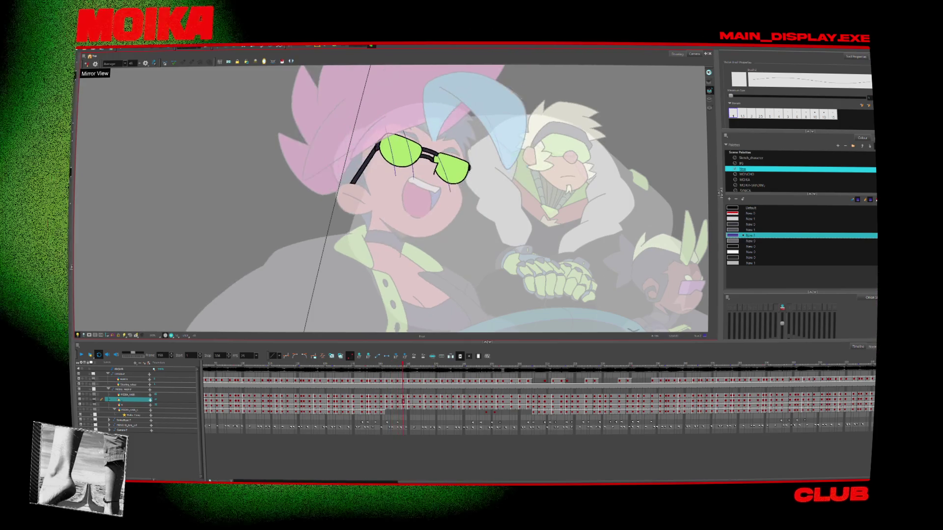
# Flip between neighbouring drawings around frame 157 to check the lens streaks, ending on the grinning pose.
pyautogui.press('.')
pyautogui.press(',')
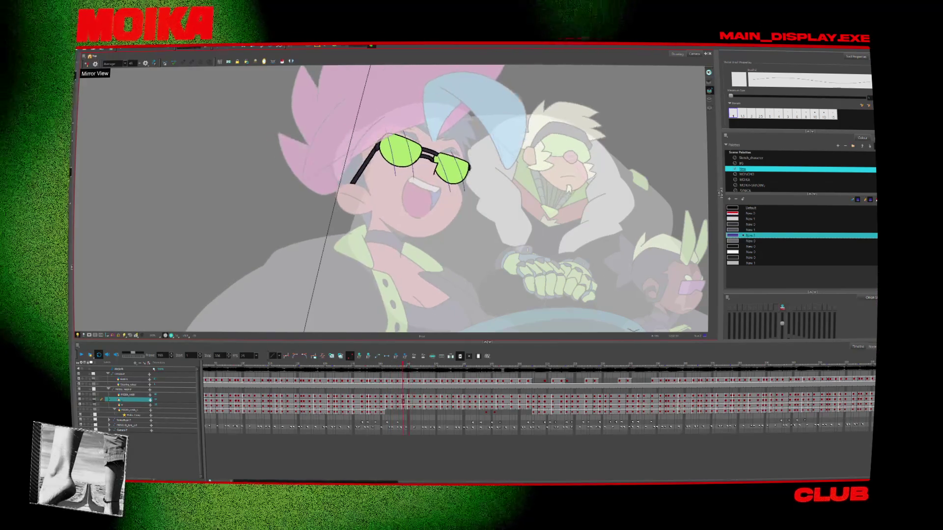
pyautogui.press('.')
pyautogui.press('.')
pyautogui.press(',')
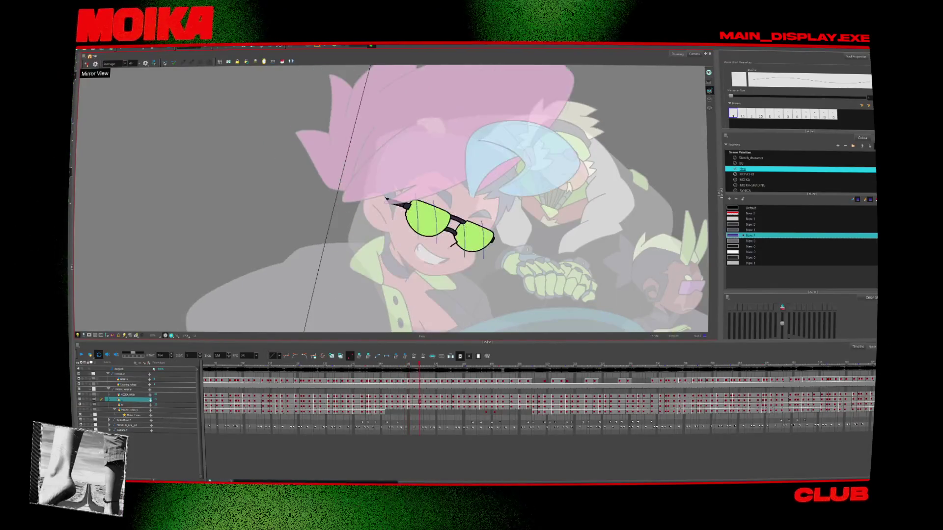
pyautogui.press('.')
pyautogui.press(',')
pyautogui.press('.')
pyautogui.press(',')
pyautogui.press(',')
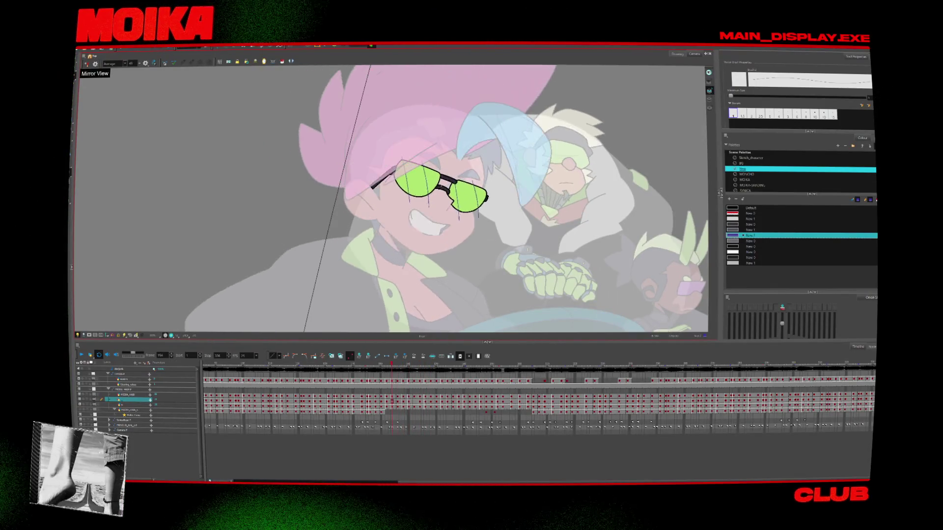
pyautogui.press(',')
pyautogui.press('.')
pyautogui.press(',')
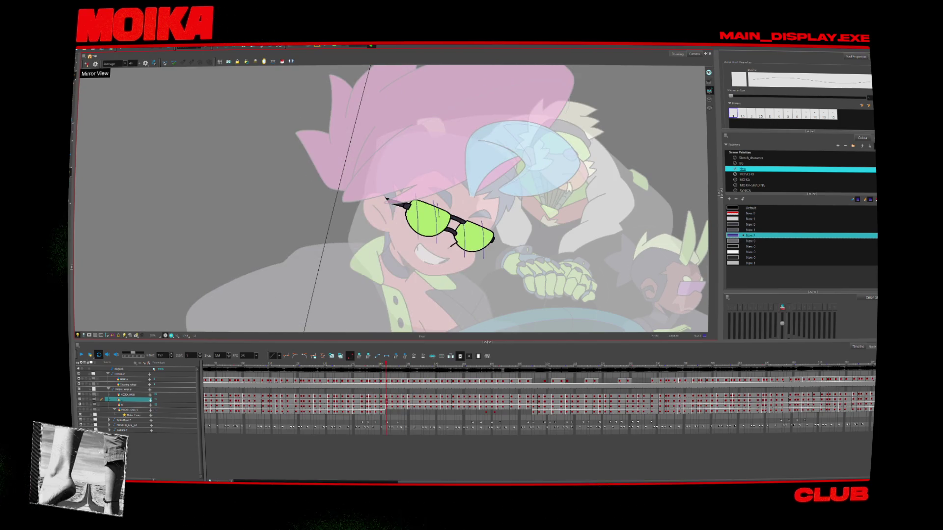
pyautogui.press('.')
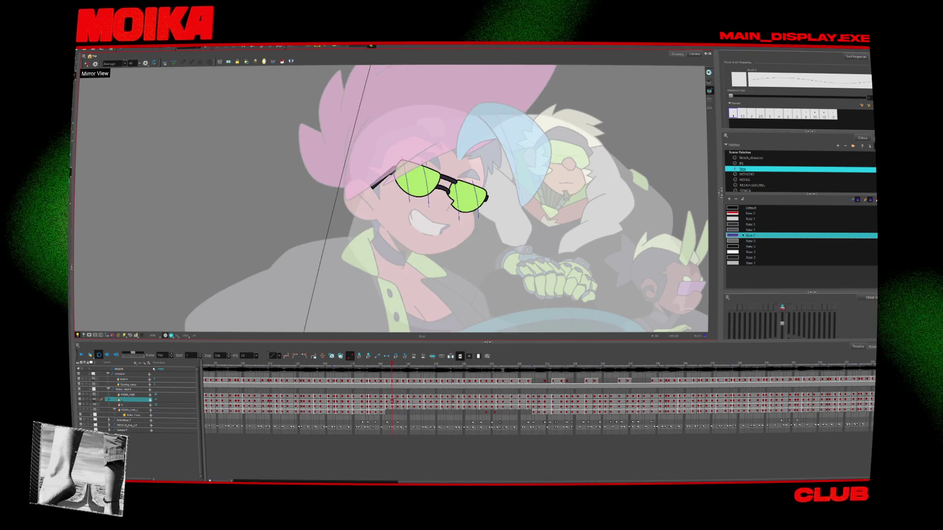
pyautogui.press('.')
pyautogui.press('.')
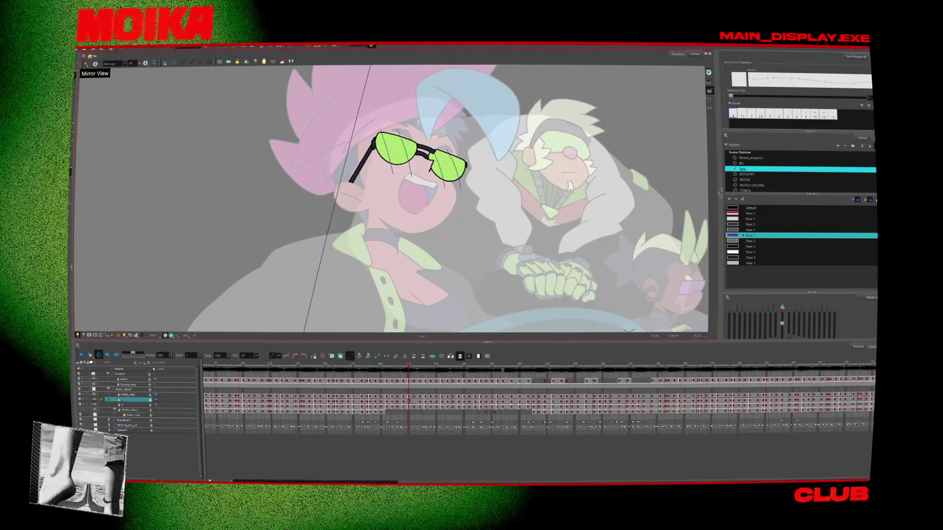
pyautogui.press('.')
pyautogui.press(',')
pyautogui.press(',')
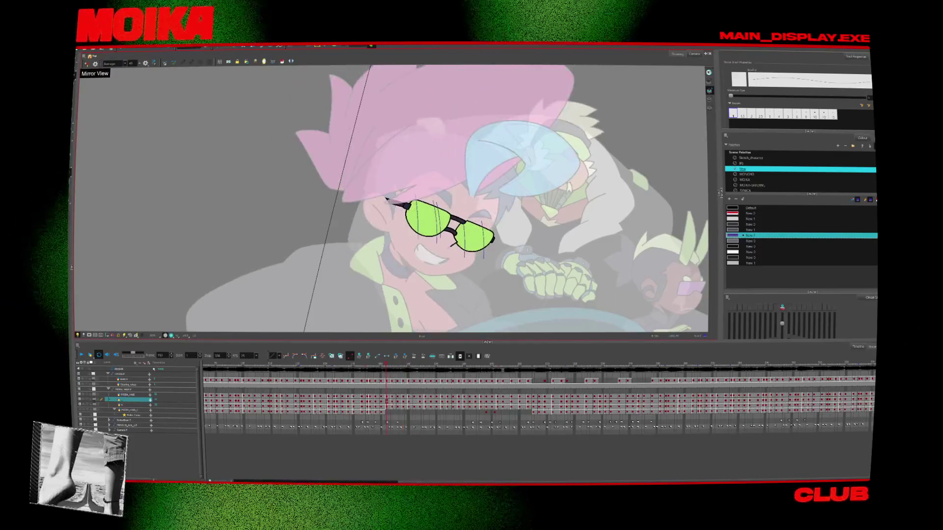
pyautogui.press(',')
pyautogui.press(',')
pyautogui.scroll(1, 447, 220)
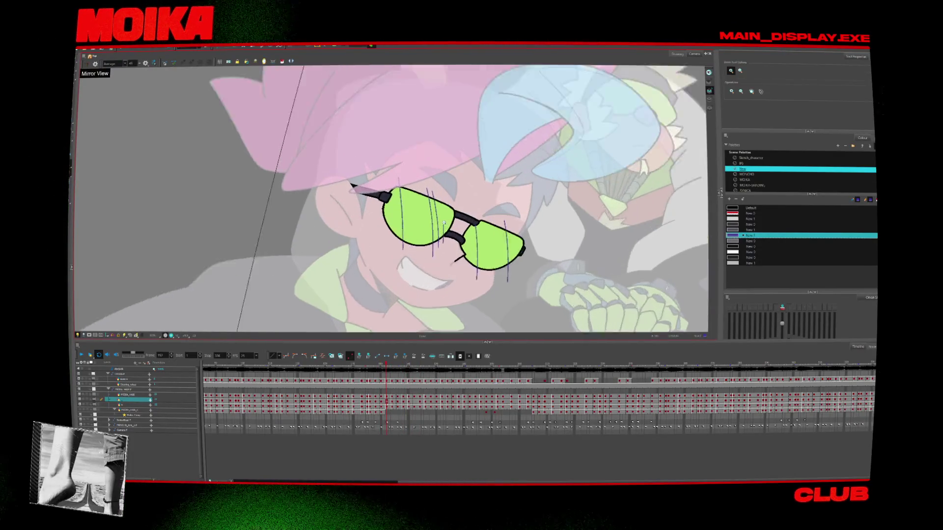
pyautogui.scroll(2, 447, 220)
pyautogui.click(87, 64)
pyautogui.press('.')
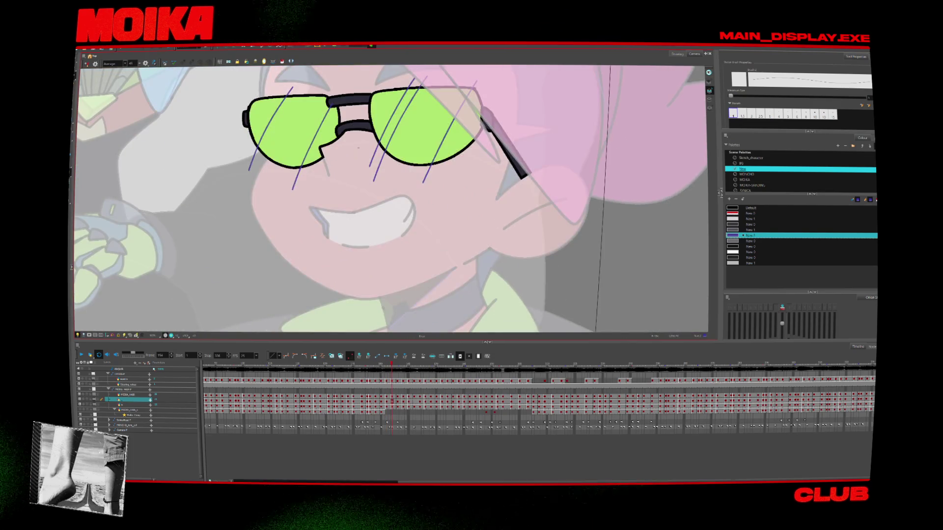
pyautogui.press('.')
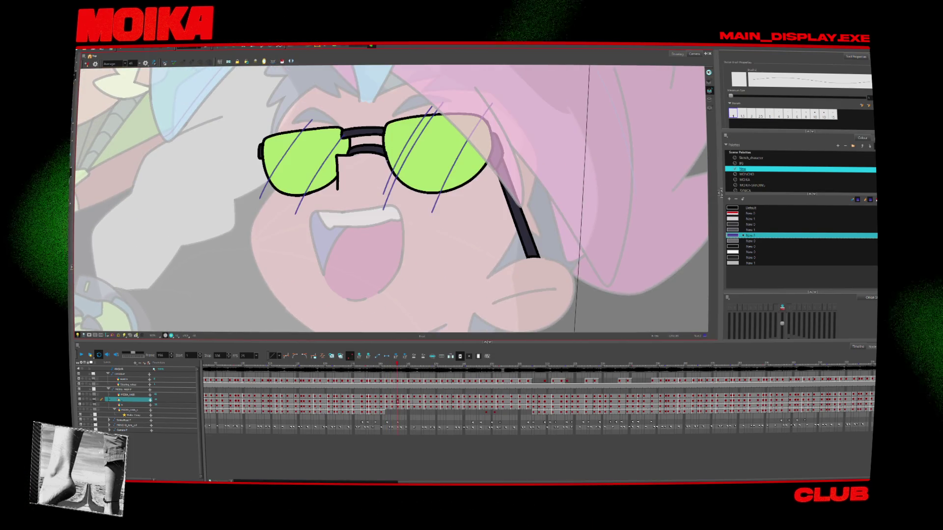
pyautogui.press('.')
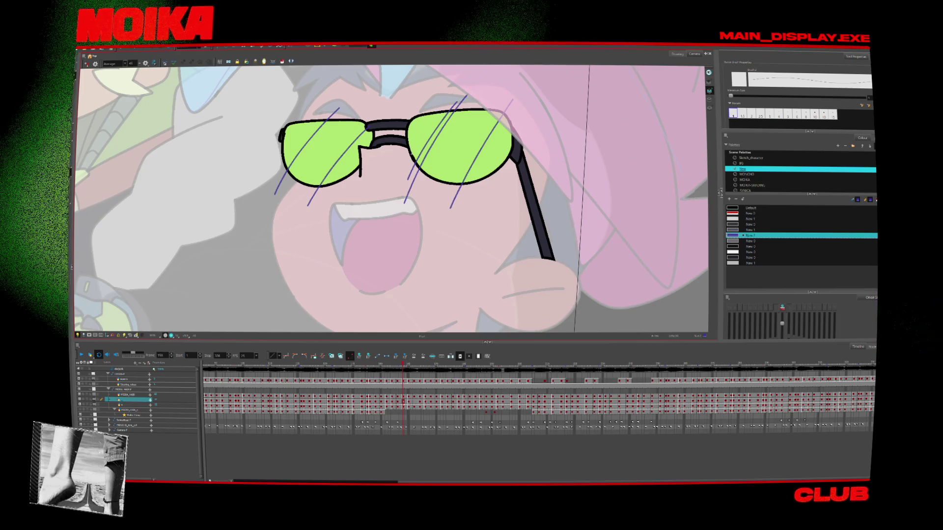
pyautogui.press('.')
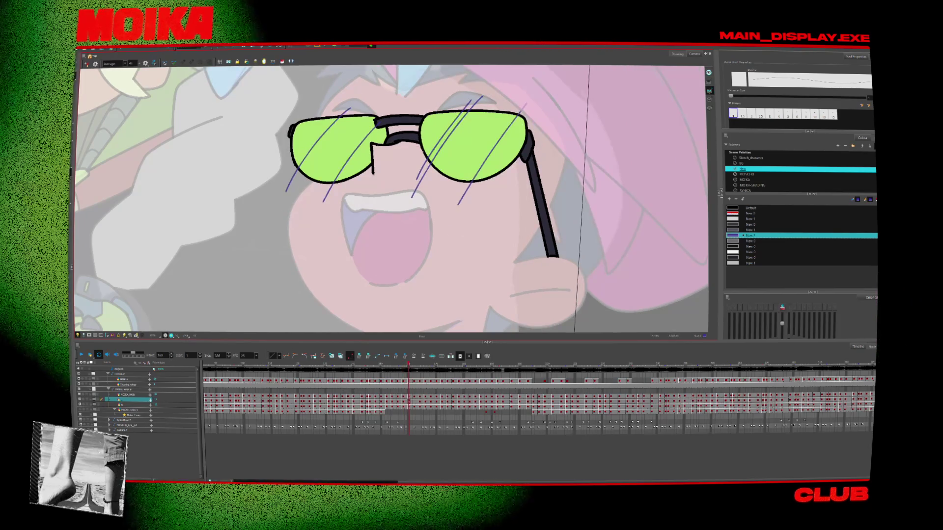
pyautogui.press('.')
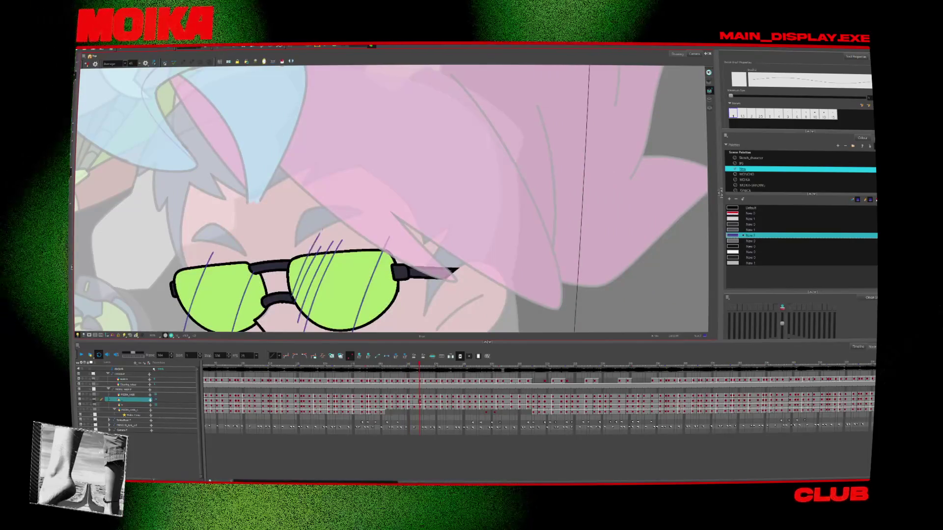
pyautogui.press('.')
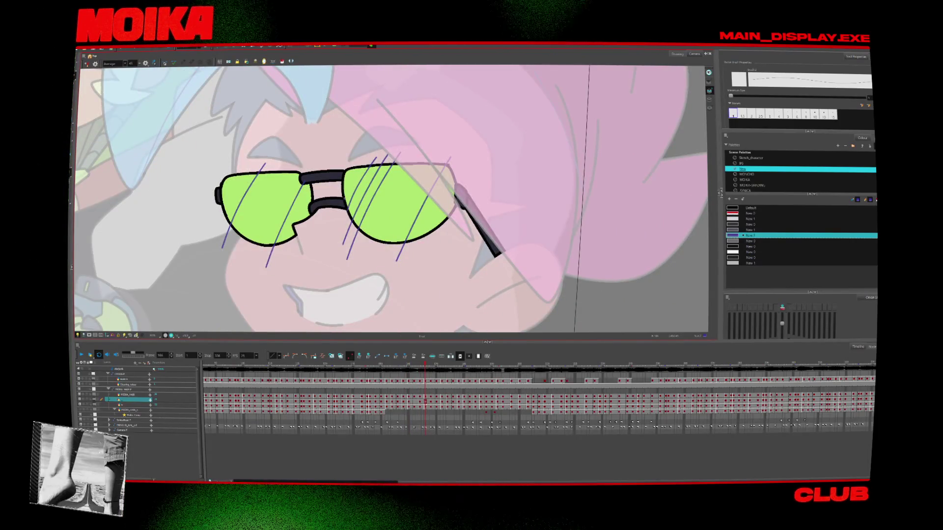
pyautogui.press(',')
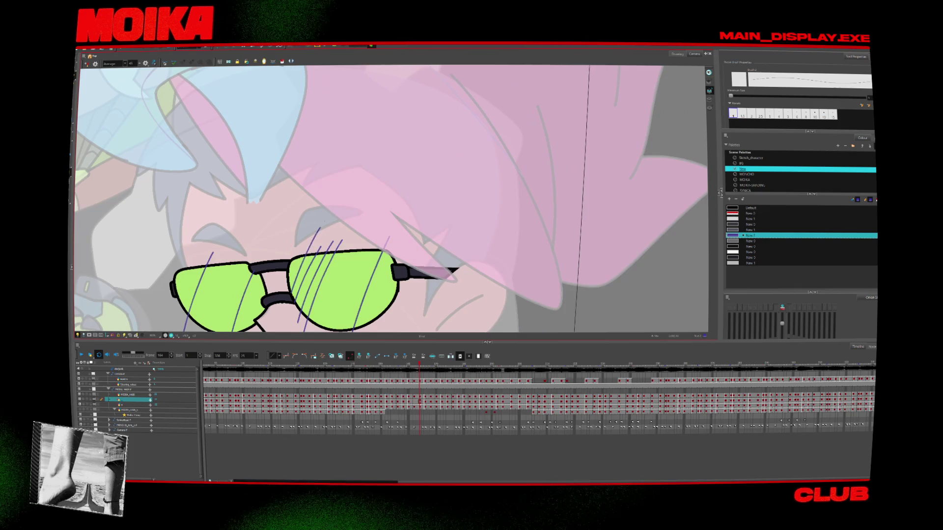
pyautogui.press('.')
pyautogui.press('.')
pyautogui.press('.')
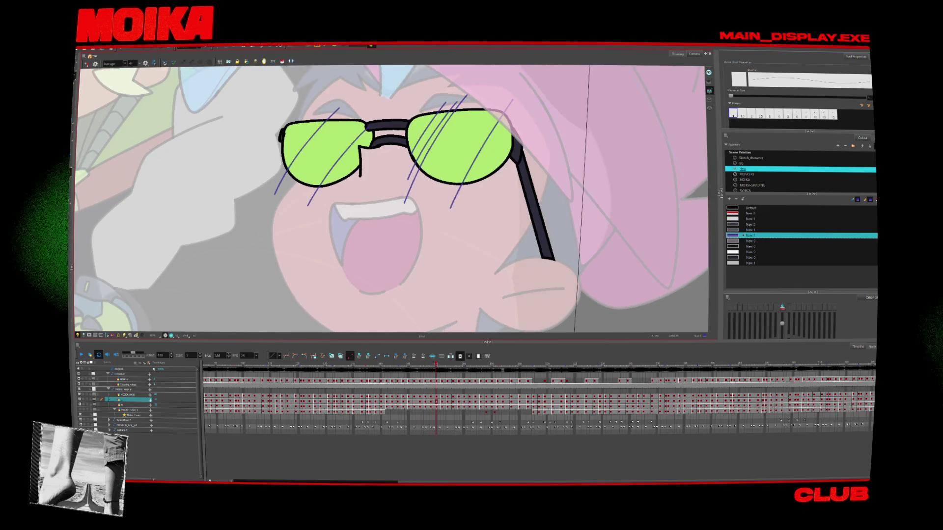
pyautogui.press('.')
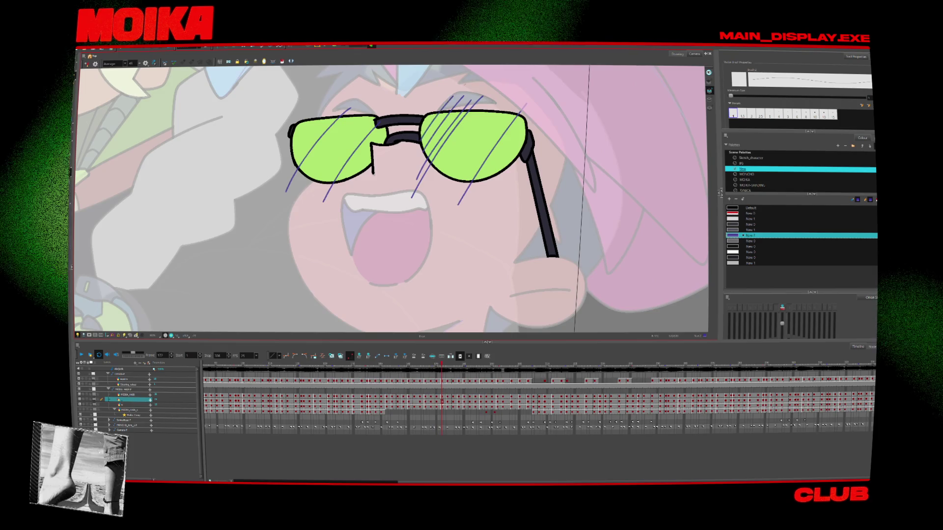
pyautogui.press(',')
pyautogui.press(',')
pyautogui.press('.')
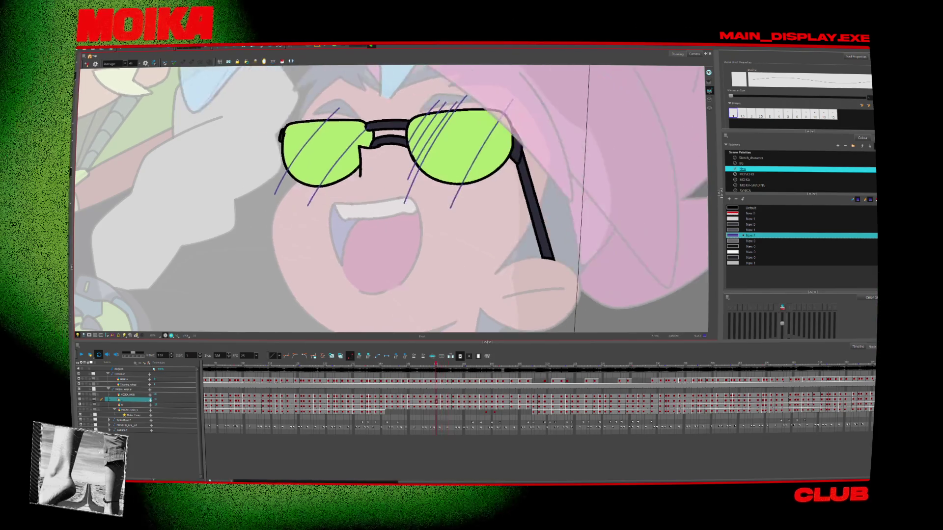
pyautogui.press(',')
pyautogui.press(',')
pyautogui.press(',')
pyautogui.press(',')
pyautogui.press(',')
pyautogui.press(',')
pyautogui.press(',')
pyautogui.press(',')
pyautogui.press(',')
pyautogui.press(',')
pyautogui.press(',')
pyautogui.press(',')
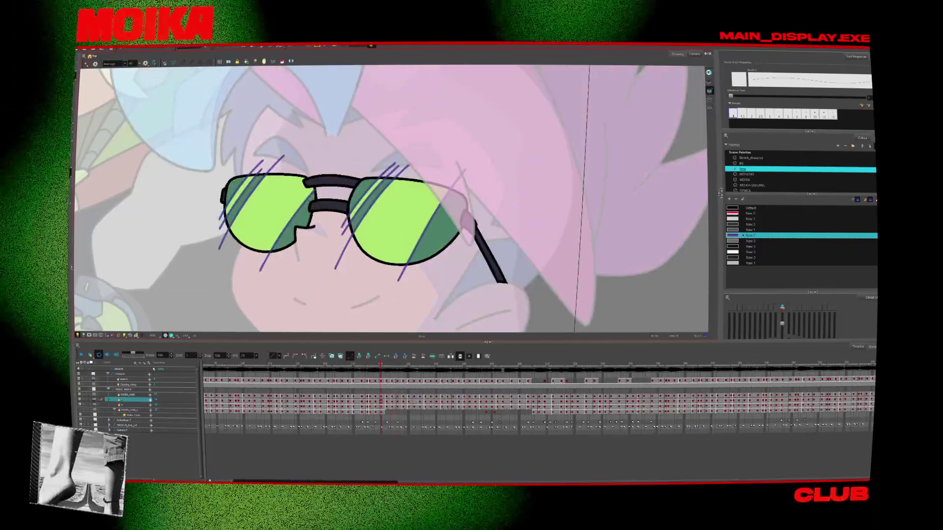
pyautogui.press('.')
pyautogui.press('.')
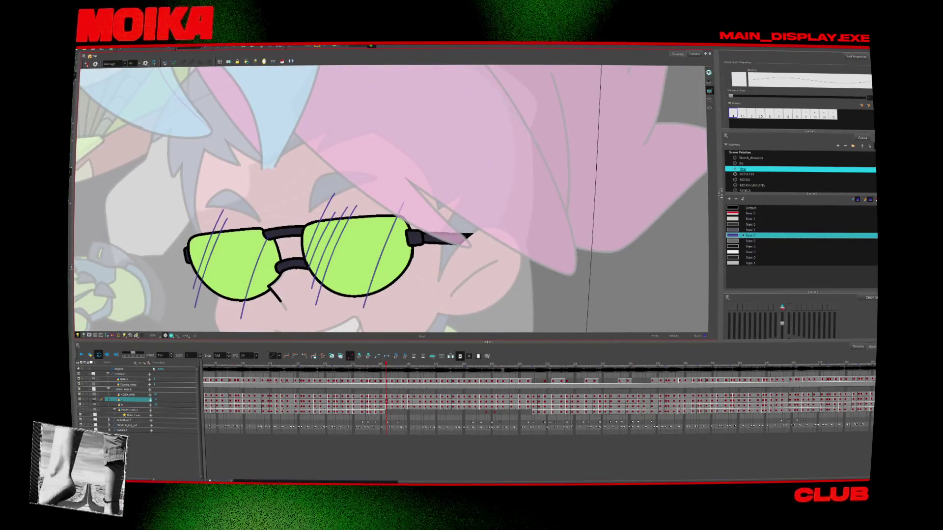
pyautogui.press('.')
pyautogui.press('.')
pyautogui.press('.')
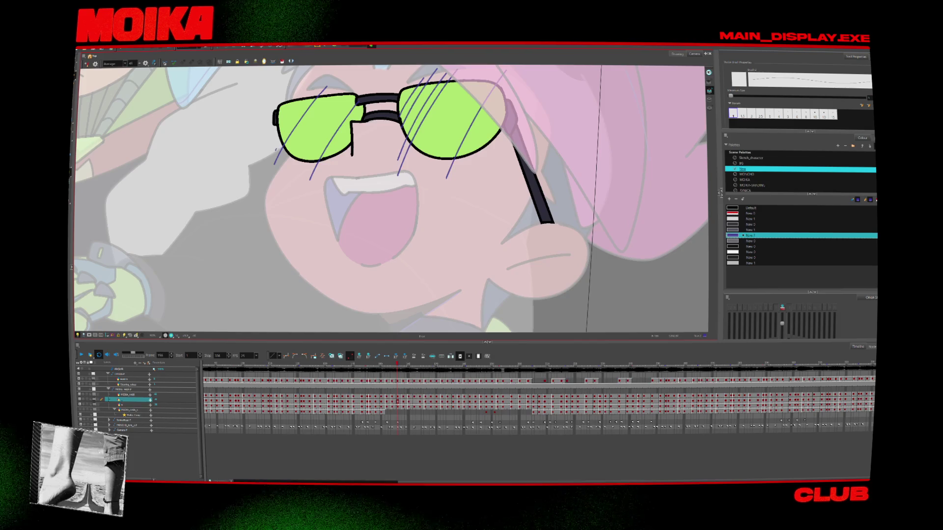
pyautogui.press('.')
pyautogui.press('.')
pyautogui.press('.')
pyautogui.press('.')
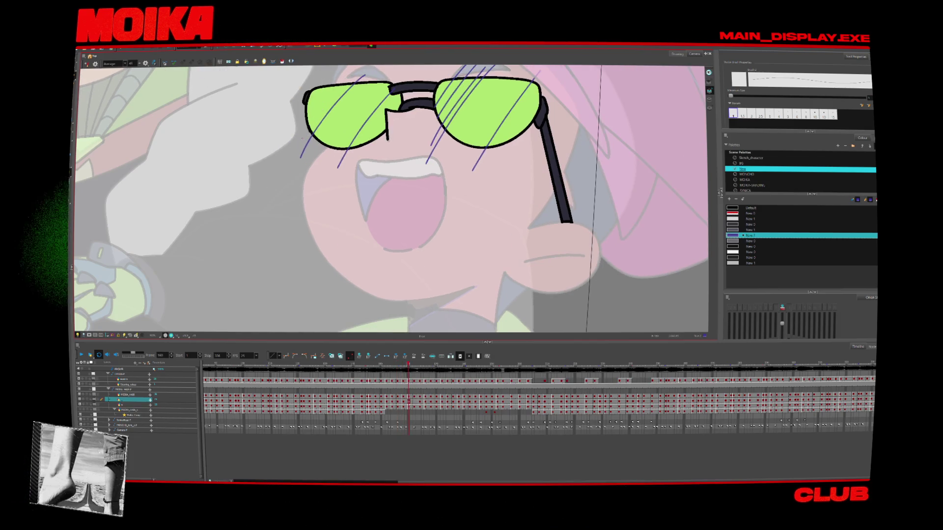
pyautogui.press('.')
pyautogui.press('.')
pyautogui.press('.')
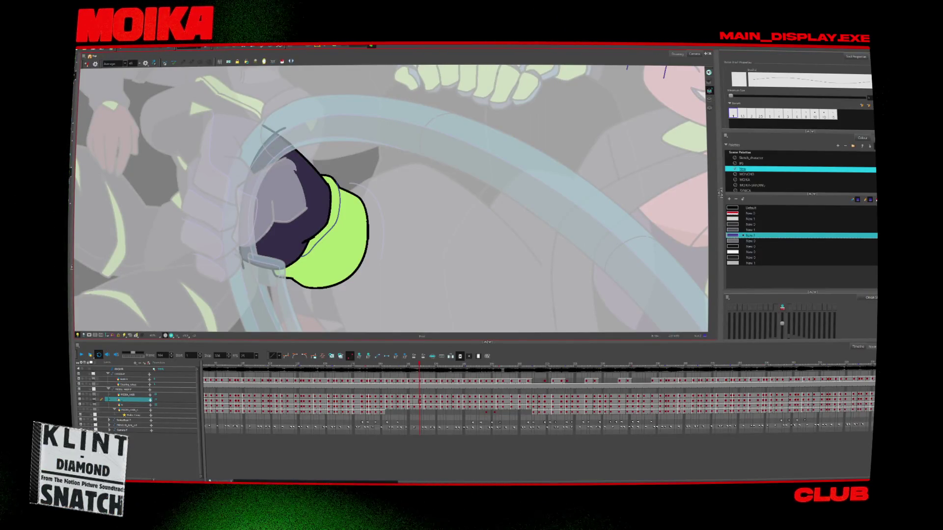
# Play through the following frames and zoom the canvas out with the Zoom tool.
pyautogui.press('Return')
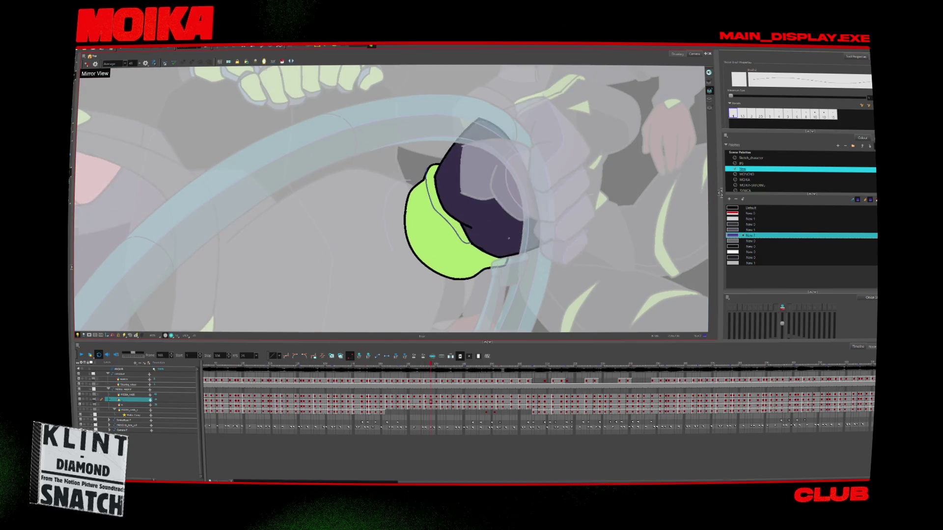
pyautogui.hotkey('alt', 'z')
pyautogui.scroll(-5, 521, 290)
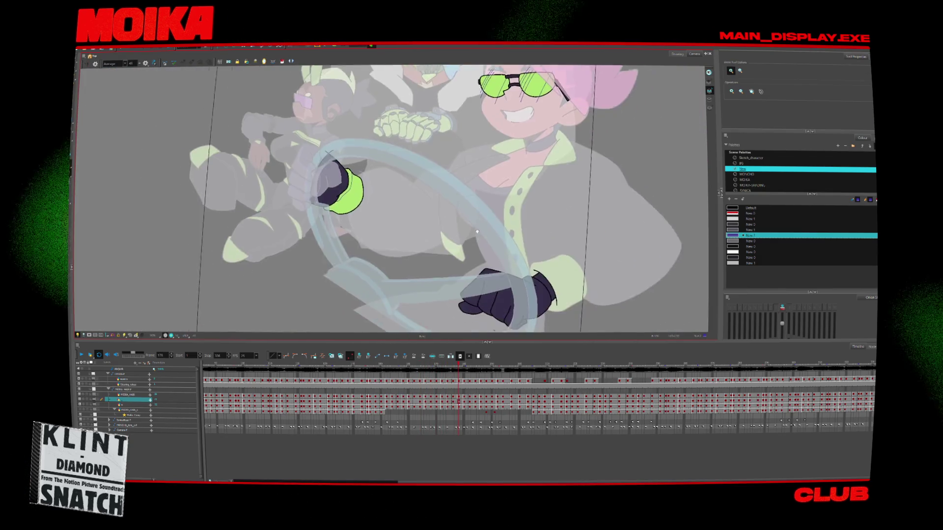
# Scrub the timeline back to around frame 153 and mirror the canvas view horizontally.
pyautogui.moveTo(452, 363); pyautogui.dragTo(396, 364)
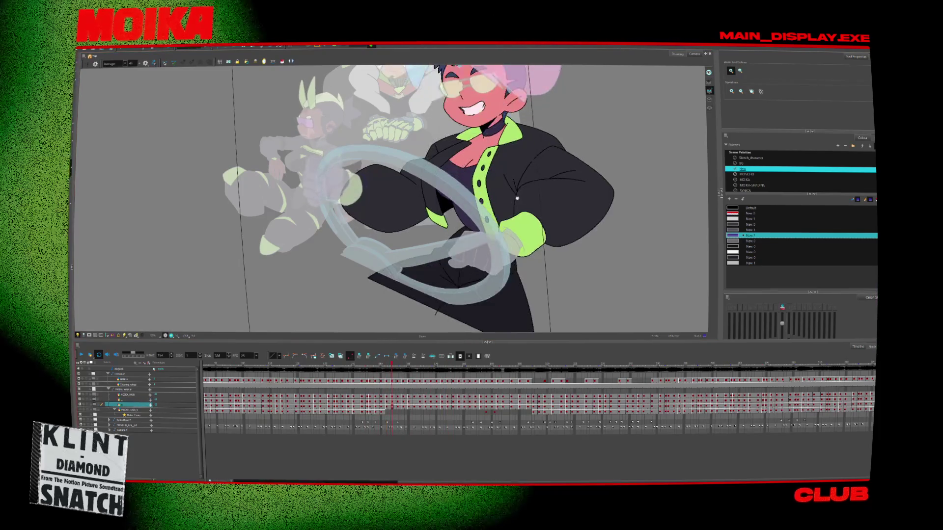
pyautogui.moveTo(399, 376); pyautogui.dragTo(381, 376)
pyautogui.press('4')
pyautogui.scroll(5, 438, 259)
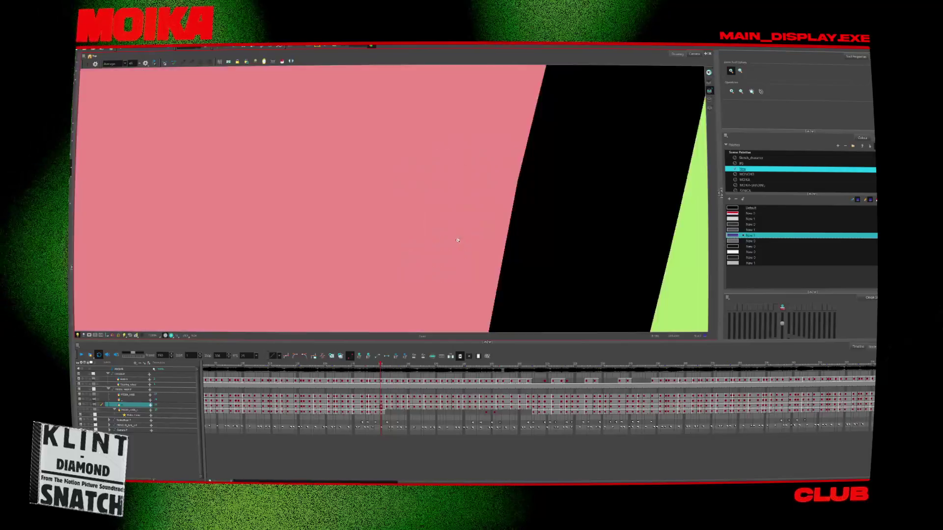
pyautogui.scroll(3, 438, 258)
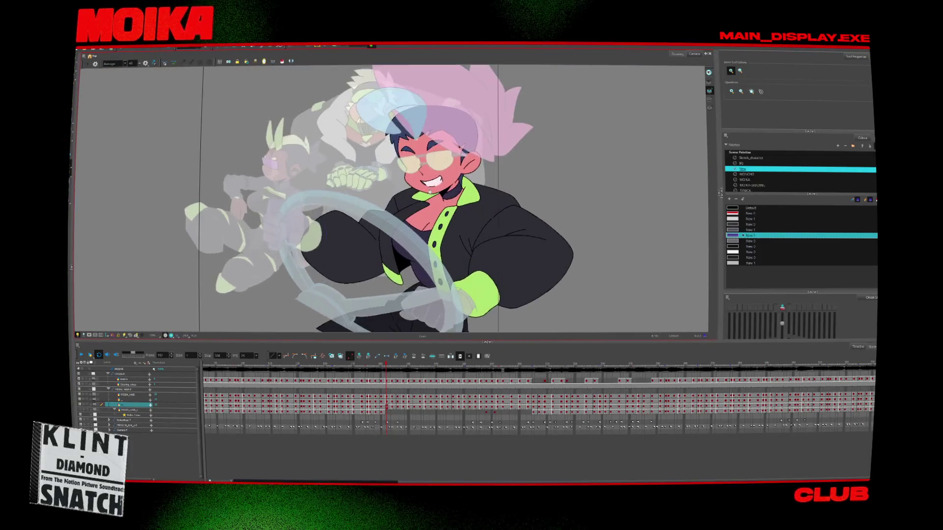
# With the Brush active, step through the open-mouth and closed-eye drawings to frame 160 and the grinning face.
pyautogui.scroll(5, 407, 172)
pyautogui.hotkey('alt', 'b')
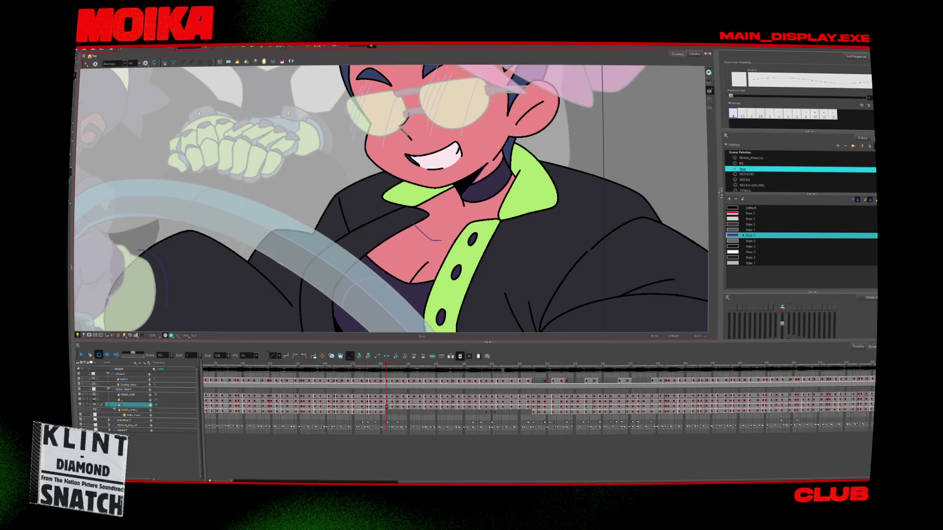
pyautogui.press('.')
pyautogui.press('.')
pyautogui.press('.')
pyautogui.press('.')
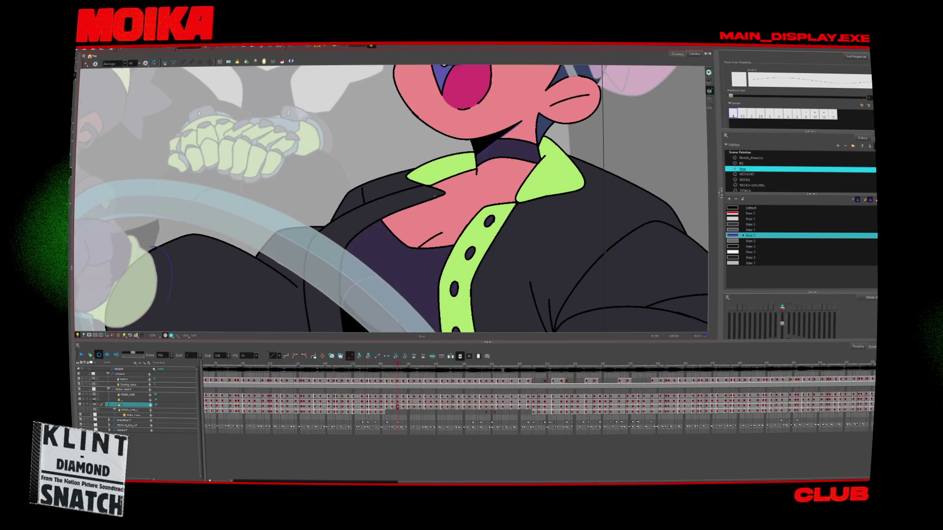
pyautogui.press('.')
pyautogui.press('.')
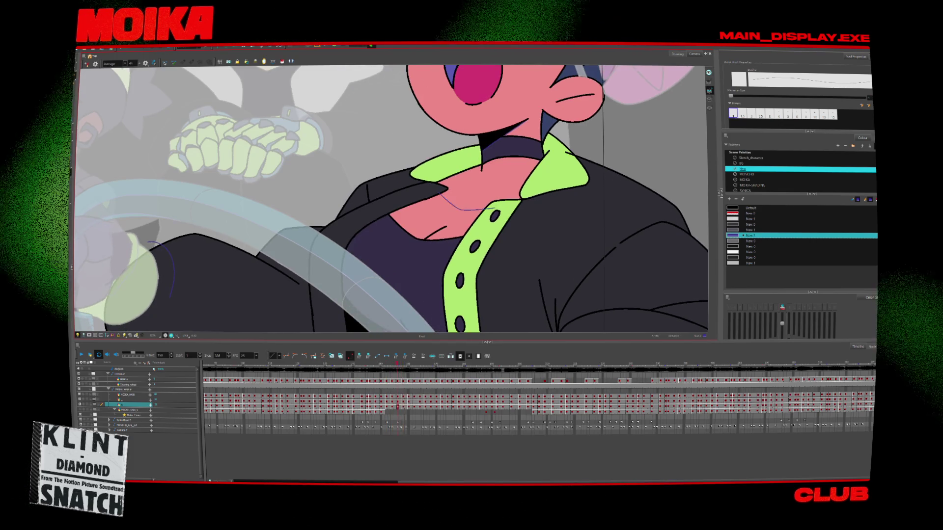
pyautogui.press('.')
pyautogui.press('.')
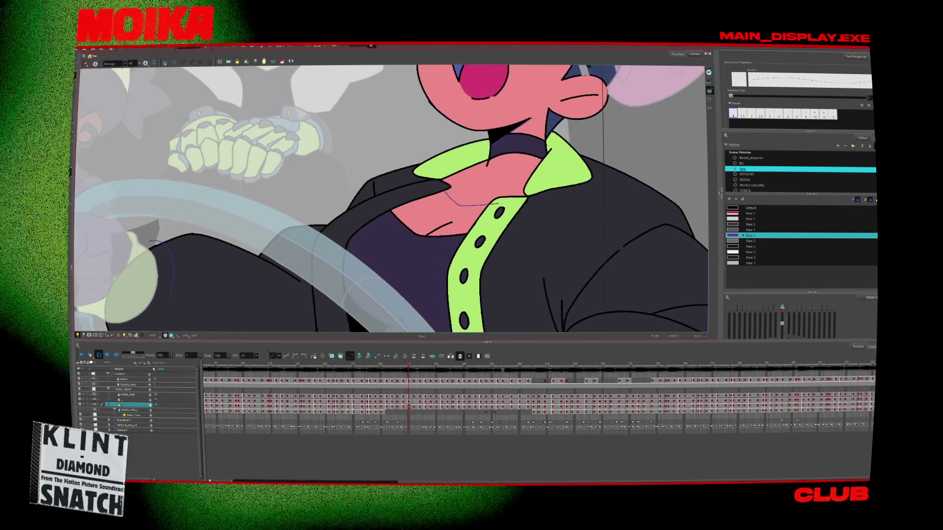
pyautogui.press('.')
pyautogui.press('.')
pyautogui.press('.')
pyautogui.press('.')
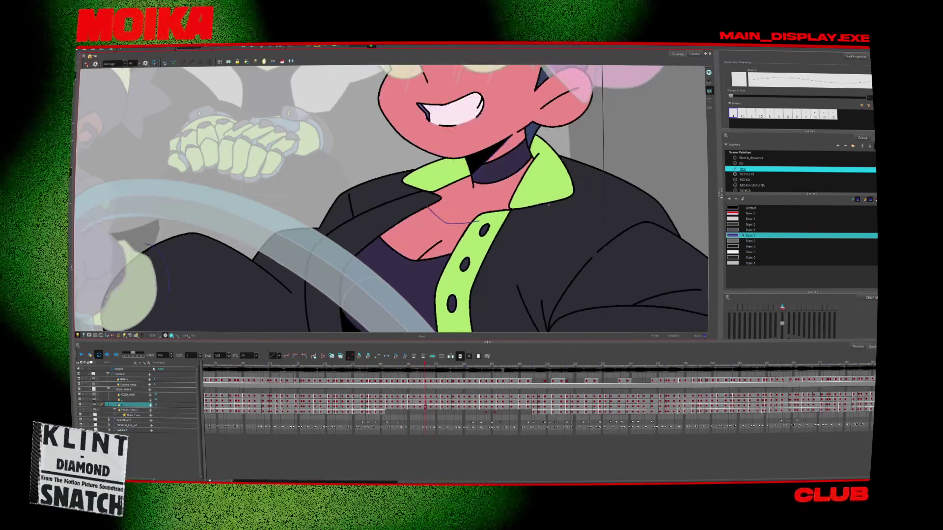
pyautogui.press(',')
pyautogui.press(',')
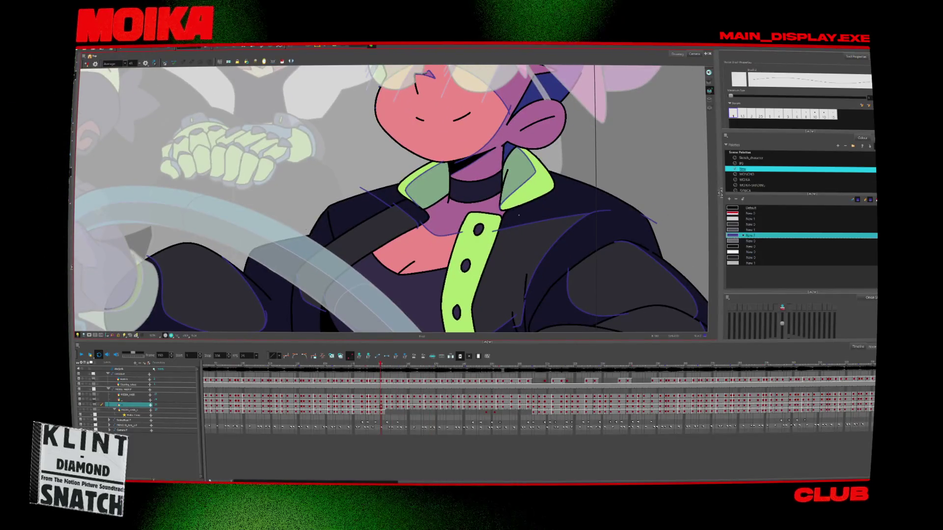
pyautogui.press('.')
pyautogui.press('.')
pyautogui.press('.')
# Extend the shadow line along the collar, compare neighbouring drawings, and play the scene back.
pyautogui.press('.')
pyautogui.press('.')
pyautogui.press('.')
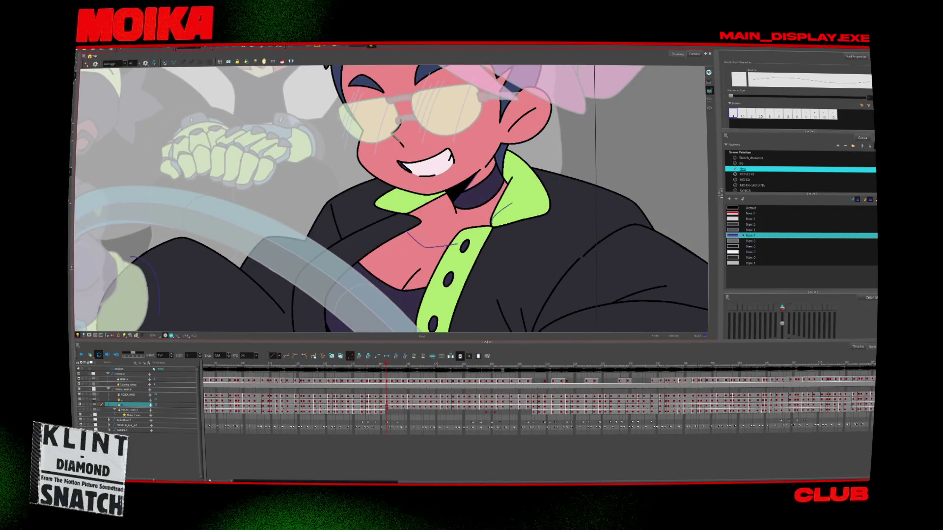
pyautogui.moveTo(511, 202); pyautogui.dragTo(527, 195)
pyautogui.press('.')
pyautogui.press(',')
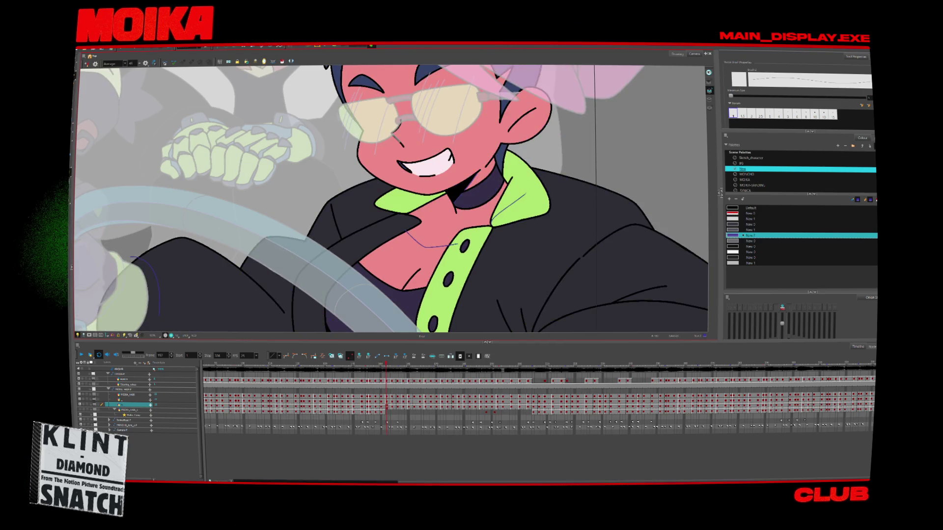
pyautogui.press('.')
pyautogui.press('.')
pyautogui.press(',')
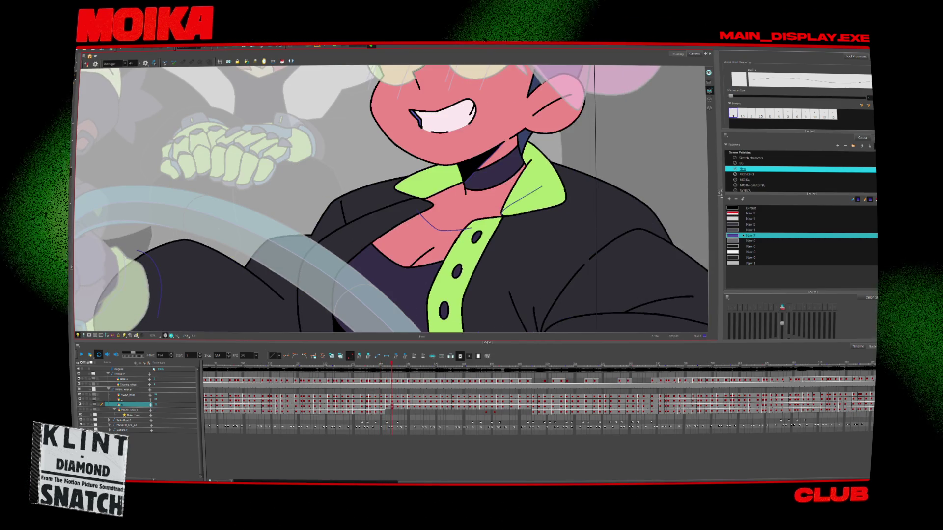
pyautogui.press('.')
pyautogui.press('.')
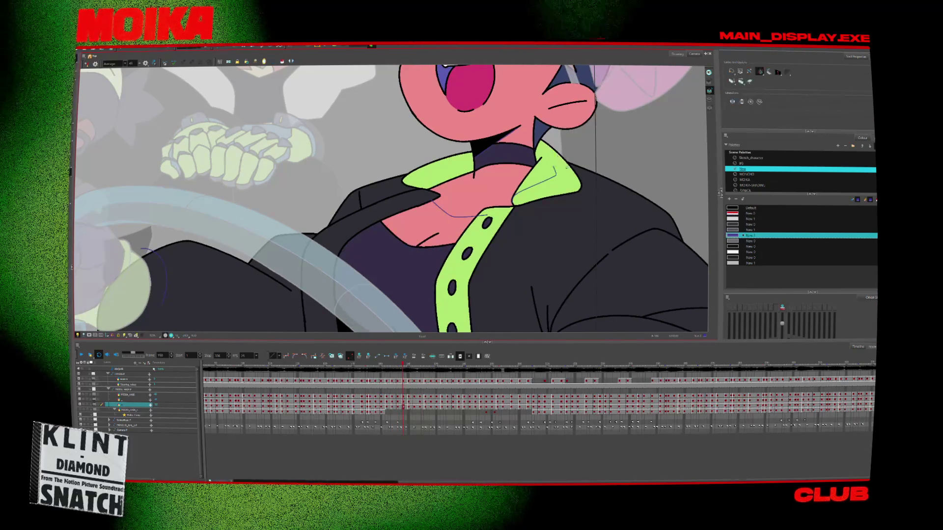
pyautogui.press('.')
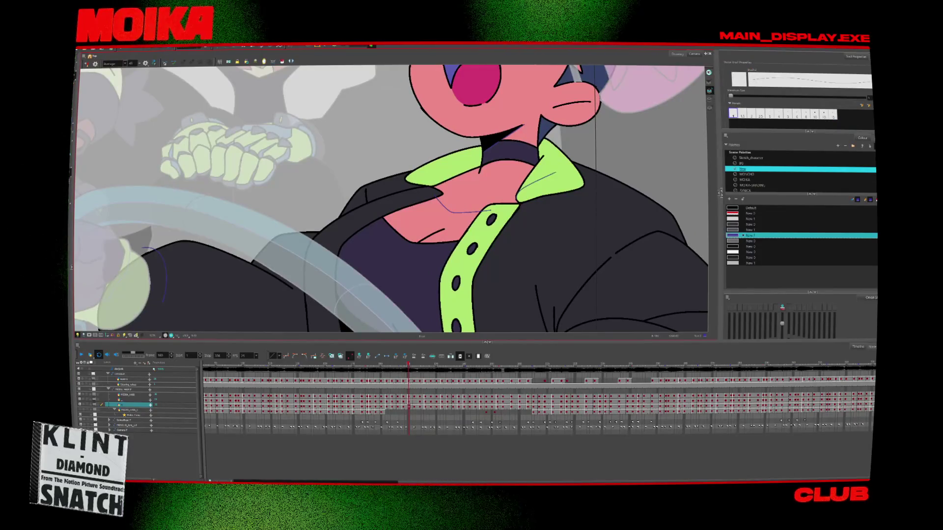
pyautogui.press('Return')
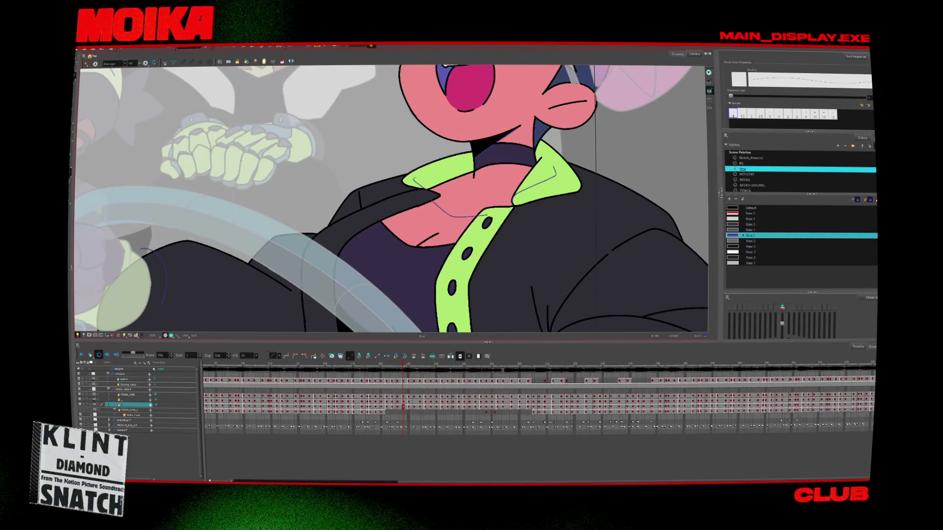
# Select the collar shadow stroke, step to the next drawing, mirror the canvas, and zoom in on the chest.
pyautogui.press('f')
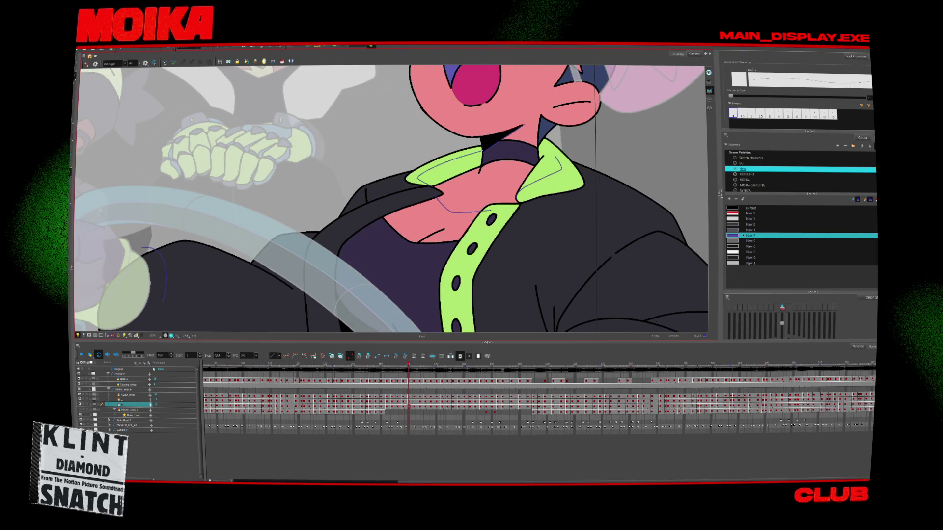
pyautogui.click(477, 152)
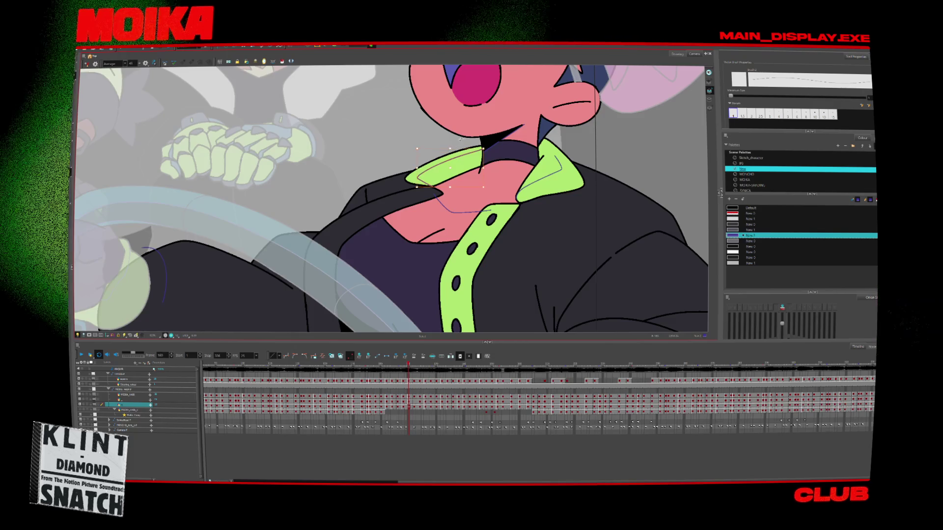
pyautogui.press('g')
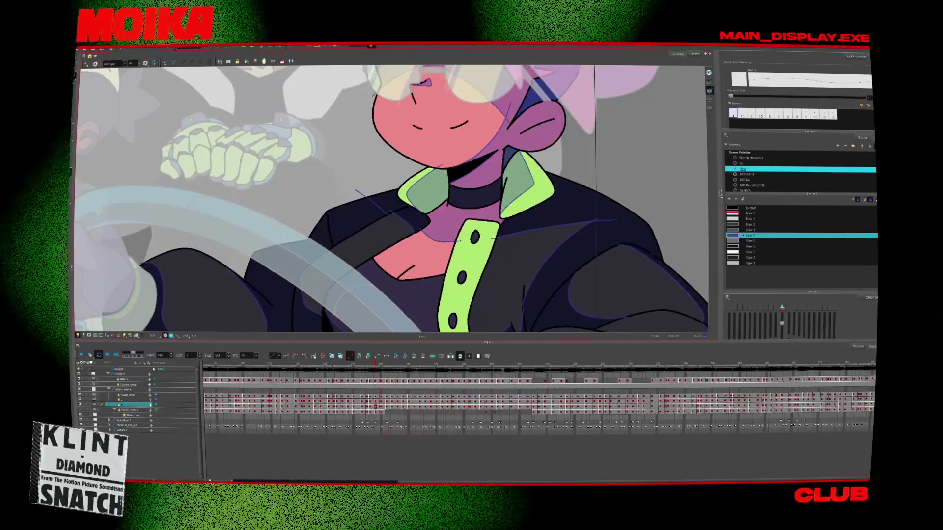
pyautogui.press('4')
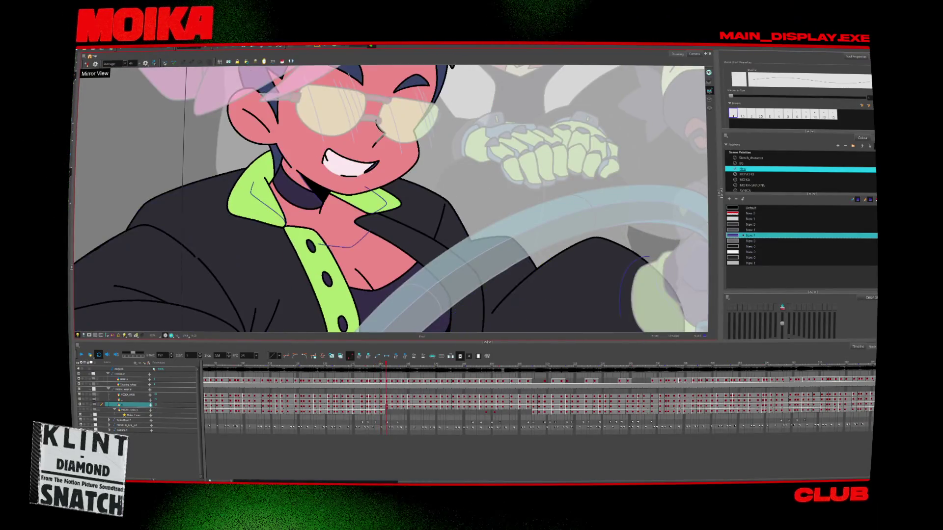
pyautogui.hotkey('alt', 'z')
pyautogui.click(381, 240)
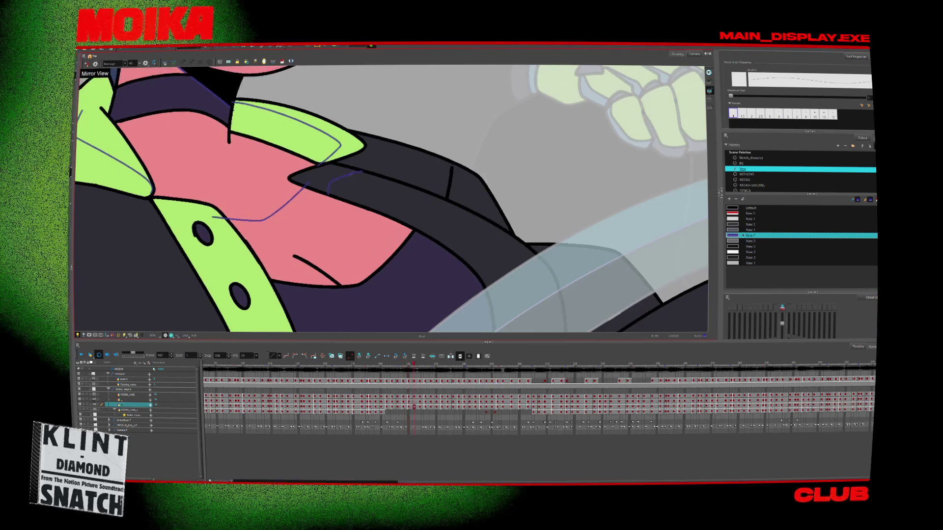
# Step back and forth between drawings around frames 150–156 to compare the chest shadow guide line.
pyautogui.press(',')
pyautogui.press(',')
pyautogui.press(',')
pyautogui.press(',')
pyautogui.press(',')
pyautogui.press(',')
pyautogui.press(',')
pyautogui.press(',')
pyautogui.press(',')
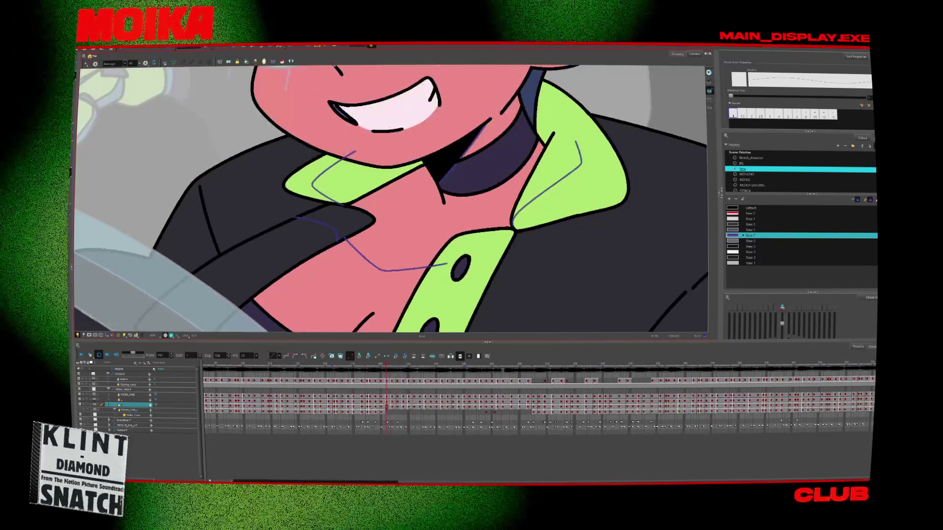
pyautogui.press(',')
pyautogui.press(',')
pyautogui.press(',')
pyautogui.press('.')
pyautogui.press('.')
pyautogui.press(',')
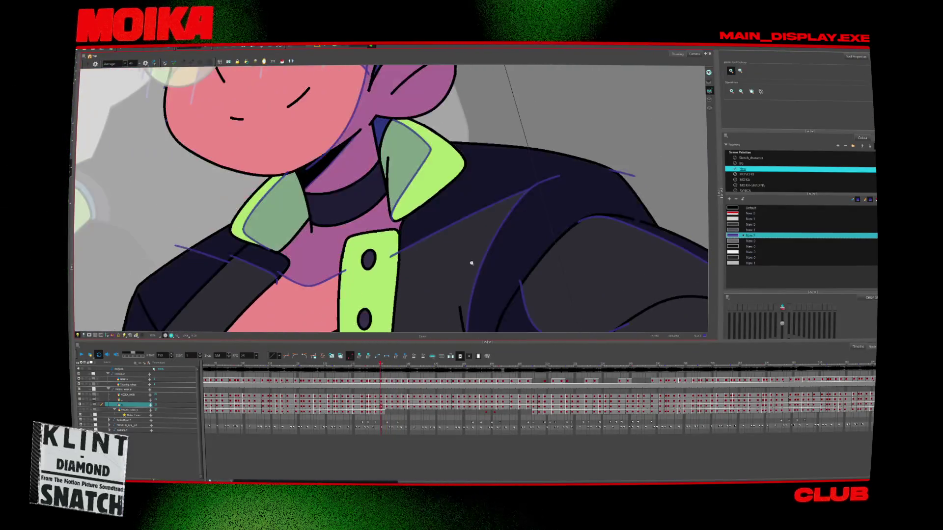
pyautogui.press('.')
pyautogui.press('.')
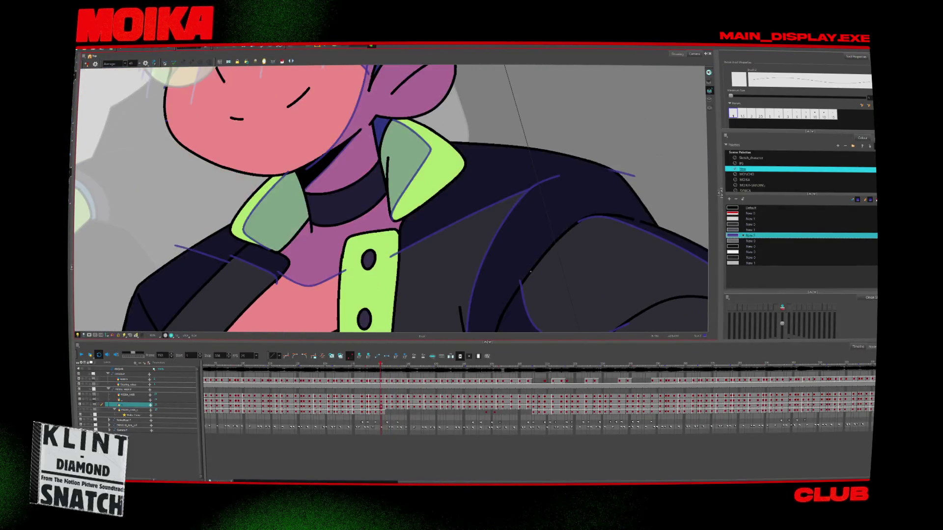
pyautogui.press(',')
pyautogui.press('.')
pyautogui.press('.')
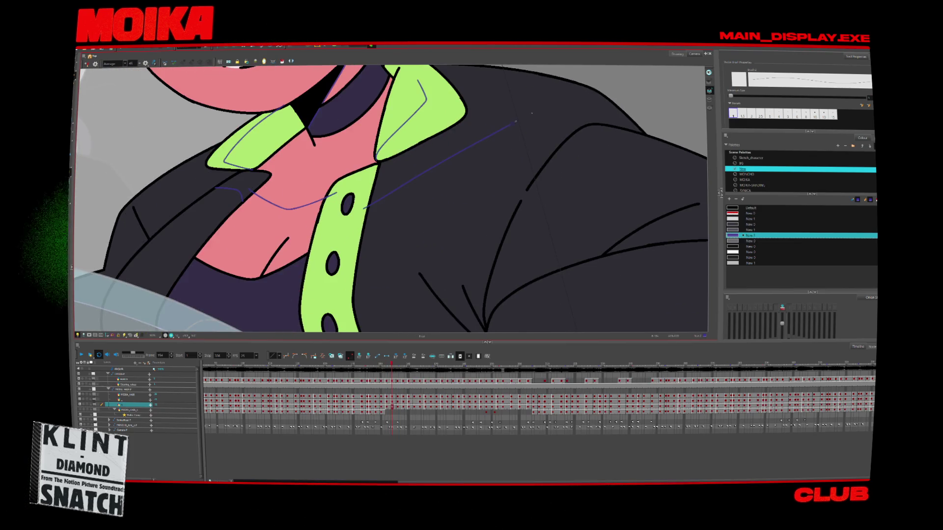
pyautogui.press('.')
pyautogui.press('.')
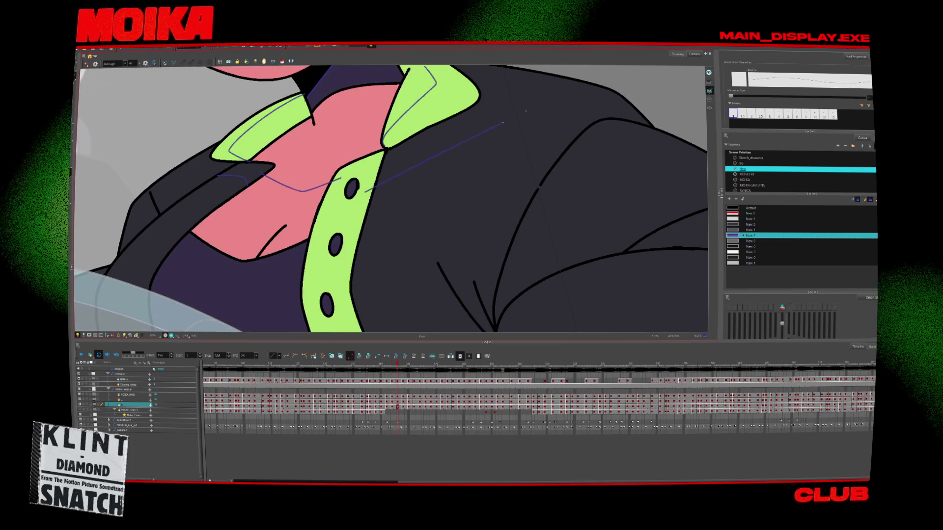
pyautogui.press(',')
pyautogui.press(',')
pyautogui.press(',')
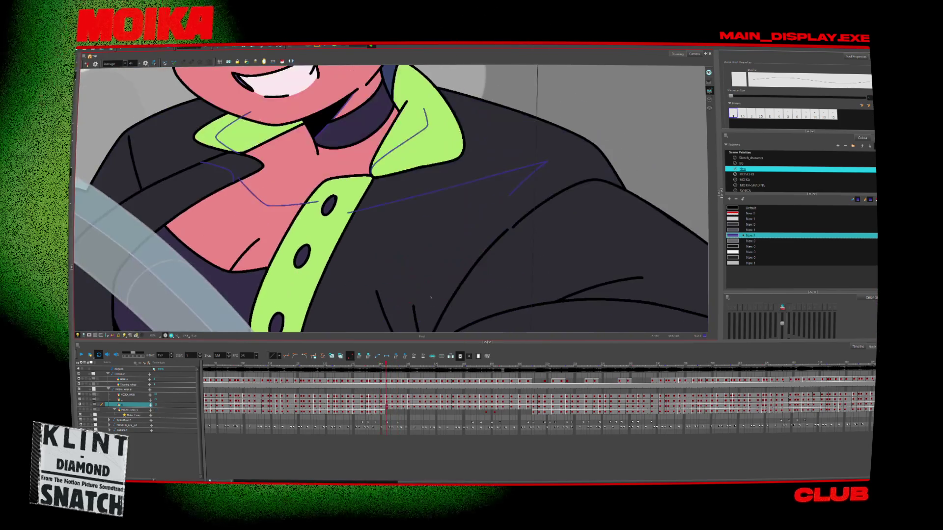
pyautogui.press(',')
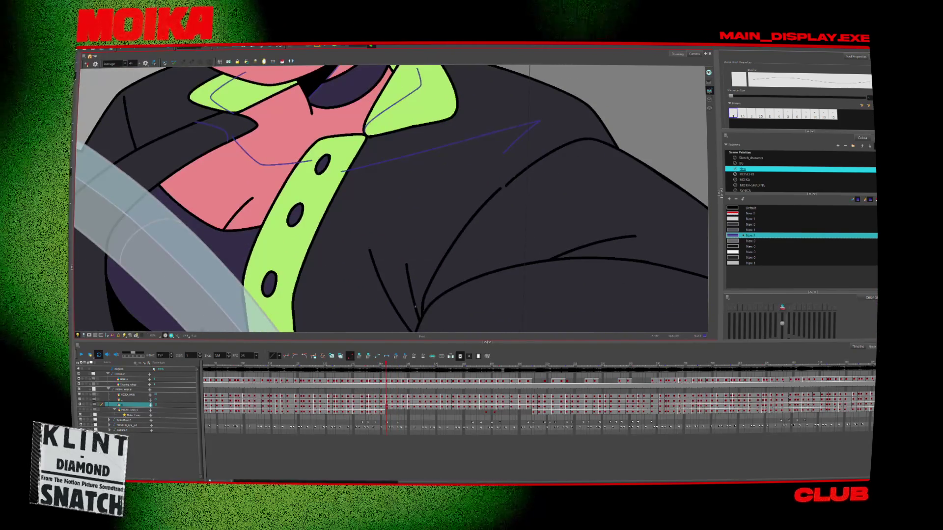
pyautogui.press(',')
pyautogui.press(',')
pyautogui.press('.')
pyautogui.press('.')
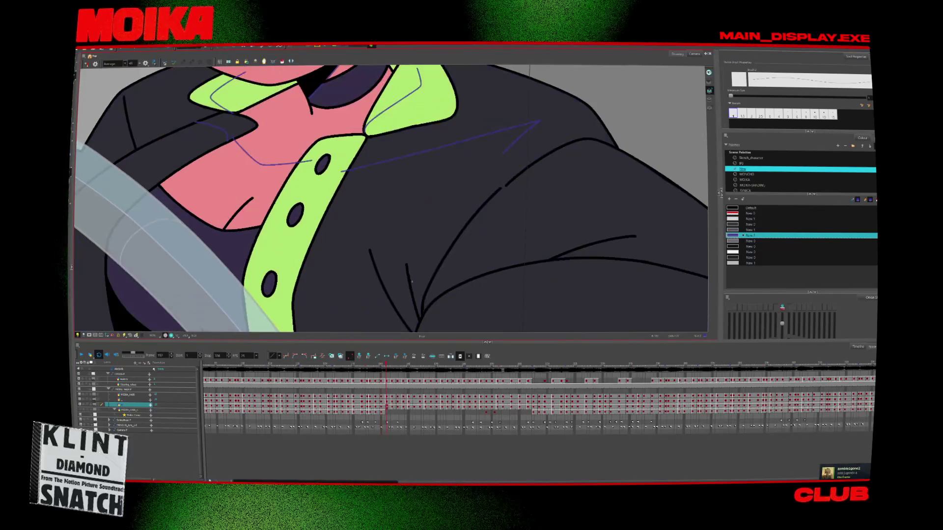
# On a later drawing, sketch shadow lines from the collar to the shoulder and across the jacket.
pyautogui.press('.')
pyautogui.press('.')
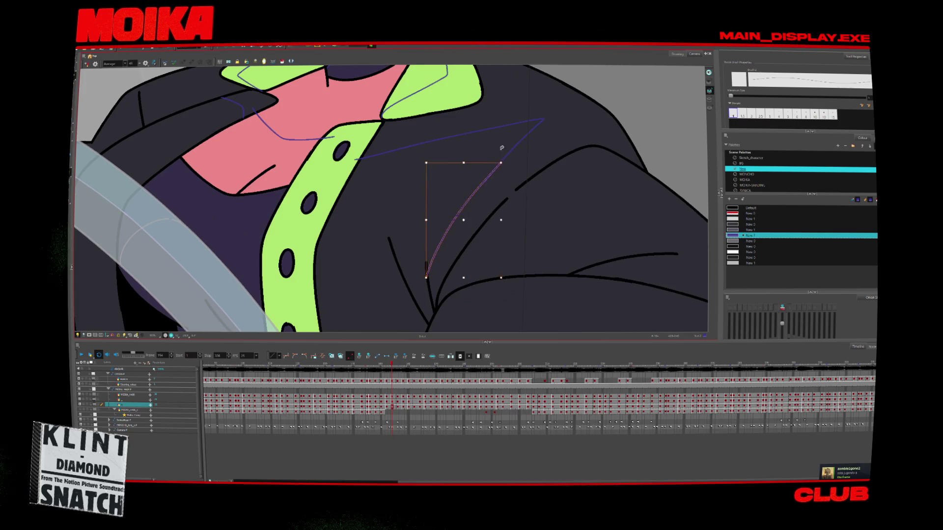
pyautogui.press('.')
pyautogui.press('.')
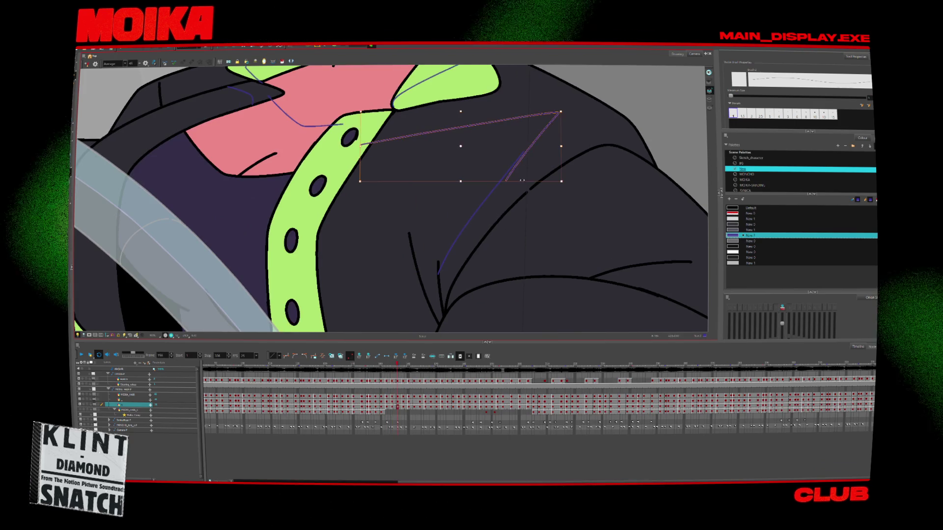
pyautogui.press('.')
pyautogui.press('.')
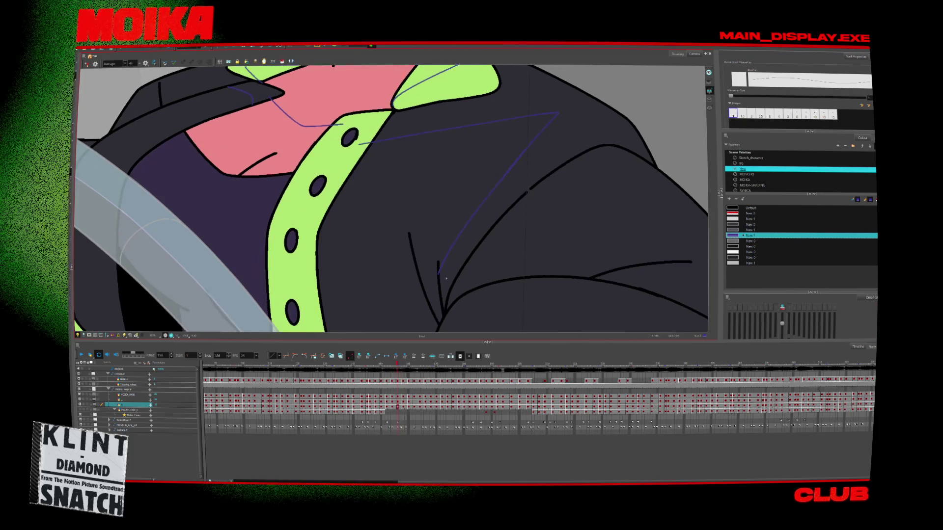
pyautogui.moveTo(371, 140); pyautogui.dragTo(550, 106)
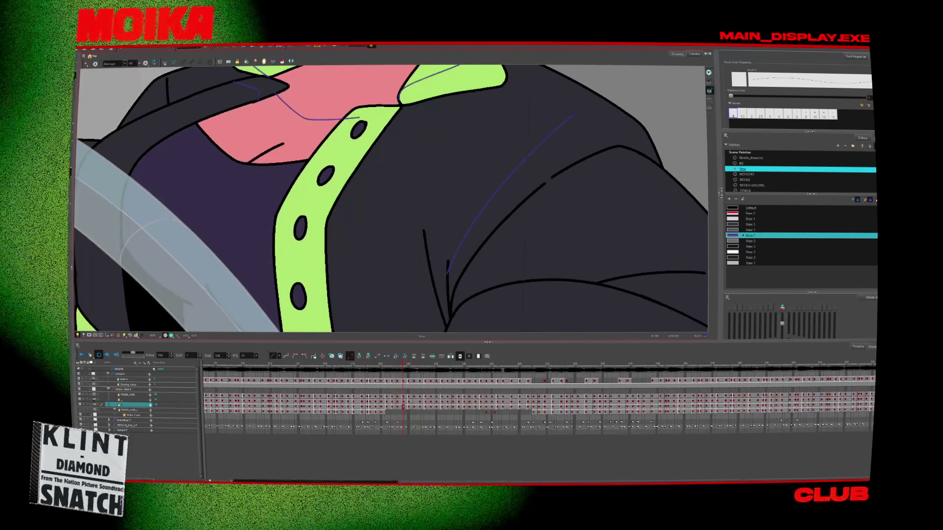
pyautogui.moveTo(447, 272); pyautogui.dragTo(574, 114)
pyautogui.click(474, 117)
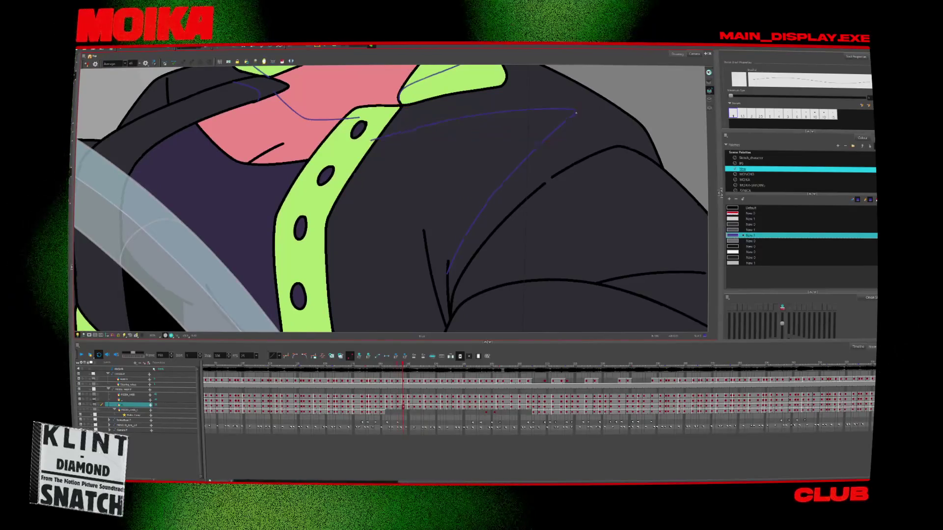
# Compare with neighbouring drawings, then extend the chest shadow line up toward the shoulder.
pyautogui.press('.')
pyautogui.press('.')
pyautogui.press('.')
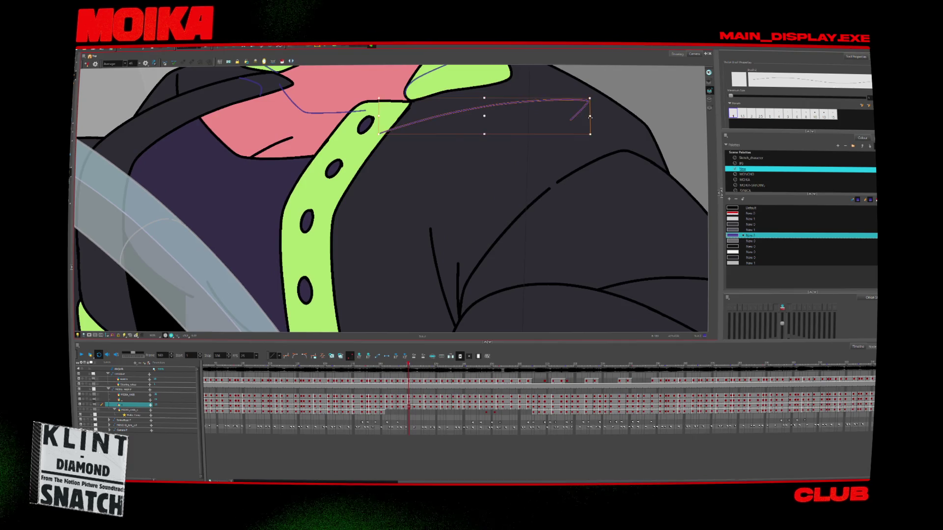
pyautogui.press('.')
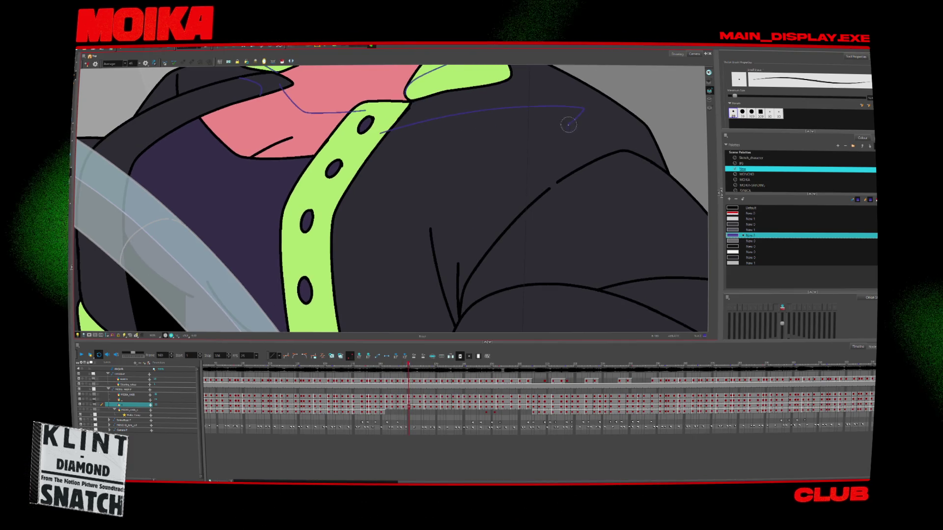
pyautogui.press(',')
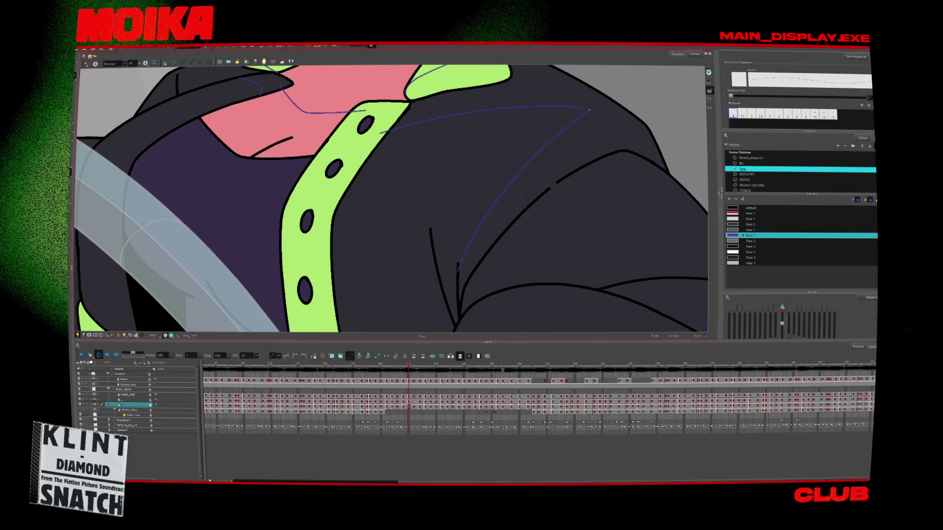
pyautogui.press('.')
pyautogui.press('.')
pyautogui.press('.')
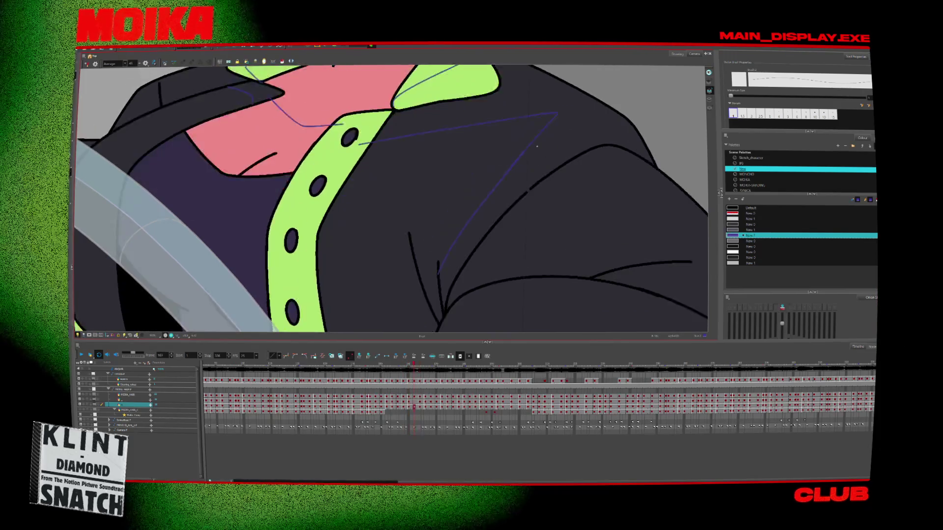
pyautogui.press('.')
pyautogui.press('.')
pyautogui.press('.')
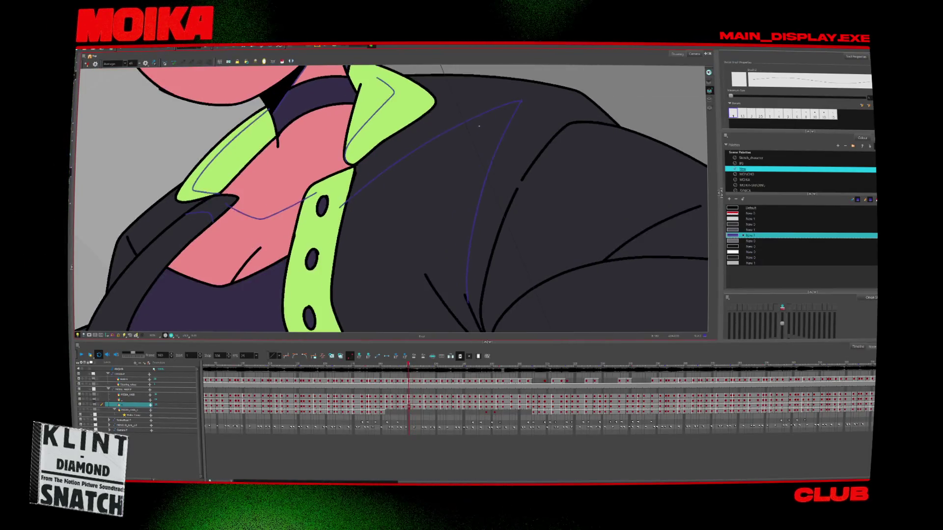
pyautogui.moveTo(398, 171); pyautogui.dragTo(487, 121)
# Step back about ten frames and forward again, zooming out to see the whole jacket and face.
pyautogui.press('.')
pyautogui.press('.')
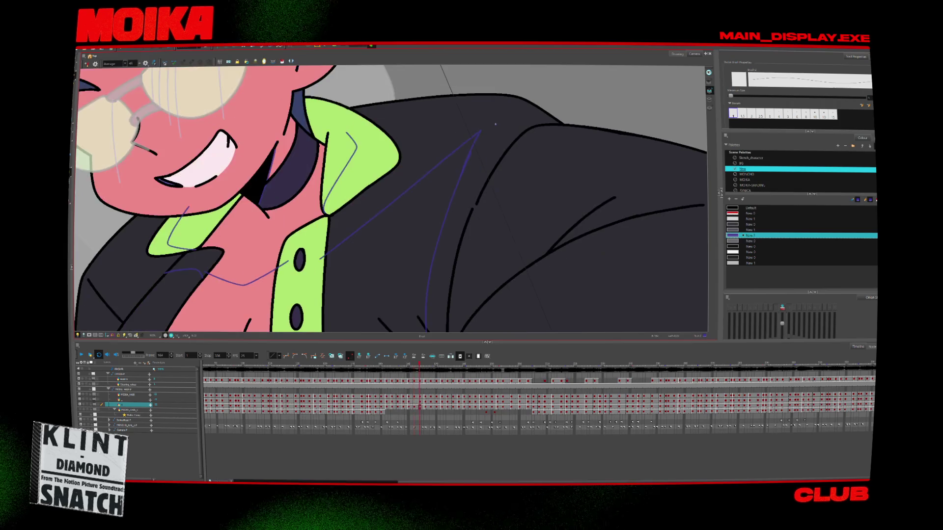
pyautogui.press(',')
pyautogui.press(',')
pyautogui.press(',')
pyautogui.press(',')
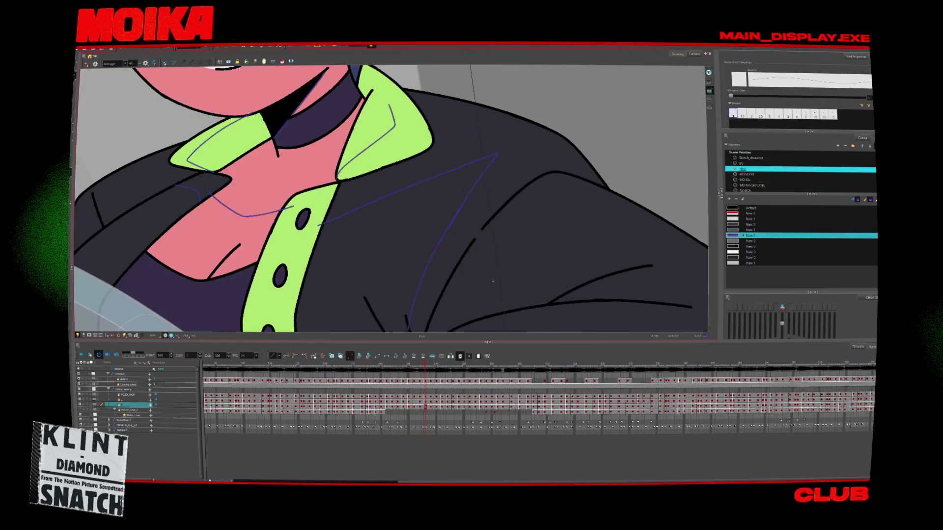
pyautogui.press(',')
pyautogui.press(',')
pyautogui.press(',')
pyautogui.press(',')
pyautogui.press(',')
pyautogui.press(',')
pyautogui.press(',')
pyautogui.press(',')
pyautogui.press(',')
pyautogui.press(',')
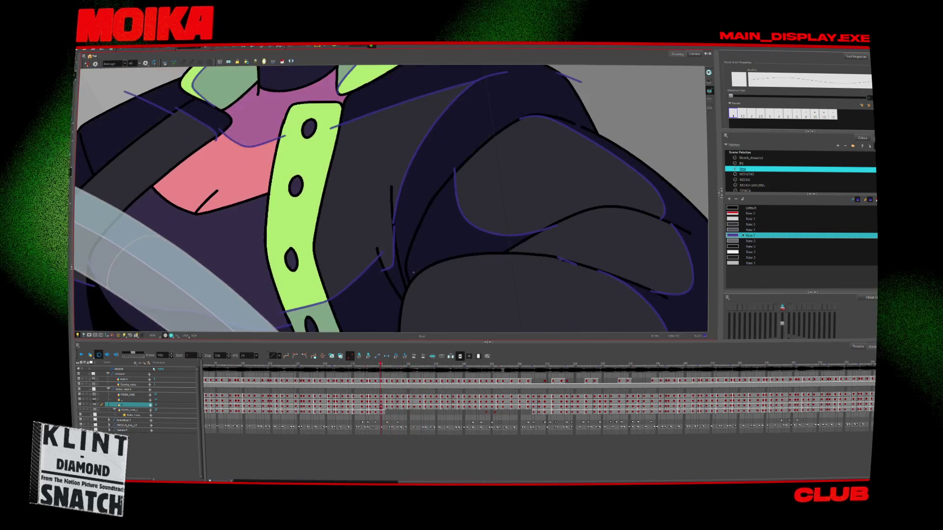
pyautogui.press(',')
pyautogui.press(',')
pyautogui.press('.')
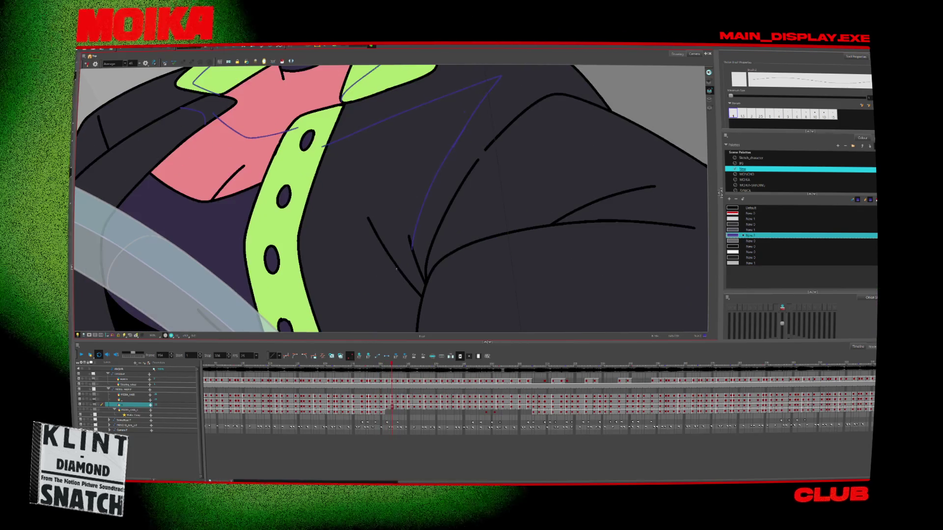
pyautogui.press('.')
pyautogui.press('.')
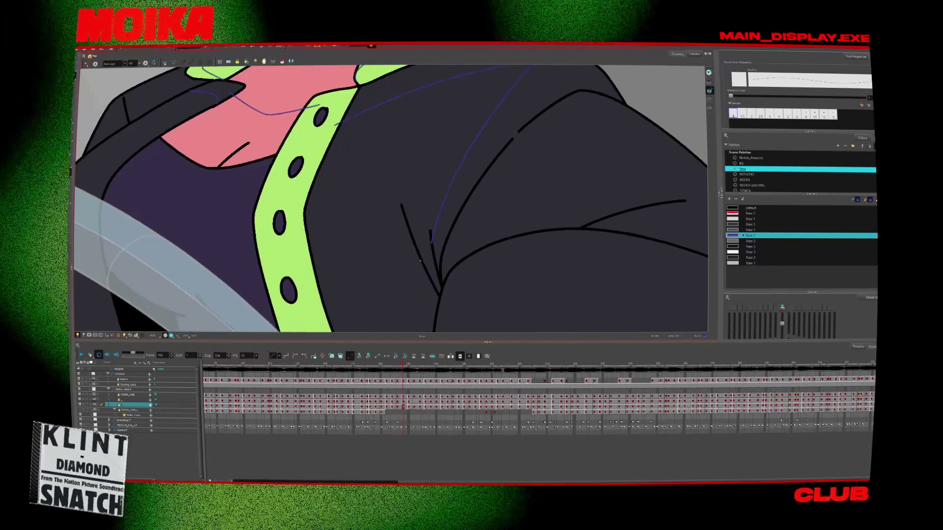
pyautogui.press('.')
pyautogui.hotkey('alt', 'z')
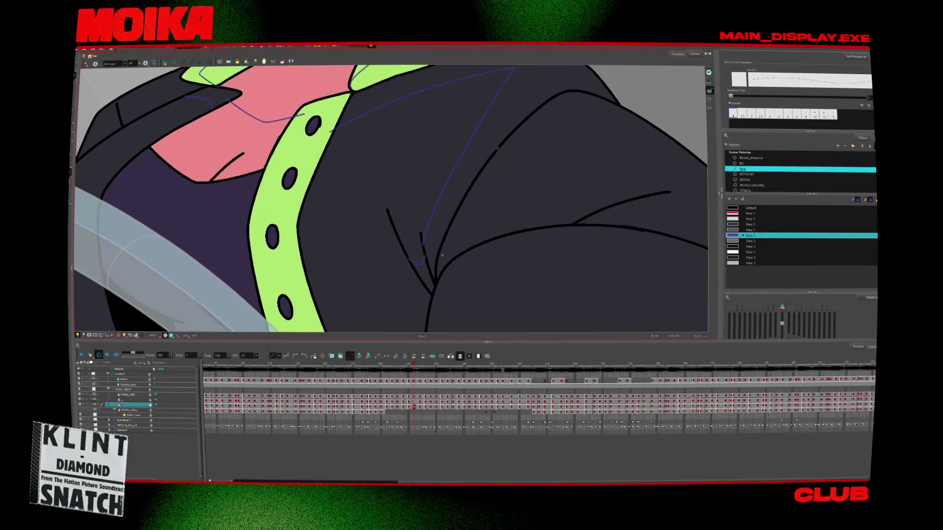
pyautogui.moveTo(433, 259)
pyautogui.mouseDown()
pyautogui.moveTo(458, 236)
pyautogui.moveTo(264, 277)
pyautogui.mouseUp()
pyautogui.press(',')
pyautogui.press(',')
pyautogui.press(',')
pyautogui.press(',')
pyautogui.press(',')
pyautogui.press(',')
pyautogui.press('.')
pyautogui.press('.')
pyautogui.press('.')
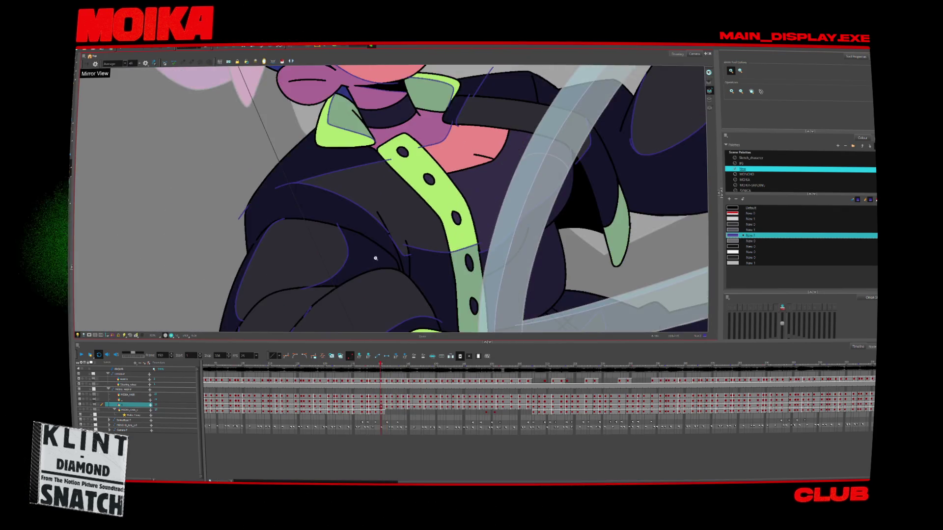
# Turn off Mirror View and flick between adjacent frames to compare the shoulder shadow line.
pyautogui.press('4')
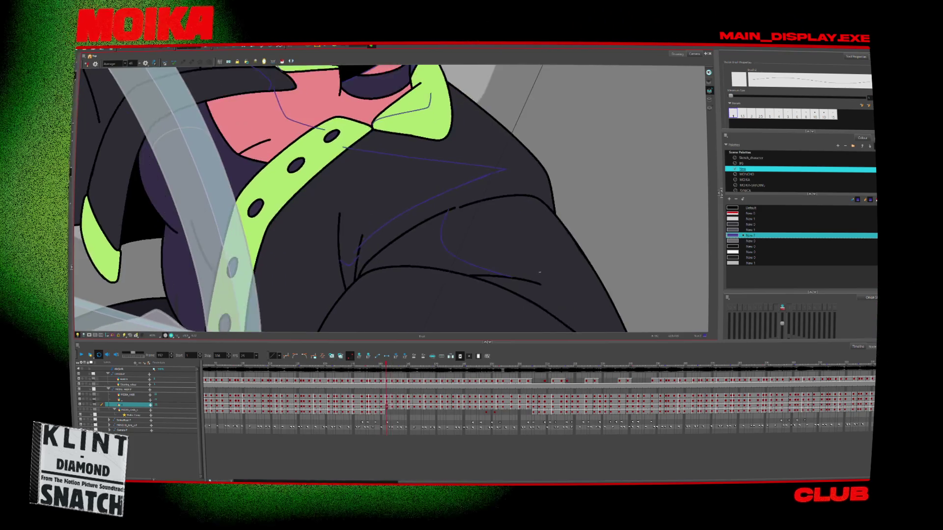
pyautogui.press(',')
pyautogui.press(',')
pyautogui.press(',')
pyautogui.press('.')
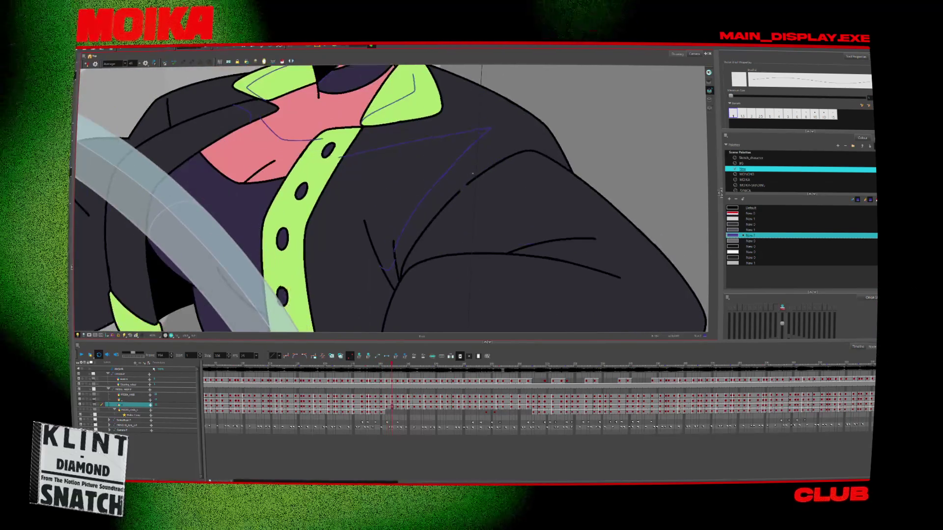
pyautogui.press('.')
pyautogui.press('.')
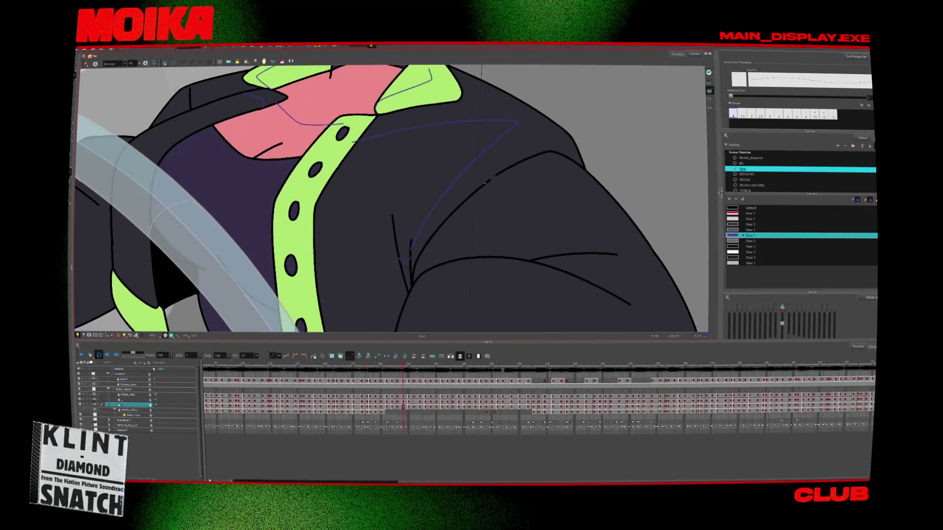
pyautogui.press('.')
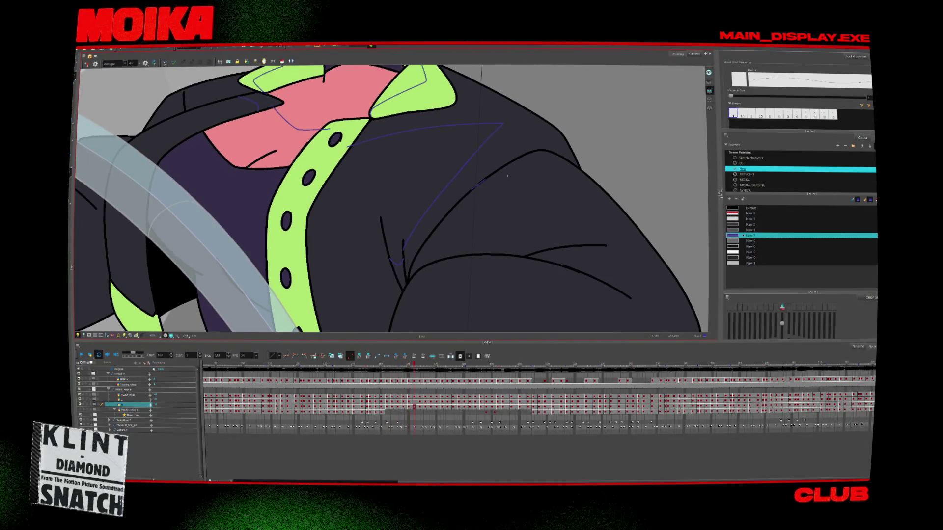
pyautogui.press('.')
pyautogui.press(',')
pyautogui.press('.')
pyautogui.press(',')
pyautogui.press(',')
pyautogui.press(',')
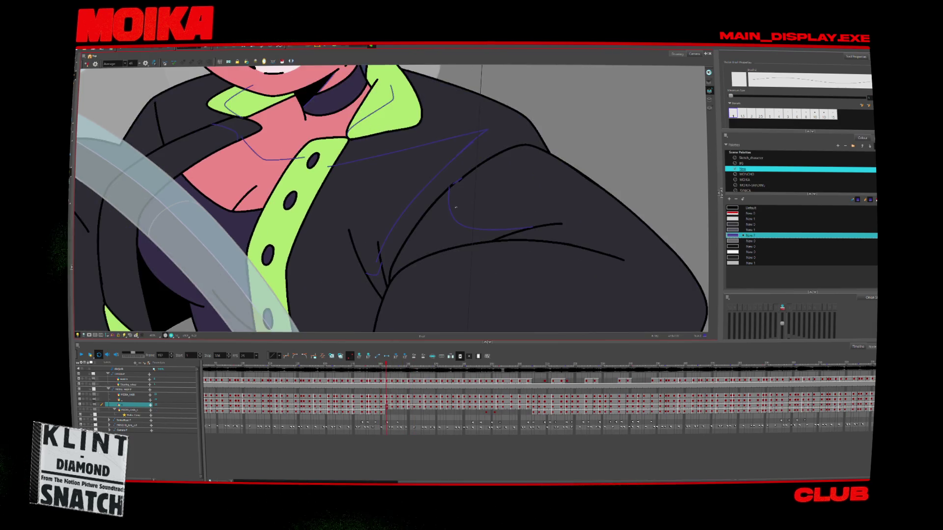
pyautogui.press(',')
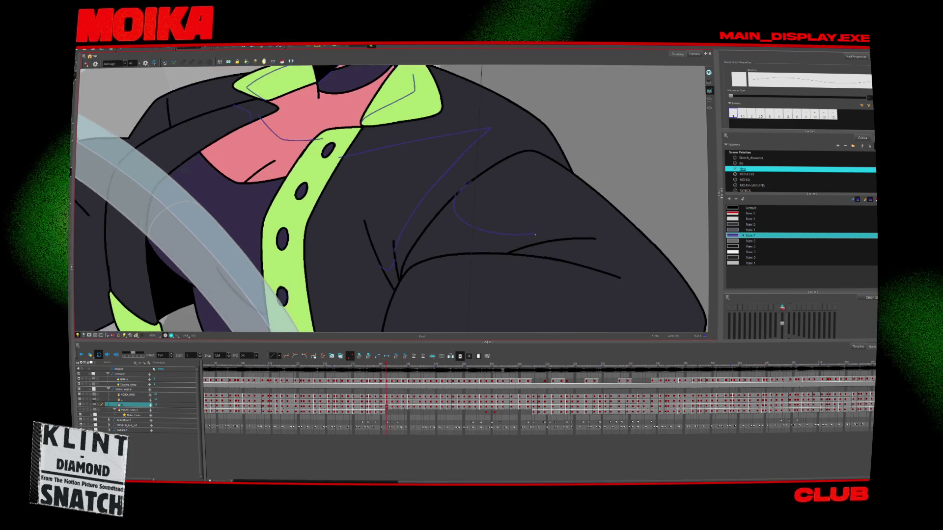
pyautogui.press('.')
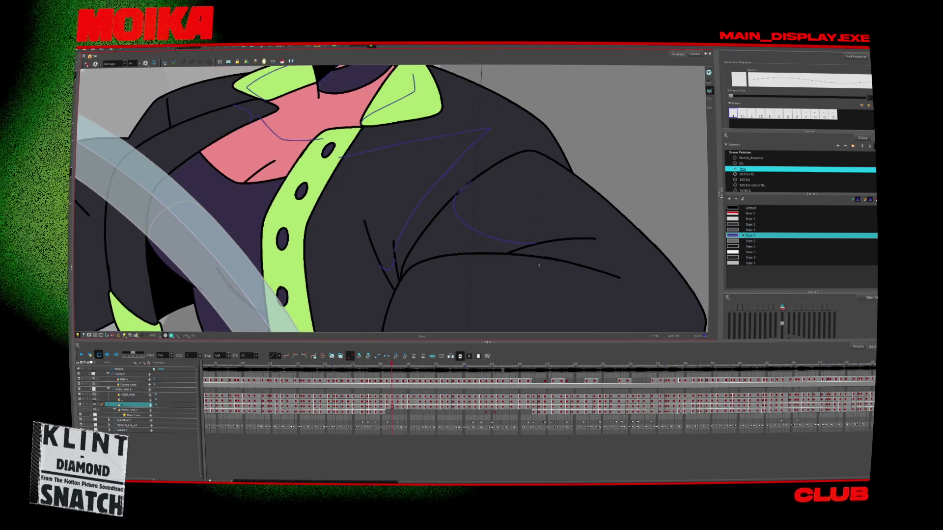
pyautogui.press(',')
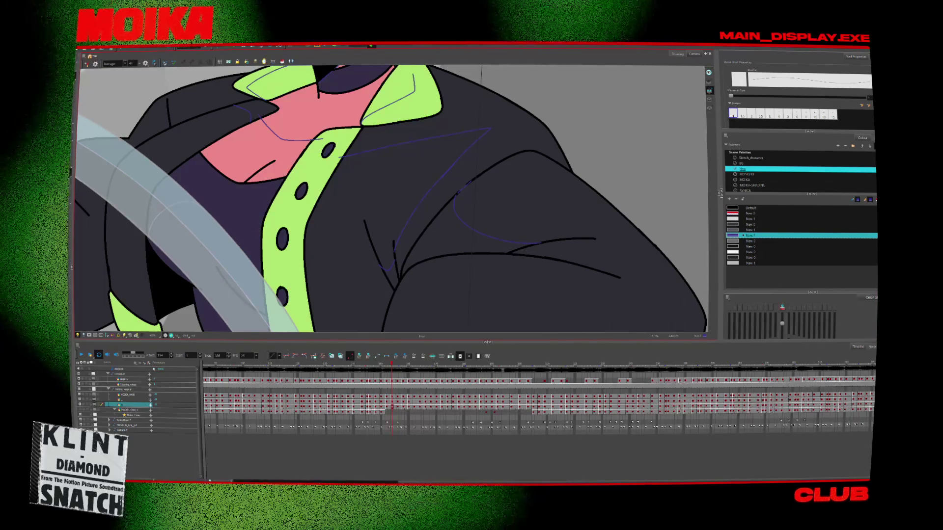
# Pan to centre the sleeve, play the animation, and draw a short shadow stroke on the upper arm.
pyautogui.press('Return')
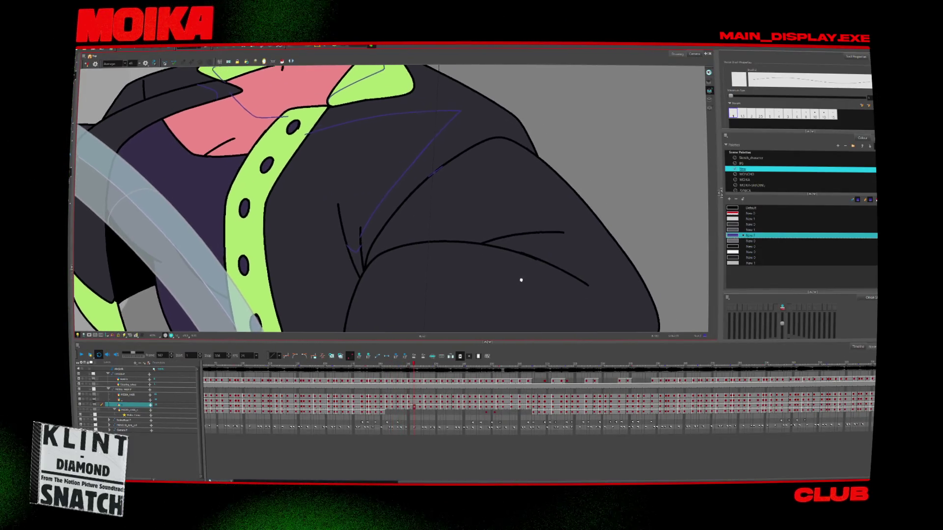
pyautogui.moveTo(542, 260); pyautogui.dragTo(525, 288)
pyautogui.press('Return')
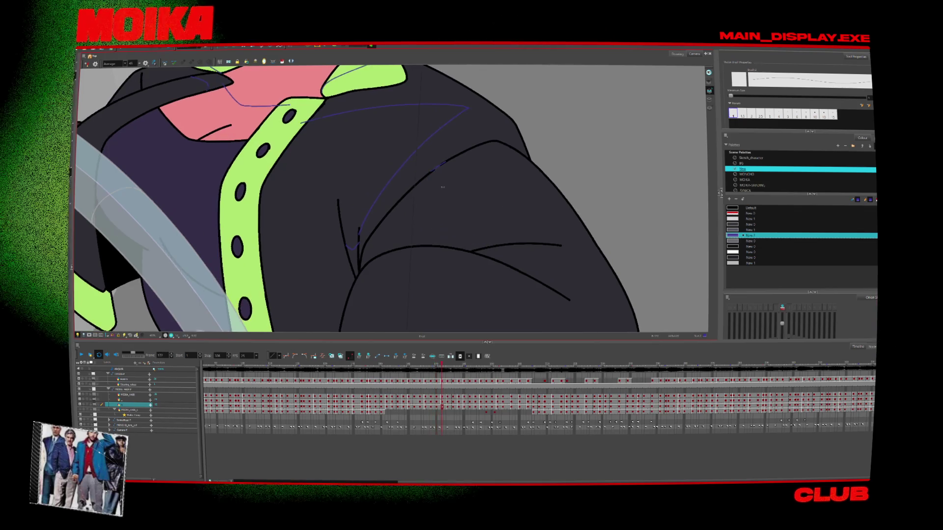
pyautogui.moveTo(429, 172); pyautogui.dragTo(421, 195)
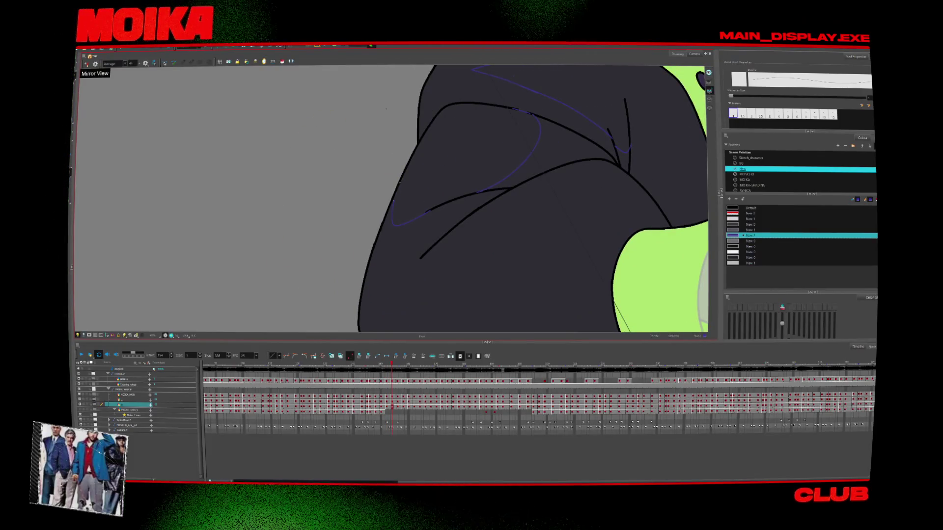
# Advance several frames to a later pose, step back two, and zoom in on the sleeve.
pyautogui.press('.')
pyautogui.press('.')
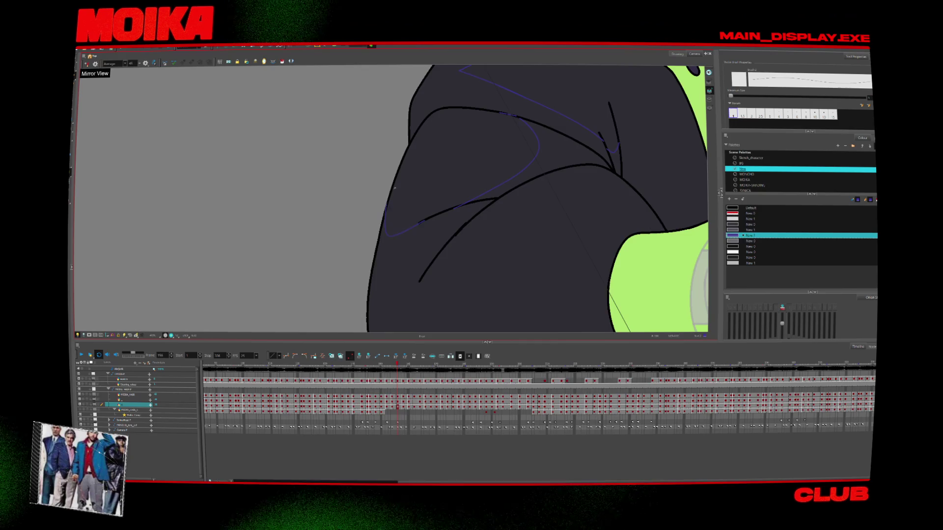
pyautogui.press('.')
pyautogui.press('.')
pyautogui.press('.')
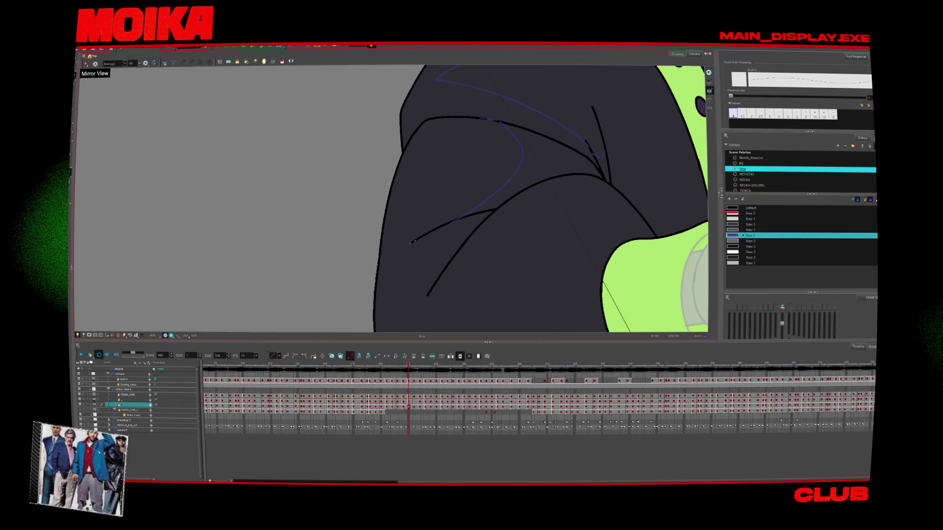
pyautogui.press('.')
pyautogui.press('.')
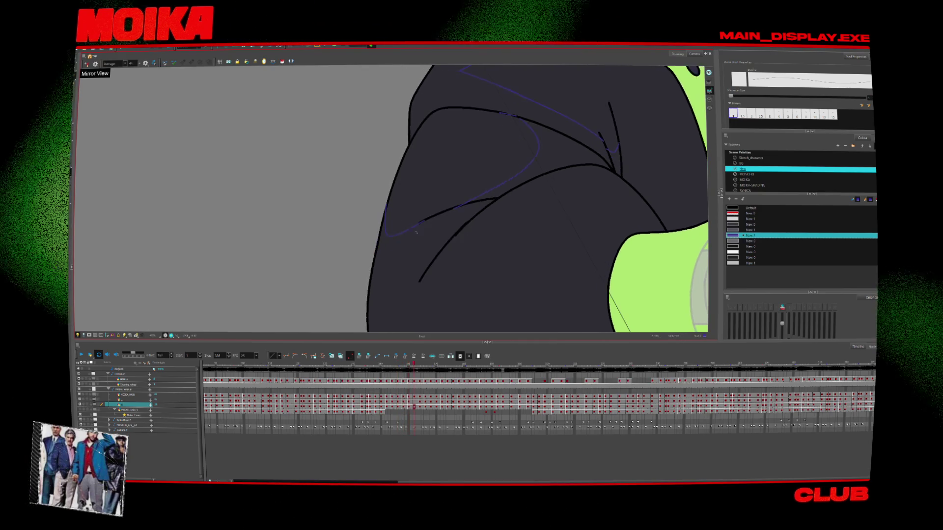
pyautogui.press('.')
pyautogui.press('.')
pyautogui.press('.')
pyautogui.press('.')
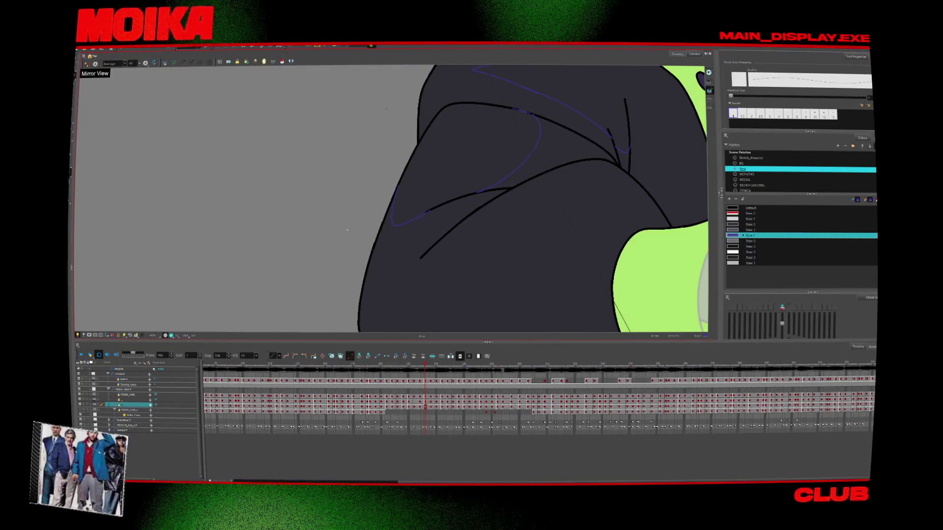
pyautogui.press(',')
pyautogui.press(',')
pyautogui.press(',')
pyautogui.press(',')
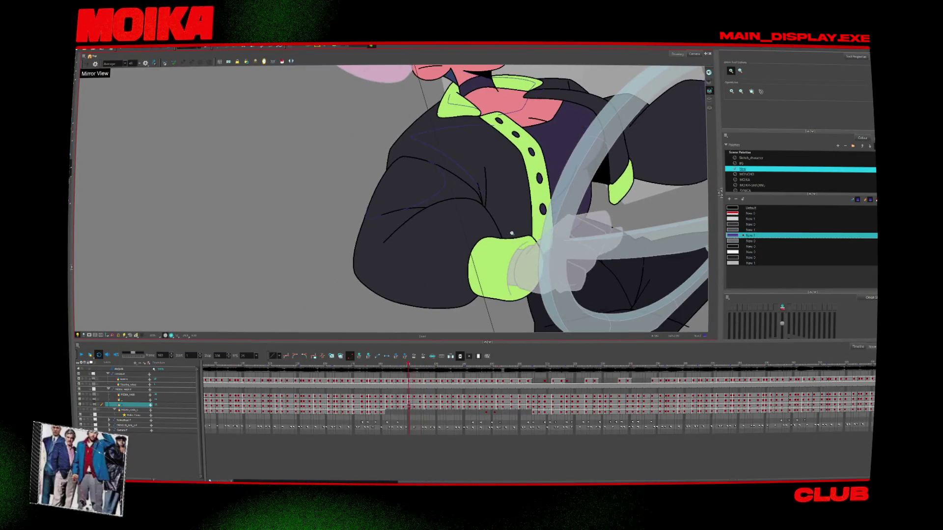
pyautogui.press(',')
pyautogui.scroll(2, 488, 223)
pyautogui.scroll(2, 484, 226)
pyautogui.scroll(3, 476, 246)
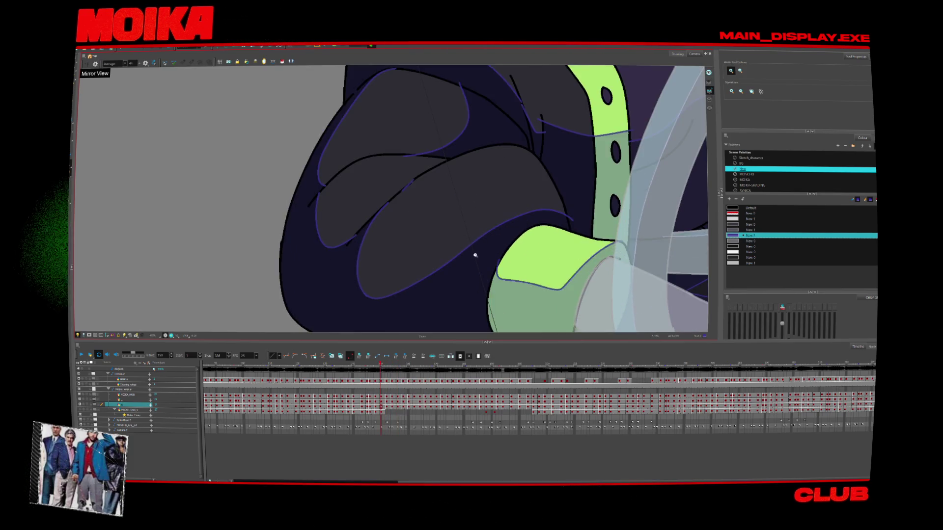
pyautogui.scroll(2, 464, 253)
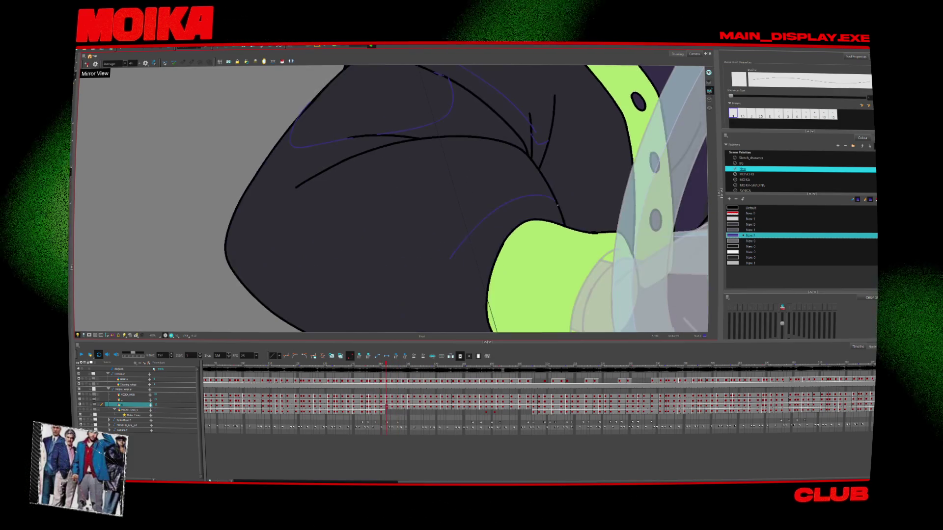
# Step through neighbouring poses back to frame 150 to compare the sleeve shadow curve.
pyautogui.press('.')
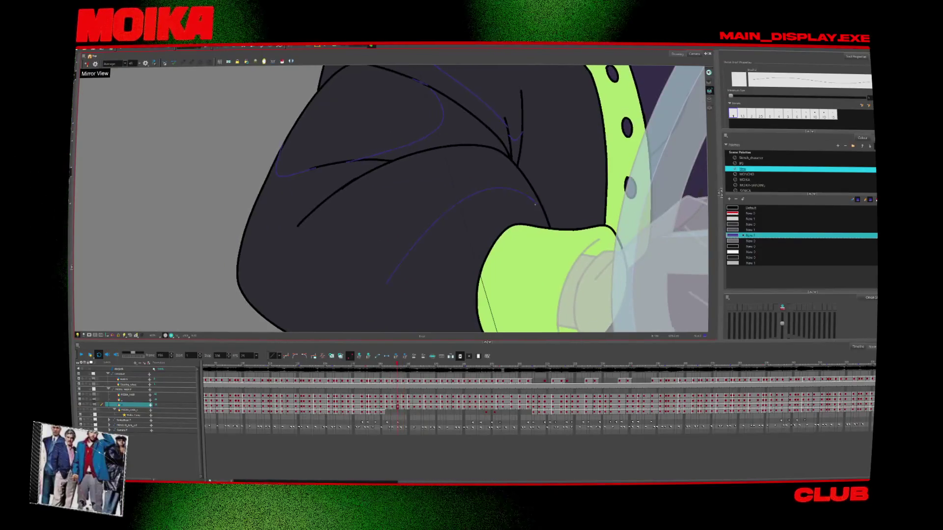
pyautogui.press('.')
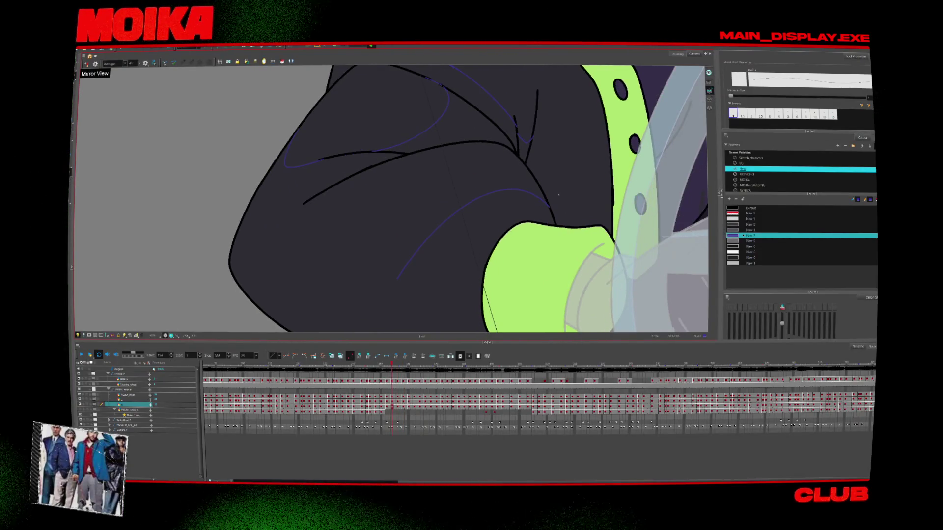
pyautogui.press('.')
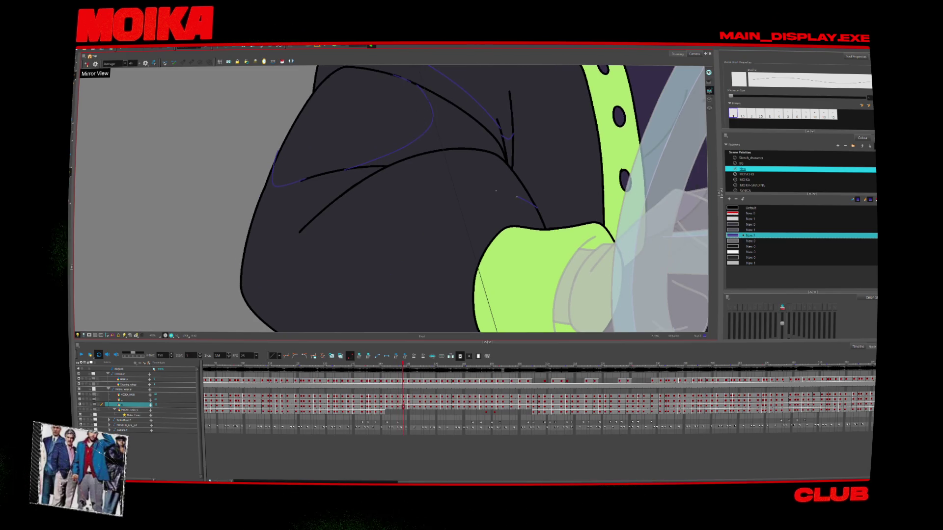
pyautogui.press('.')
pyautogui.press('.')
pyautogui.press('.')
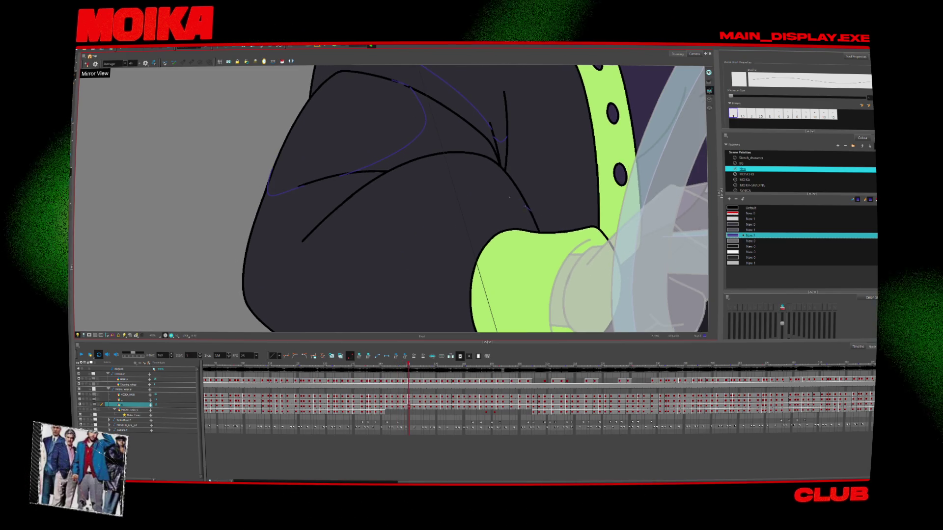
pyautogui.press(',')
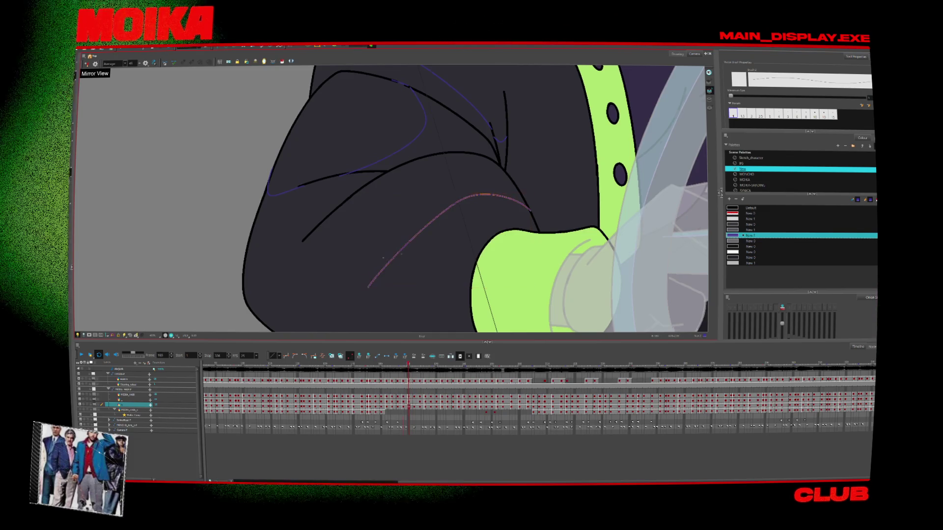
pyautogui.press(',')
pyautogui.press('.')
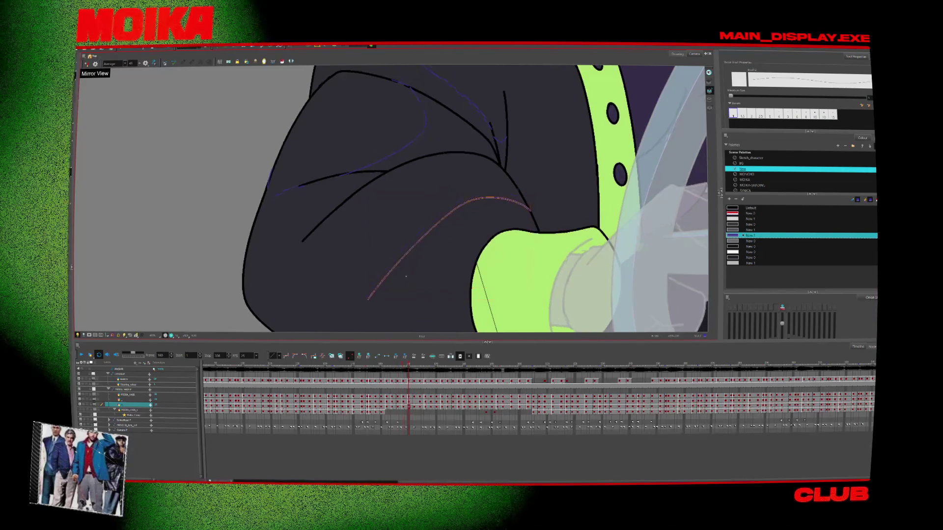
pyautogui.press(',')
pyautogui.press('.')
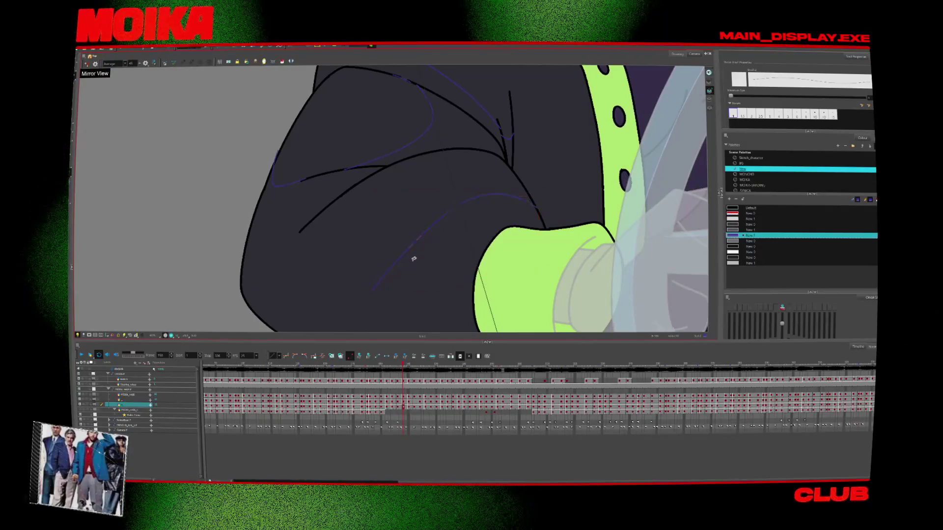
pyautogui.press('.')
pyautogui.press('.')
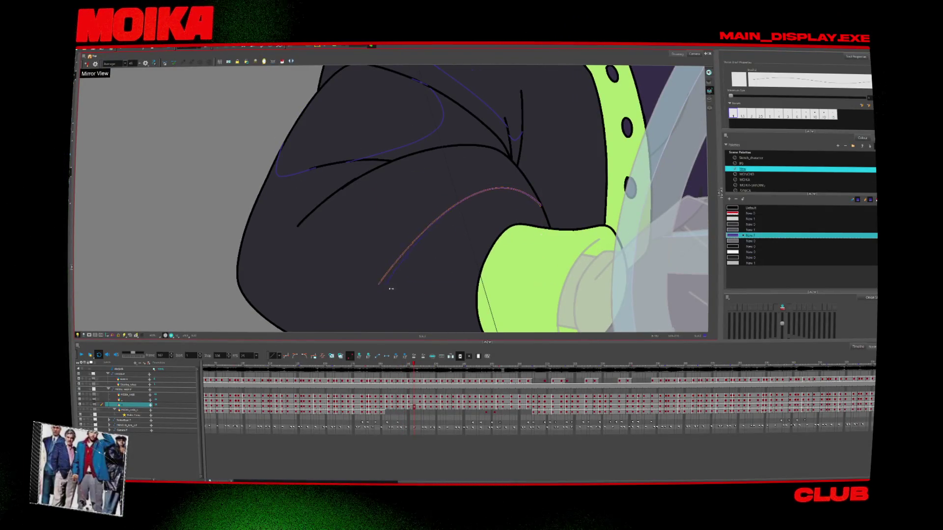
pyautogui.press(',')
pyautogui.press(',')
pyautogui.press(',')
pyautogui.press(',')
pyautogui.press(',')
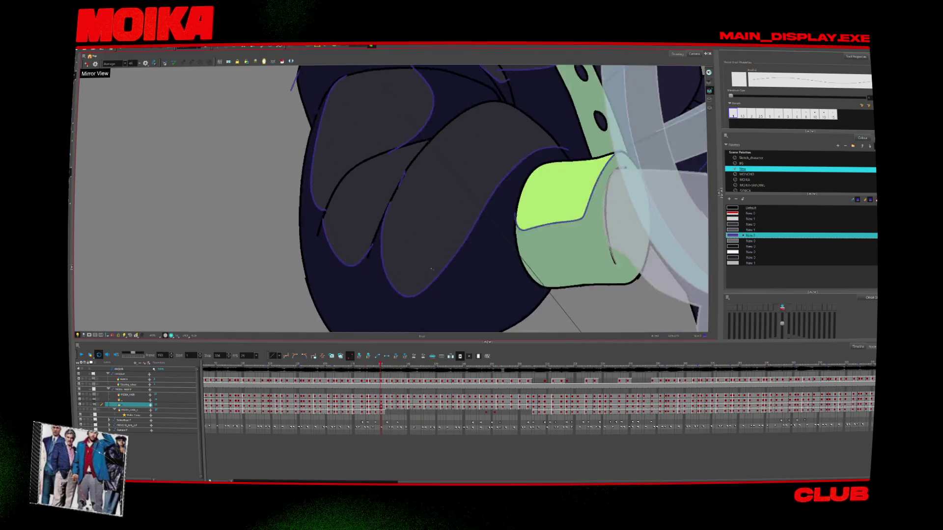
pyautogui.press('.')
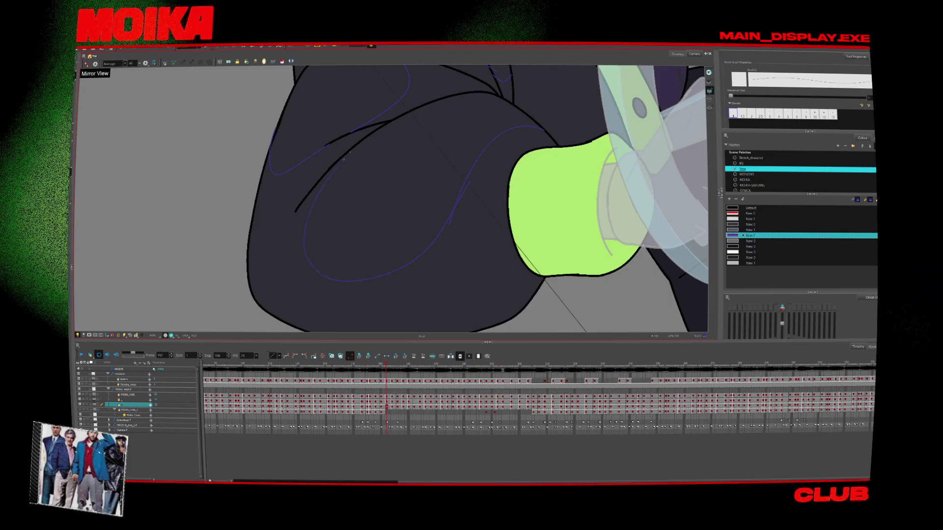
# Draw a shadow curve down the sleeve's left side and select the blue loop stroke.
pyautogui.moveTo(345, 153); pyautogui.dragTo(321, 274)
pyautogui.press('.')
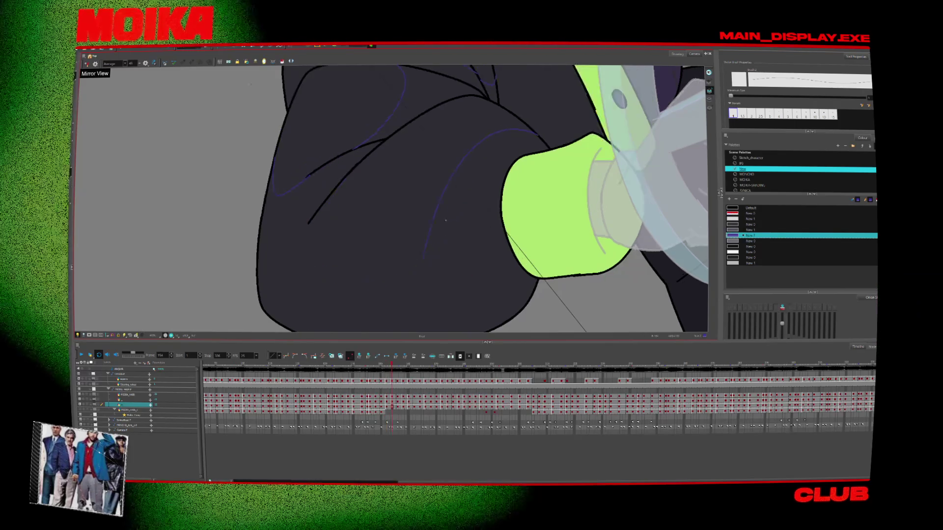
pyautogui.click(353, 176)
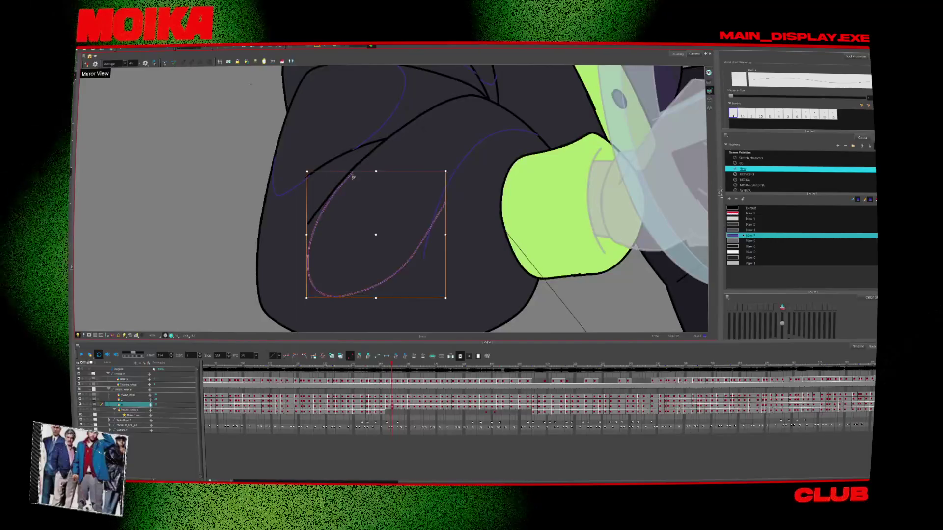
# Review the sleeve shading across the following drawings, jumping back once to recheck.
pyautogui.press('.')
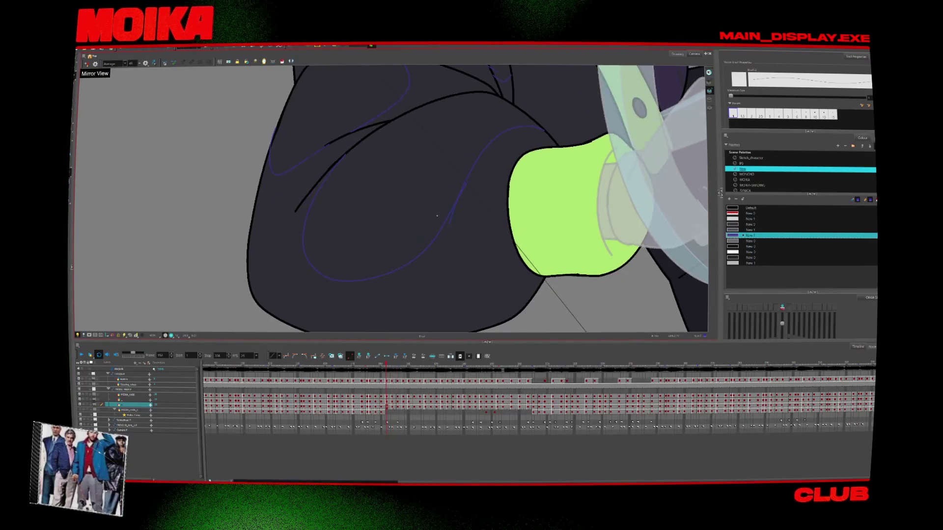
pyautogui.press('.')
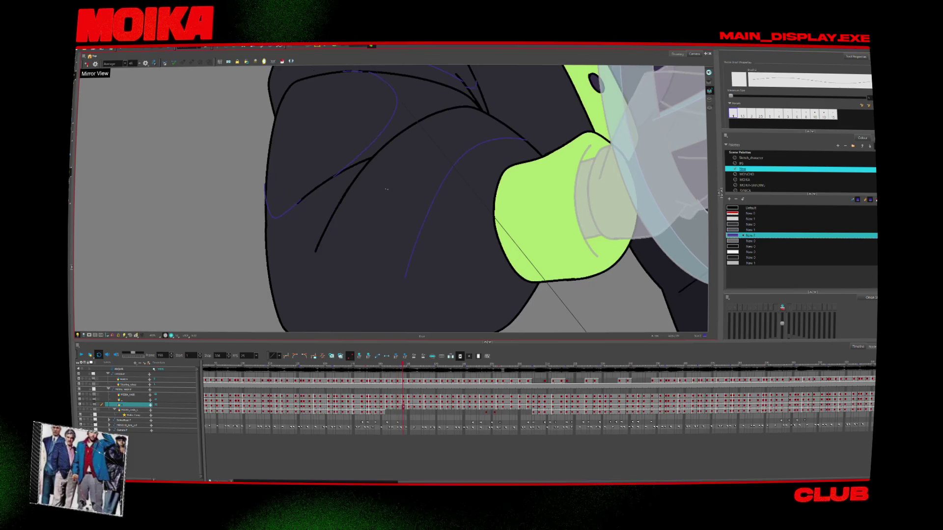
pyautogui.press(',')
pyautogui.press('.')
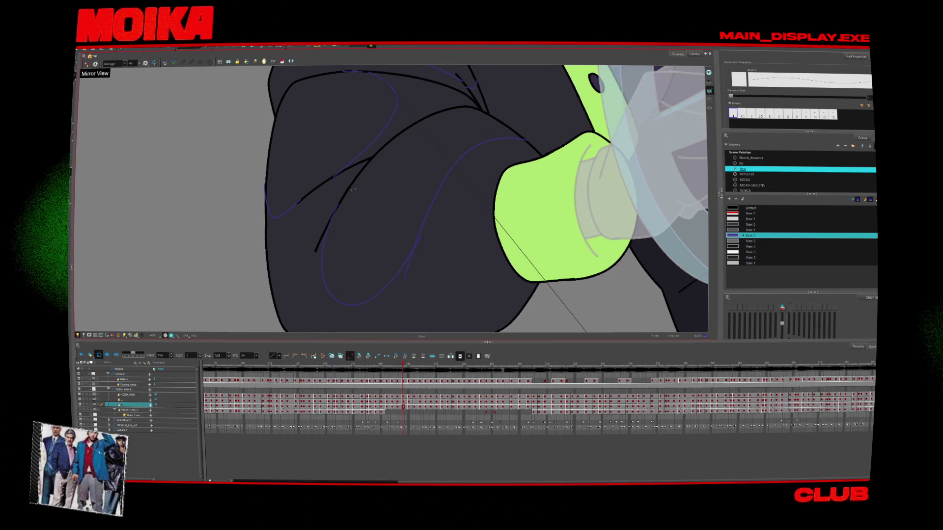
pyautogui.press('.')
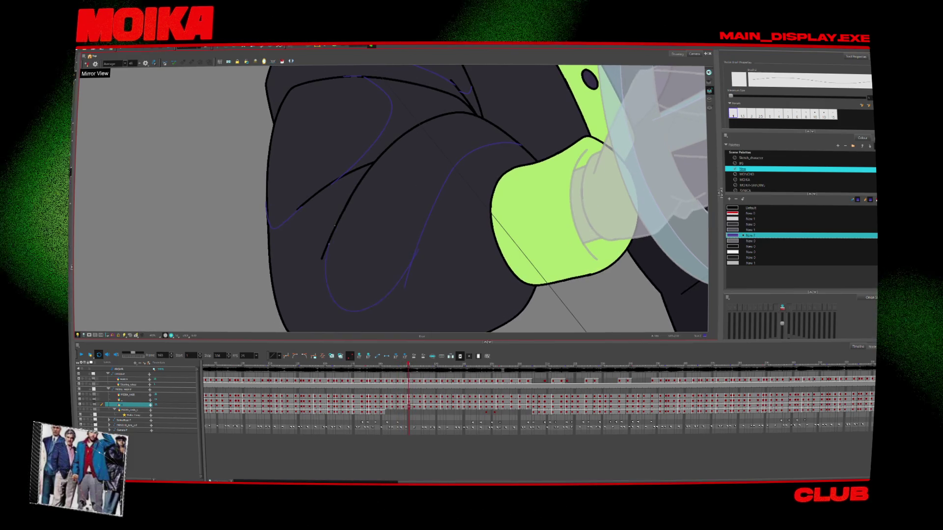
pyautogui.press('.')
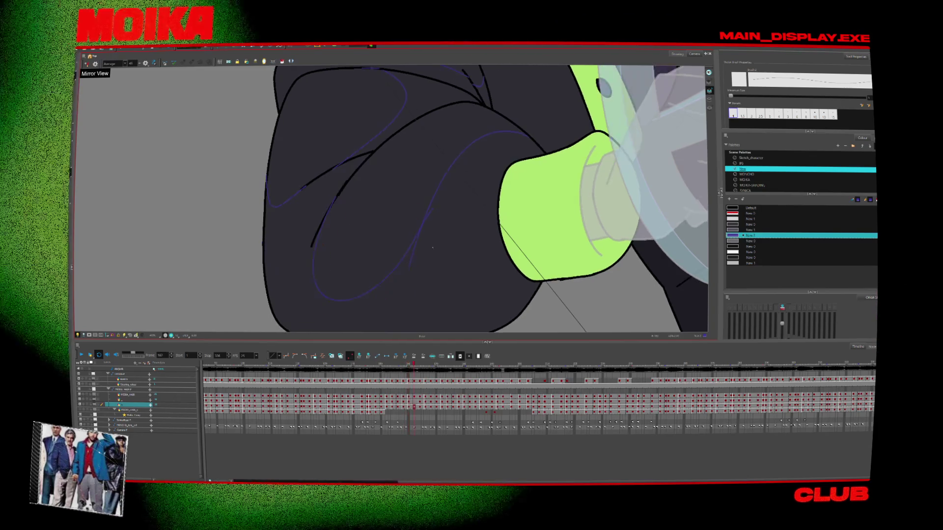
pyautogui.press(',')
pyautogui.press(',')
pyautogui.press(',')
pyautogui.press(',')
pyautogui.press(',')
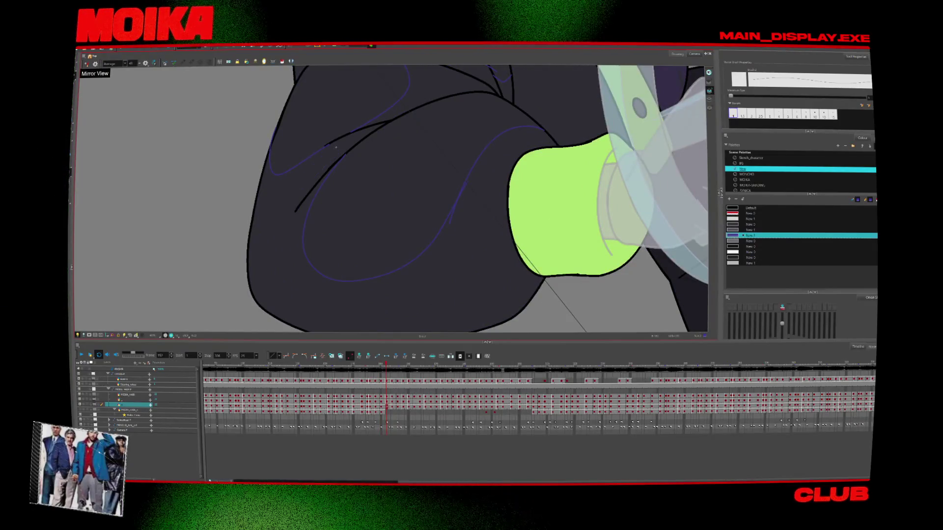
pyautogui.press('.')
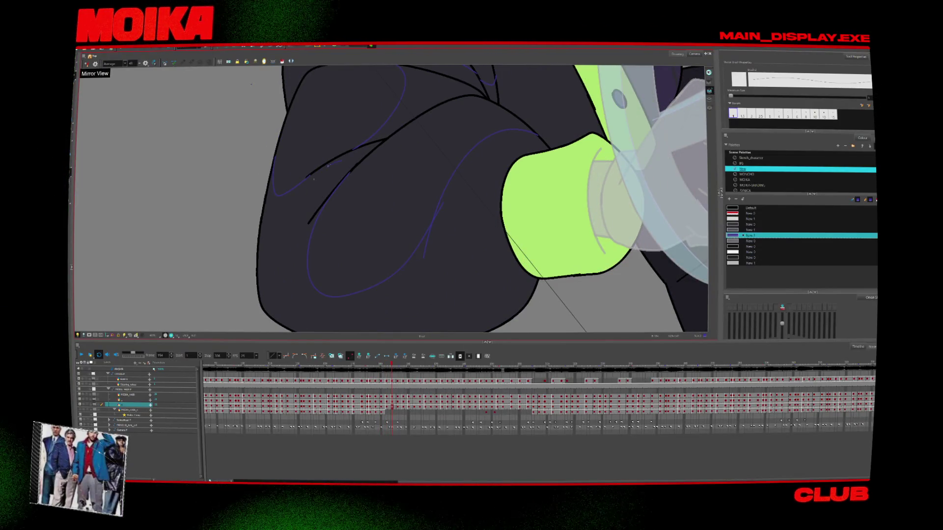
pyautogui.press('.')
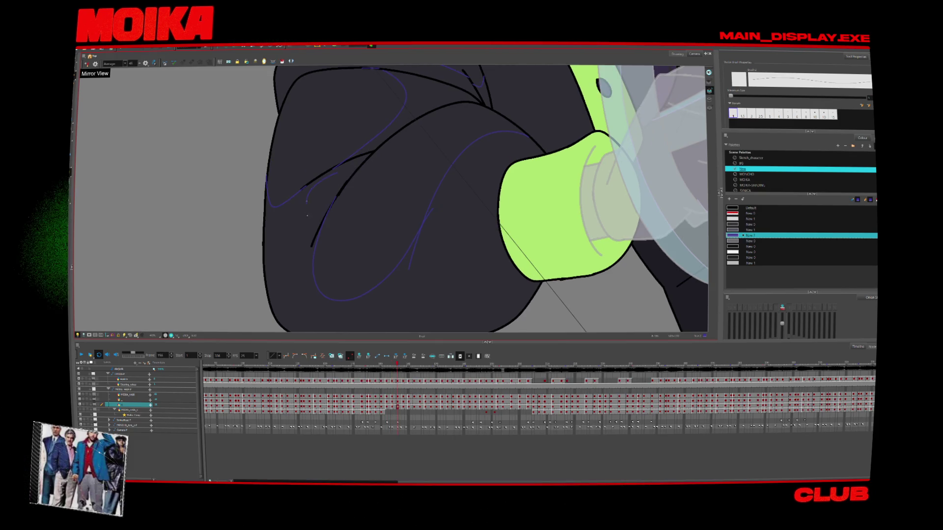
pyautogui.press('.')
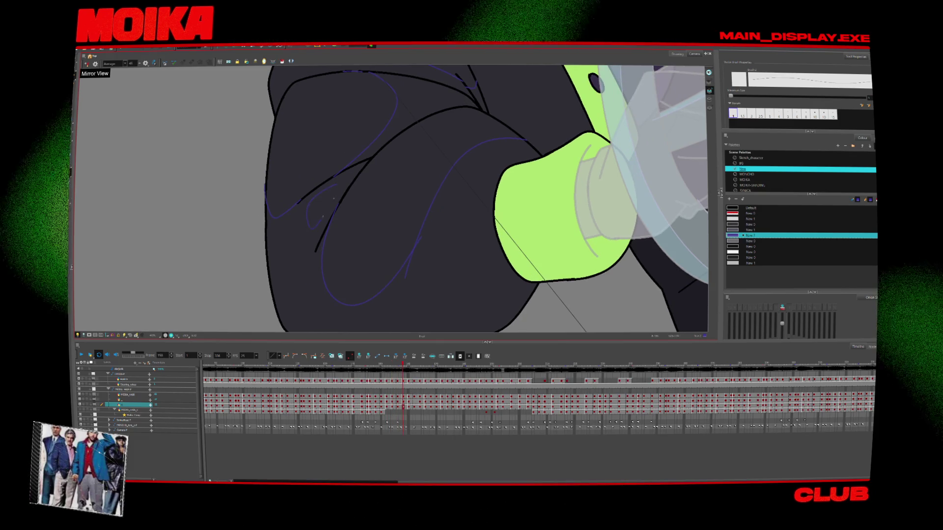
pyautogui.press('.')
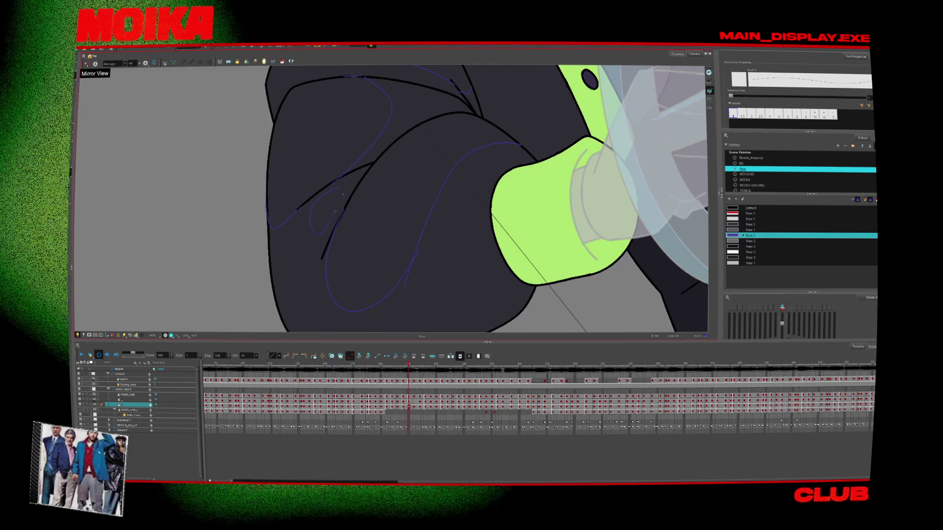
# Zoom out to the whole arm, return to the earlier arm drawing and switch to the Brush.
pyautogui.scroll(-2, 474, 278)
pyautogui.press('.')
pyautogui.press('.')
pyautogui.press('.')
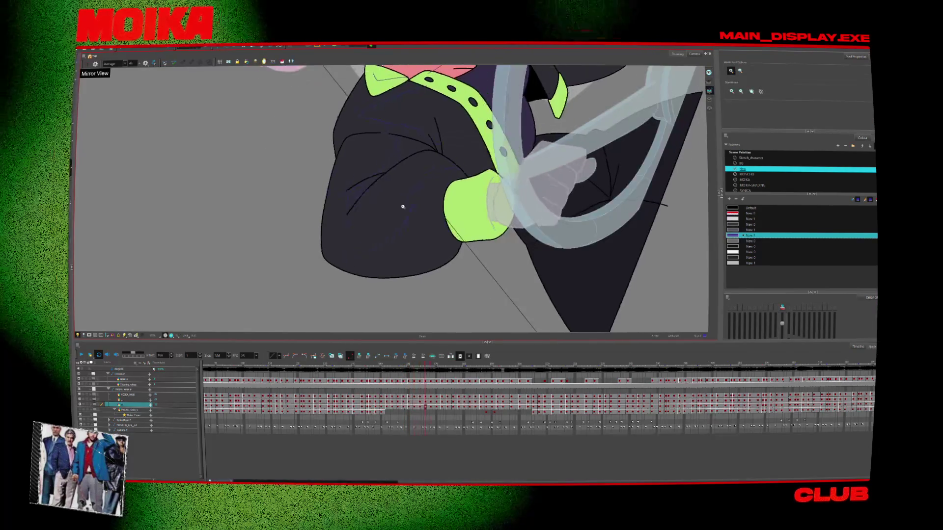
pyautogui.press(',')
pyautogui.click(386, 365)
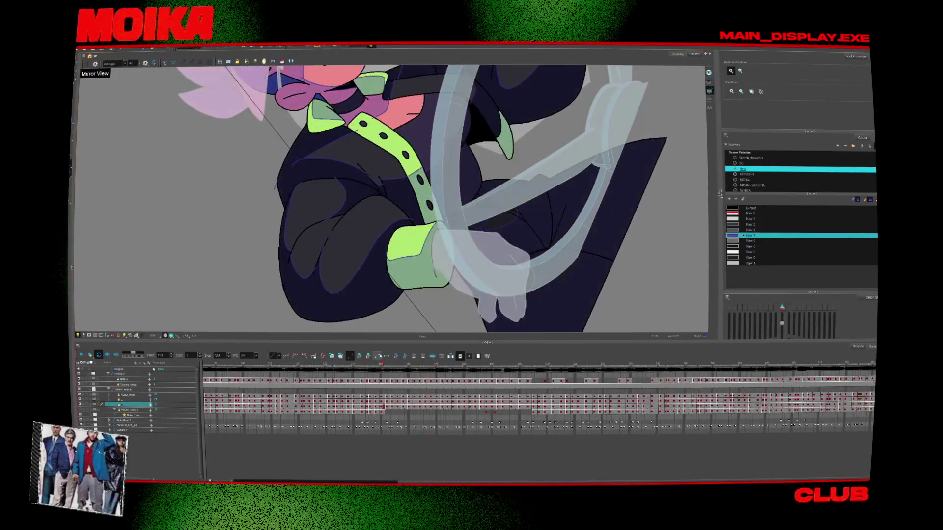
pyautogui.hotkey('alt', 'b')
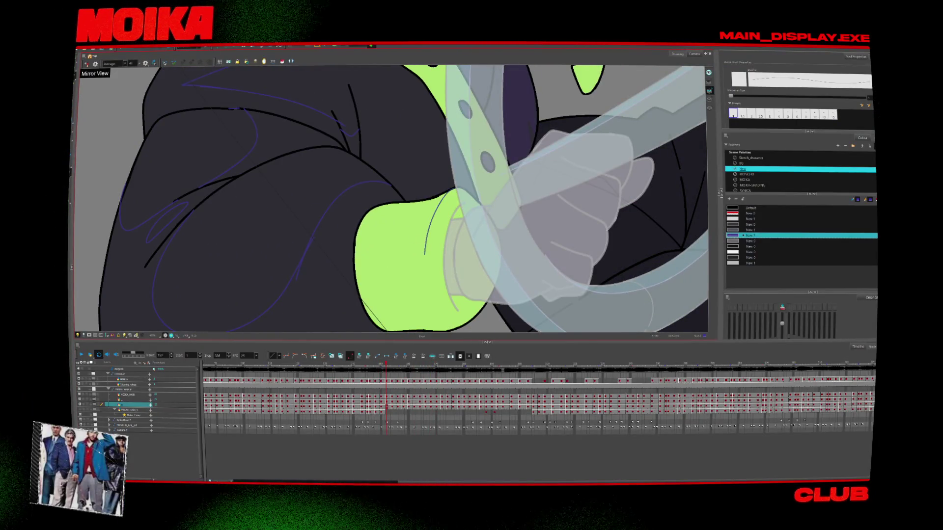
# Compare the sleeve across neighbouring drawings, stepping forward and then back to the target drawing.
pyautogui.press('.')
pyautogui.press(',')
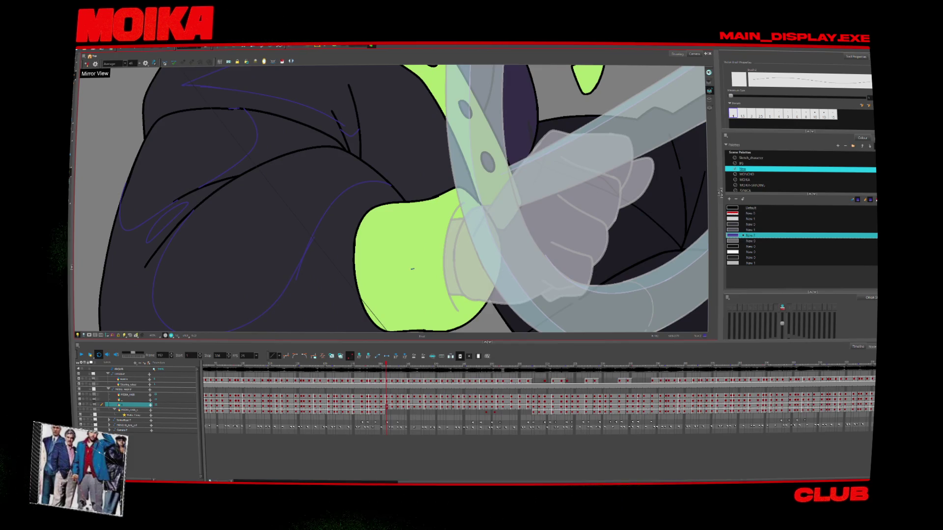
pyautogui.press('.')
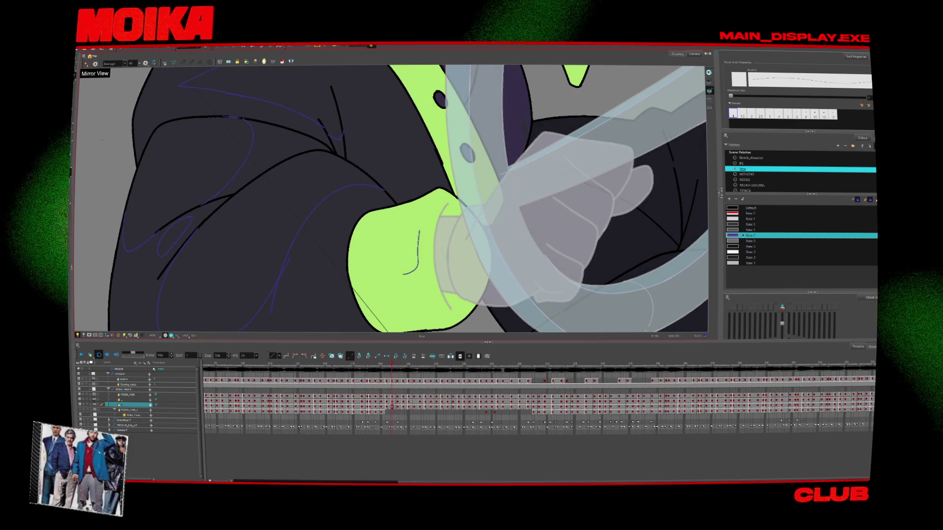
pyautogui.press('.')
pyautogui.press('.')
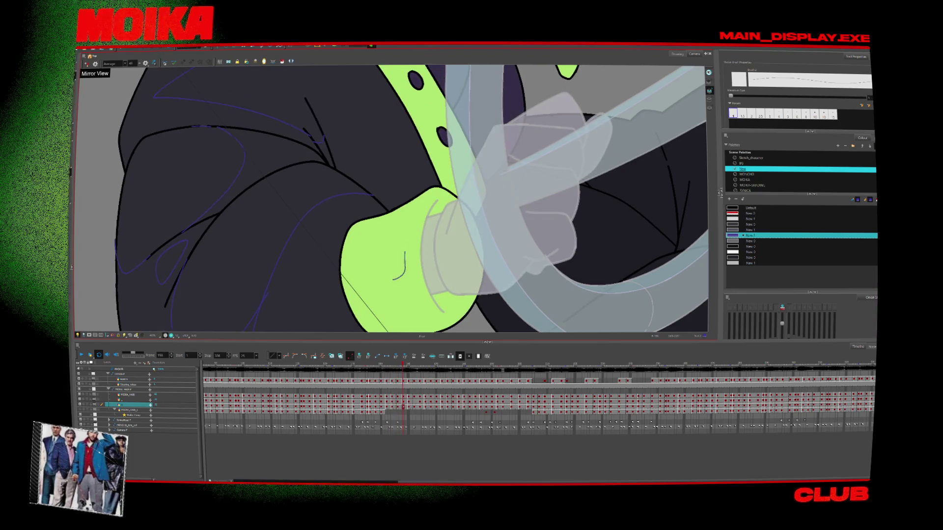
pyautogui.press('.')
pyautogui.press('.')
pyautogui.press('.')
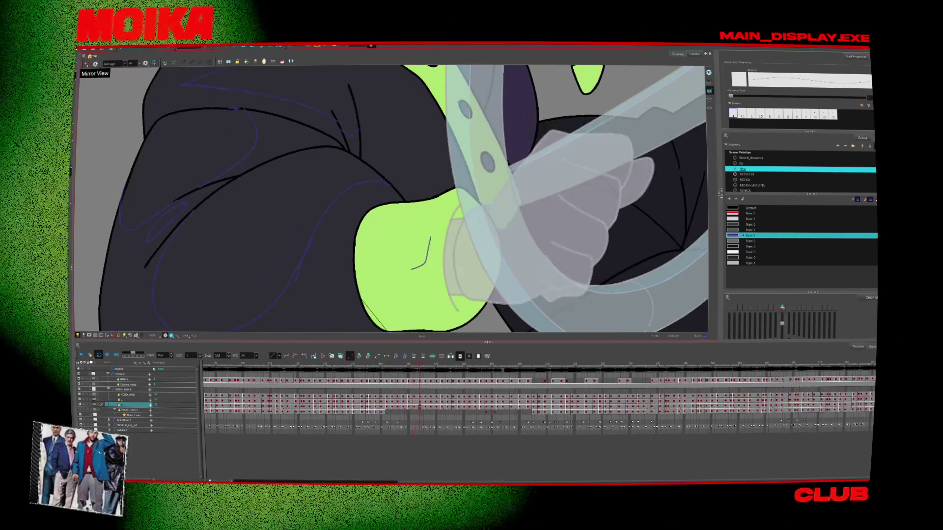
pyautogui.press(',')
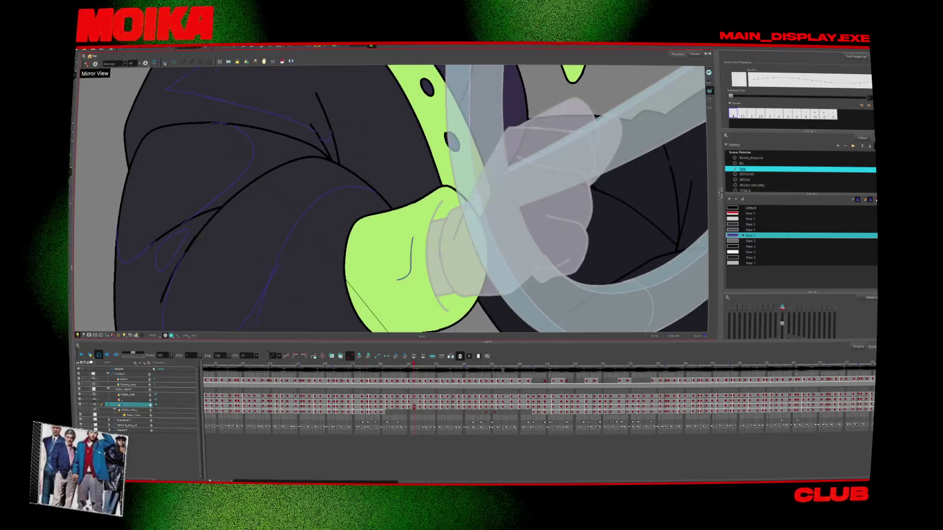
pyautogui.press(',')
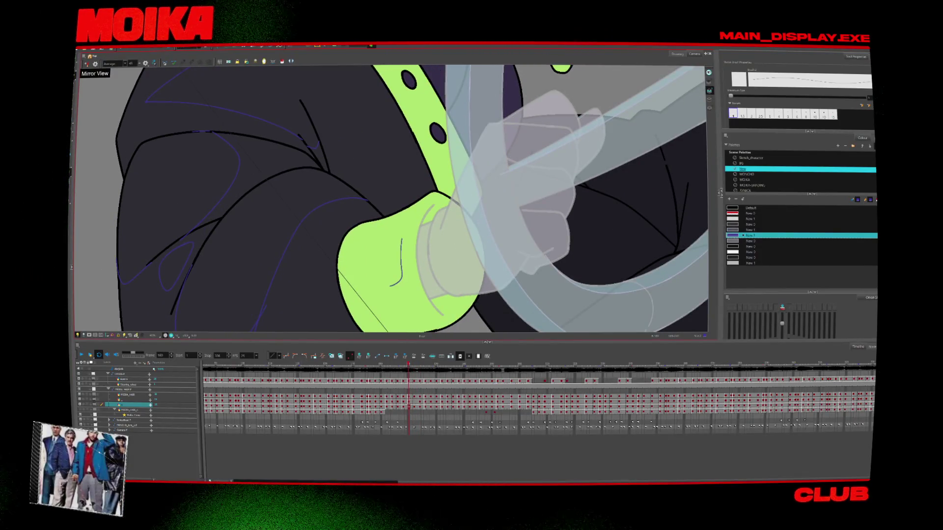
pyautogui.press(',')
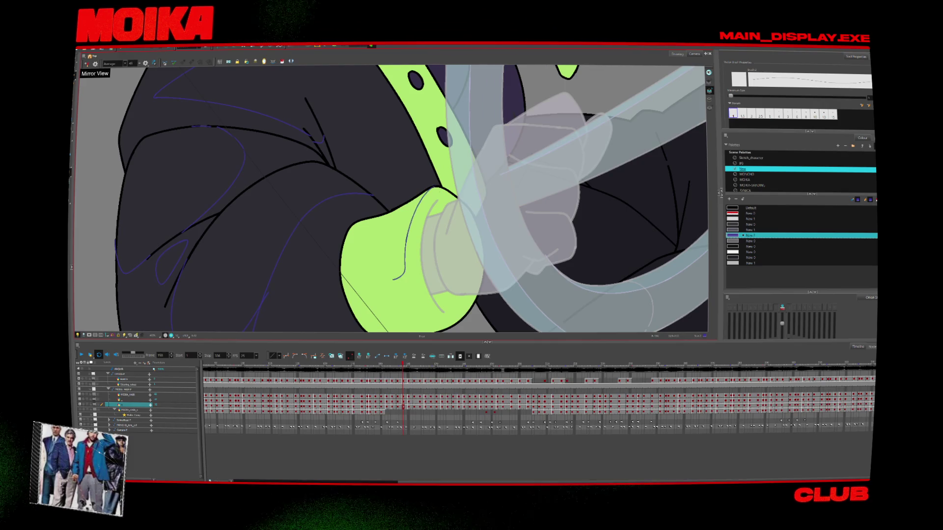
pyautogui.press(',')
pyautogui.press(',')
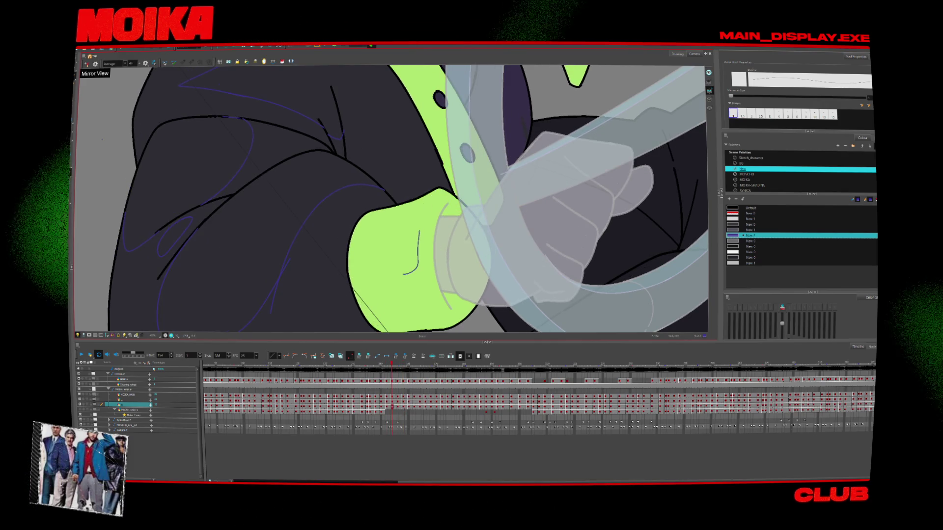
pyautogui.press(',')
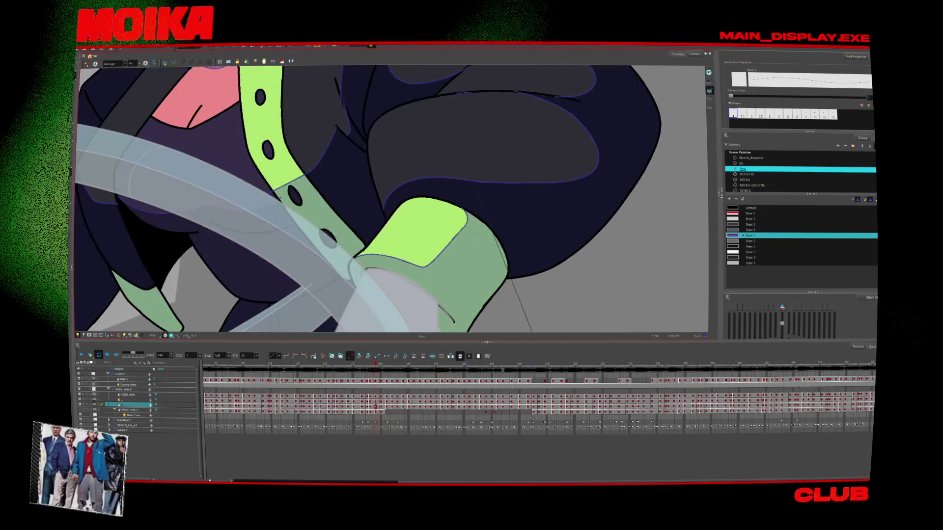
# Draw a blue shadow guide line across the cuff, then review the next four drawings.
pyautogui.moveTo(438, 254); pyautogui.dragTo(463, 224)
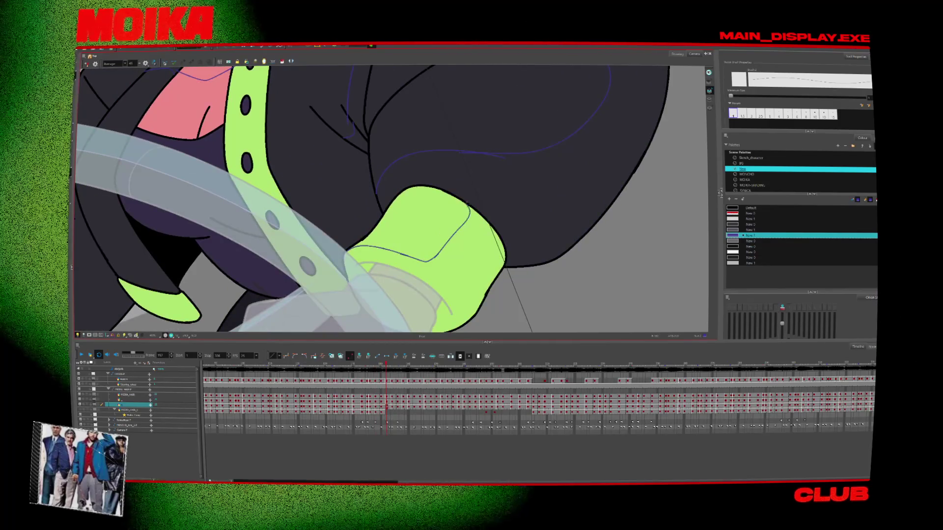
pyautogui.press('.')
pyautogui.press('.')
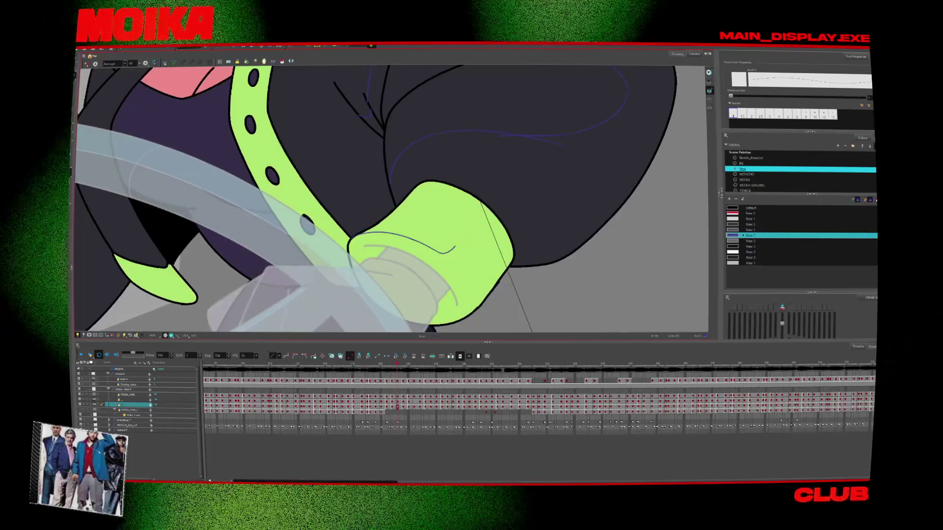
pyautogui.press('.')
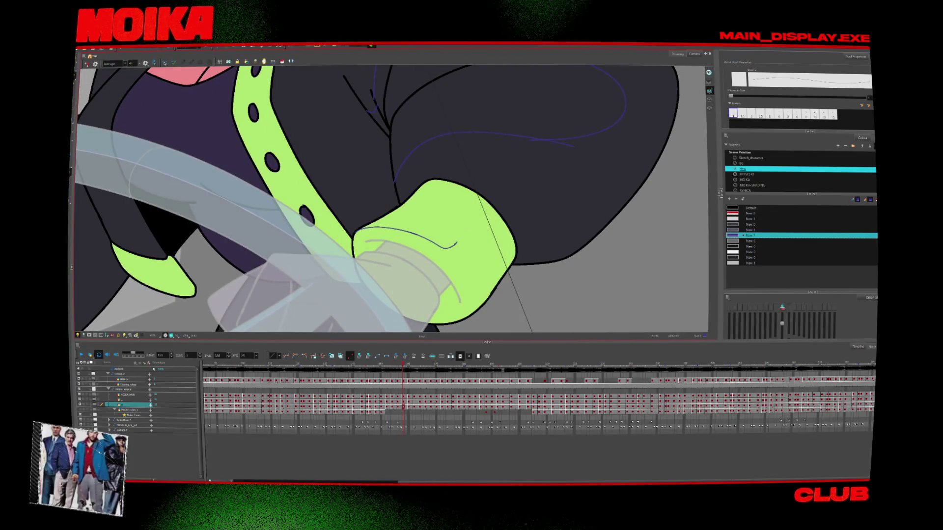
pyautogui.press('.')
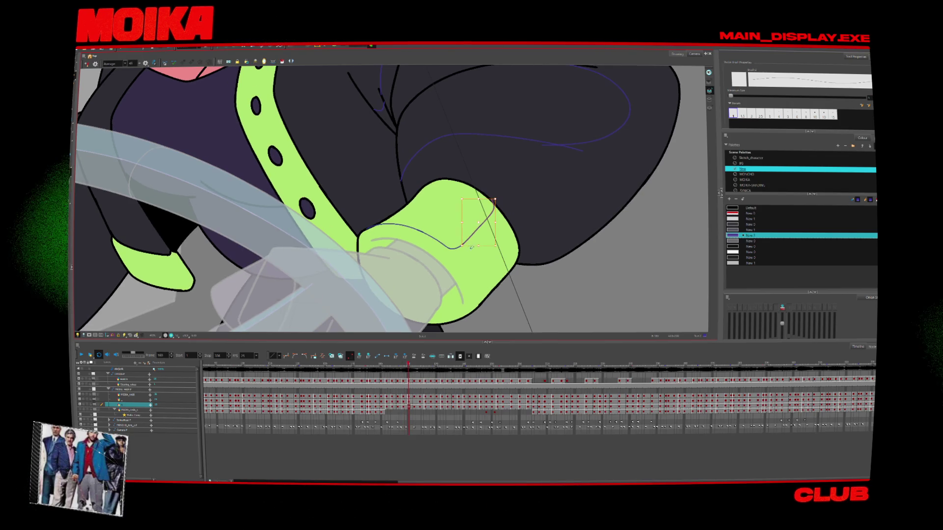
pyautogui.press('.')
pyautogui.scroll(-3, 491, 260)
# Add a short blue shadow stroke on the chest while checking the canvas mirrored.
pyautogui.press('4')
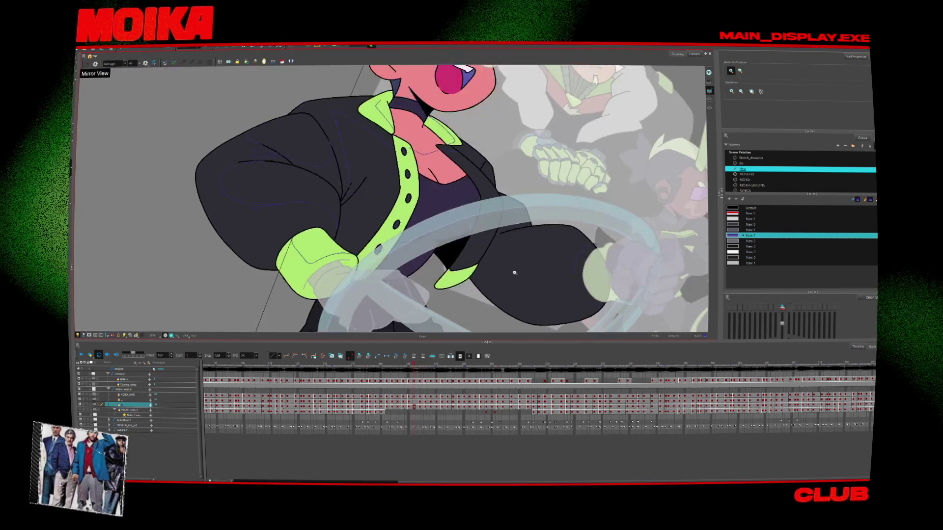
pyautogui.press(',')
pyautogui.press(',')
pyautogui.press(',')
pyautogui.press(',')
pyautogui.press(',')
pyautogui.press(',')
pyautogui.press(',')
pyautogui.press(',')
pyautogui.press(',')
pyautogui.press(',')
pyautogui.press(',')
pyautogui.press(',')
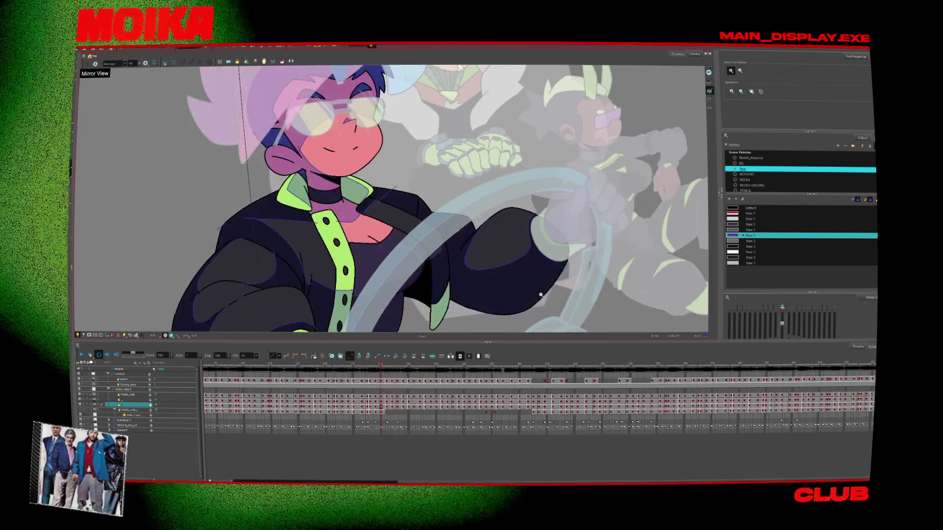
pyautogui.scroll(4, 540, 295)
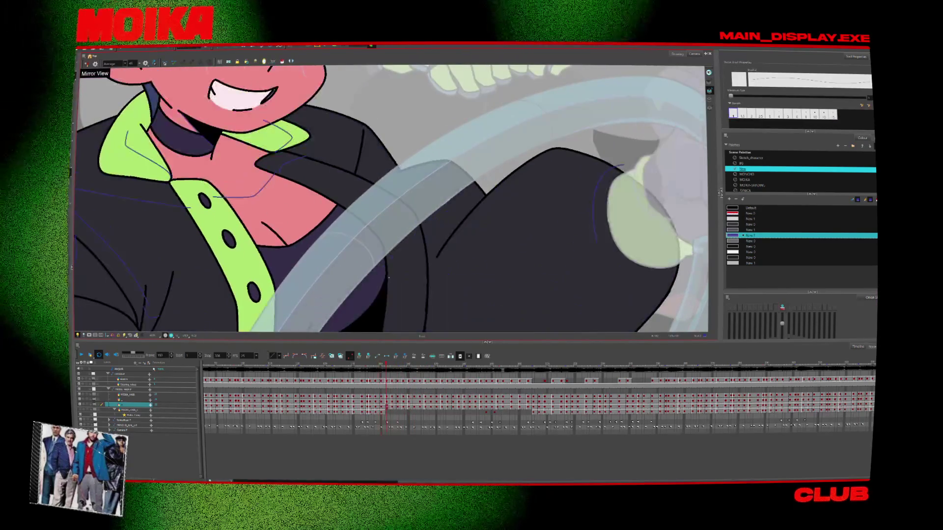
pyautogui.moveTo(389, 278); pyautogui.dragTo(411, 268)
pyautogui.press('4')
# Step forward through later poses and back again to check the jacket shading.
pyautogui.press('.')
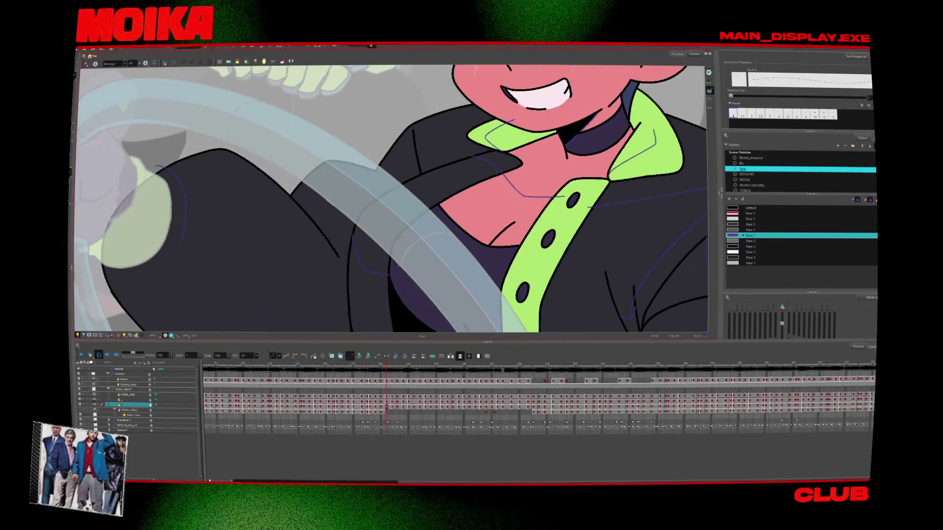
pyautogui.press('.')
pyautogui.press('.')
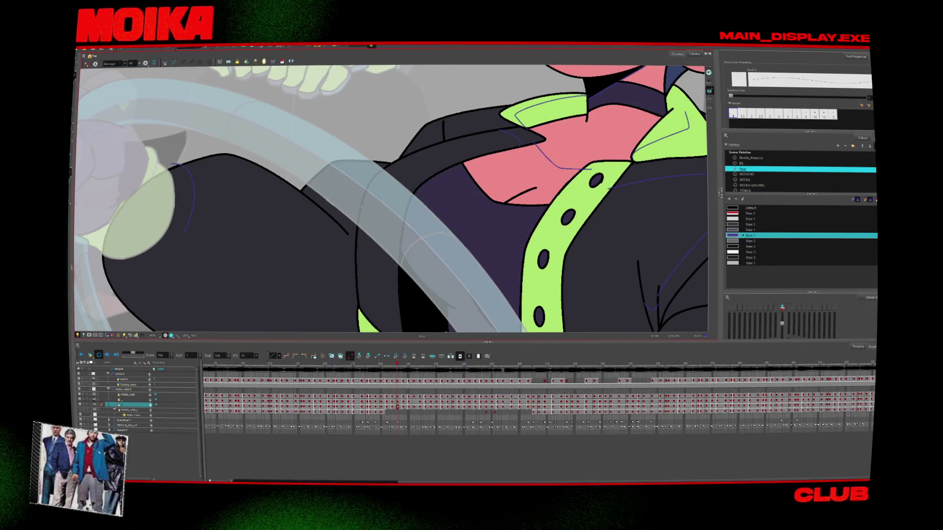
pyautogui.press('.')
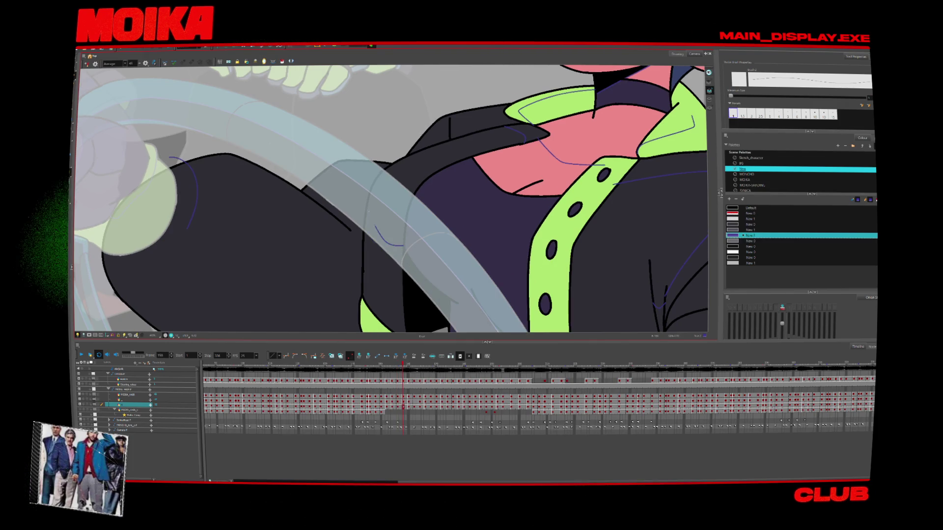
pyautogui.press(',')
pyautogui.press('.')
pyautogui.press('.')
pyautogui.press('.')
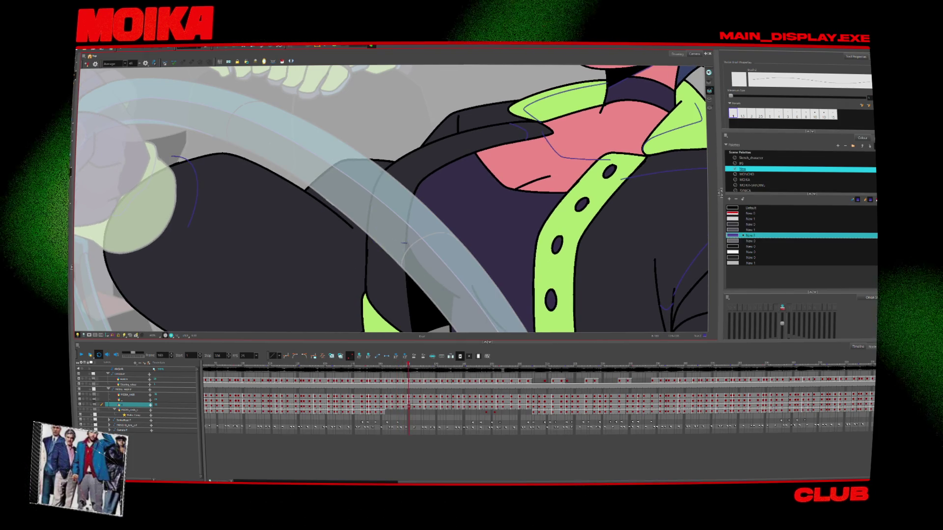
pyautogui.press('.')
pyautogui.press('.')
pyautogui.press('.')
pyautogui.press('.')
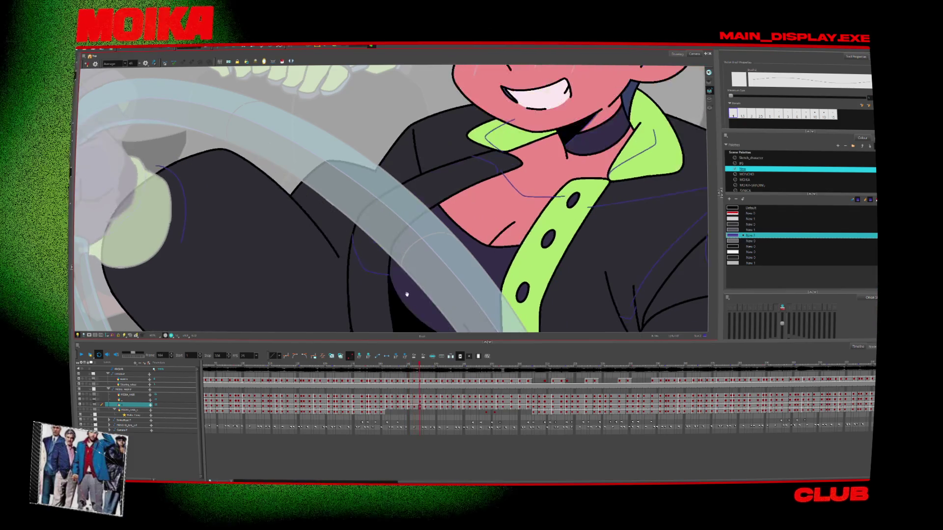
pyautogui.press('.')
pyautogui.press('.')
pyautogui.press('.')
pyautogui.press(',')
pyautogui.press(',')
pyautogui.press(',')
pyautogui.press(',')
pyautogui.press(',')
pyautogui.press(',')
pyautogui.press(',')
pyautogui.press(',')
pyautogui.press(',')
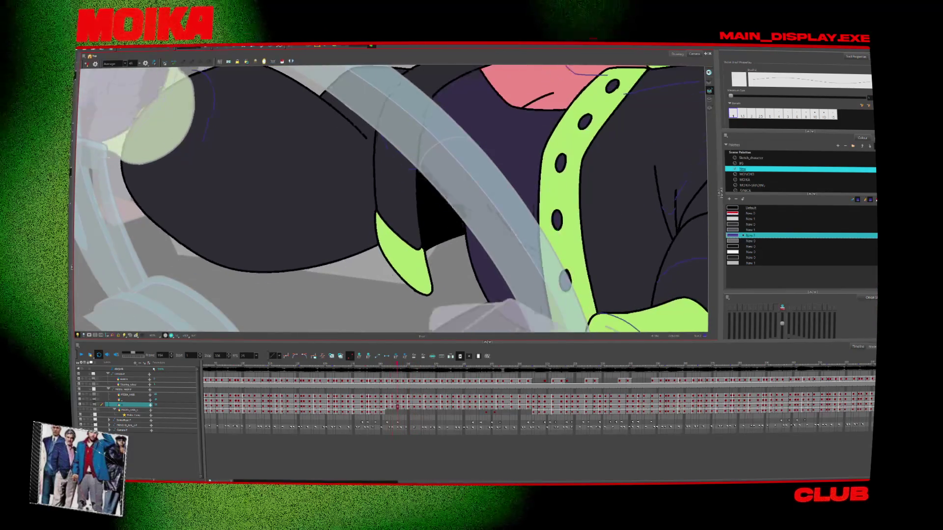
pyautogui.press(',')
pyautogui.press(',')
pyautogui.press(',')
# Review the poses mirrored, zoom out to the whole character and scrub back to an earlier pose.
pyautogui.press(',')
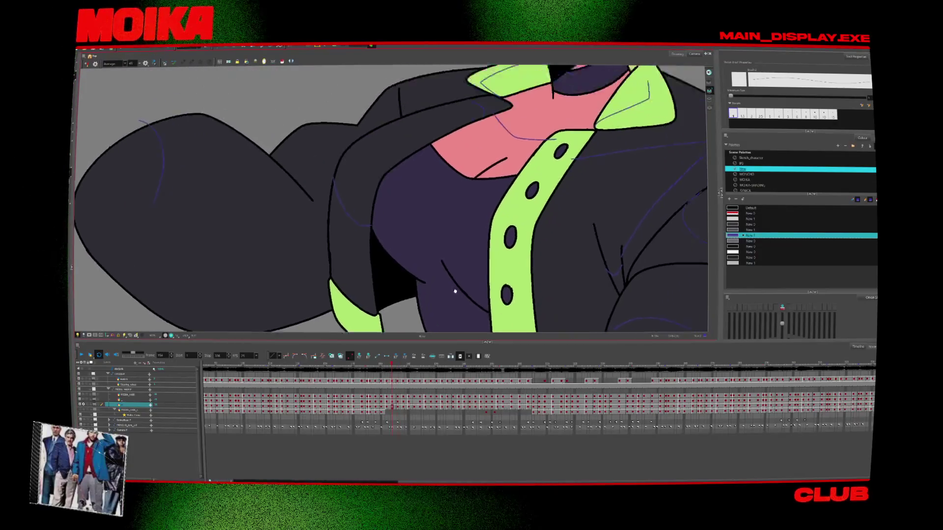
pyautogui.press(',')
pyautogui.press(',')
pyautogui.press('4')
pyautogui.press(',')
pyautogui.press(',')
pyautogui.press(',')
pyautogui.press(',')
pyautogui.press(',')
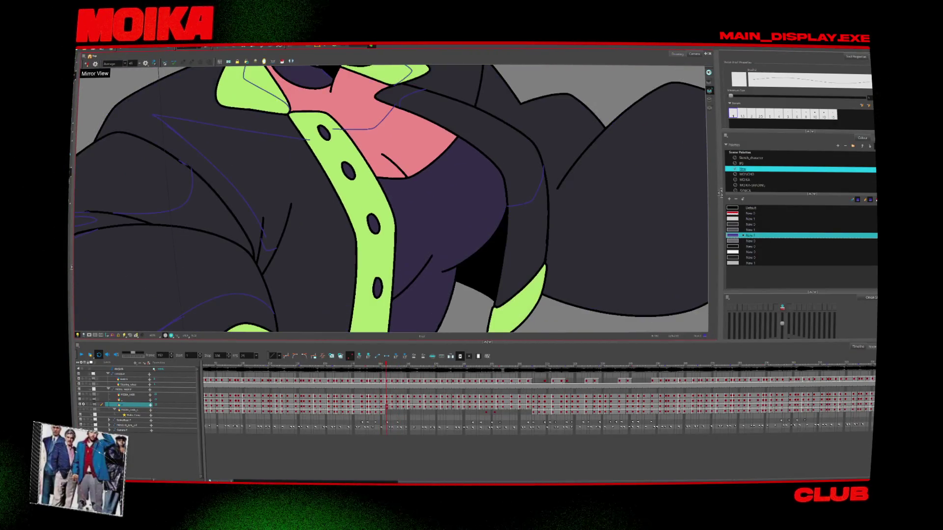
pyautogui.press(',')
pyautogui.press(',')
pyautogui.press('.')
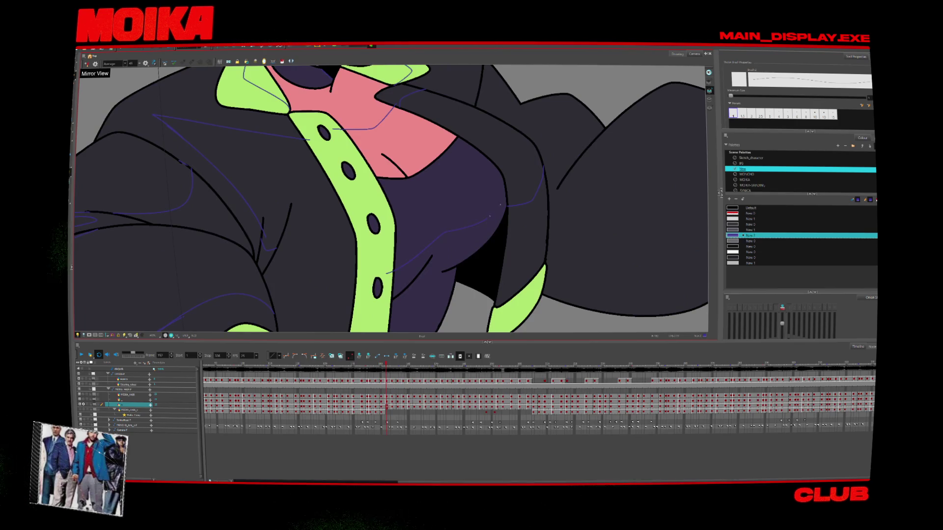
pyautogui.press('.')
pyautogui.press('.')
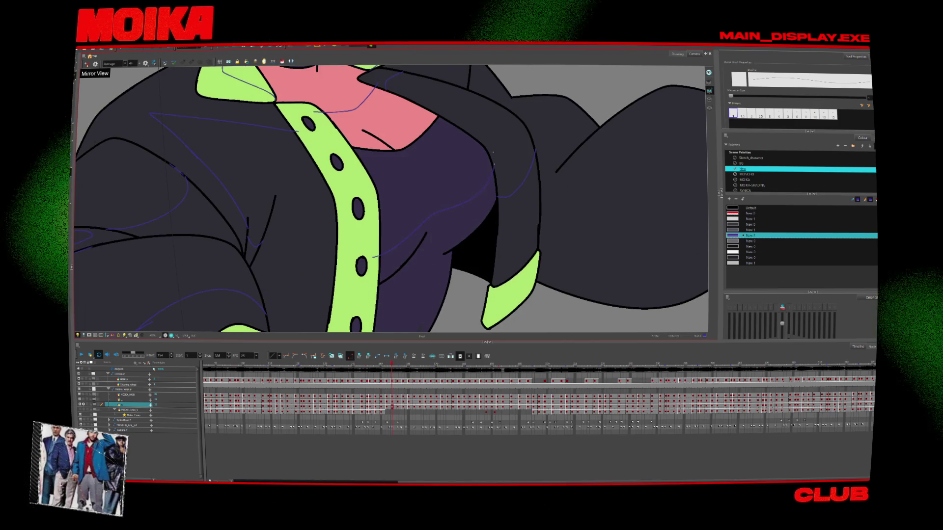
pyautogui.press('.')
pyautogui.press('.')
pyautogui.press('.')
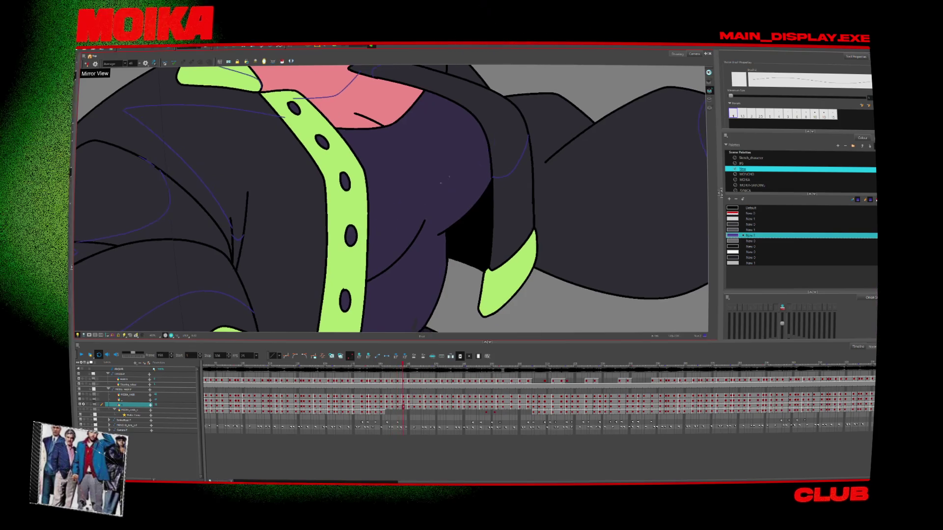
pyautogui.press('.')
pyautogui.press('.')
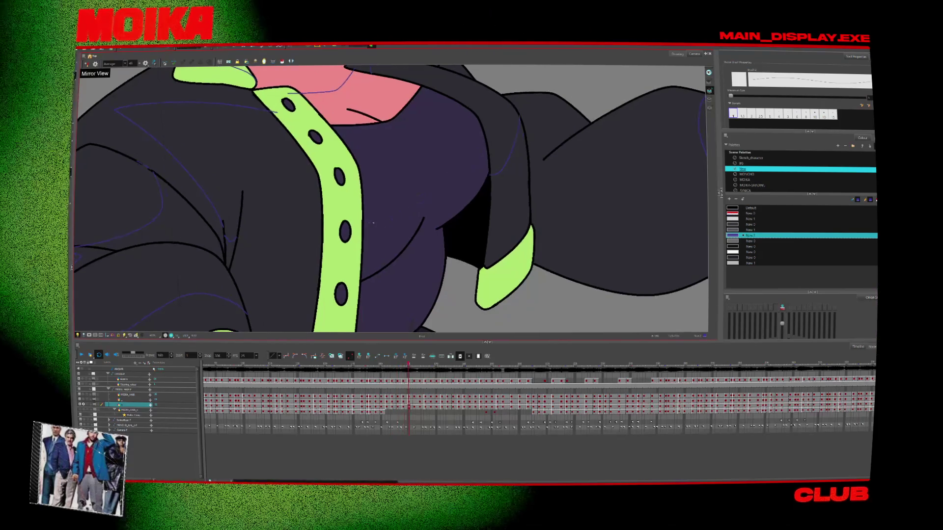
pyautogui.press('.')
pyautogui.press('.')
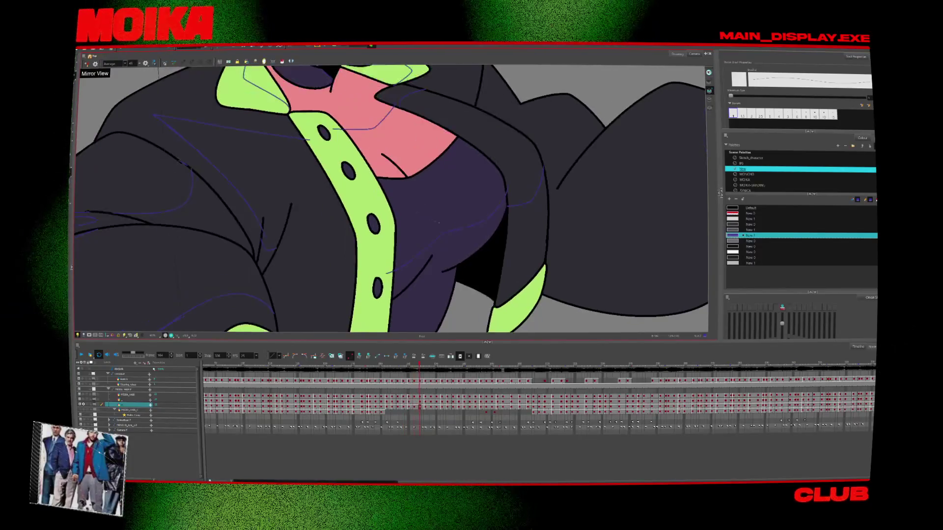
pyautogui.scroll(-5, 480, 279)
pyautogui.press('.')
pyautogui.press('.')
pyautogui.moveTo(414, 366); pyautogui.dragTo(216, 369)
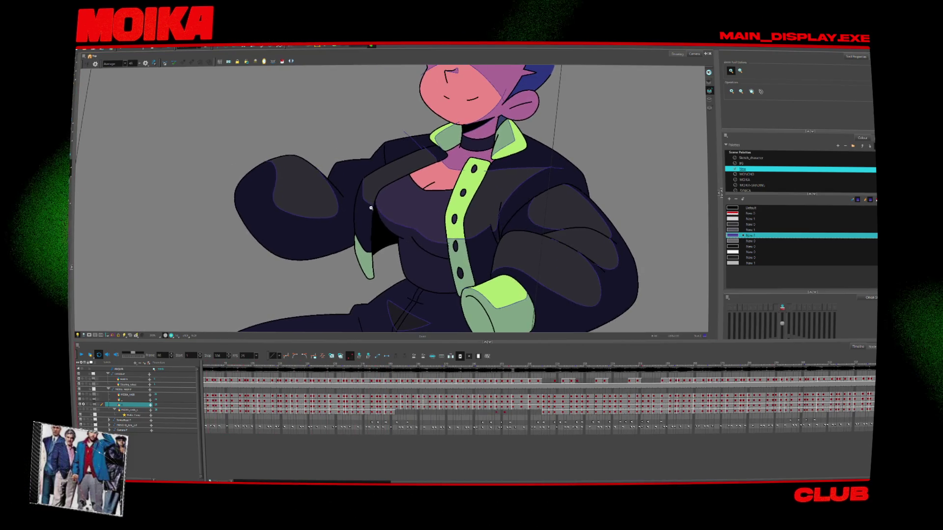
# With the Brush on the zoomed-in torso, browse later poses and return to the earlier frame.
pyautogui.scroll(3, 380, 215)
pyautogui.hotkey('alt', 'b')
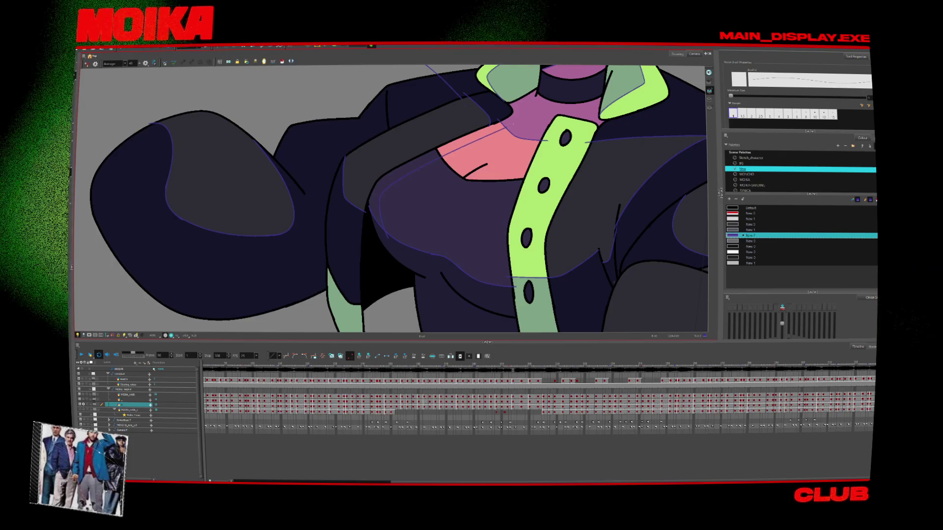
pyautogui.press('.')
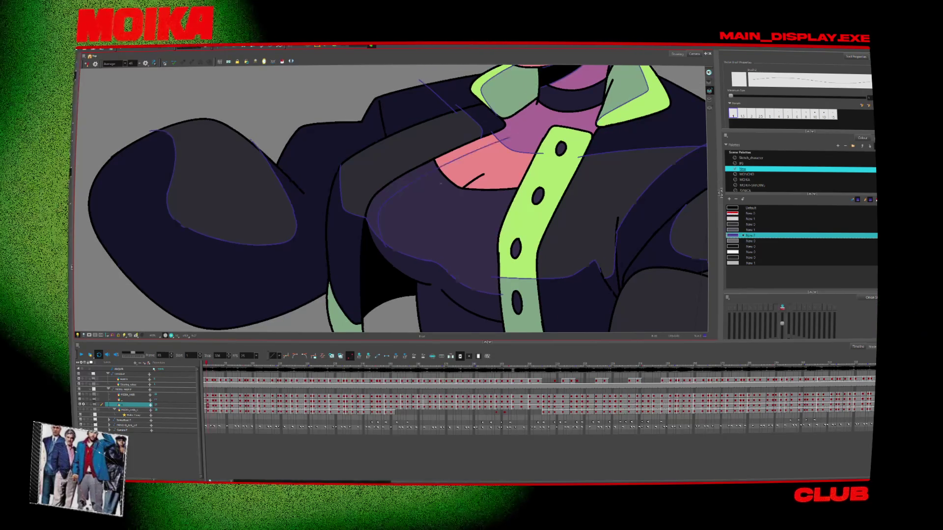
pyautogui.press('.')
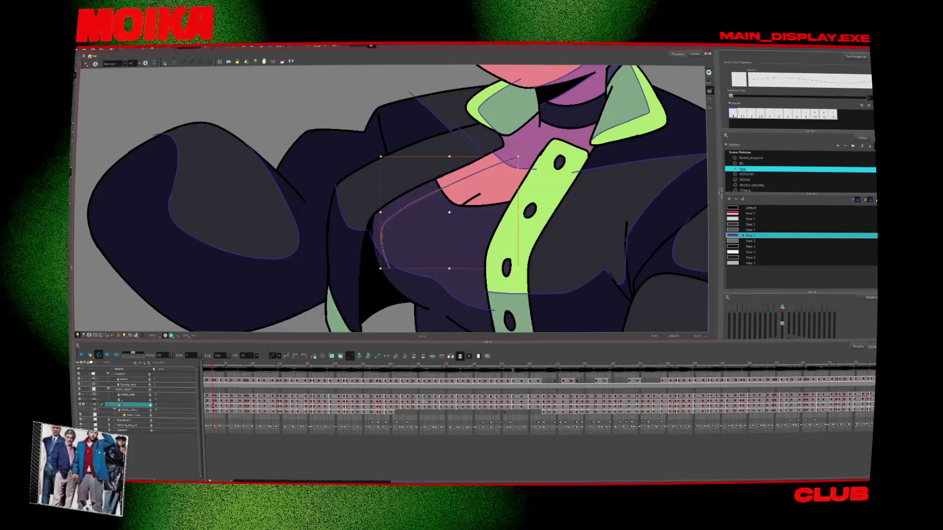
pyautogui.press('.')
pyautogui.press('.')
pyautogui.press('.')
pyautogui.press('.')
pyautogui.press('.')
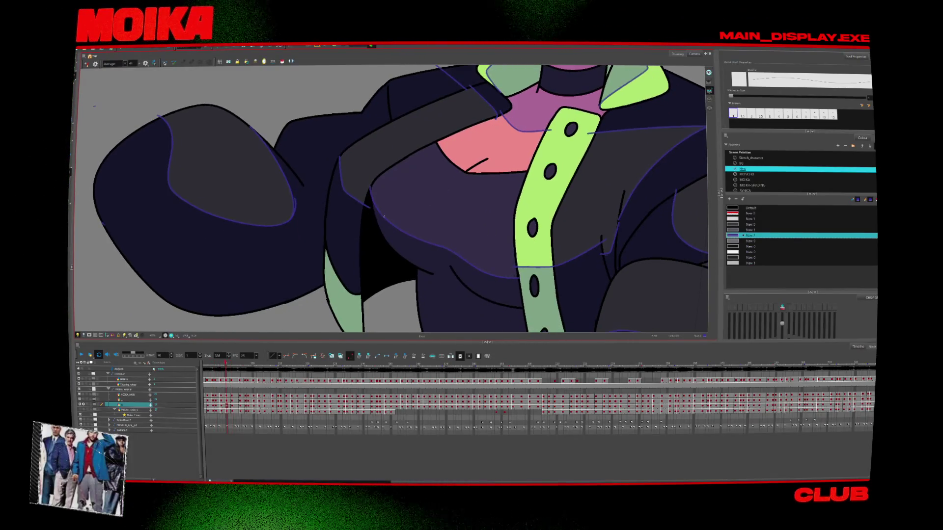
pyautogui.press('.')
pyautogui.press('.')
pyautogui.press('.')
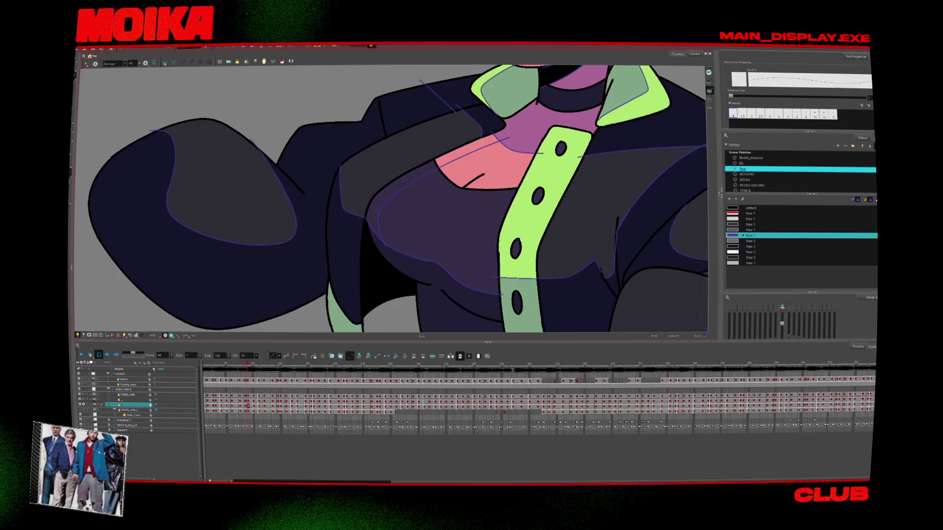
pyautogui.press('.')
pyautogui.press('.')
pyautogui.press('.')
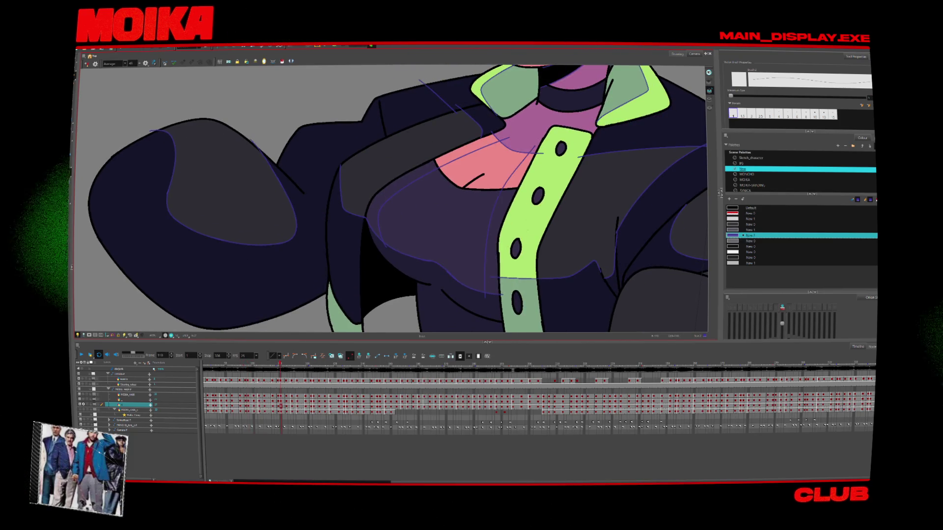
pyautogui.press('.')
pyautogui.press('.')
pyautogui.click(242, 366)
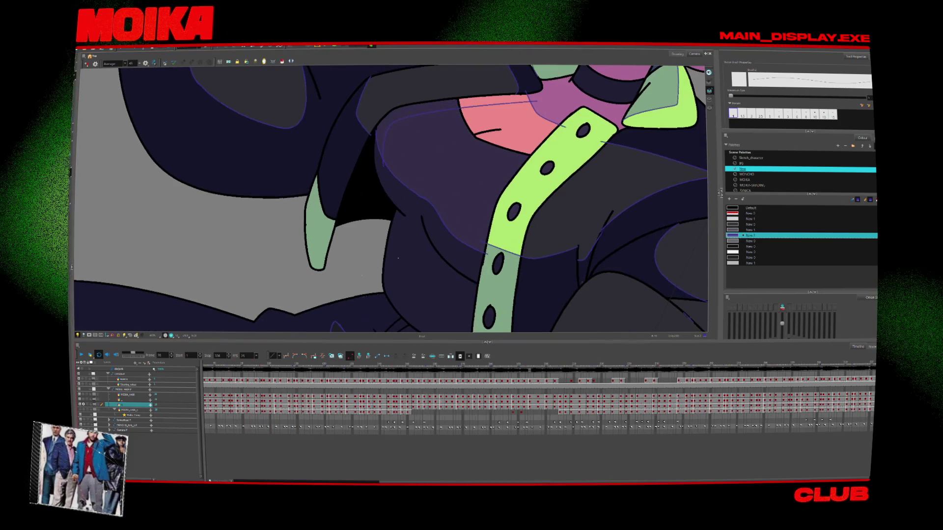
# Draw a faint chest shadow beside the strap, then check frames 73–74 and nearby poses.
pyautogui.moveTo(470, 254); pyautogui.dragTo(501, 161)
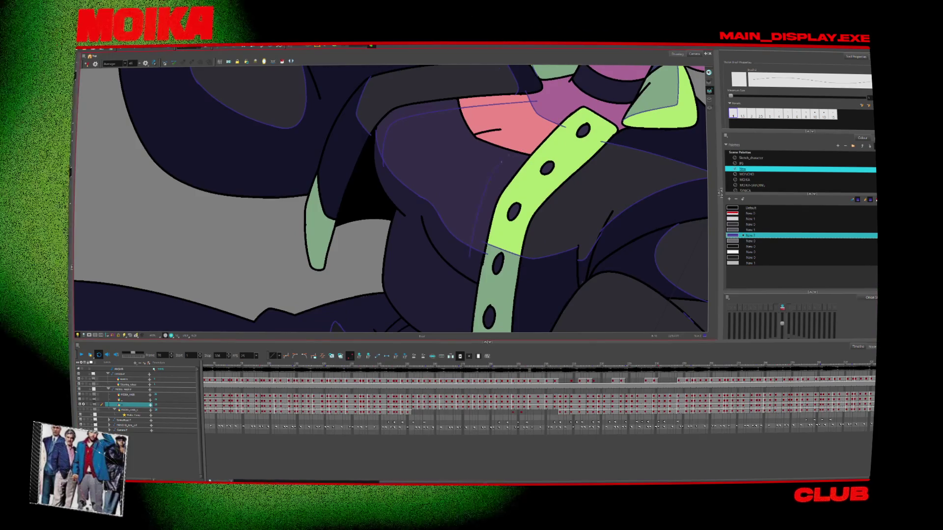
pyautogui.press('.')
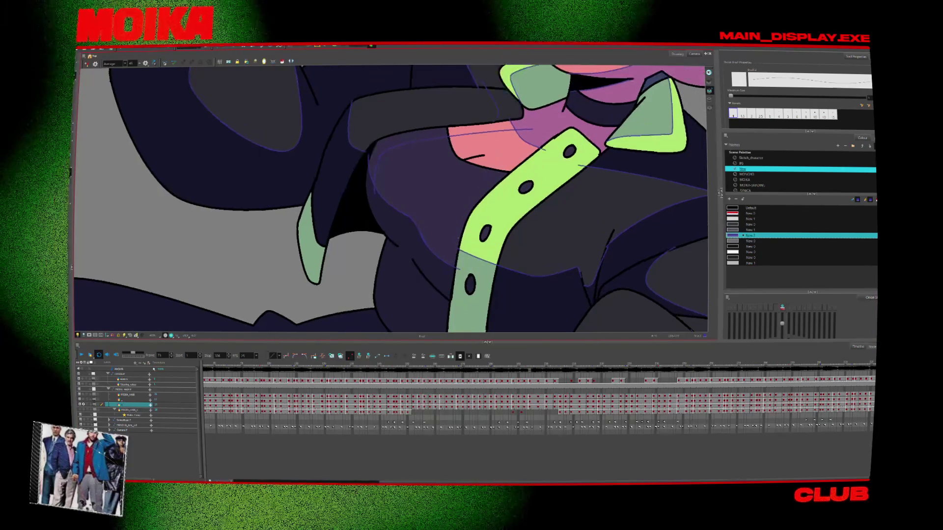
pyautogui.press('.')
pyautogui.press('.')
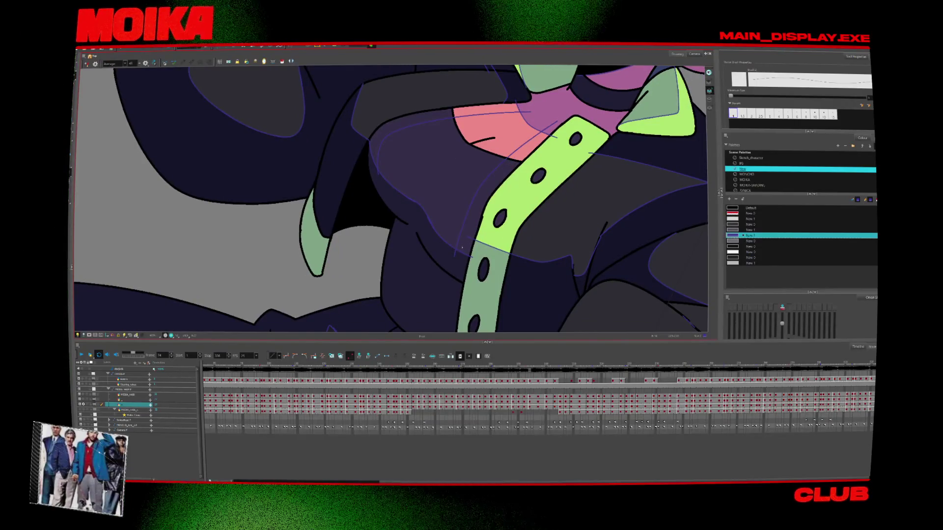
pyautogui.press('.')
pyautogui.press('.')
pyautogui.press('.')
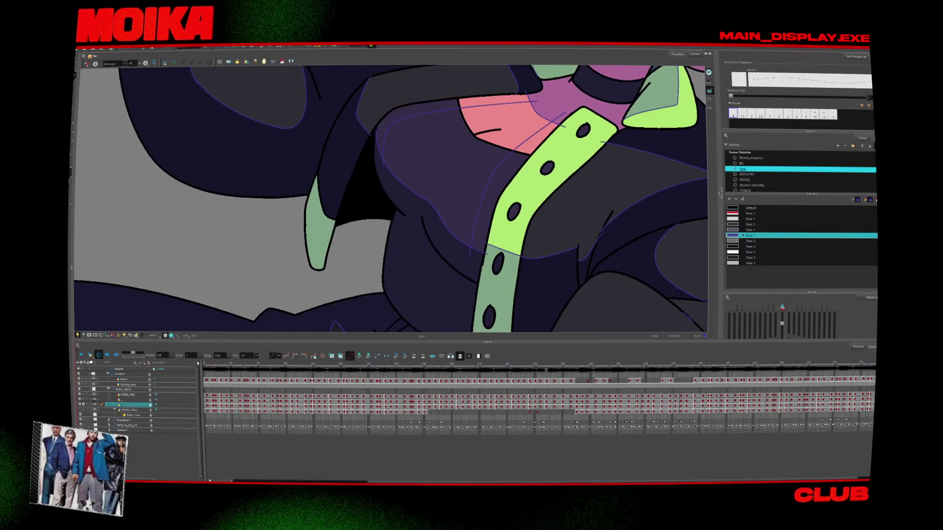
pyautogui.moveTo(253, 481); pyautogui.dragTo(275, 481)
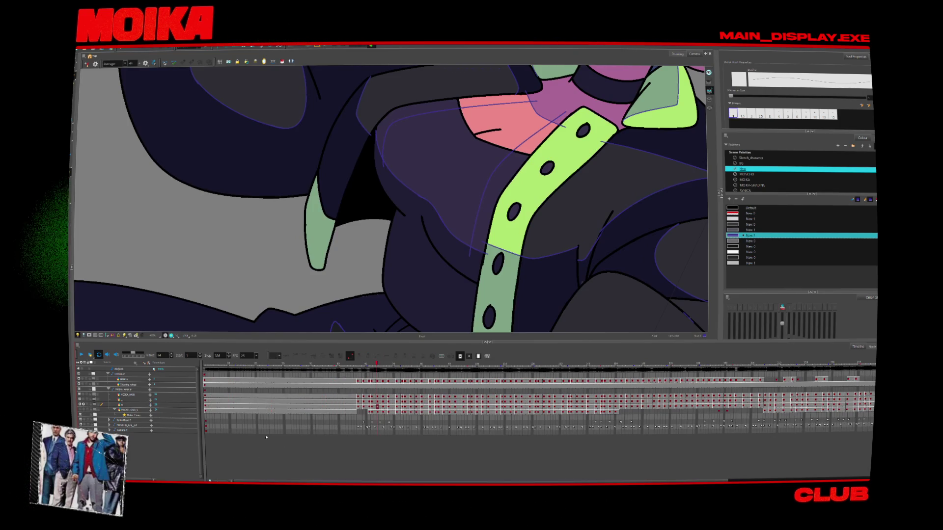
pyautogui.moveTo(403, 364); pyautogui.dragTo(426, 364)
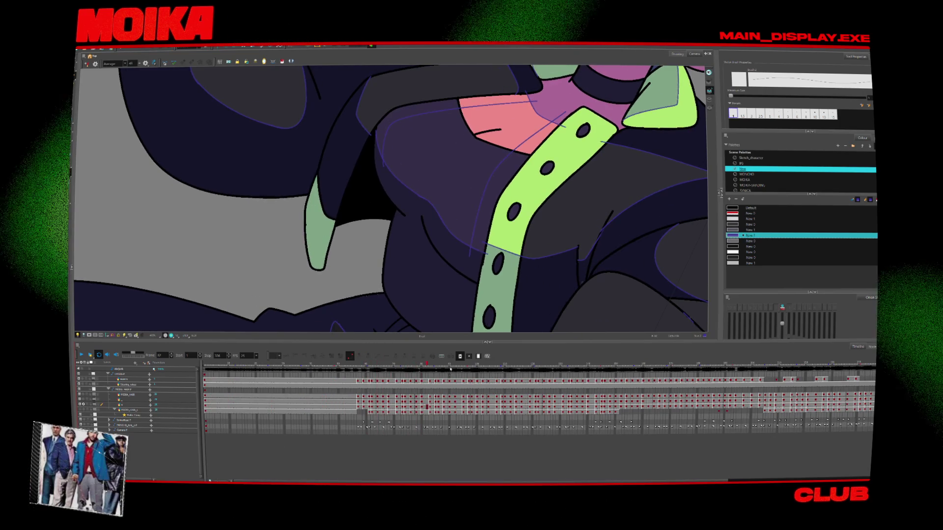
pyautogui.click(538, 408)
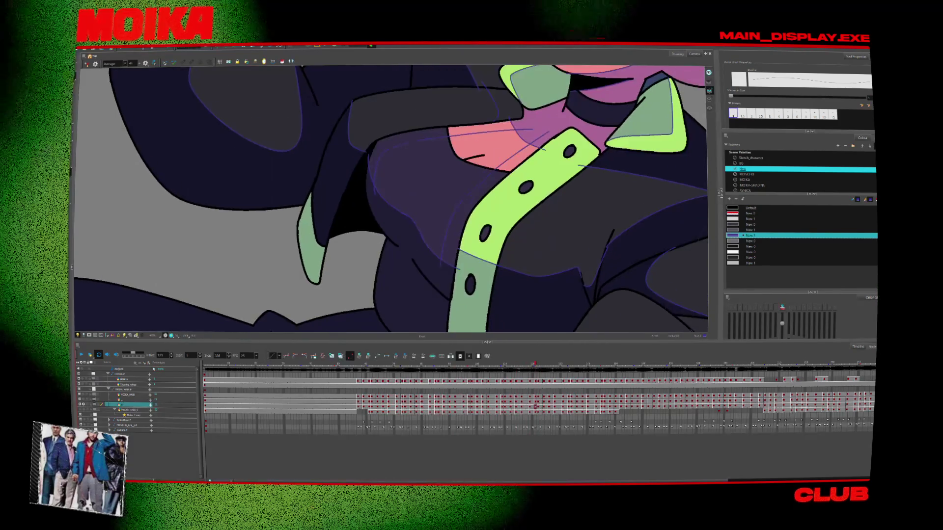
pyautogui.click(515, 404)
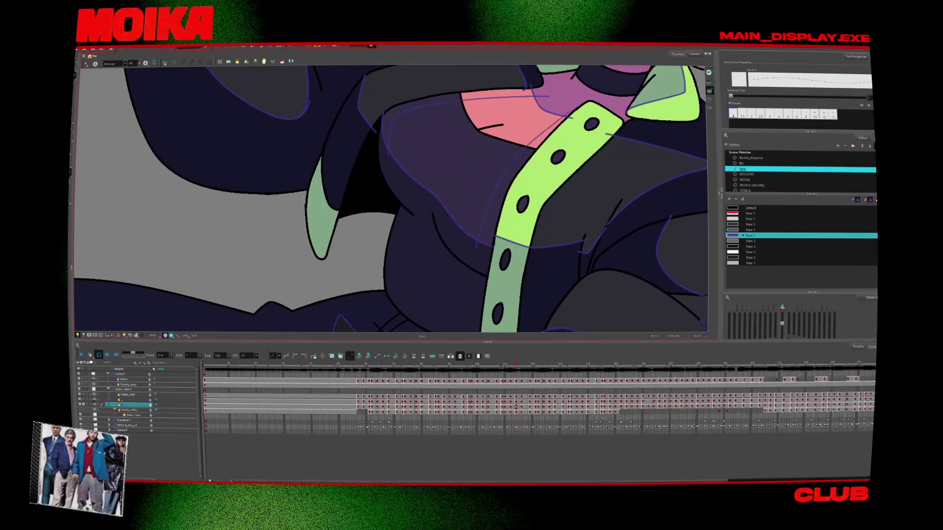
pyautogui.press(',')
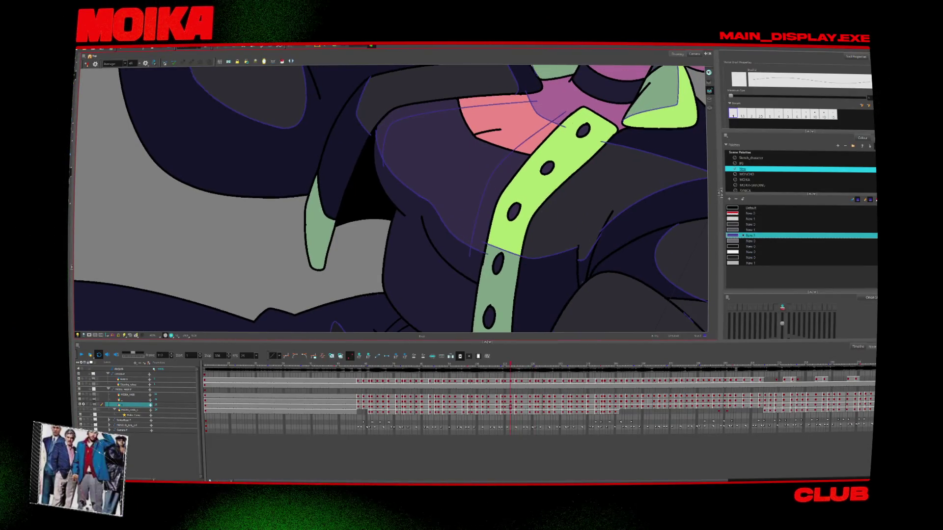
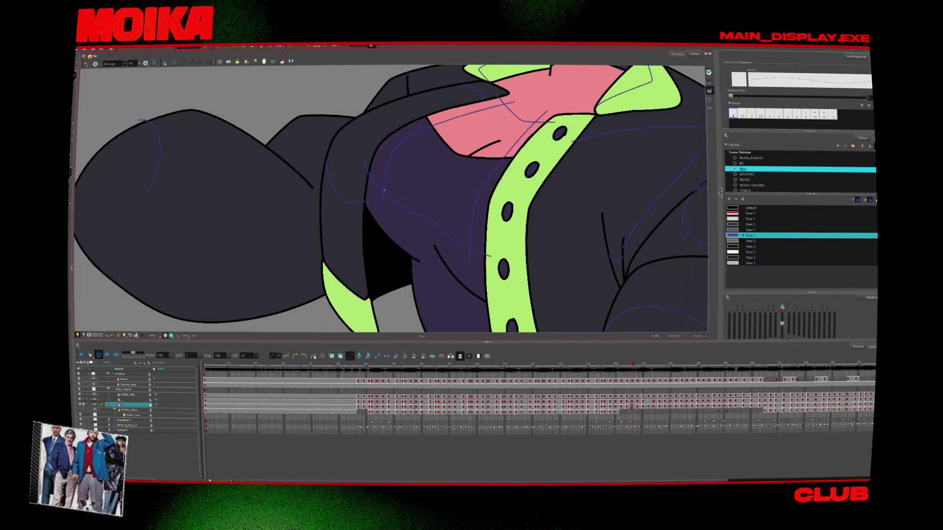
# Flip forward and back through the jacket drawings, zooming in on the waist.
pyautogui.press('.')
pyautogui.press('.')
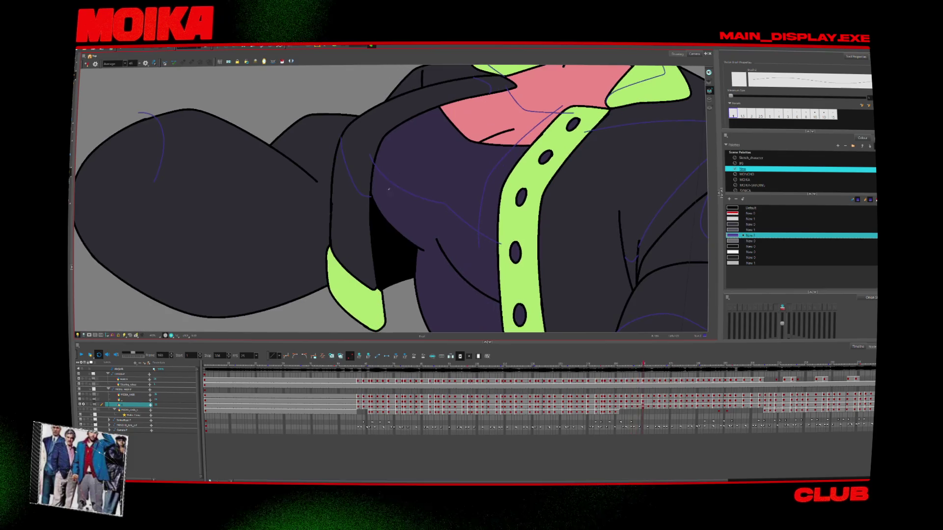
pyautogui.press('.')
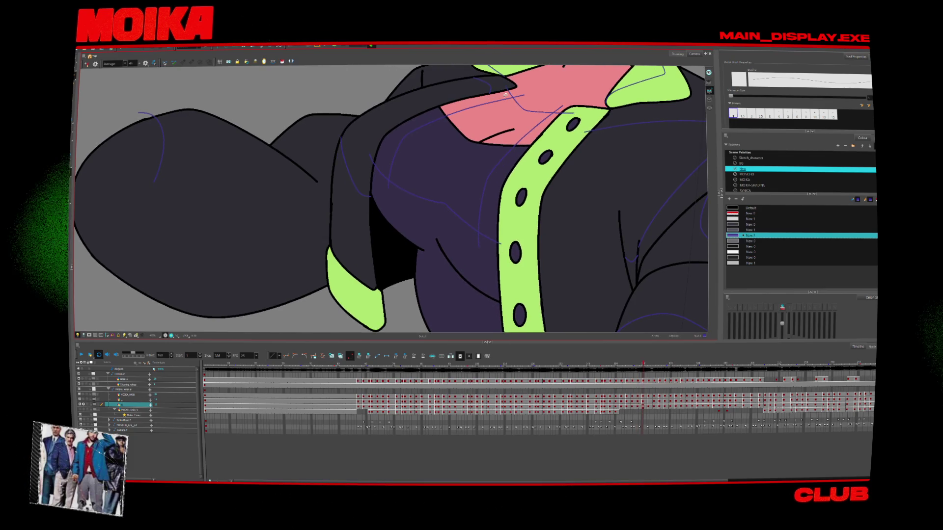
pyautogui.press('.')
pyautogui.press('.')
pyautogui.press('.')
pyautogui.press('.')
pyautogui.press('.')
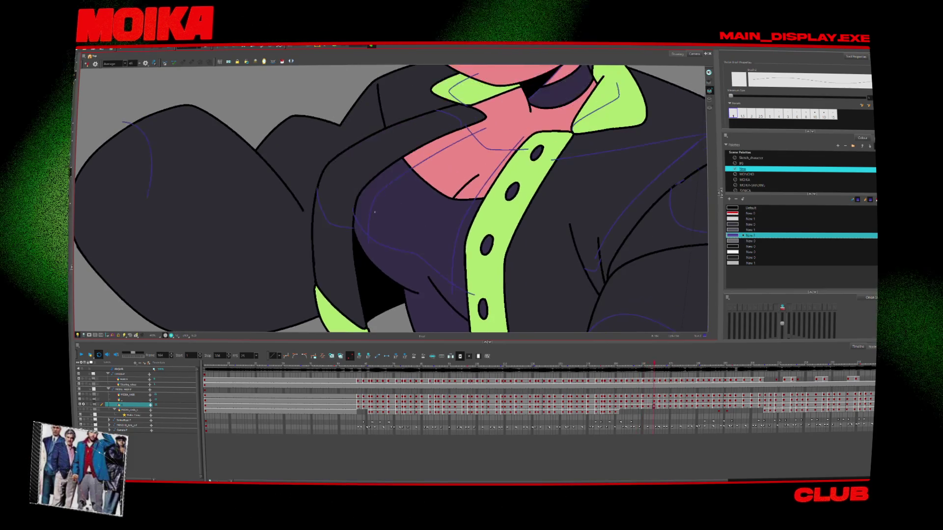
pyautogui.press('.')
pyautogui.hotkey('alt', 'z')
pyautogui.scroll(-3, 464, 248)
pyautogui.press(',')
pyautogui.press(',')
pyautogui.press(',')
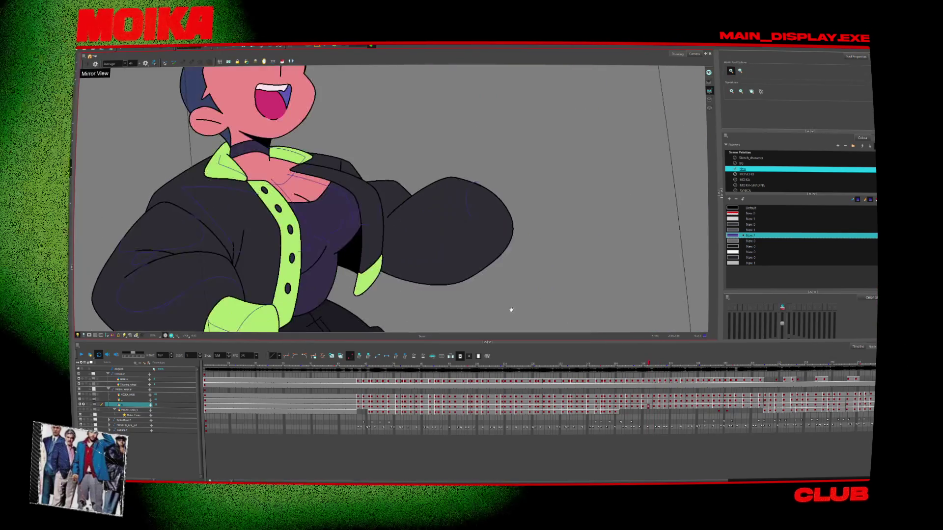
pyautogui.scroll(3, 553, 241)
pyautogui.press(',')
pyautogui.press(',')
pyautogui.press(',')
pyautogui.scroll(2, 429, 239)
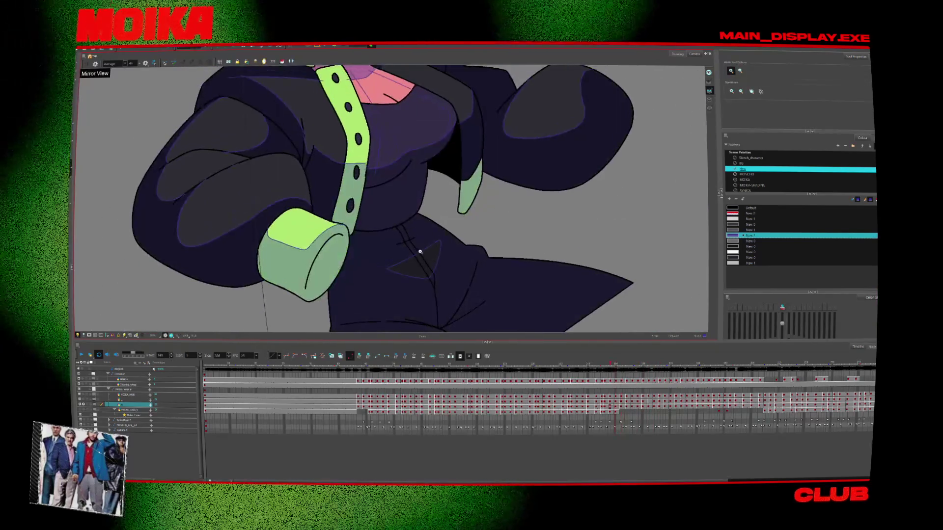
pyautogui.scroll(3, 429, 240)
# Switch to the Brush and advance through the drawings to frame 156.
pyautogui.press('.')
pyautogui.hotkey('alt', 'b')
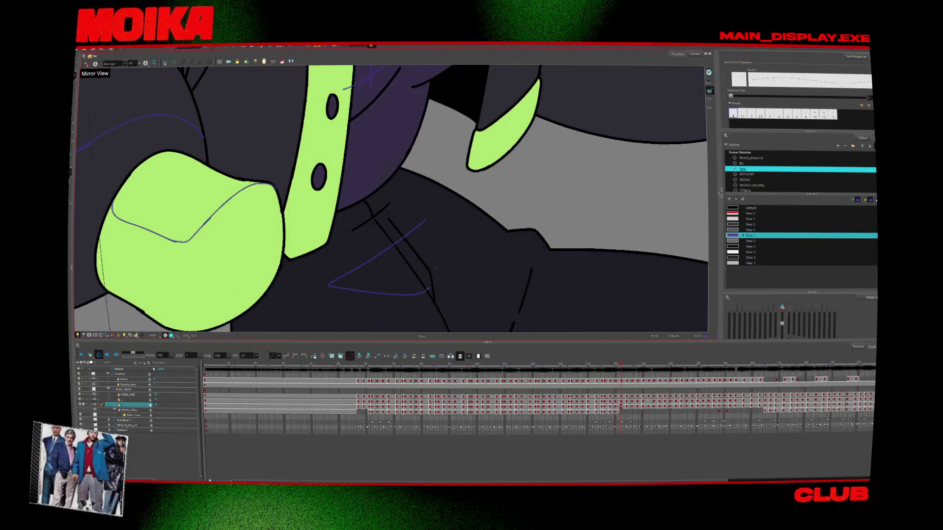
pyautogui.press('.')
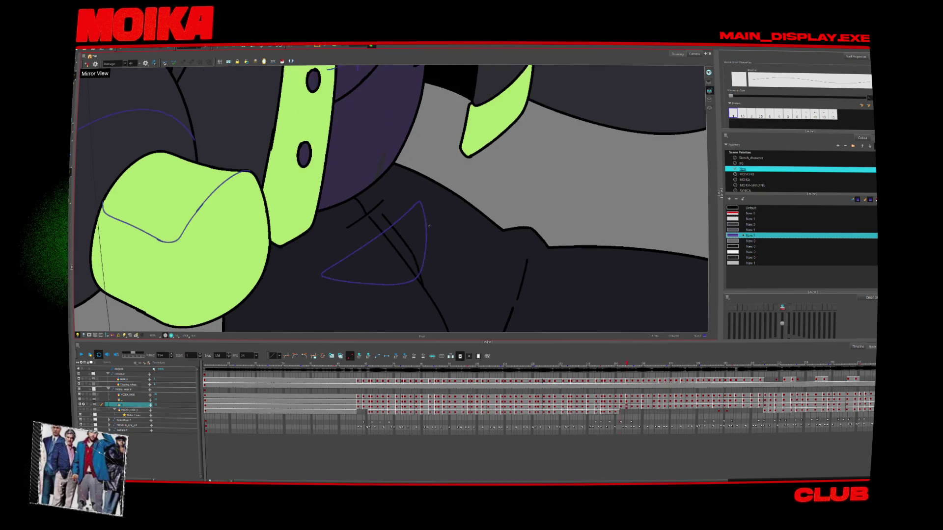
pyautogui.press('.')
pyautogui.press('.')
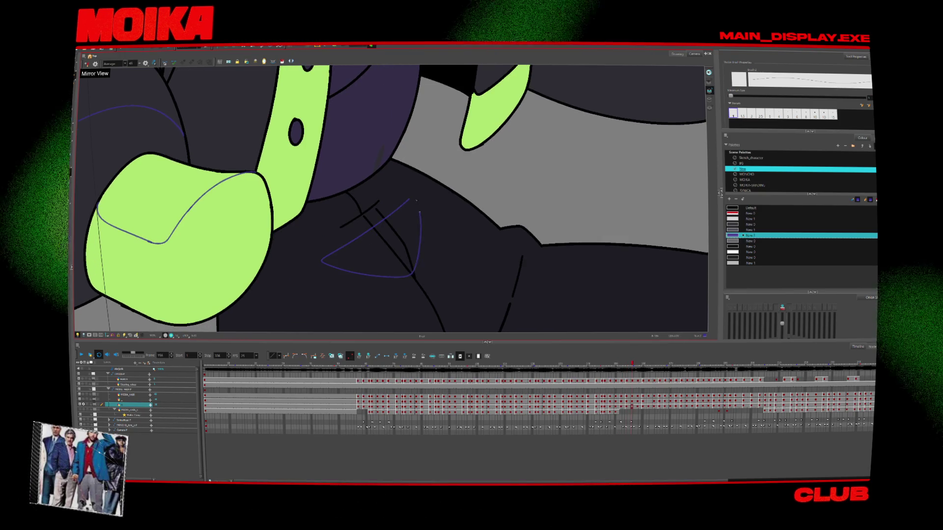
pyautogui.press('.')
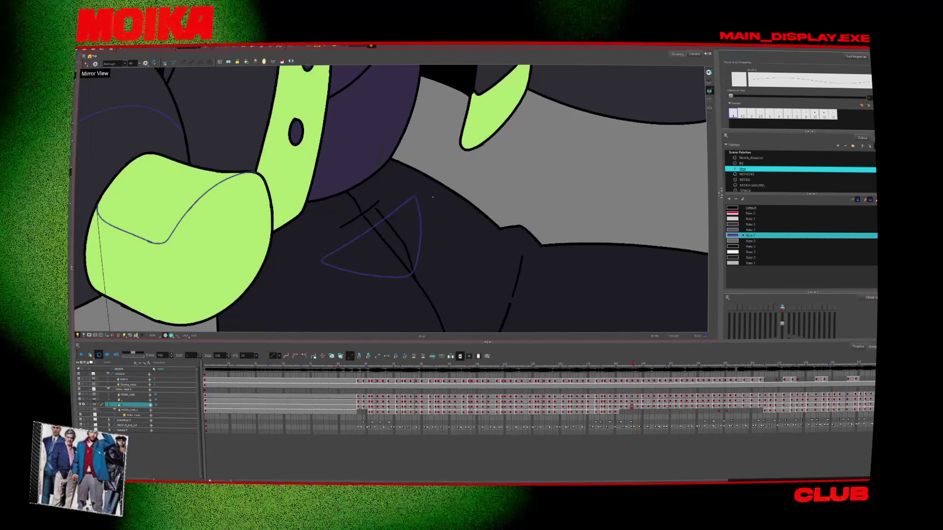
# Select the blue triangle fold sketch on the earlier jacket drawing.
pyautogui.click(413, 190)
pyautogui.press(',')
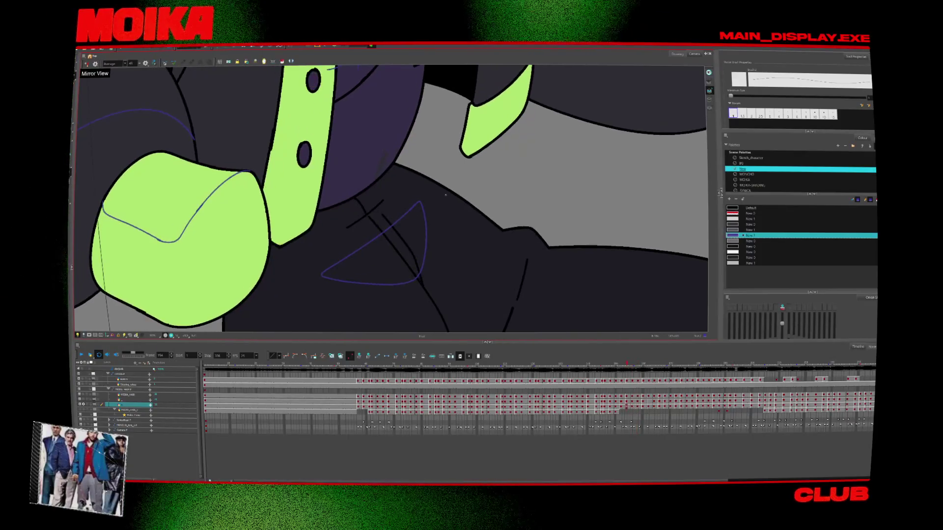
pyautogui.press(',')
pyautogui.press(',')
pyautogui.press(',')
pyautogui.press('.')
pyautogui.press('.')
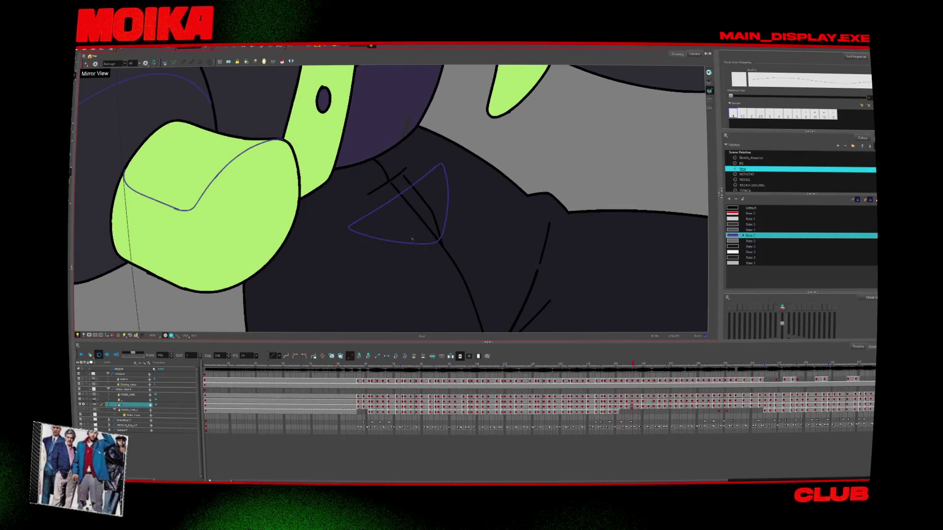
pyautogui.press('.')
pyautogui.press('.')
pyautogui.press('.')
pyautogui.click(444, 155)
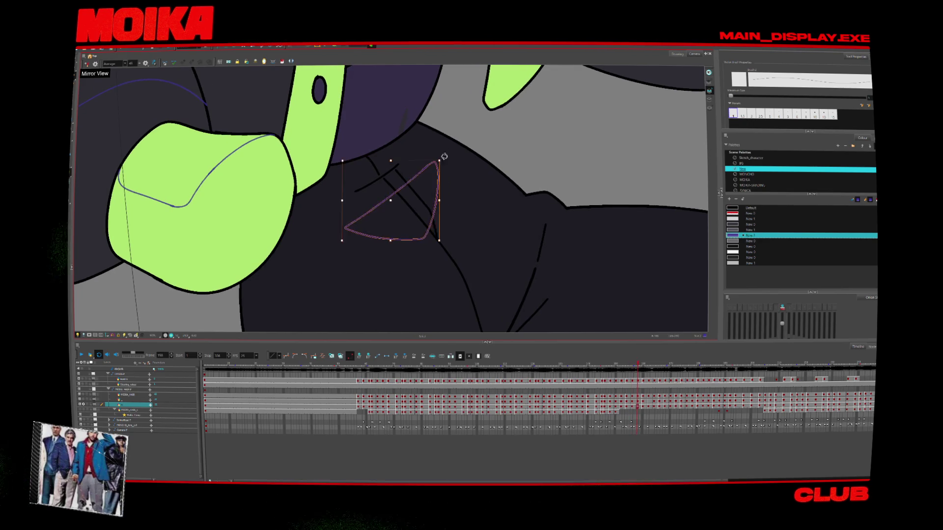
# Draw the blue triangle fold on the jacket waist in frame 160.
pyautogui.press('.')
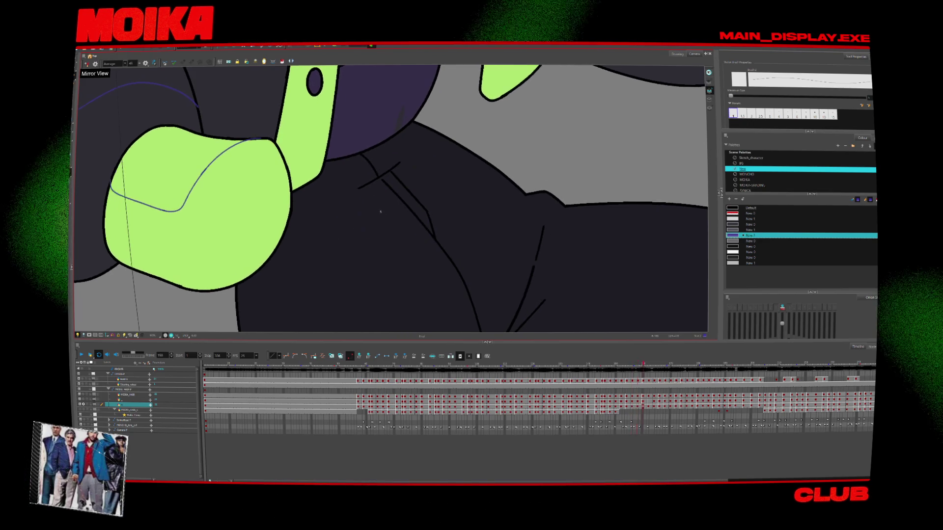
pyautogui.press(',')
pyautogui.press('.')
pyautogui.press('.')
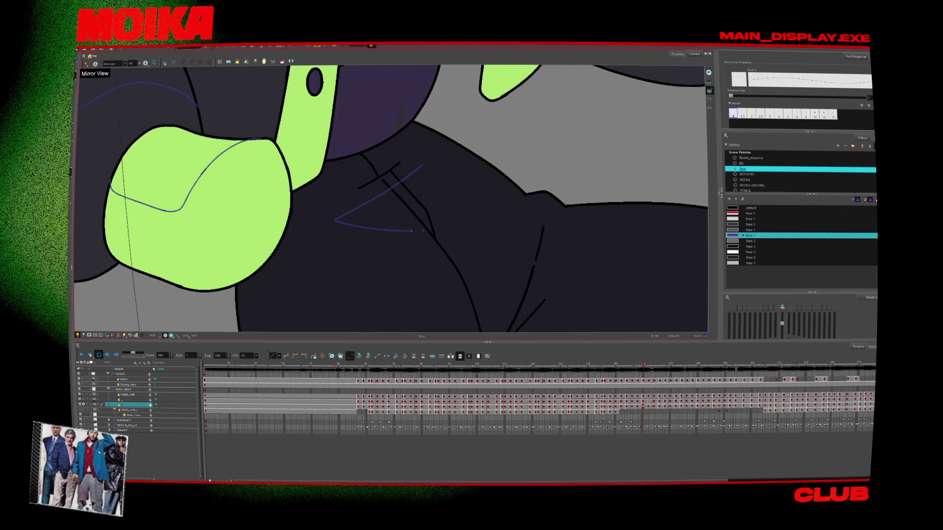
pyautogui.moveTo(336, 218)
pyautogui.mouseDown()
pyautogui.moveTo(427, 167)
pyautogui.moveTo(492, 286)
pyautogui.mouseUp()
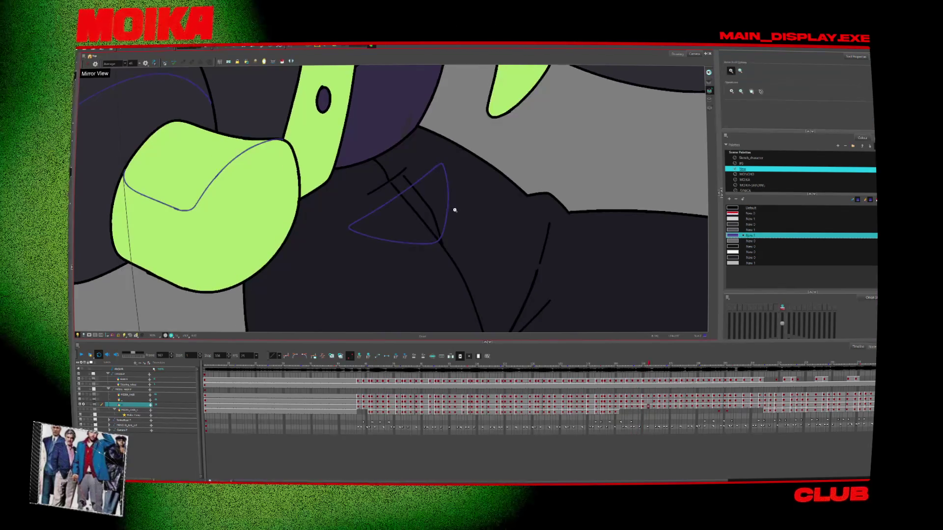
pyautogui.moveTo(658, 364); pyautogui.dragTo(619, 362)
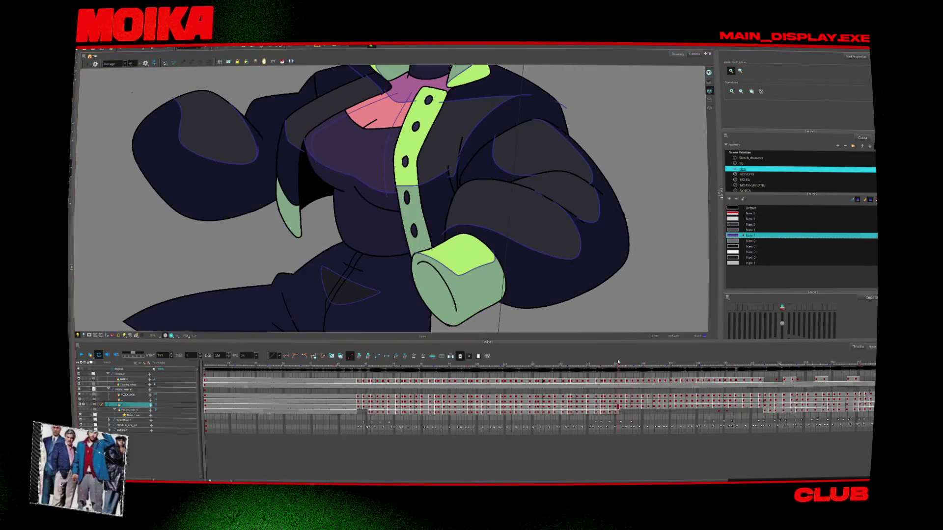
pyautogui.press('.')
pyautogui.press('.')
pyautogui.press('.')
pyautogui.press('.')
pyautogui.press('.')
pyautogui.press('.')
pyautogui.hotkey('alt', 'b')
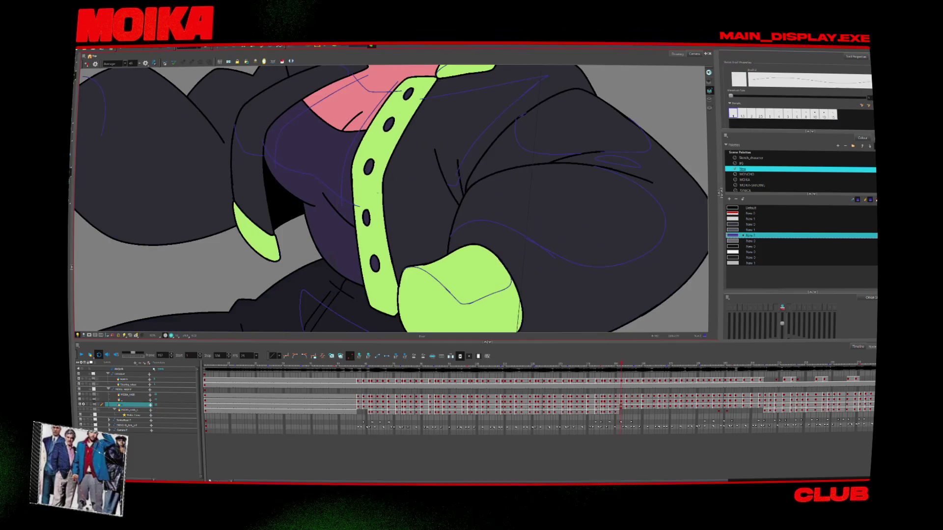
pyautogui.press(',')
pyautogui.press(',')
pyautogui.press('.')
pyautogui.press('.')
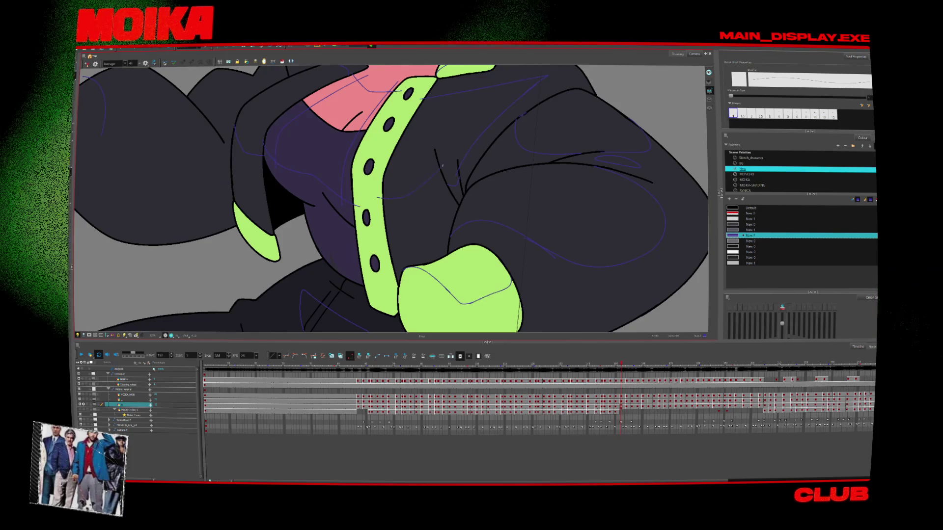
pyautogui.press(',')
pyautogui.press(',')
pyautogui.press('.')
pyautogui.press('.')
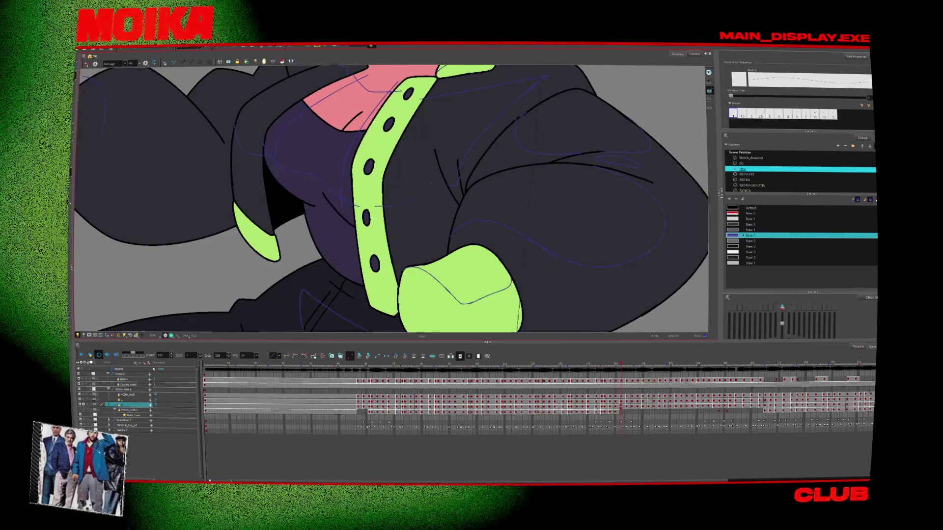
pyautogui.press(',')
pyautogui.press(',')
pyautogui.press('.')
pyautogui.press('.')
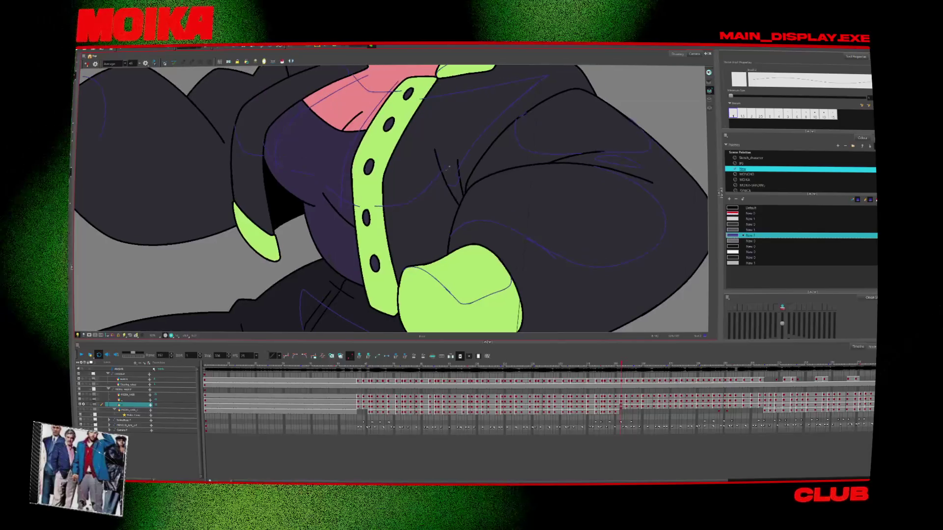
pyautogui.press('.')
pyautogui.press('.')
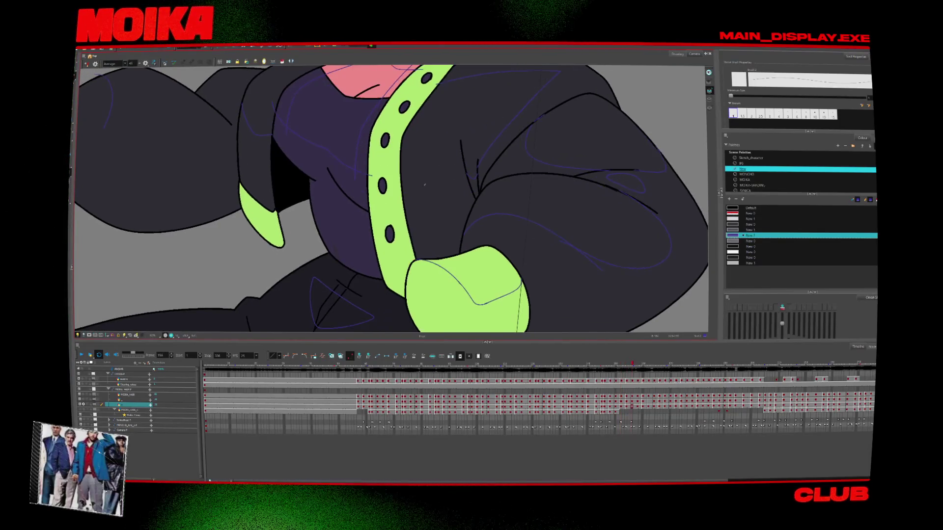
pyautogui.press('.')
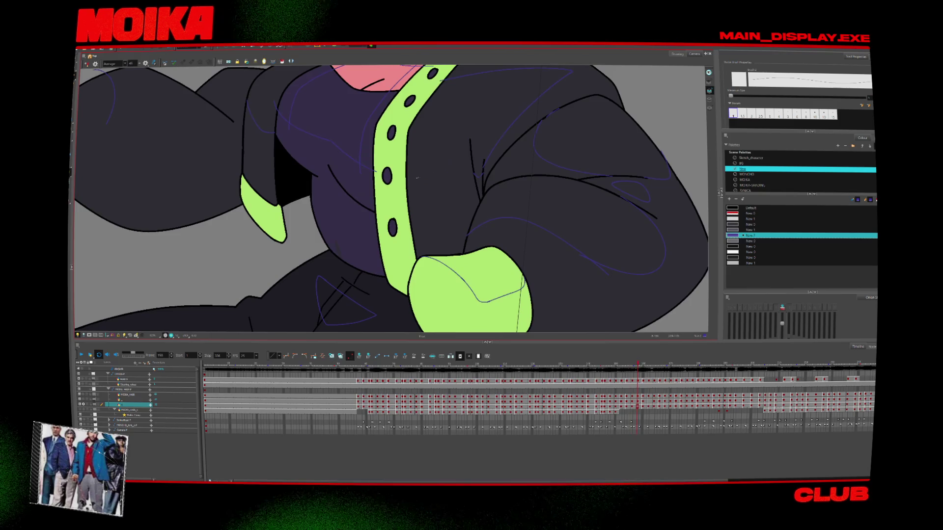
pyautogui.press('.')
pyautogui.press('.')
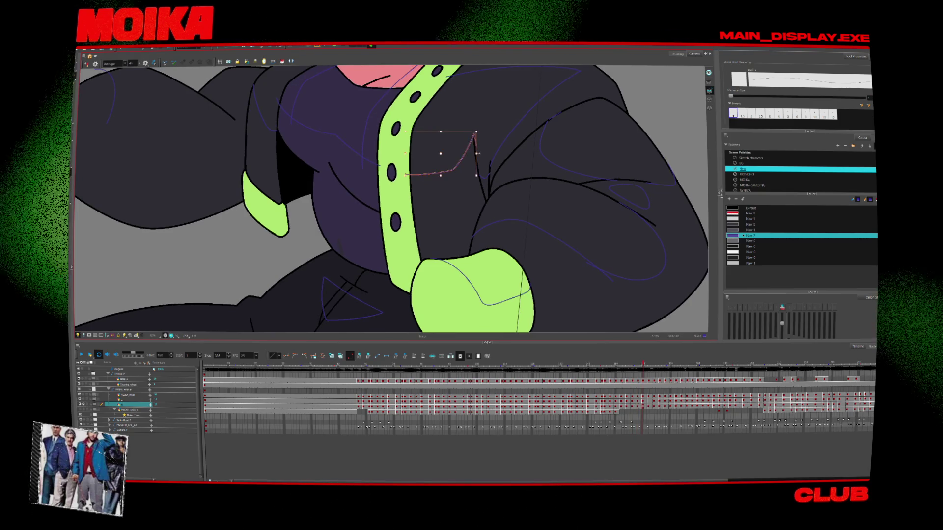
pyautogui.press('.')
pyautogui.press('.')
pyautogui.press('.')
pyautogui.press('.')
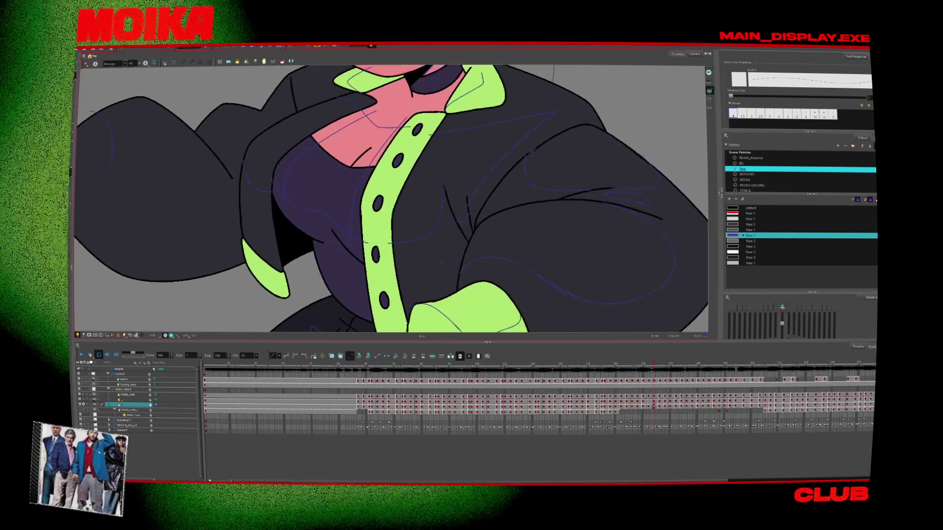
pyautogui.press(',')
pyautogui.press(',')
pyautogui.press(',')
pyautogui.press(',')
pyautogui.press(',')
pyautogui.press(',')
pyautogui.press(',')
pyautogui.press(',')
pyautogui.press(',')
pyautogui.press(',')
pyautogui.press(',')
pyautogui.press(',')
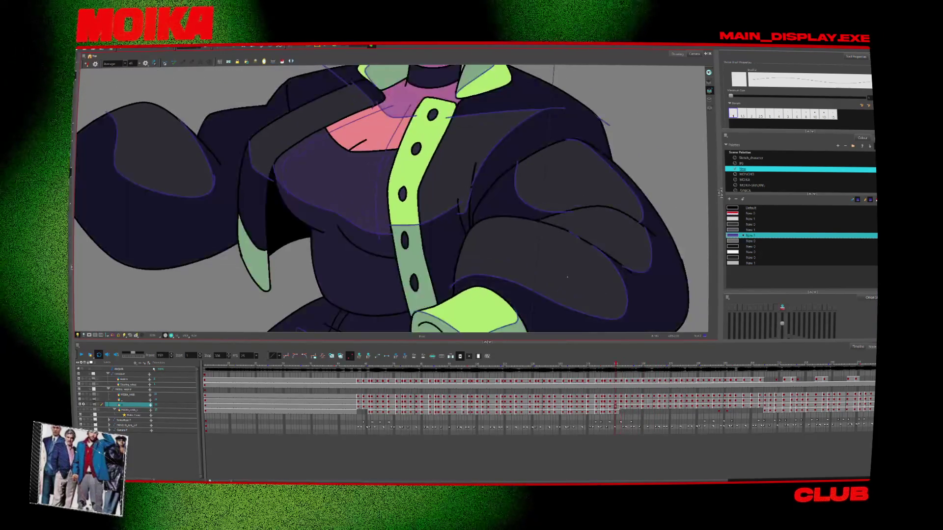
pyautogui.press('.')
pyautogui.press('.')
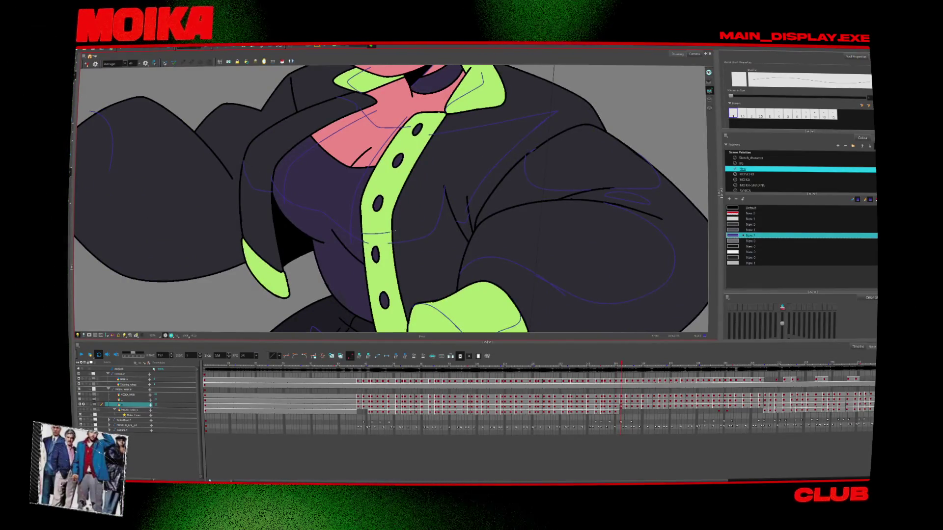
pyautogui.press('.')
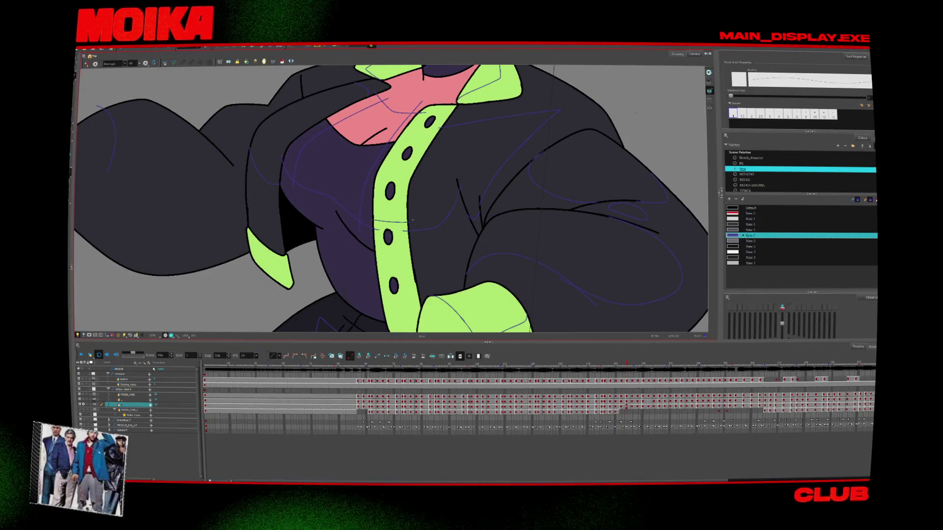
pyautogui.press('.')
pyautogui.press('.')
pyautogui.press('.')
pyautogui.press('.')
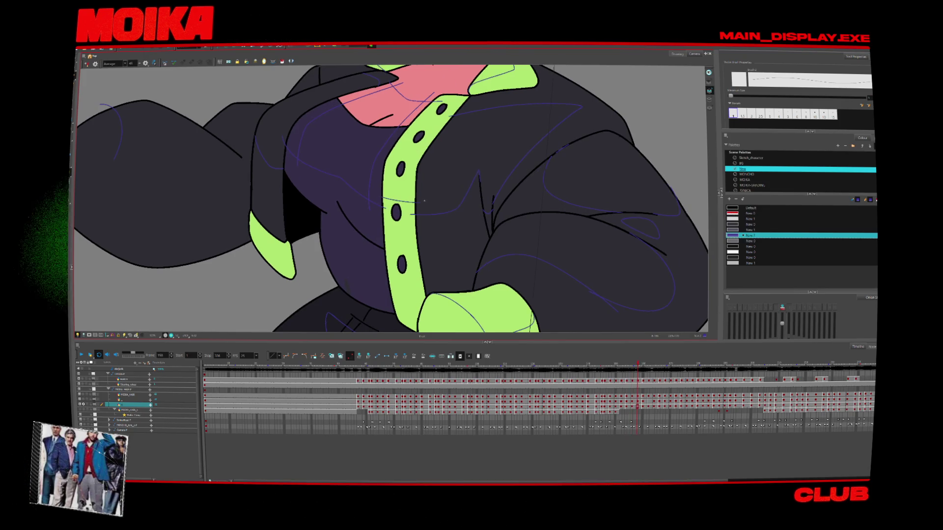
pyautogui.press('.')
pyautogui.press('.')
# Step ahead a few frames and reset the view to show the whole character.
pyautogui.press('.')
pyautogui.press('2')
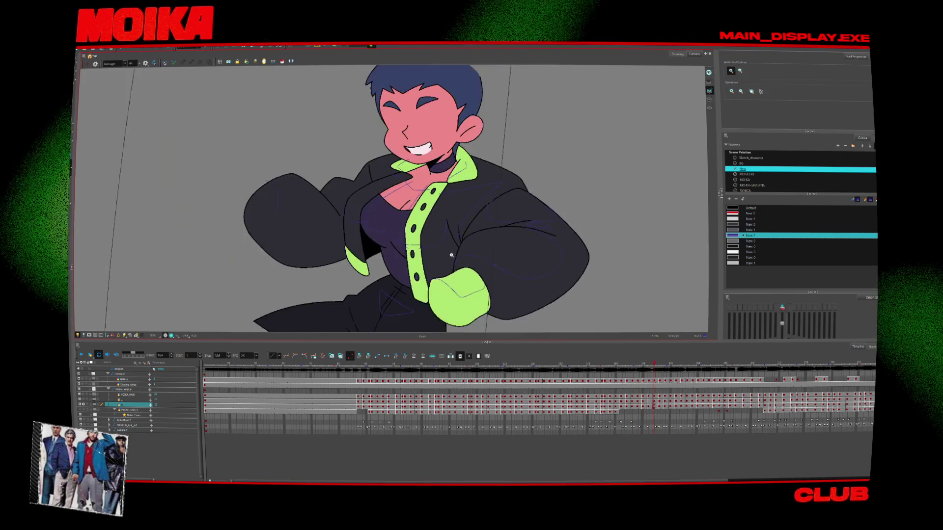
pyautogui.press('.')
pyautogui.press('.')
pyautogui.press(',')
pyautogui.press(',')
pyautogui.press(',')
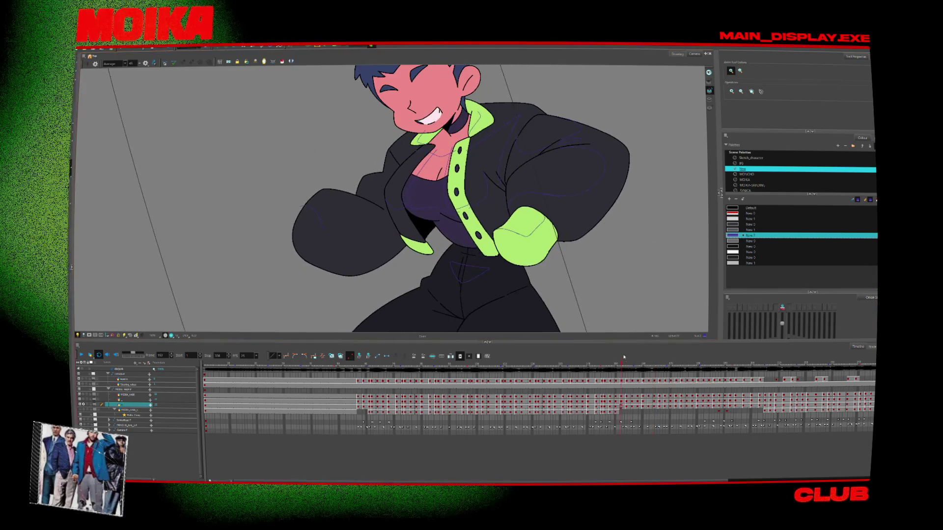
pyautogui.press('4')
pyautogui.moveTo(557, 299)
pyautogui.mouseDown()
pyautogui.moveTo(528, 257)
pyautogui.moveTo(572, 276)
pyautogui.mouseUp()
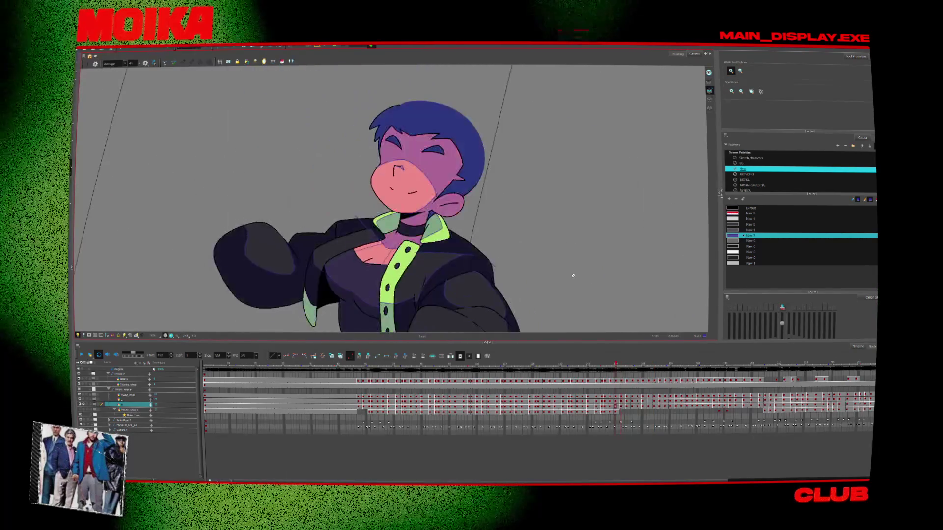
pyautogui.hotkey('shift', 'm')
# Mirror the canvas and zoom on the torso while comparing neighbouring drawings.
pyautogui.press('.')
pyautogui.press('.')
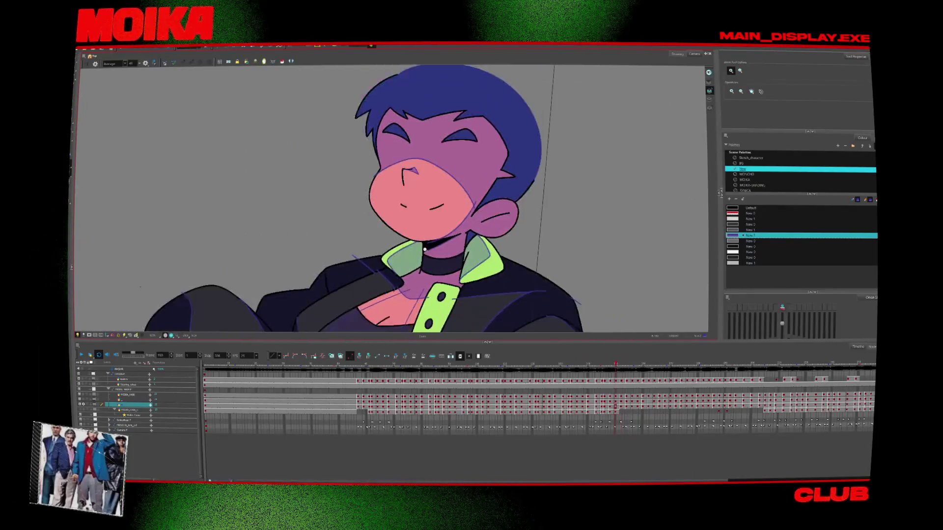
pyautogui.press(',')
pyautogui.press(',')
pyautogui.press(',')
pyautogui.press(',')
pyautogui.press('4')
pyautogui.scroll(3, 367, 228)
# Step forward through six sleeve drawings, then back one.
pyautogui.press('.')
pyautogui.press('.')
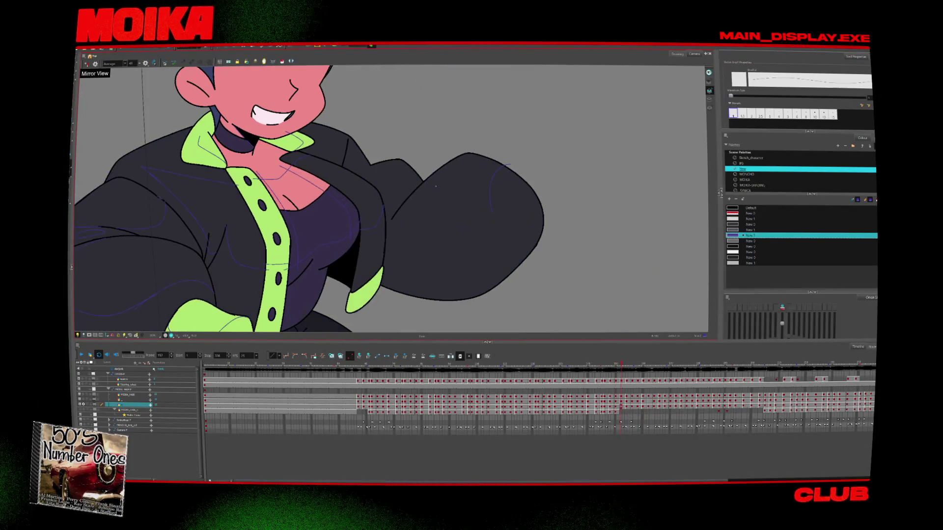
pyautogui.press('.')
pyautogui.press(',')
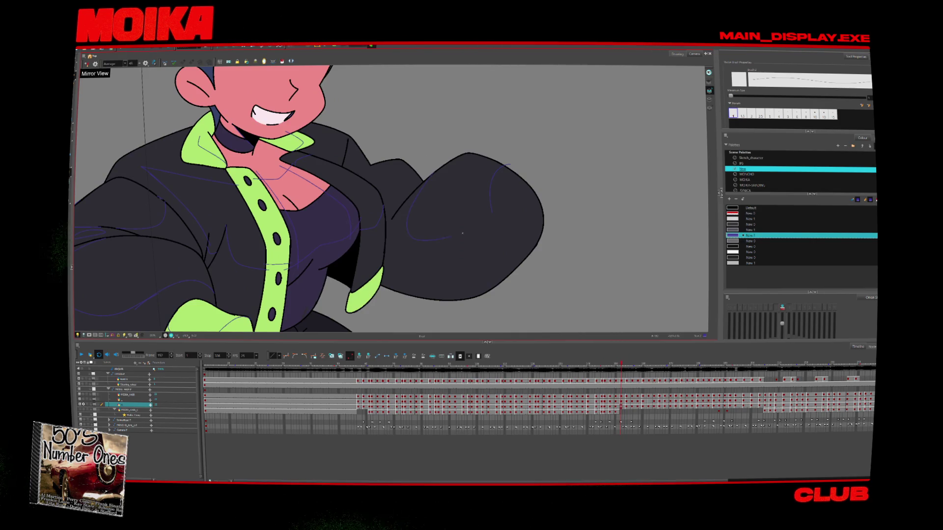
pyautogui.press('.')
pyautogui.press('.')
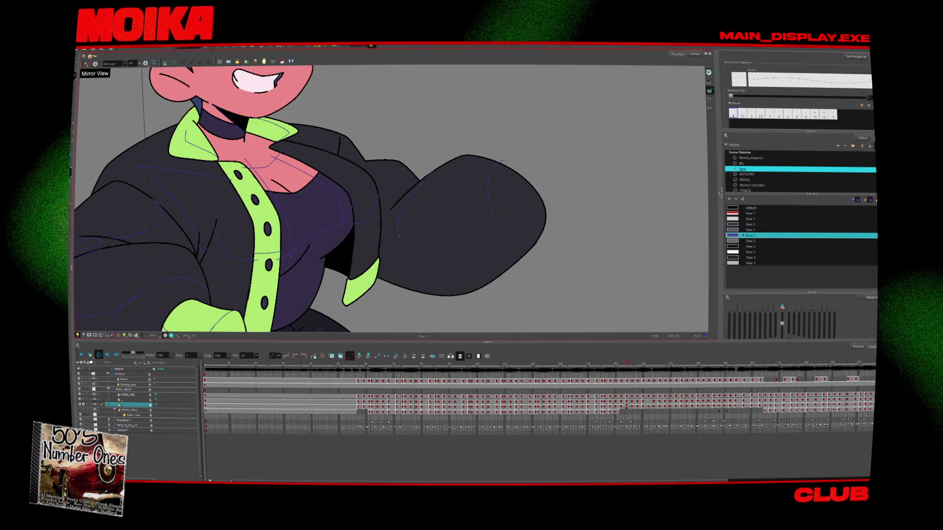
pyautogui.press('.')
pyautogui.press('.')
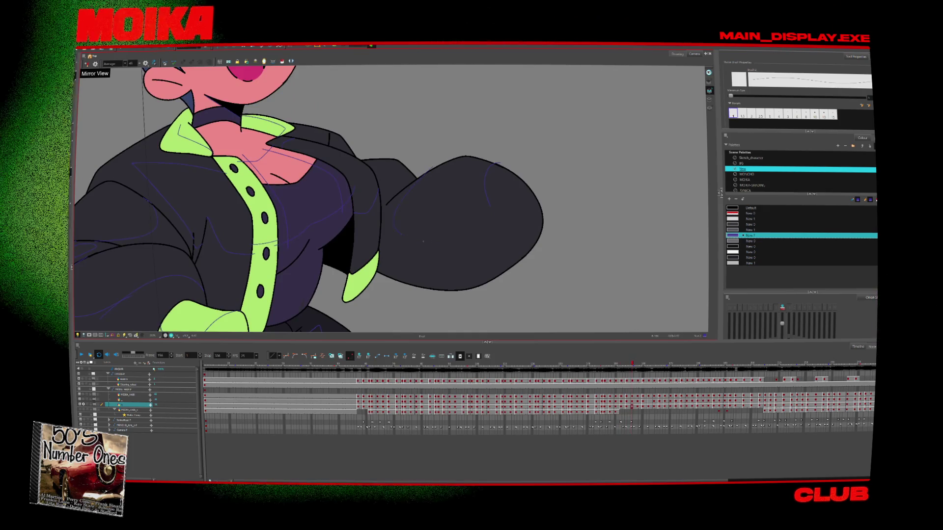
pyautogui.press('.')
pyautogui.press('.')
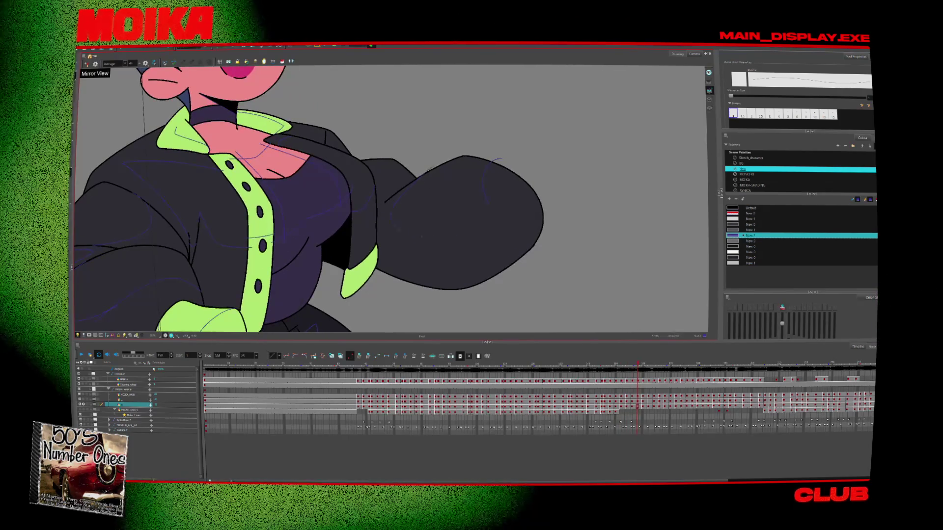
pyautogui.press('.')
pyautogui.press('.')
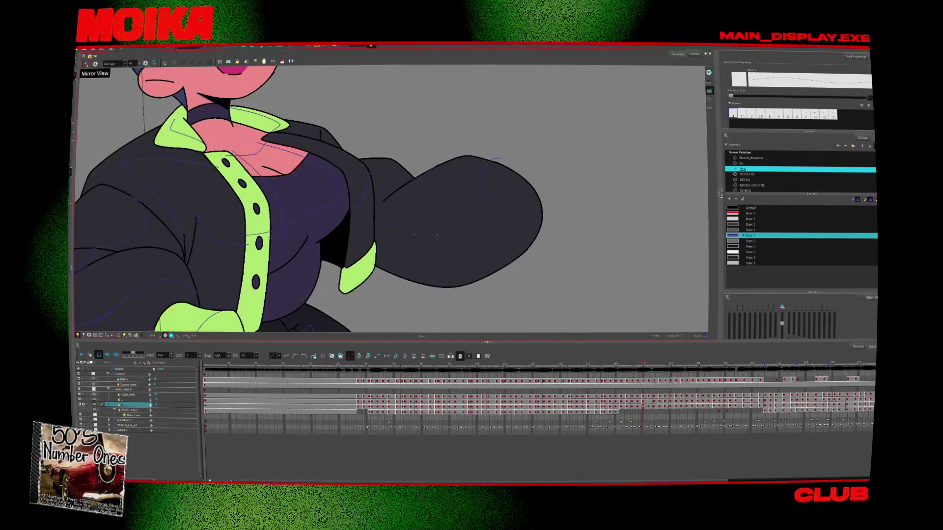
pyautogui.press('.')
pyautogui.press('.')
pyautogui.press('.')
pyautogui.press('.')
pyautogui.press('.')
pyautogui.press('.')
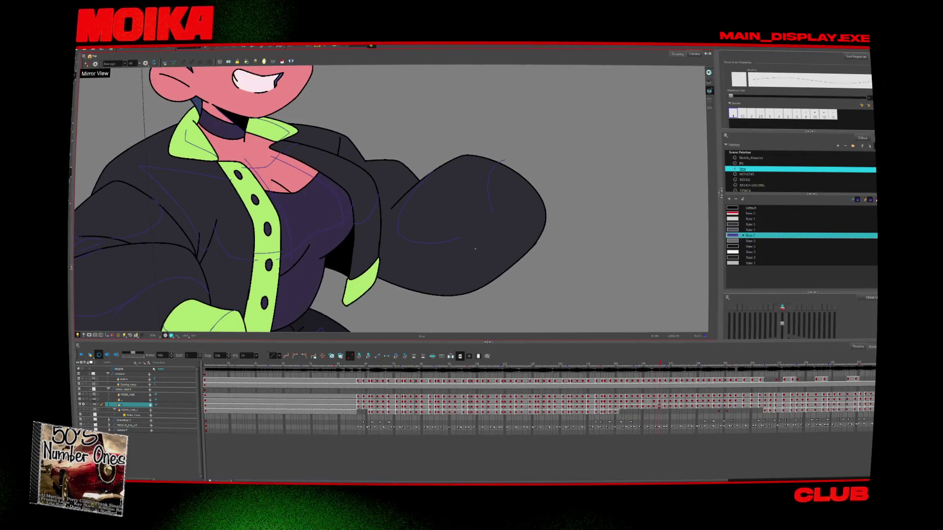
pyautogui.press(',')
pyautogui.press(',')
# Select the sleeve curve and redraw the fold line in thin sketch strokes down the sleeve.
pyautogui.click(441, 253)
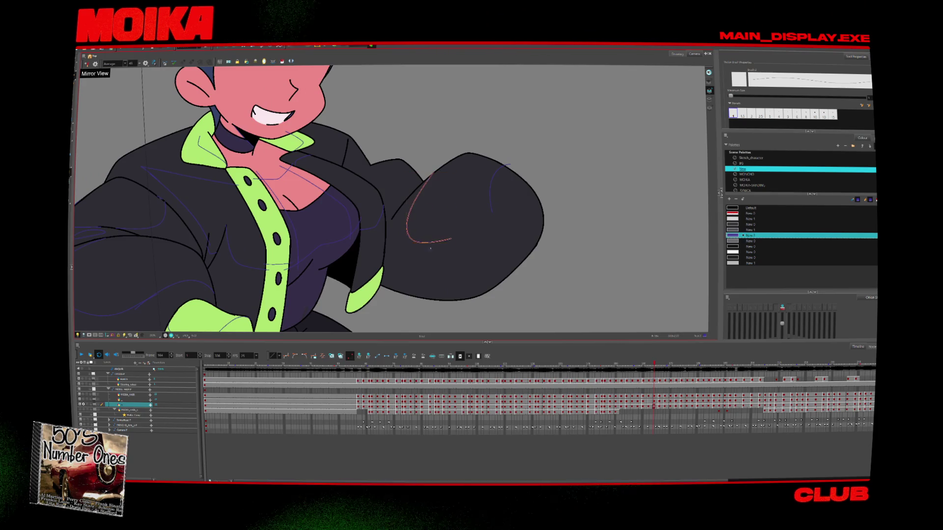
pyautogui.scroll(2, 434, 246)
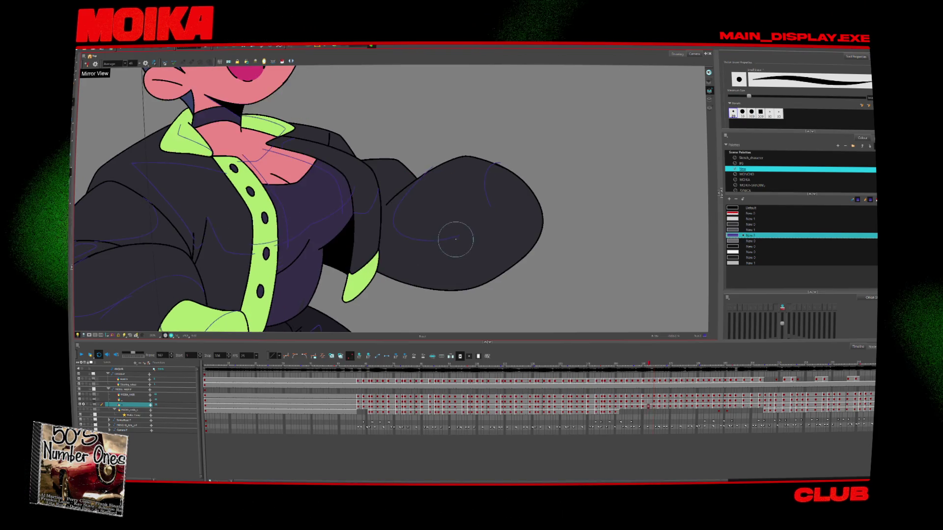
pyautogui.hotkey('alt', '/')
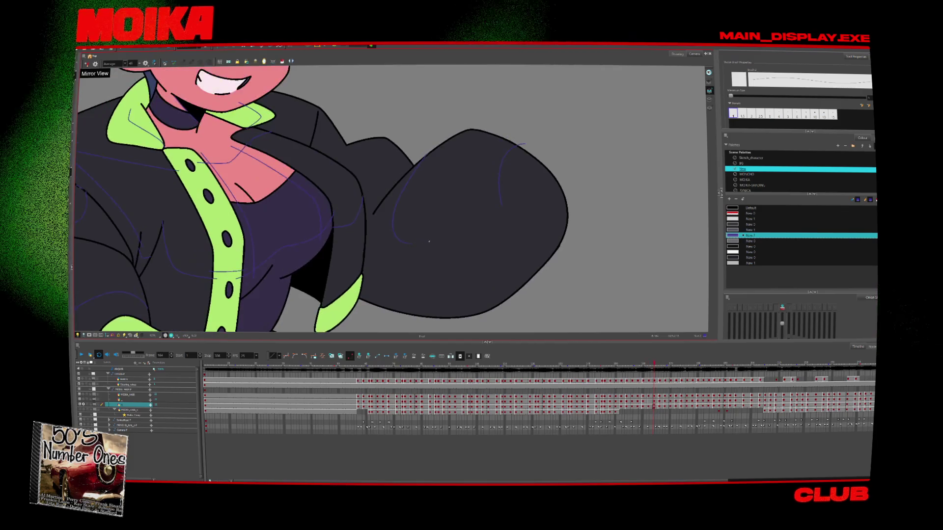
pyautogui.moveTo(426, 158); pyautogui.dragTo(395, 208)
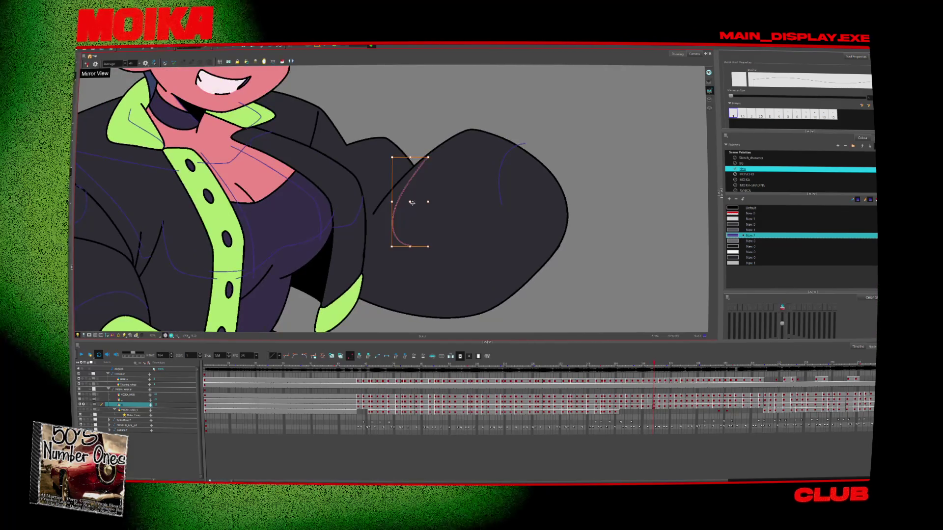
pyautogui.moveTo(425, 157); pyautogui.dragTo(421, 249)
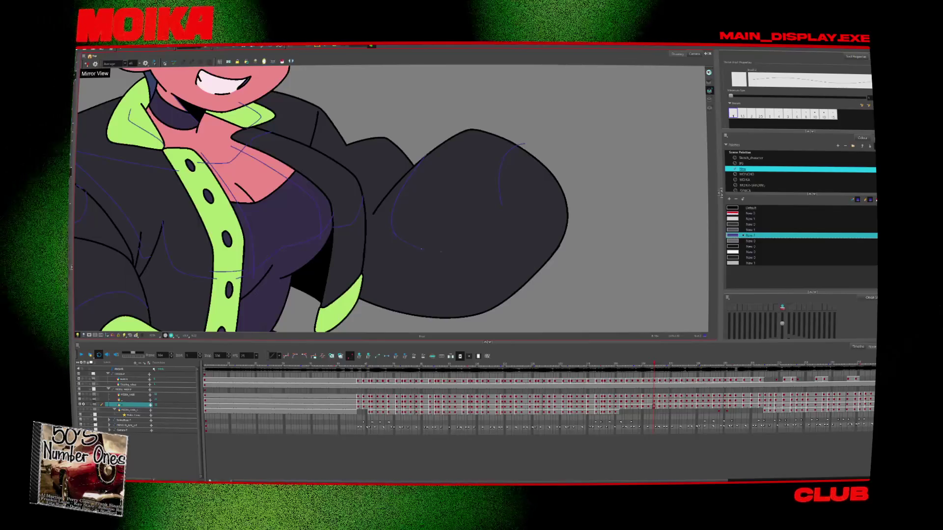
# Delete the stray lower sleeve segment and draw a stroke joining the lower and right curves.
pyautogui.click(86, 64)
pyautogui.press(',')
pyautogui.press(',')
pyautogui.press(',')
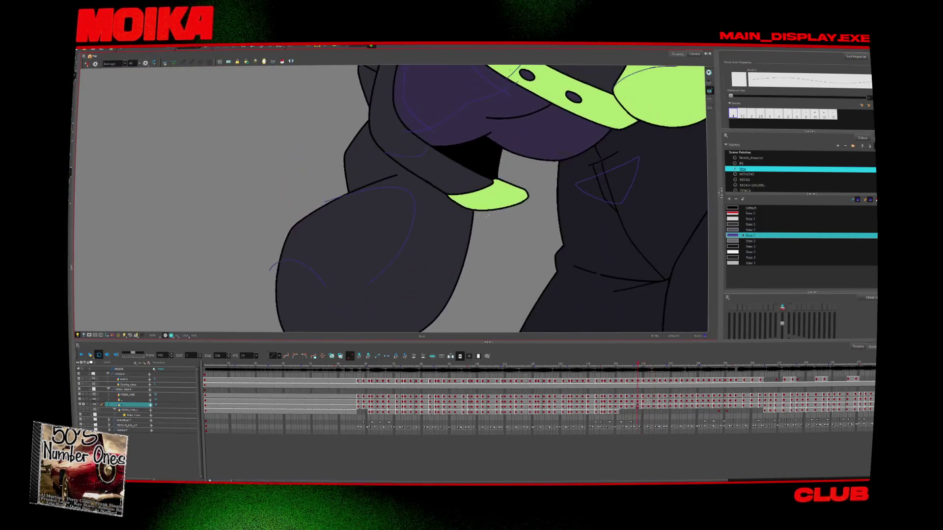
pyautogui.press(',')
pyautogui.press(',')
pyautogui.press(',')
pyautogui.press(',')
pyautogui.press(',')
pyautogui.press(',')
pyautogui.press(',')
pyautogui.press(',')
pyautogui.press(',')
pyautogui.hotkey('alt', 'z')
pyautogui.click(337, 301)
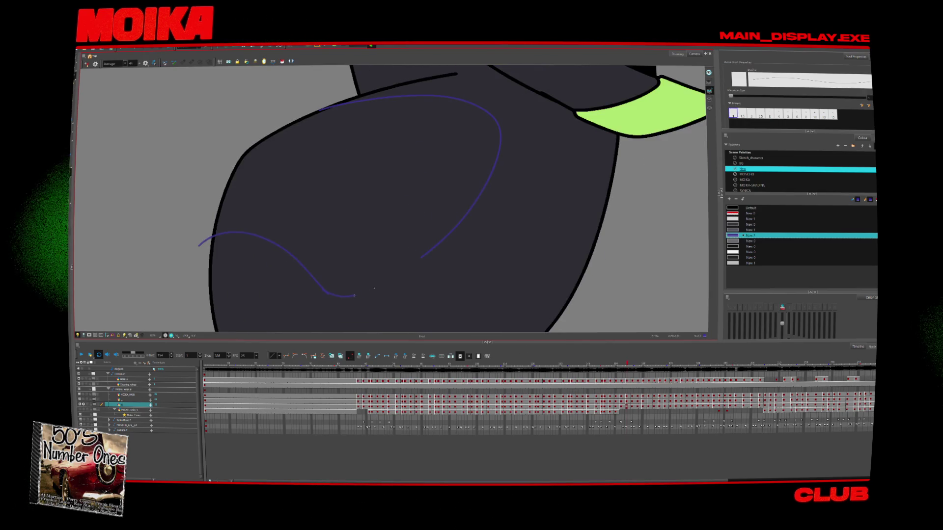
pyautogui.press('Delete')
pyautogui.press('.')
pyautogui.press('.')
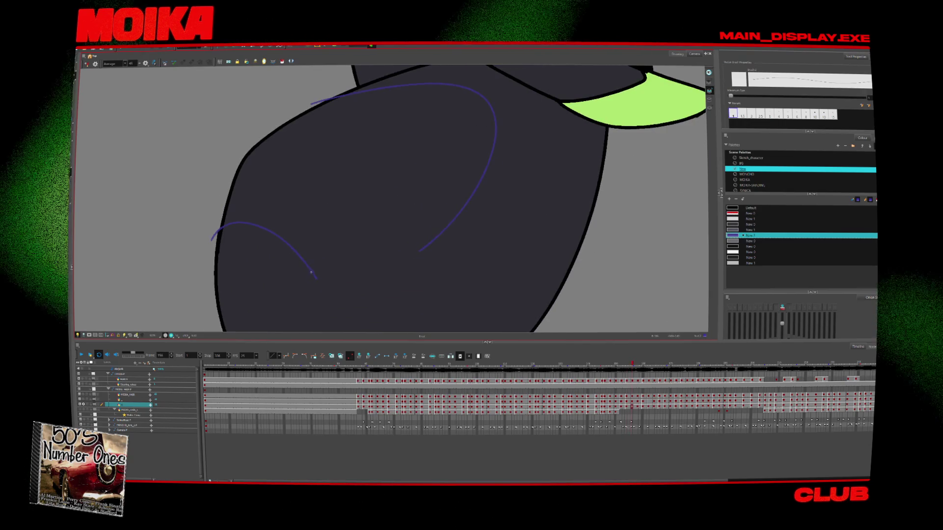
pyautogui.moveTo(311, 272); pyautogui.dragTo(441, 234)
# Step forward three drawings, then back to the earlier face drawing.
pyautogui.press('.')
pyautogui.press('.')
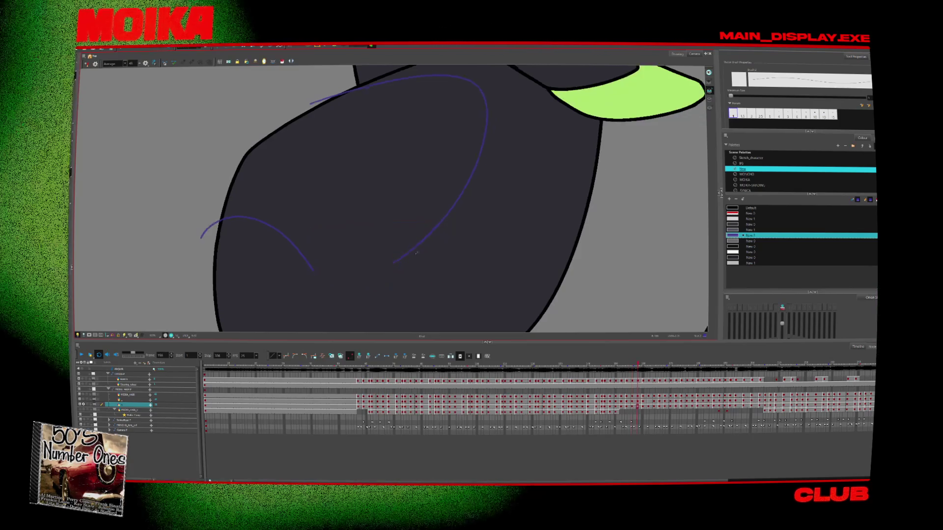
pyautogui.press('.')
pyautogui.press('.')
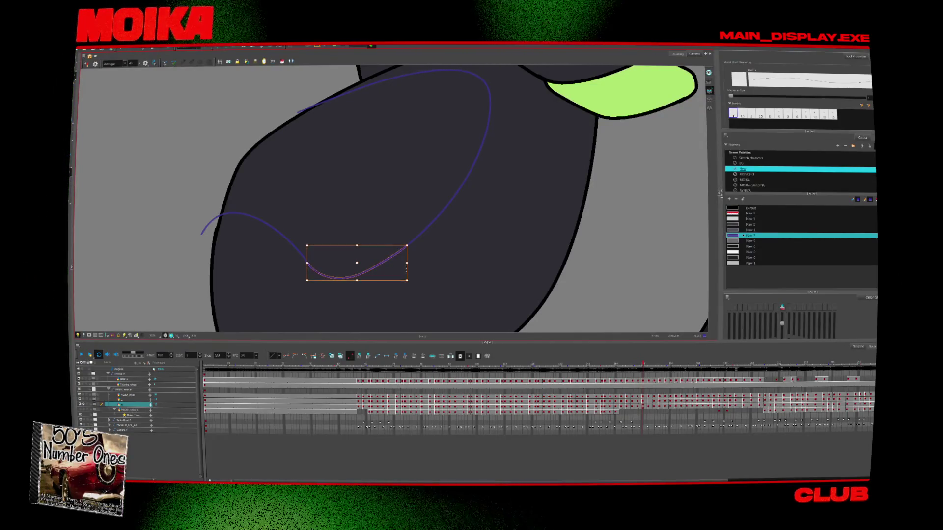
pyautogui.press('.')
pyautogui.press('.')
pyautogui.press('.')
pyautogui.press('.')
pyautogui.press('.')
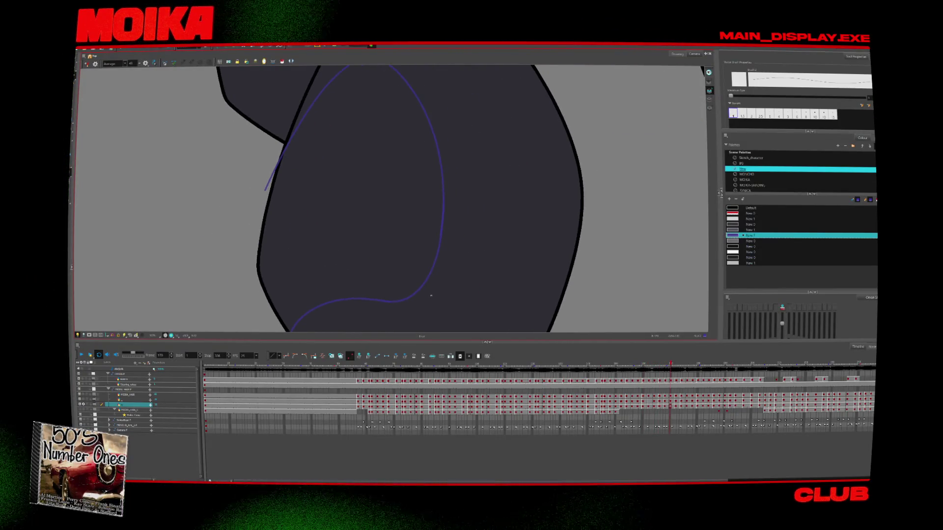
pyautogui.scroll(-5, 480, 255)
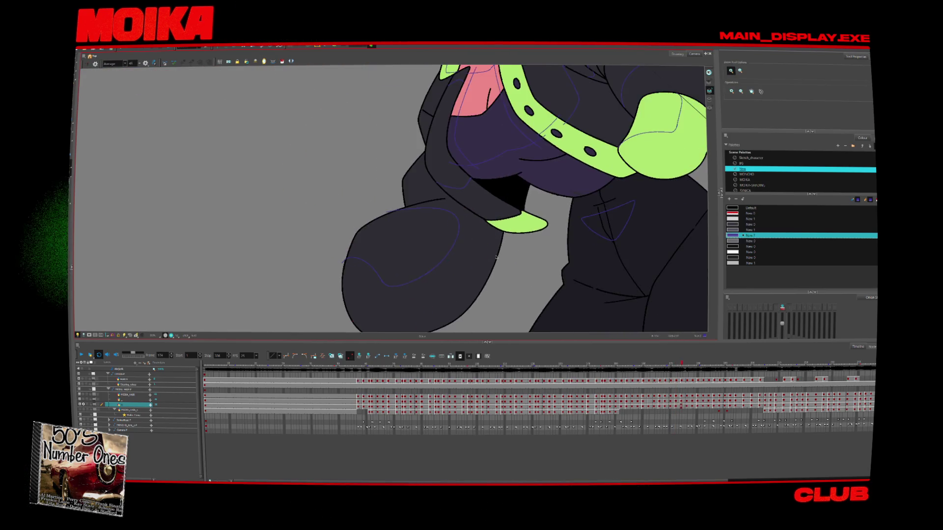
pyautogui.press(',')
pyautogui.press(',')
pyautogui.press(',')
pyautogui.press(',')
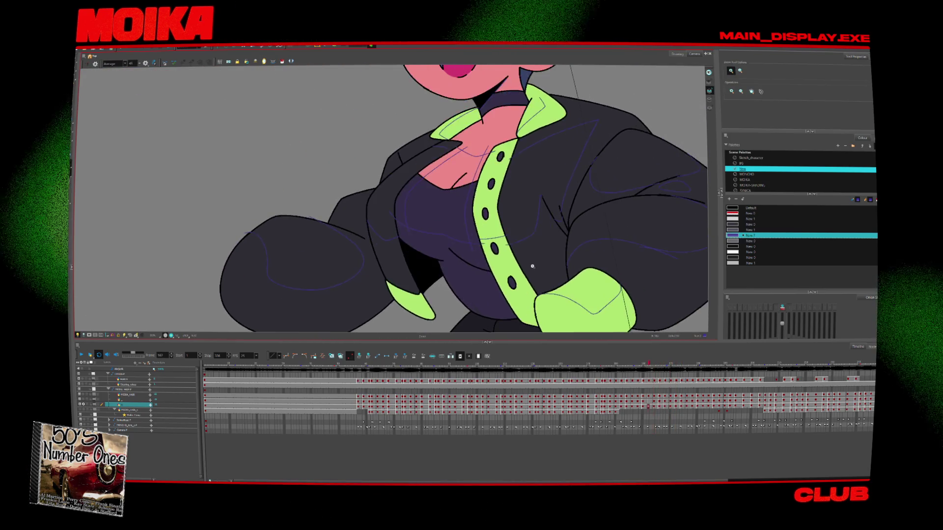
pyautogui.press(',')
pyautogui.press(',')
pyautogui.press(',')
pyautogui.press(',')
pyautogui.press(',')
pyautogui.press(',')
pyautogui.press(',')
pyautogui.press(',')
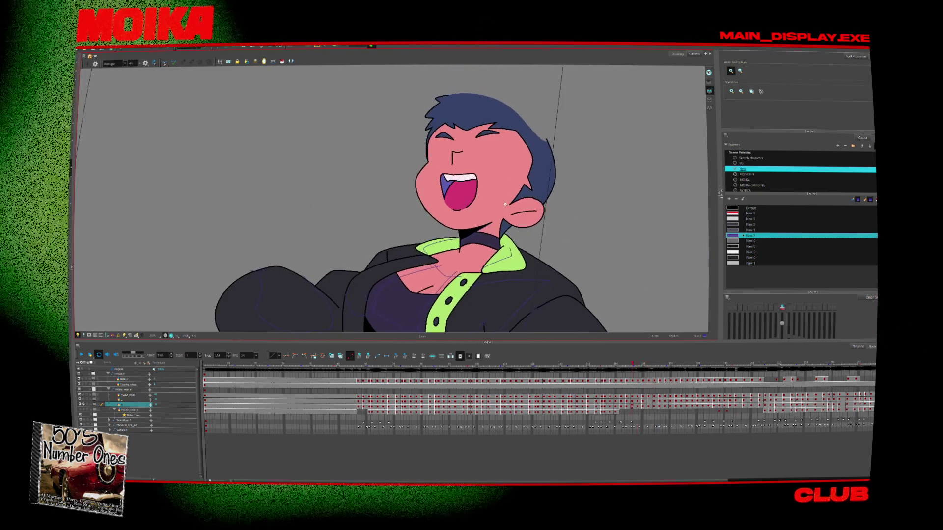
pyautogui.press(',')
pyautogui.press(',')
pyautogui.press(',')
# Add a short purple stroke across the nose three drawings ahead.
pyautogui.click(501, 205)
pyautogui.click(502, 204)
pyautogui.hotkey('alt', 'b')
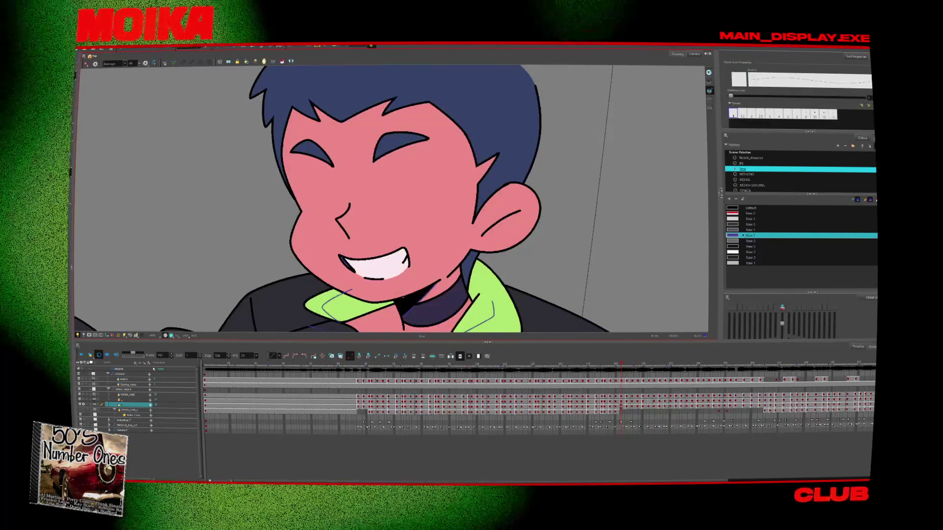
pyautogui.press('.')
pyautogui.press('.')
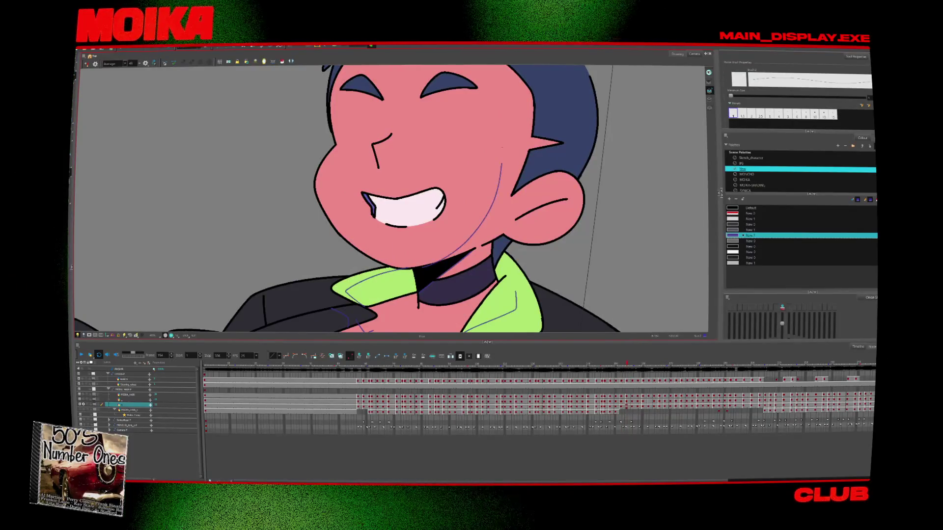
pyautogui.press('.')
pyautogui.press('.')
pyautogui.press('.')
pyautogui.press('.')
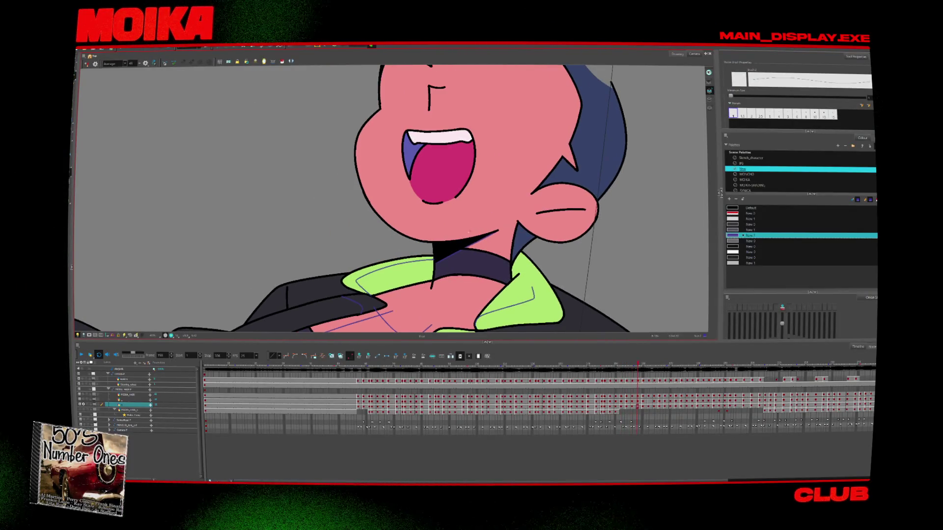
pyautogui.press('.')
pyautogui.press('.')
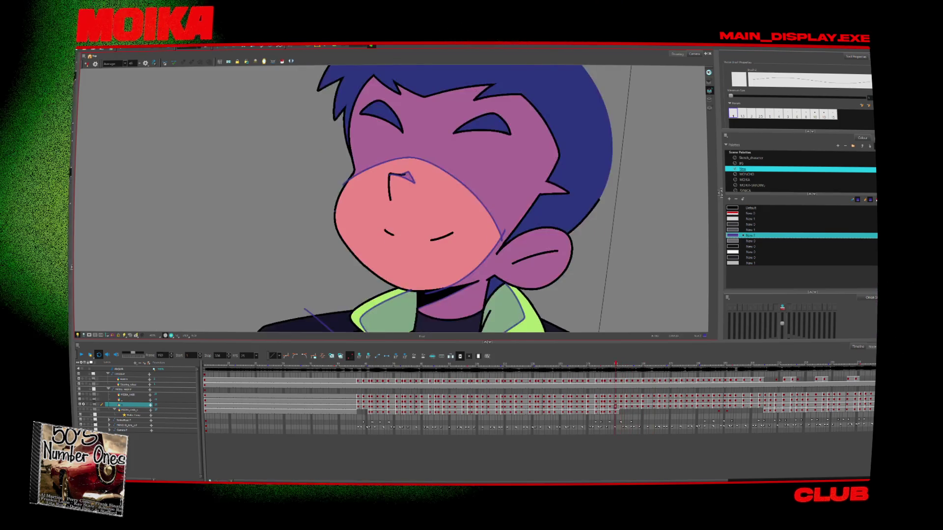
pyautogui.moveTo(357, 246); pyautogui.dragTo(370, 245)
# Step forward five drawings, then jump back several frames to compare poses.
pyautogui.press('.')
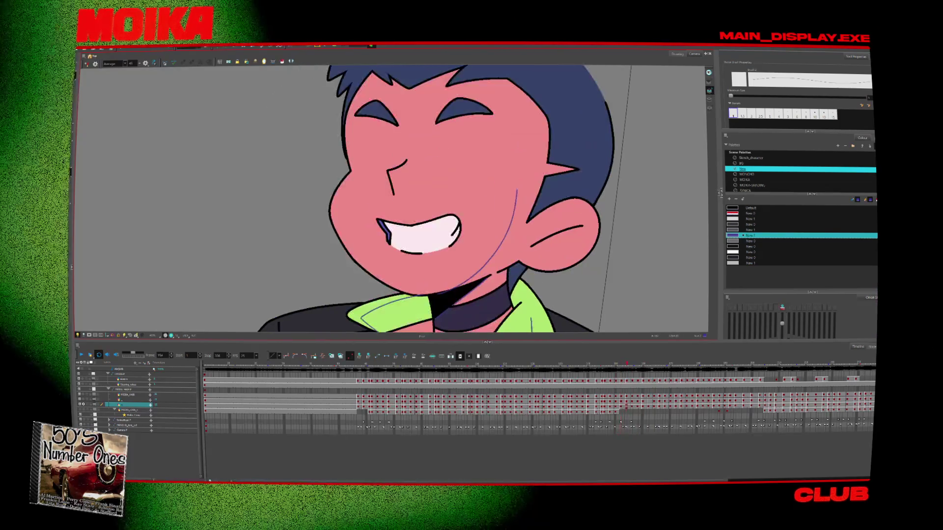
pyautogui.press('.')
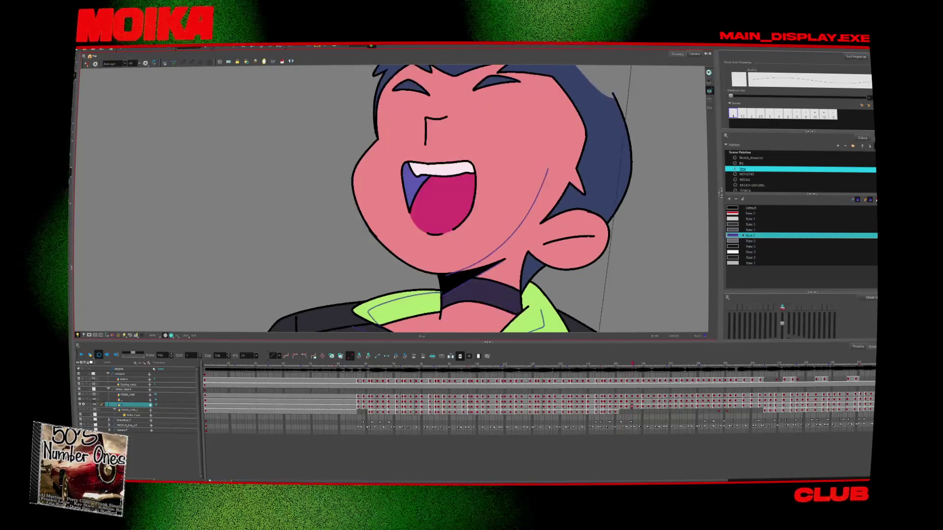
pyautogui.press('.')
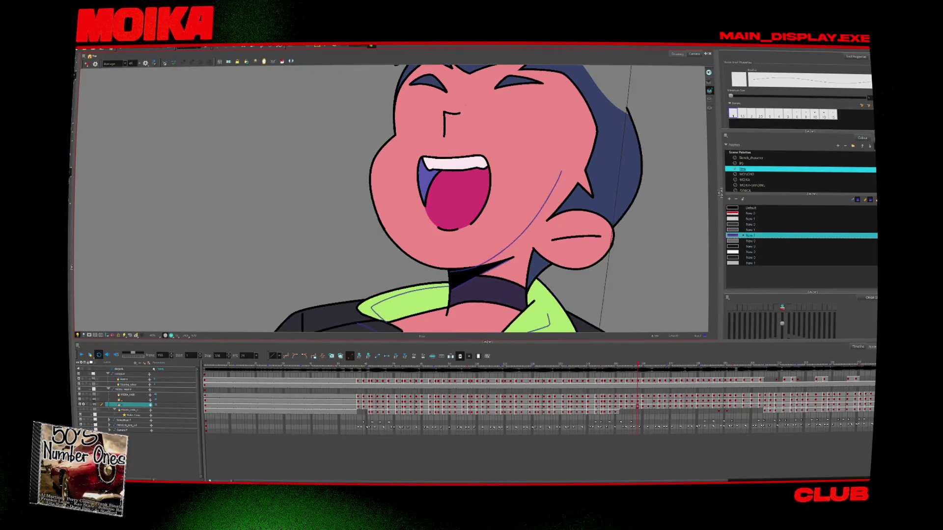
pyautogui.press('.')
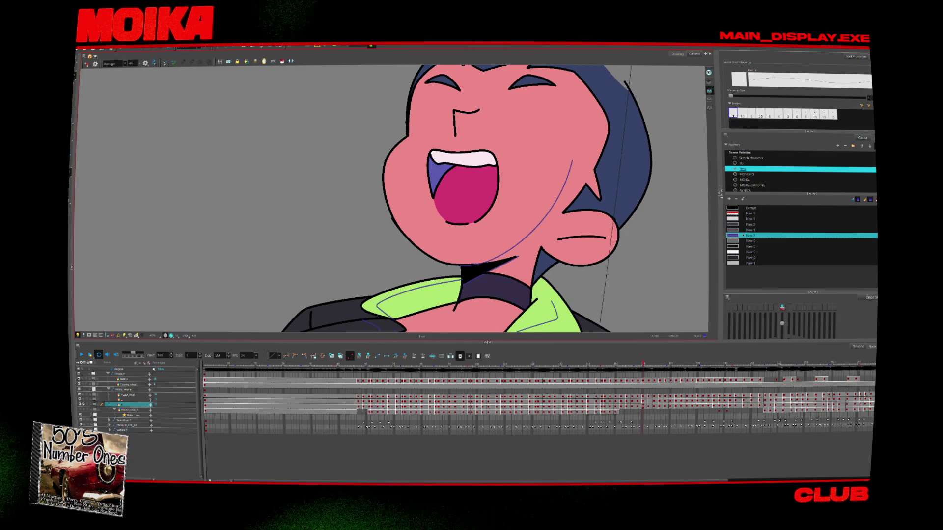
pyautogui.press('.')
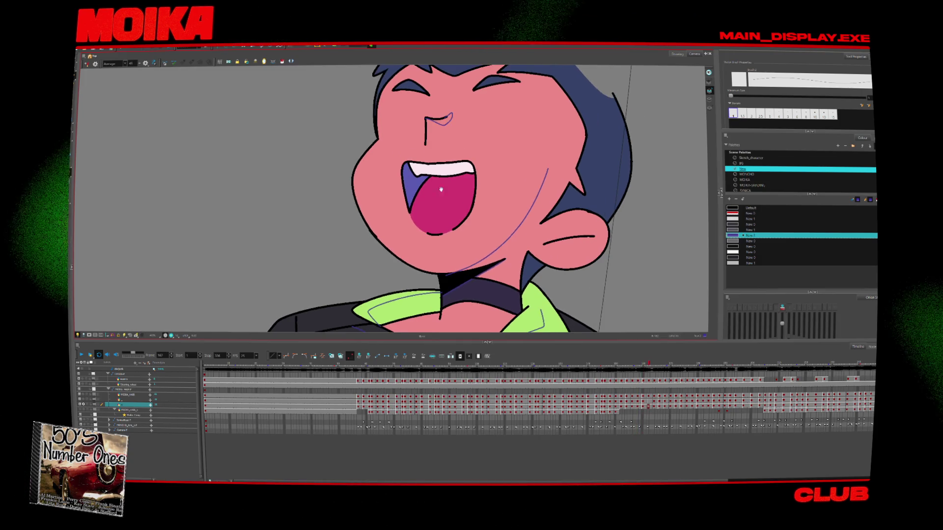
pyautogui.press(',')
pyautogui.press(',')
pyautogui.press(',')
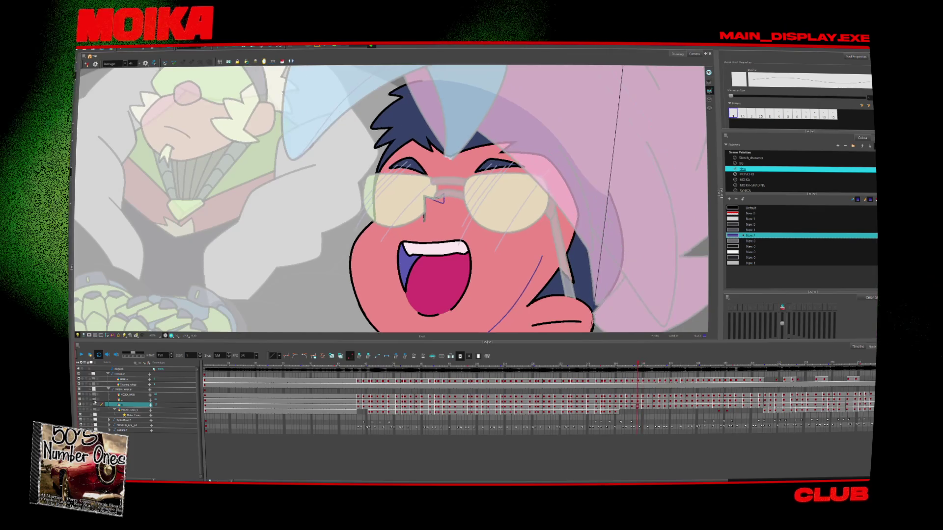
pyautogui.press(',')
pyautogui.press(',')
# Flip between adjacent grinning drawings with the canvas mirrored to compare them.
pyautogui.press('.')
pyautogui.press('.')
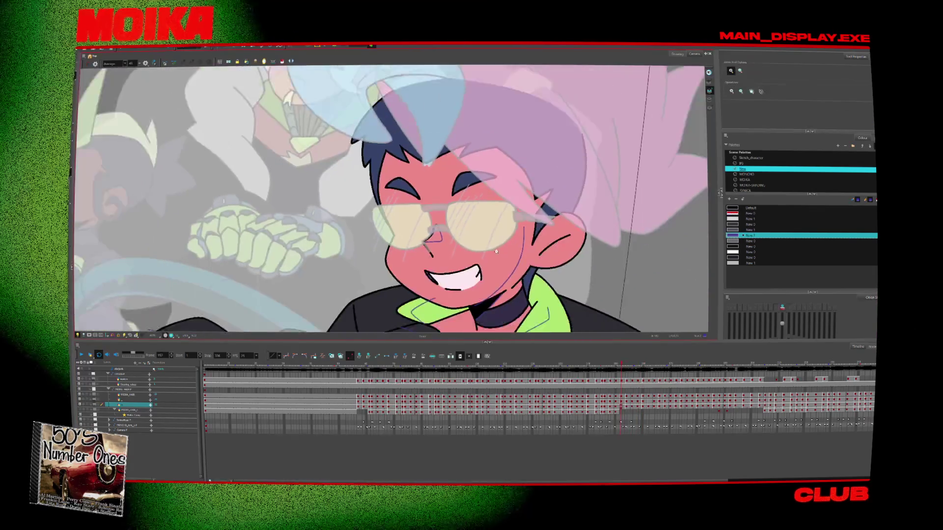
pyautogui.hotkey('alt', 'z')
pyautogui.hotkey('alt', 'b')
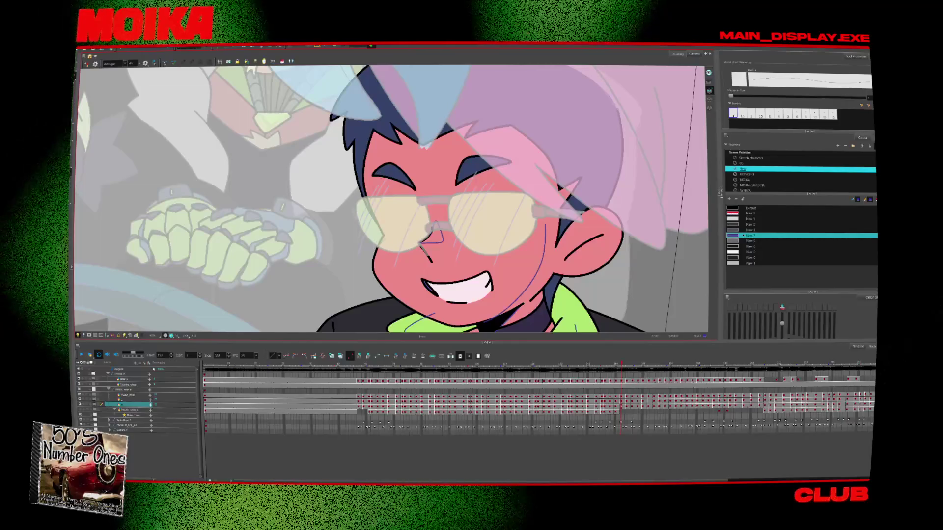
pyautogui.press(',')
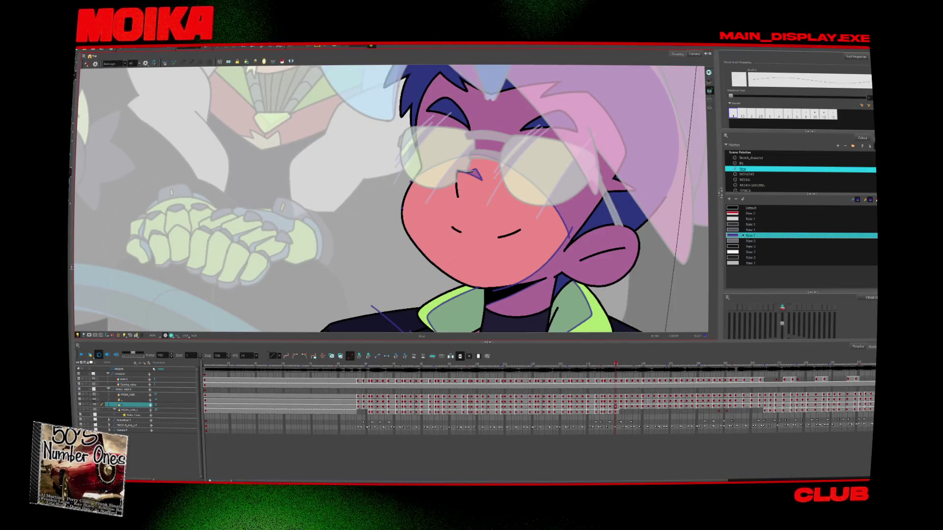
pyautogui.press('.')
pyautogui.press('.')
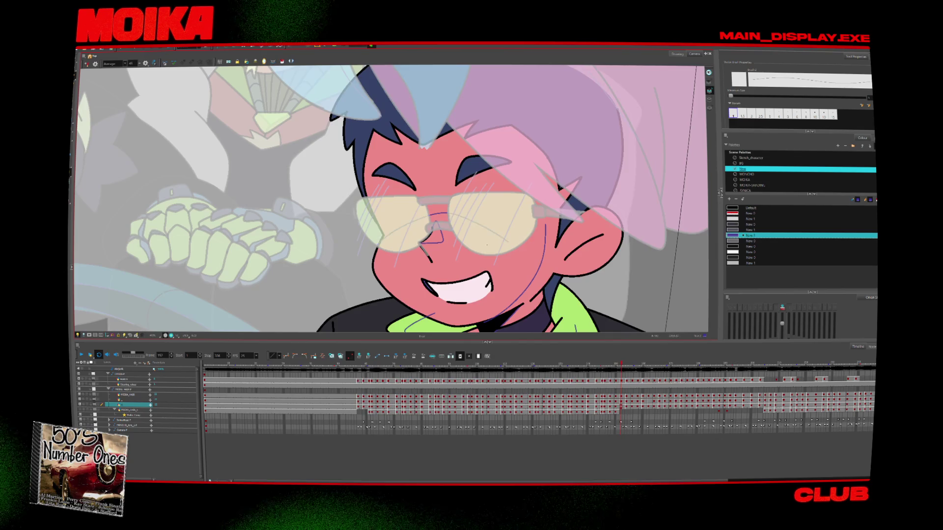
pyautogui.press(',')
pyautogui.press('.')
pyautogui.press('4')
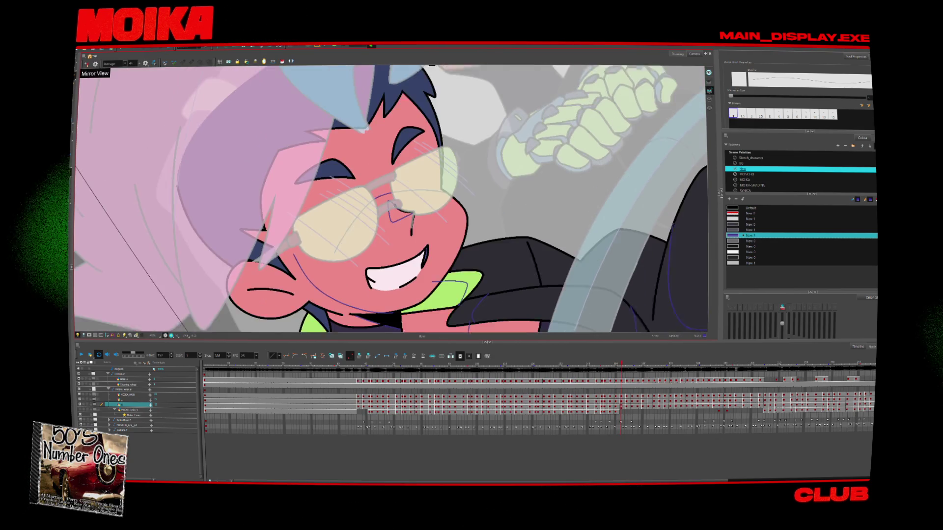
pyautogui.press('.')
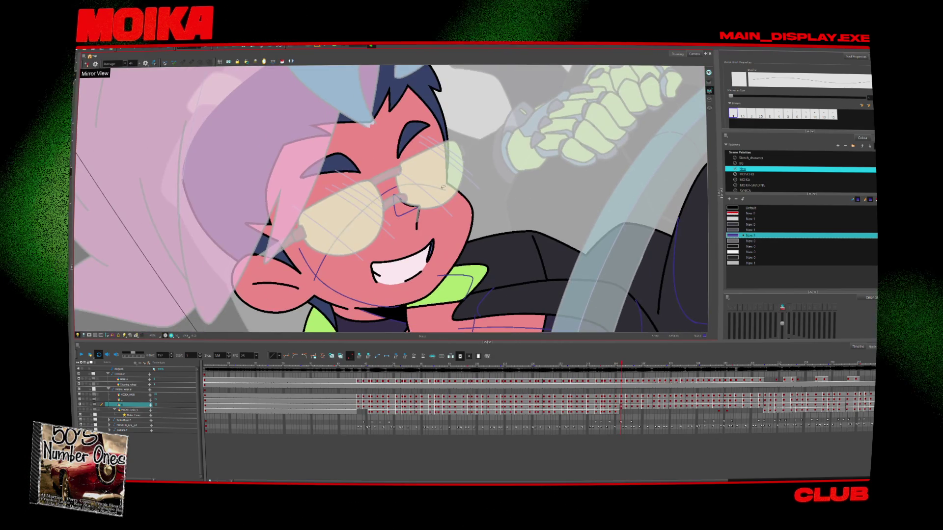
# Sketch a blue guide stroke from mouth to glasses on the raised-face drawing.
pyautogui.press('.')
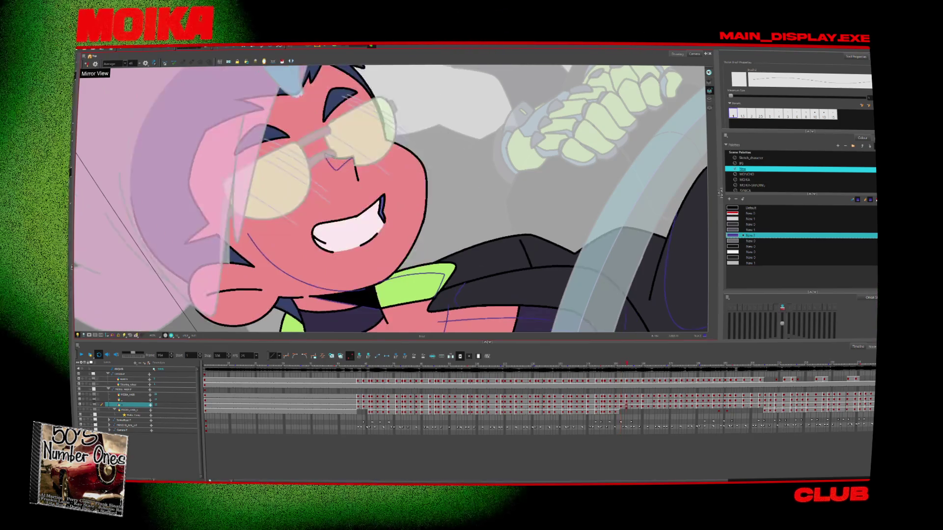
pyautogui.moveTo(264, 263); pyautogui.dragTo(341, 142)
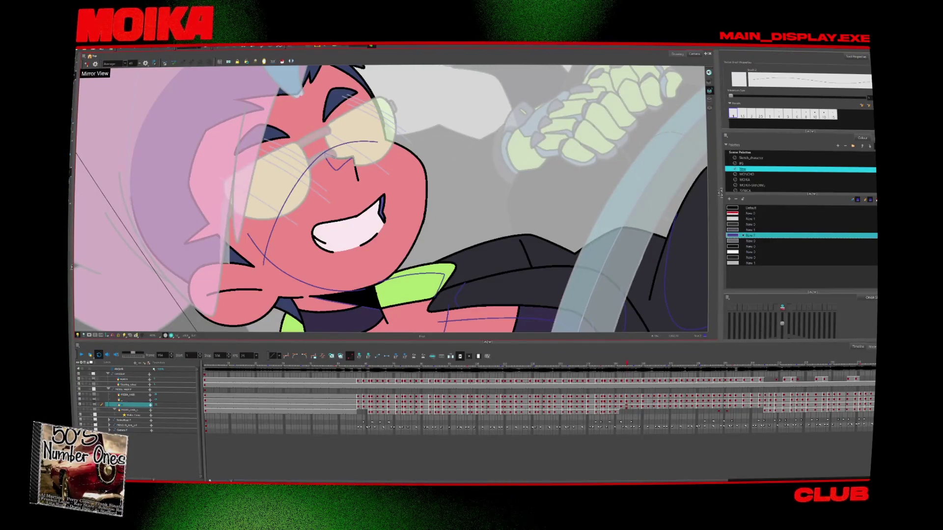
pyautogui.press('.')
pyautogui.press('.')
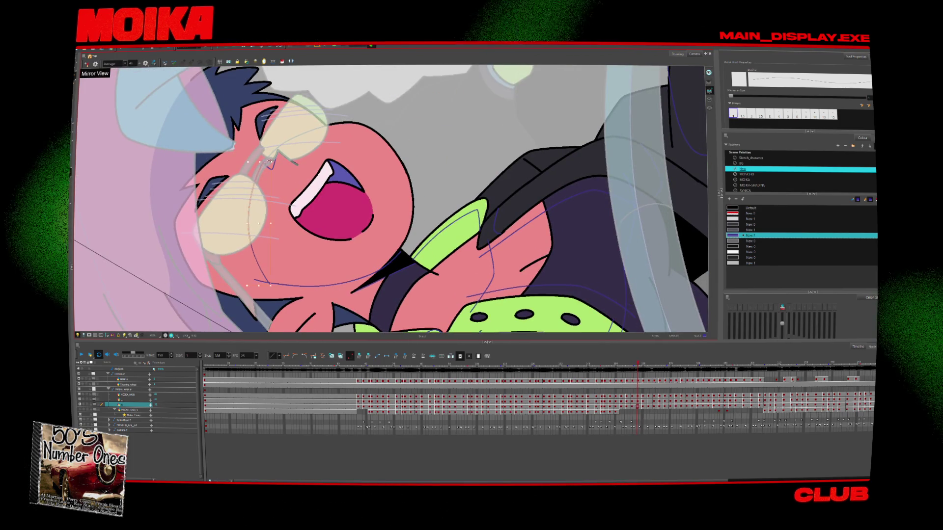
# Step ahead through the later frames up to frame 167.
pyautogui.press('.')
pyautogui.press('.')
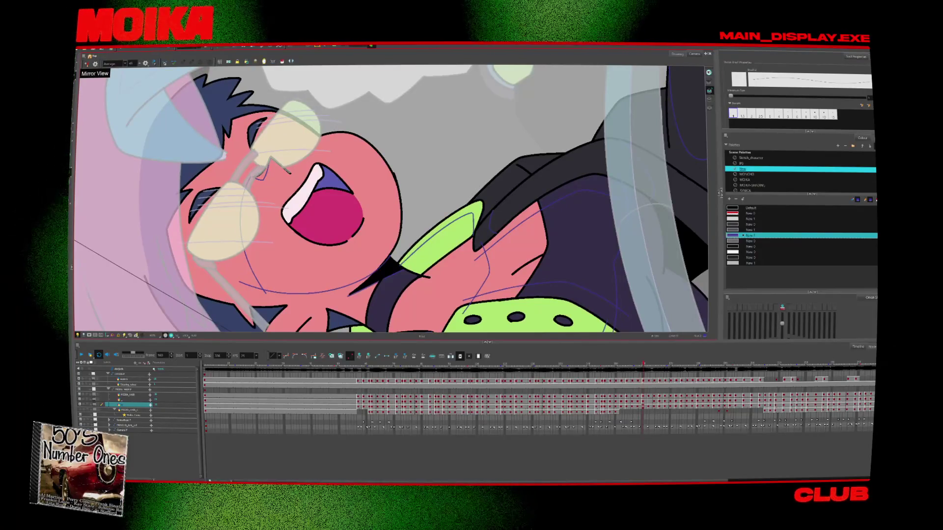
pyautogui.press('.')
pyautogui.press('.')
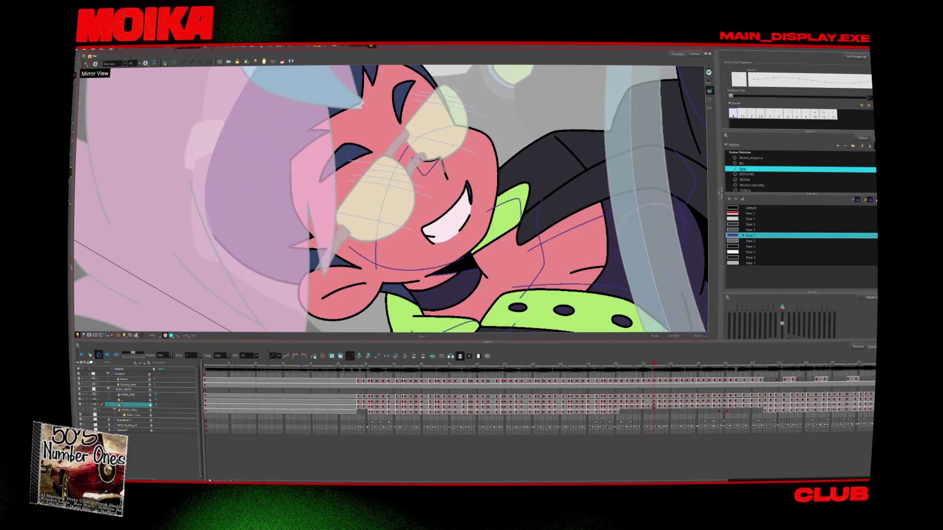
pyautogui.press('.')
pyautogui.press('.')
pyautogui.press('.')
pyautogui.press('.')
pyautogui.press(',')
pyautogui.press(',')
# Step back to frame 154 and play forward through the steering-wheel pose to about frame 166.
pyautogui.press(',')
pyautogui.press(',')
pyautogui.press(',')
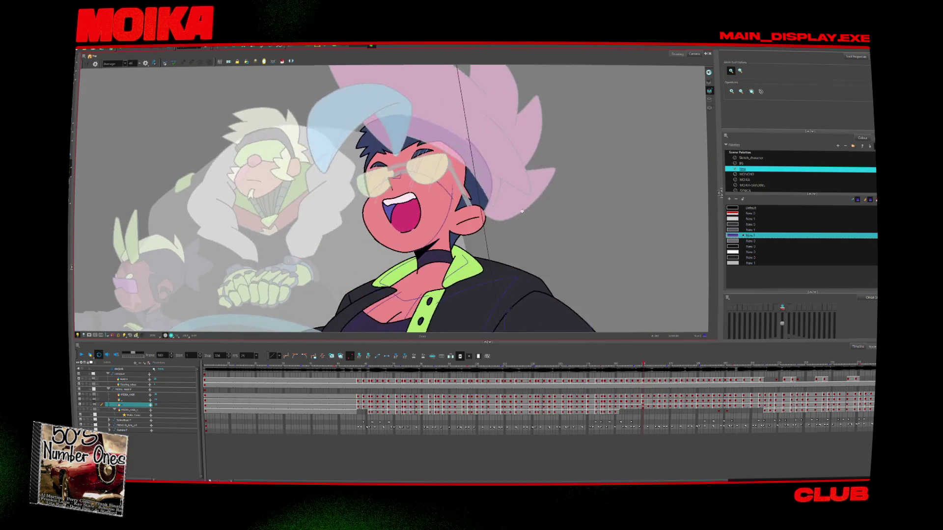
pyautogui.press(',')
pyautogui.press(',')
pyautogui.press(',')
pyautogui.press(',')
pyautogui.press(',')
pyautogui.press(',')
pyautogui.press('.')
pyautogui.press('.')
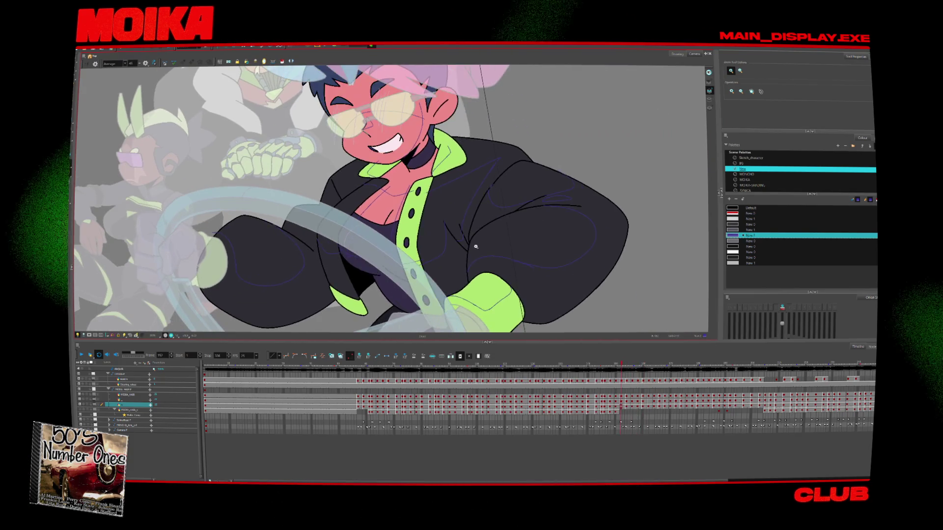
pyautogui.press('.')
pyautogui.press('.')
pyautogui.press('.')
pyautogui.press('.')
pyautogui.press('.')
pyautogui.press('.')
pyautogui.press('.')
pyautogui.press('.')
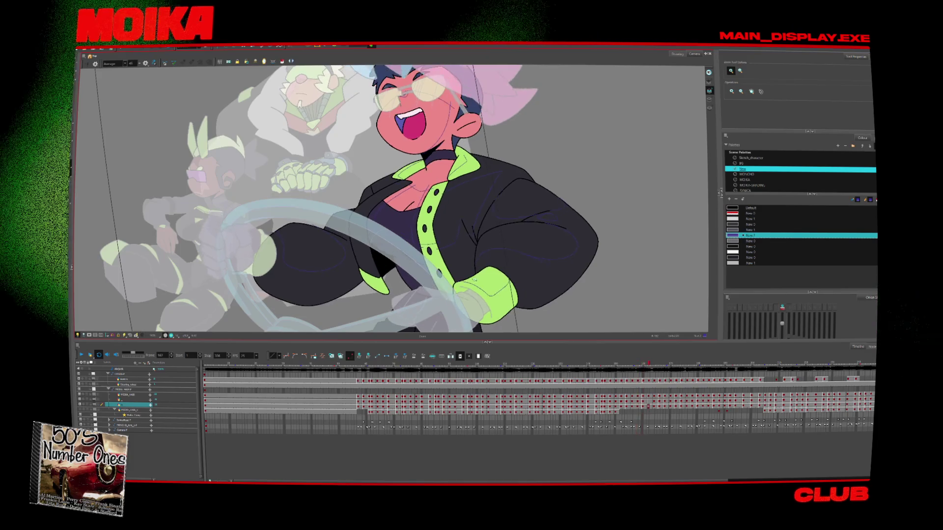
pyautogui.press('.')
pyautogui.press('.')
pyautogui.press('.')
pyautogui.press('.')
pyautogui.press('.')
pyautogui.press('.')
pyautogui.press('.')
pyautogui.press('.')
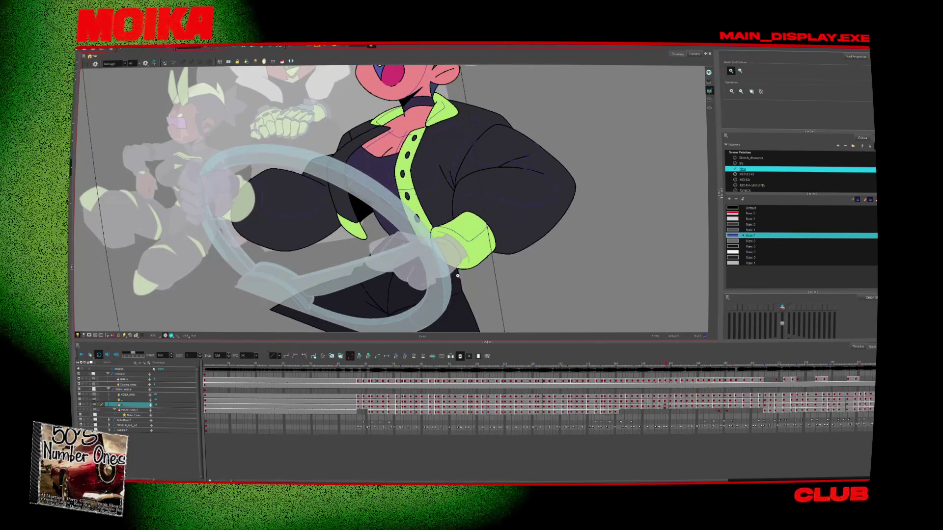
pyautogui.press('.')
pyautogui.press('.')
pyautogui.press('.')
pyautogui.press('.')
pyautogui.press('.')
pyautogui.press('.')
pyautogui.press('.')
pyautogui.press('.')
pyautogui.press('.')
pyautogui.press('.')
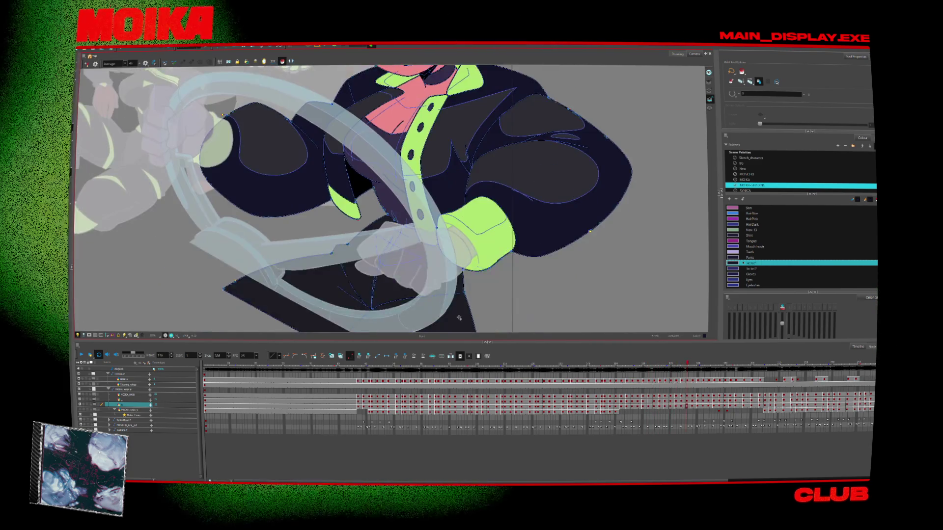
# Pick up the Pants colour from the drawing for painting.
pyautogui.press('d')
pyautogui.click(463, 306)
pyautogui.hotkey('alt', 'i')
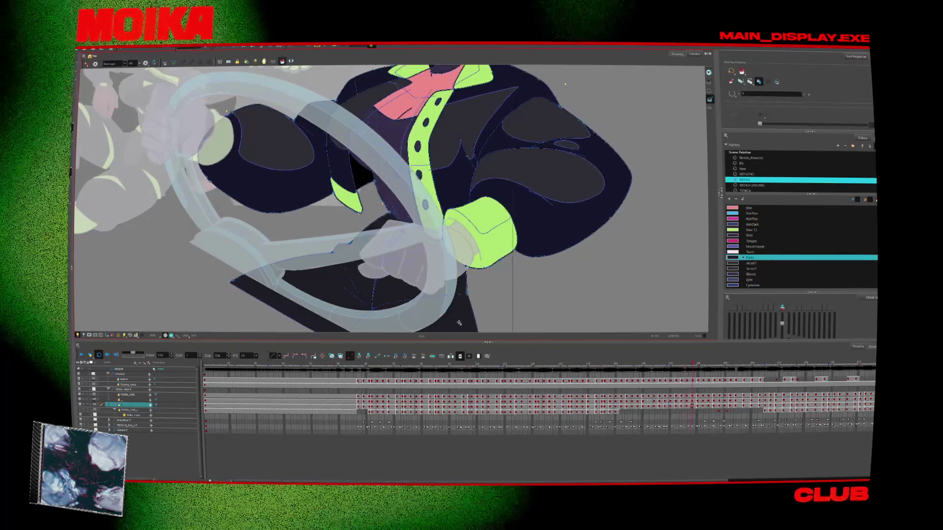
# Step back and forth through the poses around frame 154.
pyautogui.press('.')
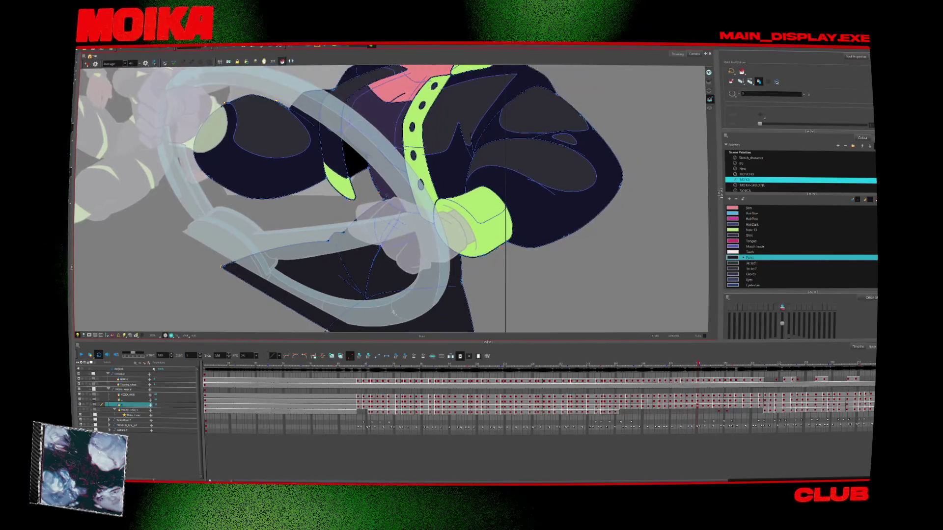
pyautogui.press(',')
pyautogui.press(',')
pyautogui.press(',')
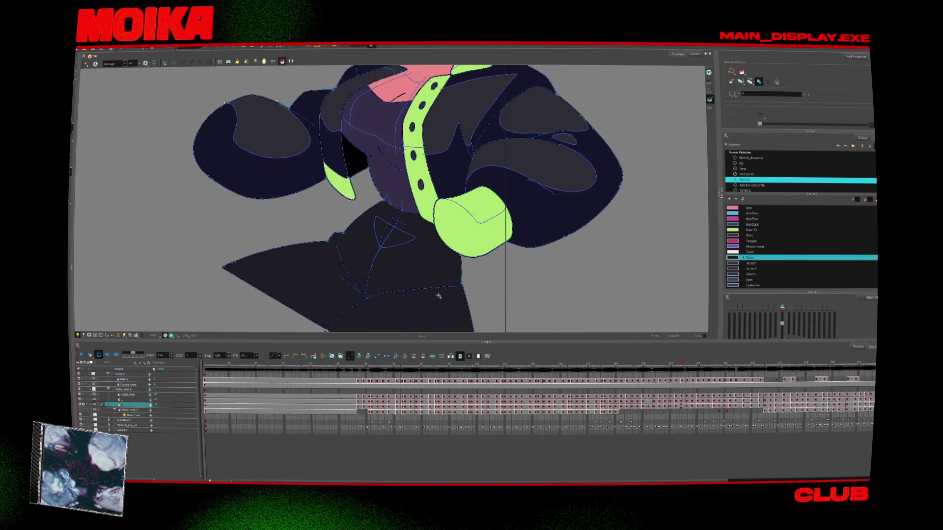
pyautogui.press(',')
pyautogui.press(',')
pyautogui.press(',')
pyautogui.press(',')
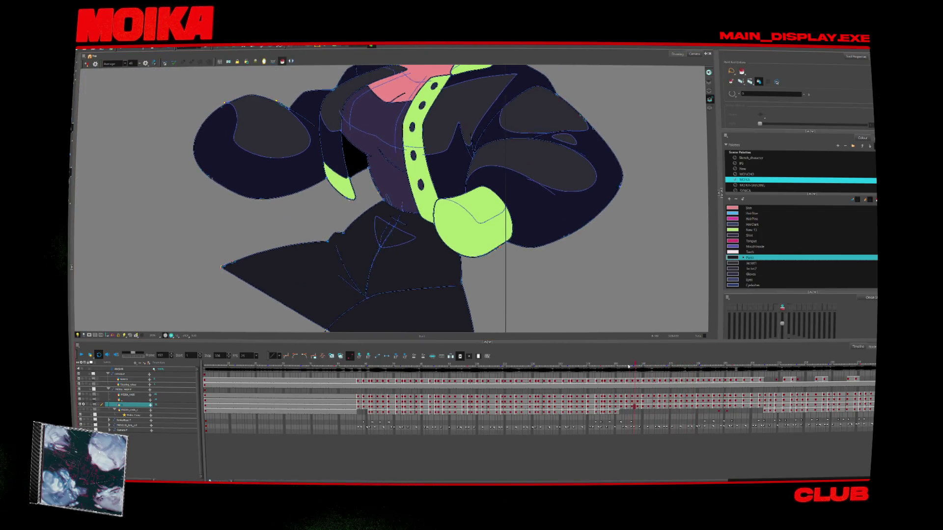
pyautogui.click(600, 368)
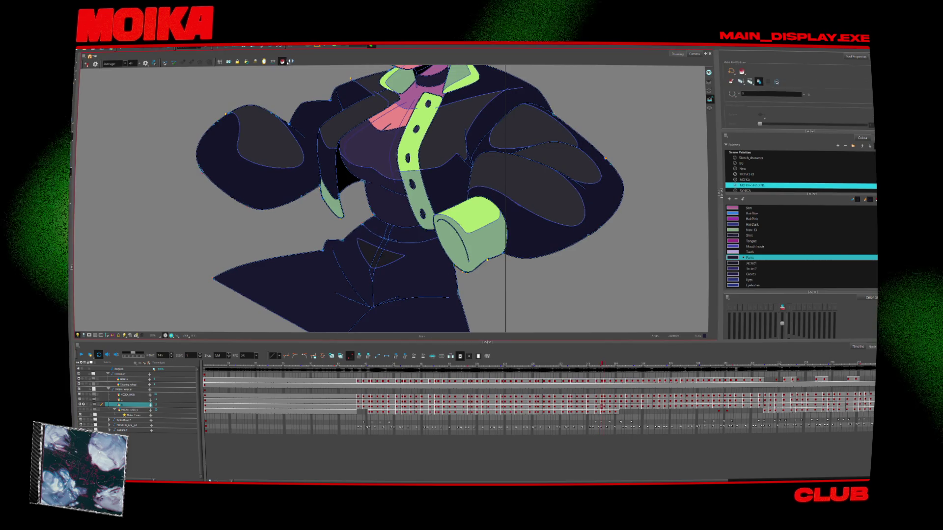
pyautogui.press('.')
pyautogui.press('.')
pyautogui.press('.')
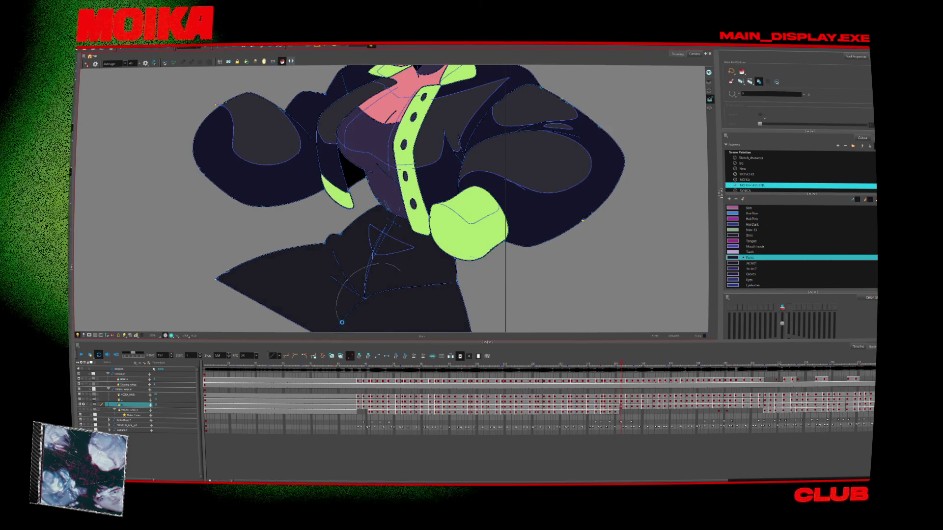
pyautogui.press('.')
pyautogui.press('.')
pyautogui.press('.')
pyautogui.press('.')
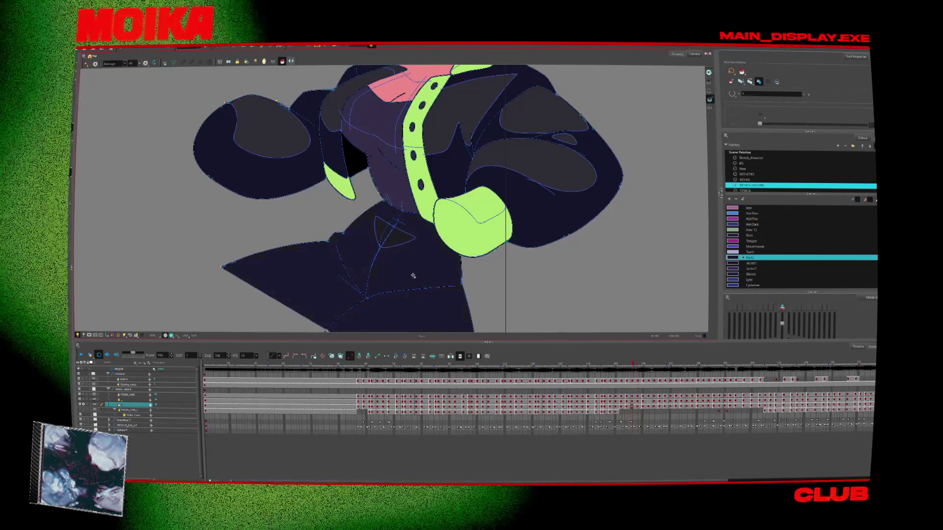
pyautogui.press('.')
pyautogui.press('.')
pyautogui.press('.')
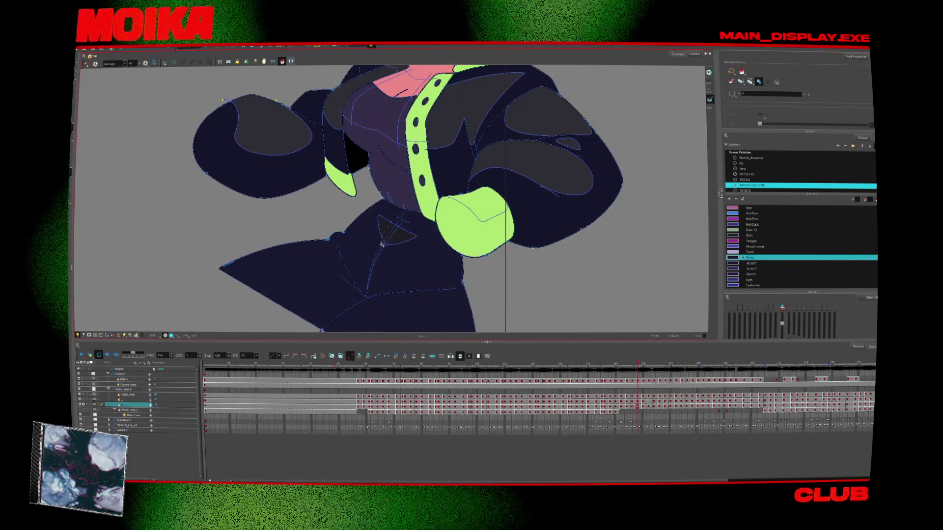
pyautogui.press(',')
pyautogui.press(',')
# Zoom in on the jacket's lower fold and step to frame 164, then back toward 152.
pyautogui.hotkey('alt', 'z')
pyautogui.click(383, 249)
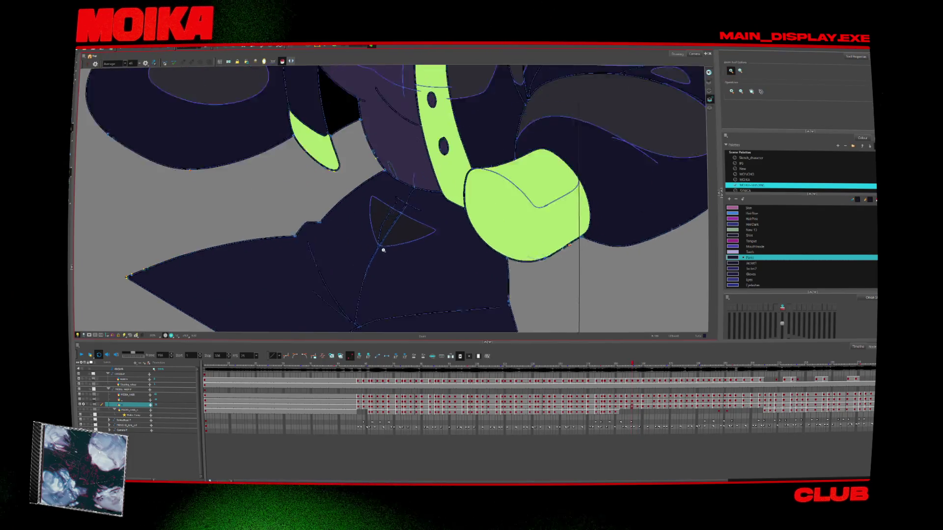
pyautogui.click(383, 249)
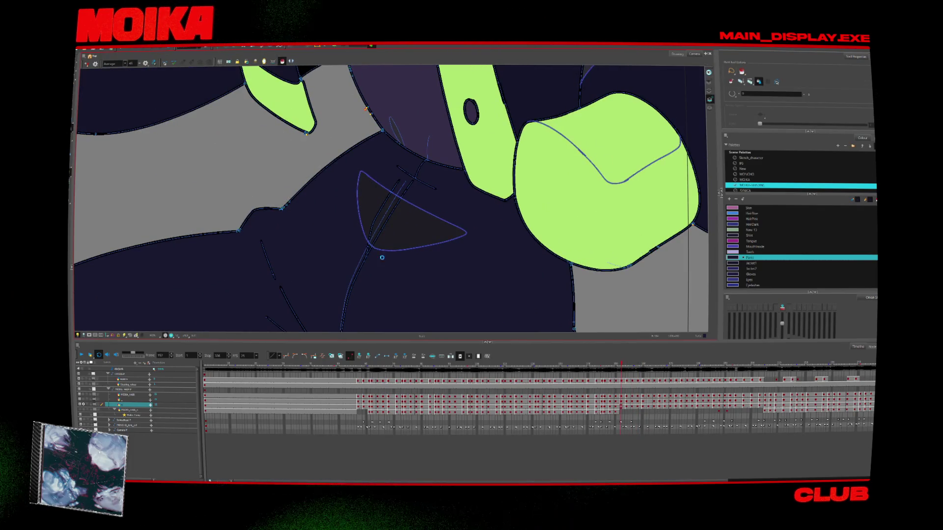
pyautogui.press('.')
pyautogui.press('.')
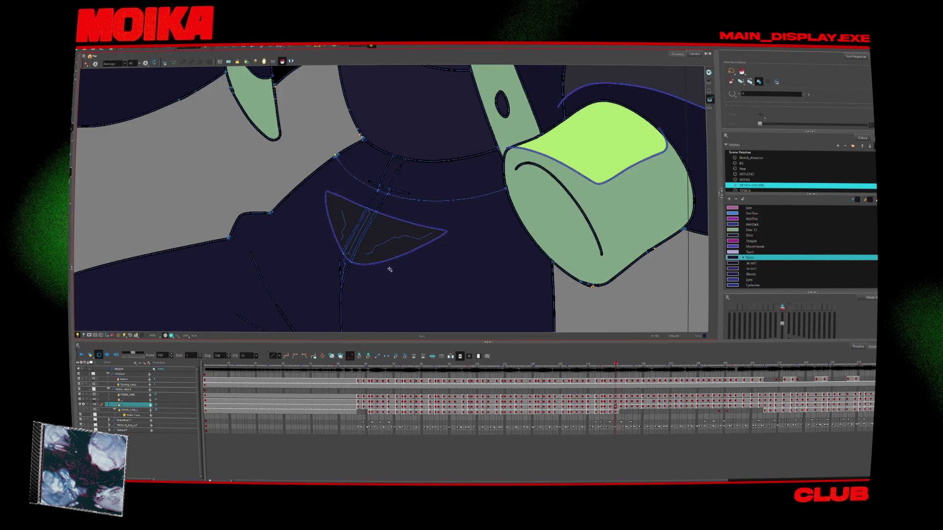
pyautogui.press('.')
pyautogui.press('.')
pyautogui.press('.')
pyautogui.press('.')
pyautogui.press('.')
pyautogui.press('.')
pyautogui.press('.')
pyautogui.press('.')
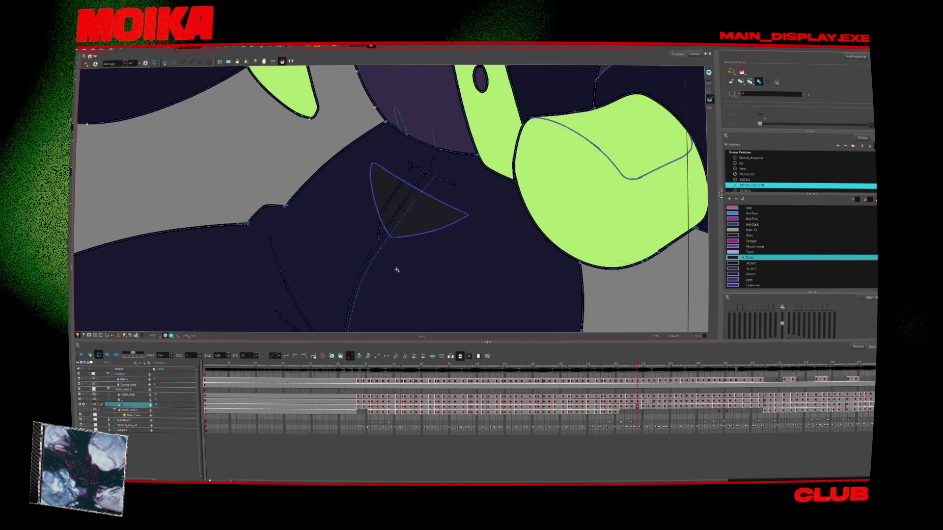
pyautogui.press('.')
pyautogui.press('.')
pyautogui.press('.')
pyautogui.press('.')
pyautogui.press('.')
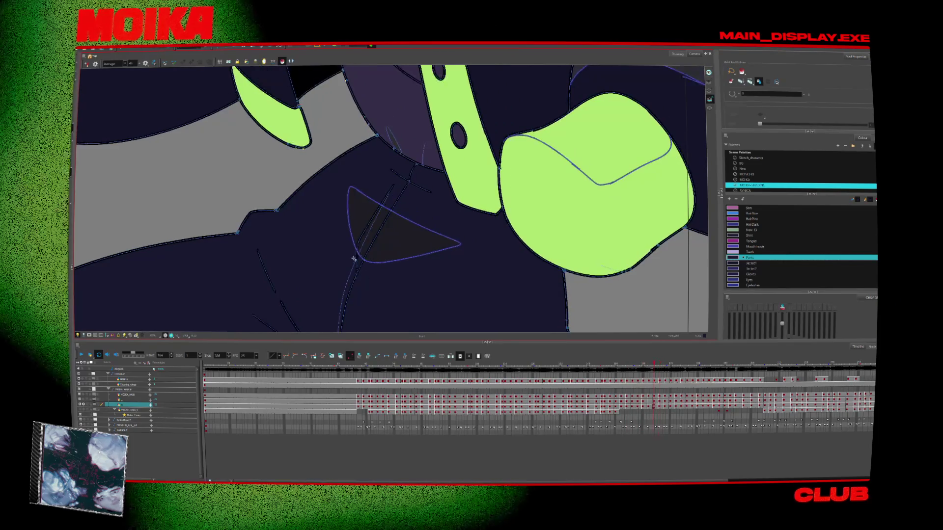
pyautogui.press('.')
pyautogui.press('2')
pyautogui.press(',')
pyautogui.press(',')
pyautogui.press(',')
pyautogui.press(',')
pyautogui.press(',')
pyautogui.press(',')
pyautogui.press(',')
pyautogui.press(',')
pyautogui.press(',')
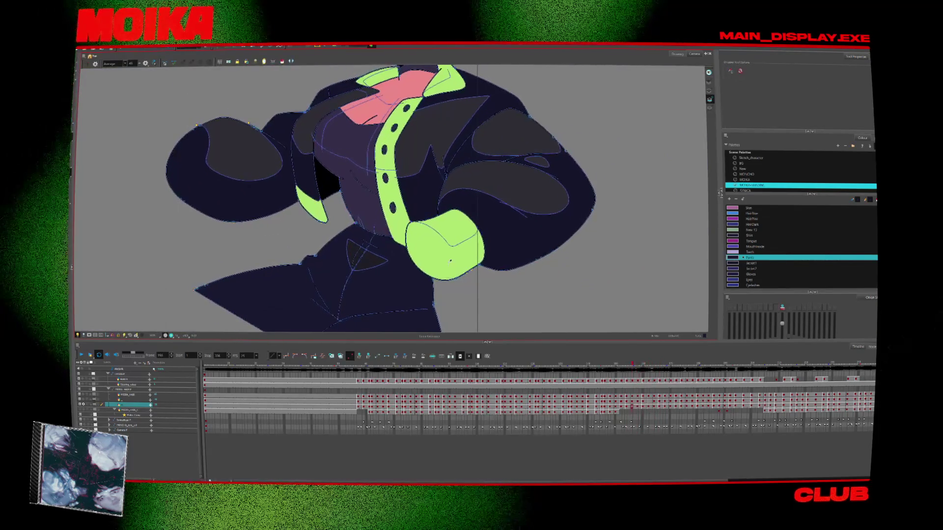
pyautogui.press(',')
pyautogui.press(',')
pyautogui.press(',')
pyautogui.press(',')
pyautogui.press(',')
pyautogui.press(',')
pyautogui.press(',')
pyautogui.press(',')
pyautogui.press(',')
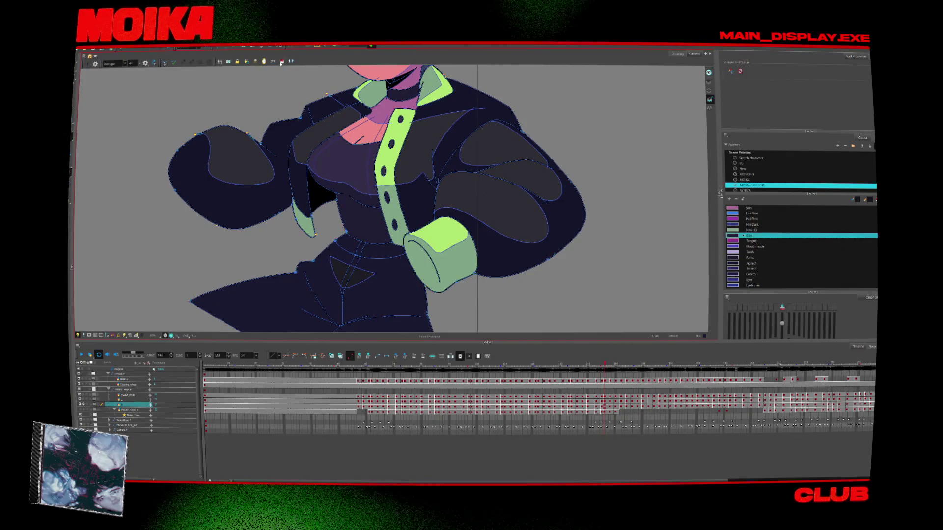
# Pick the Shirt colour from the shirt fill and step forward to the grinning-face drawing.
pyautogui.hotkey('alt', 's')
pyautogui.click(368, 199)
pyautogui.press('.')
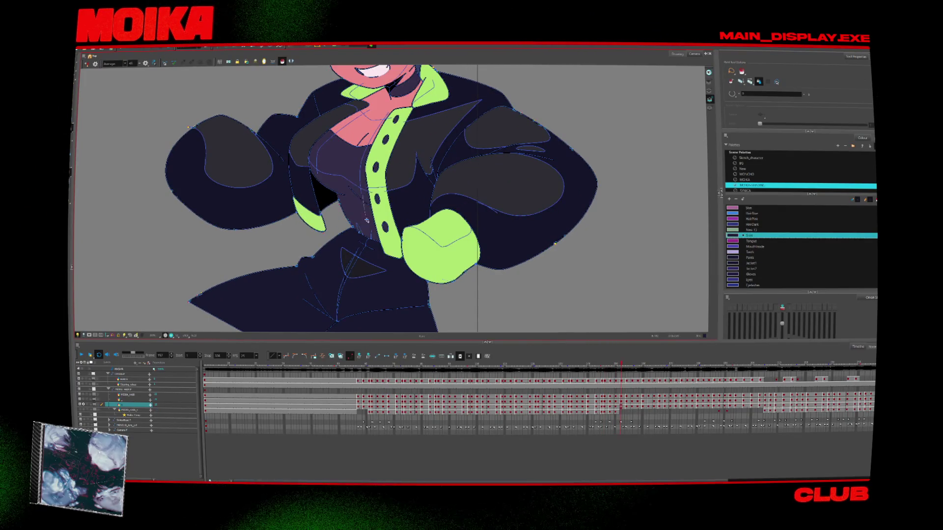
pyautogui.press('.')
pyautogui.press('.')
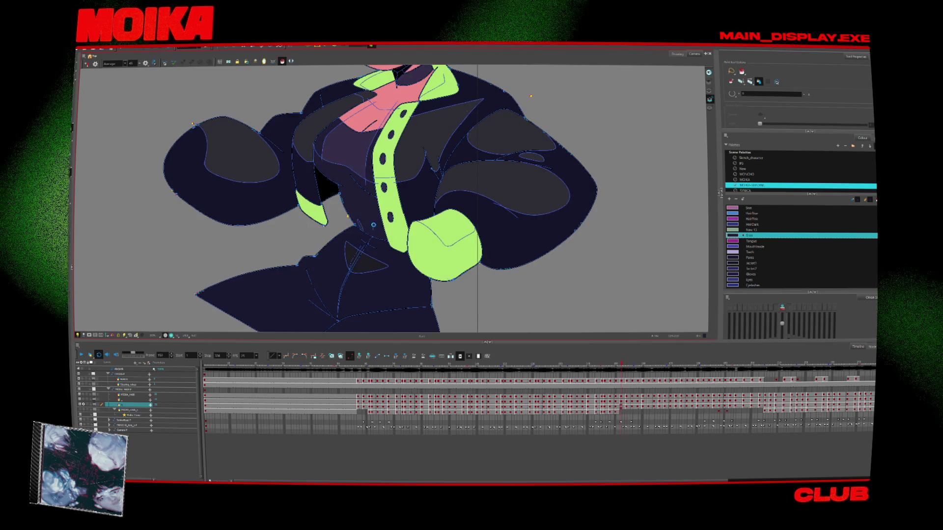
pyautogui.press('.')
pyautogui.press('.')
pyautogui.press('.')
pyautogui.press('.')
pyautogui.press('.')
pyautogui.press('.')
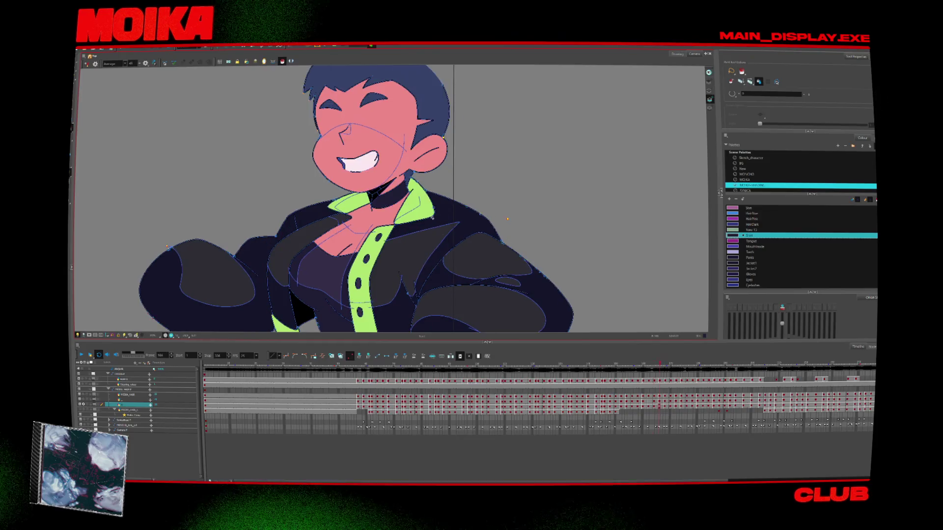
# Return to frame 150 and zoom in on the neck and collar.
pyautogui.press(',')
pyautogui.press(',')
pyautogui.press(',')
pyautogui.press(',')
pyautogui.press(',')
pyautogui.press(',')
pyautogui.press(',')
pyautogui.press(',')
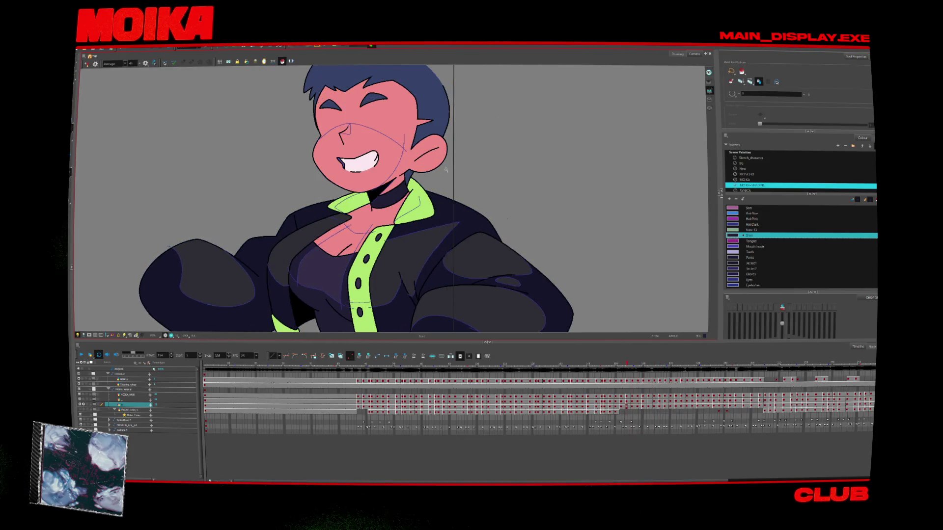
pyautogui.press(',')
pyautogui.press(',')
pyautogui.press(',')
pyautogui.press(',')
pyautogui.hotkey('alt', 'z')
pyautogui.click(359, 203)
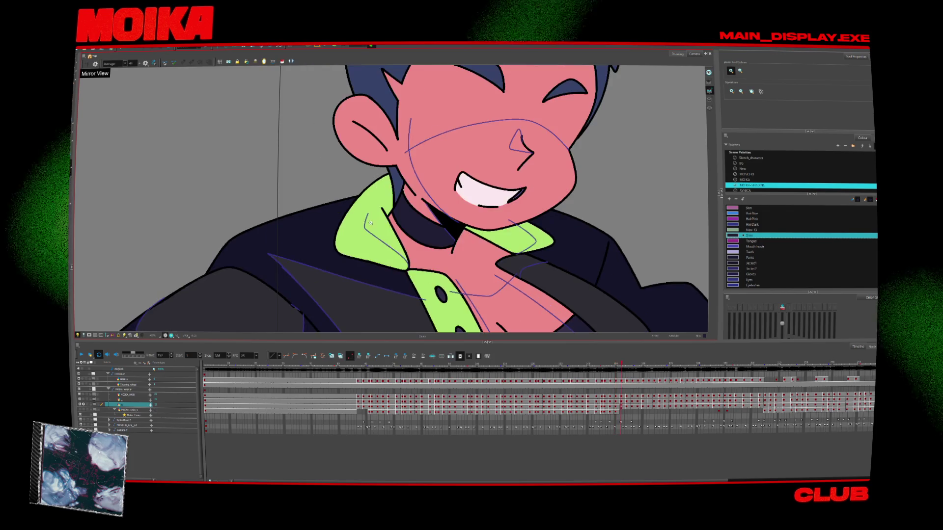
# Step forward from the grinning drawing to the open-mouth shout.
pyautogui.press('.')
pyautogui.press('.')
pyautogui.press('.')
pyautogui.hotkey('alt', 'b')
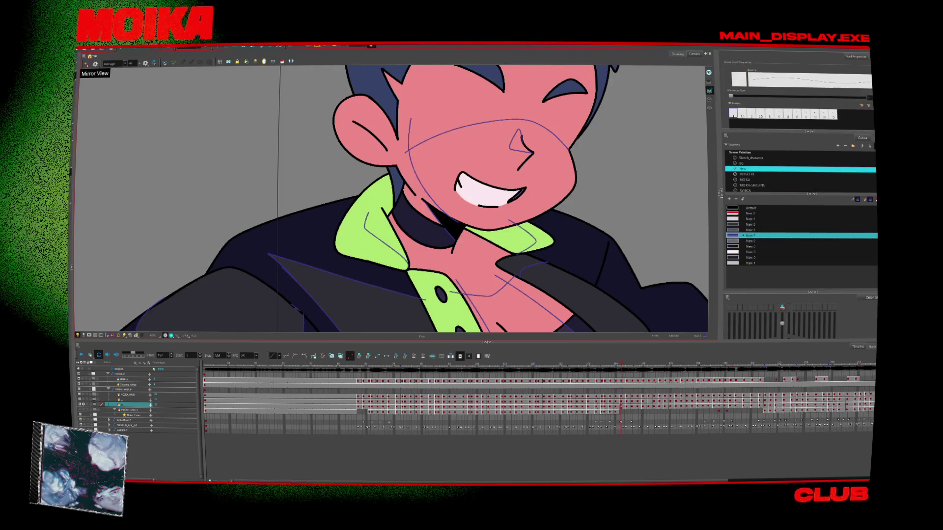
pyautogui.press('.')
pyautogui.press('.')
pyautogui.press('.')
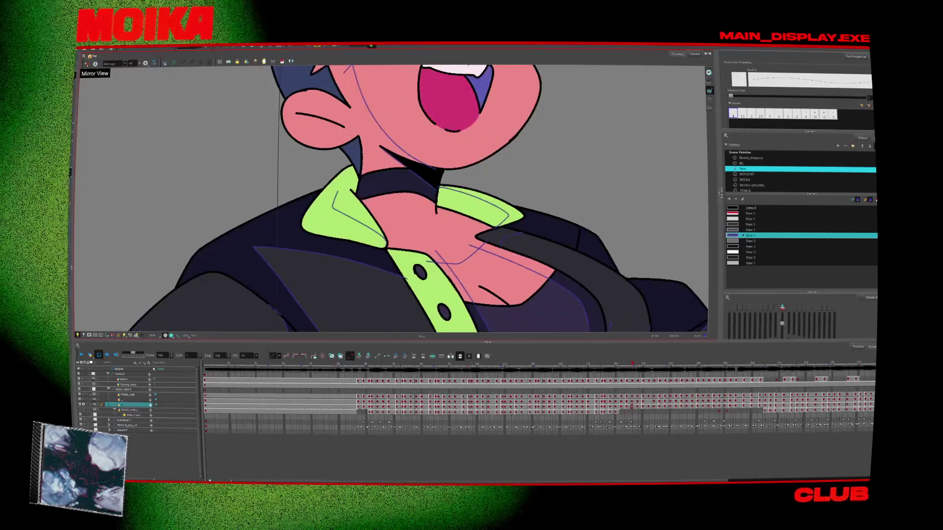
pyautogui.press('.')
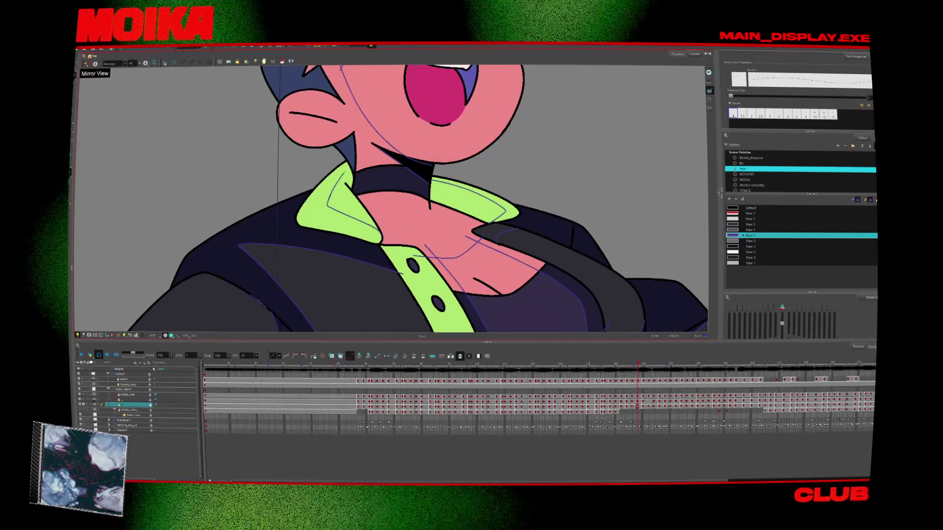
pyautogui.press('.')
pyautogui.press('.')
# Zoom out to the whole head and settle on the grinning drawing.
pyautogui.hotkey('alt', 'z')
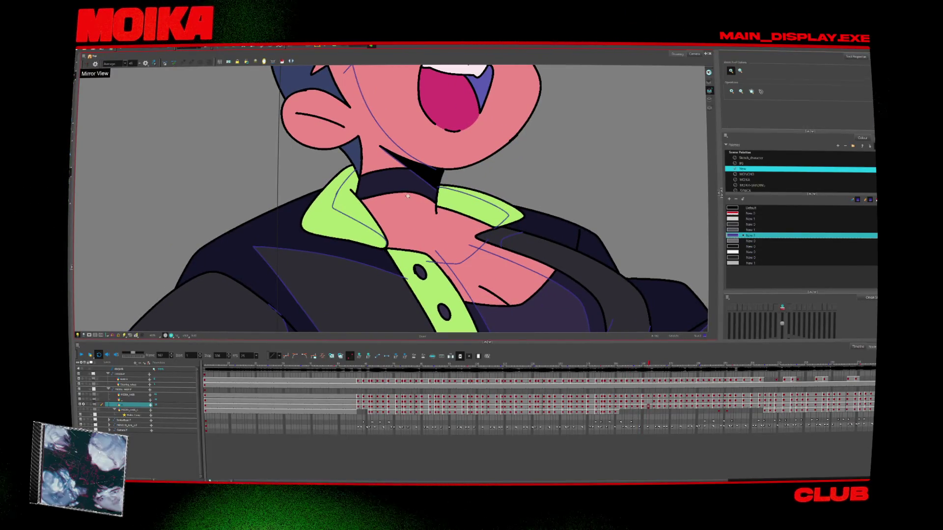
pyautogui.press('2')
pyautogui.press(',')
pyautogui.press(',')
pyautogui.press(',')
pyautogui.press(',')
pyautogui.press(',')
pyautogui.press(',')
pyautogui.press(',')
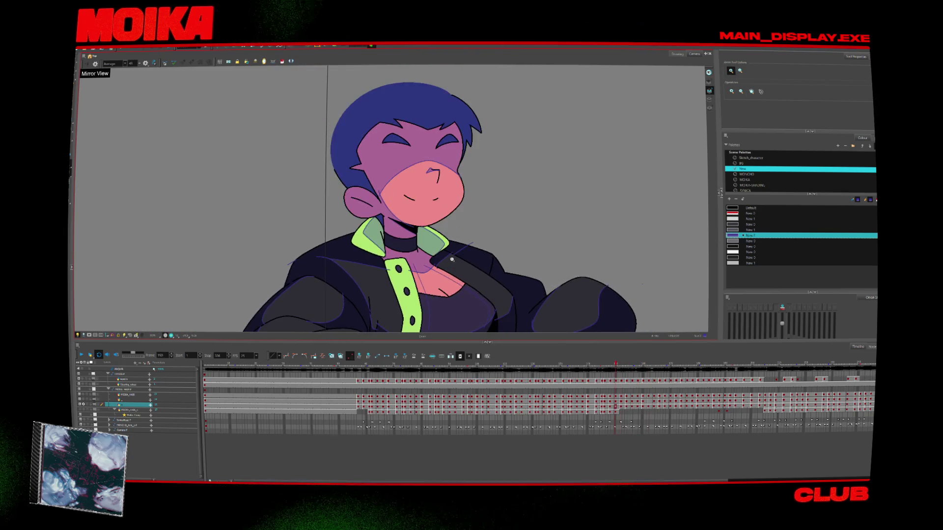
pyautogui.hotkey('alt', 'i')
pyautogui.press('.')
pyautogui.press('.')
pyautogui.press('.')
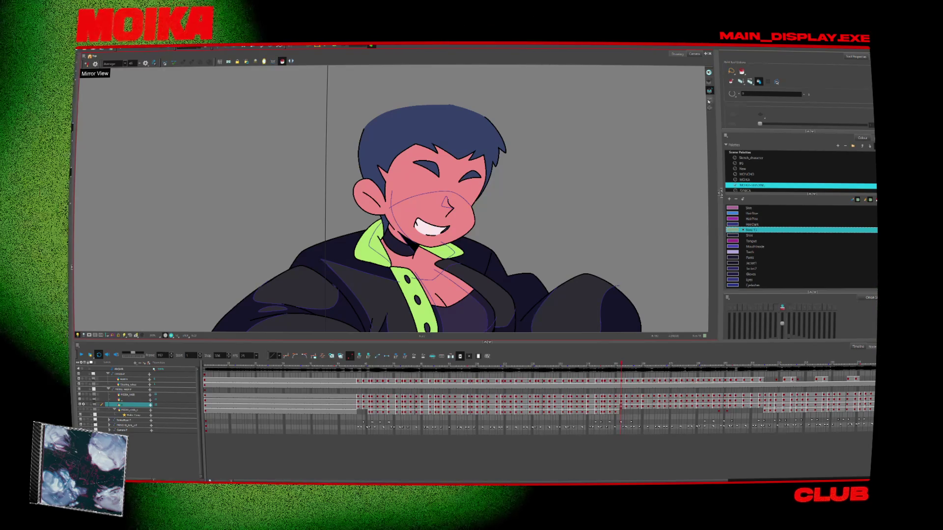
# Select all strokes, pan down to the torso, and step through frames 160–164.
pyautogui.hotkey('ctrl', 'a')
pyautogui.scroll(-3, 417, 196)
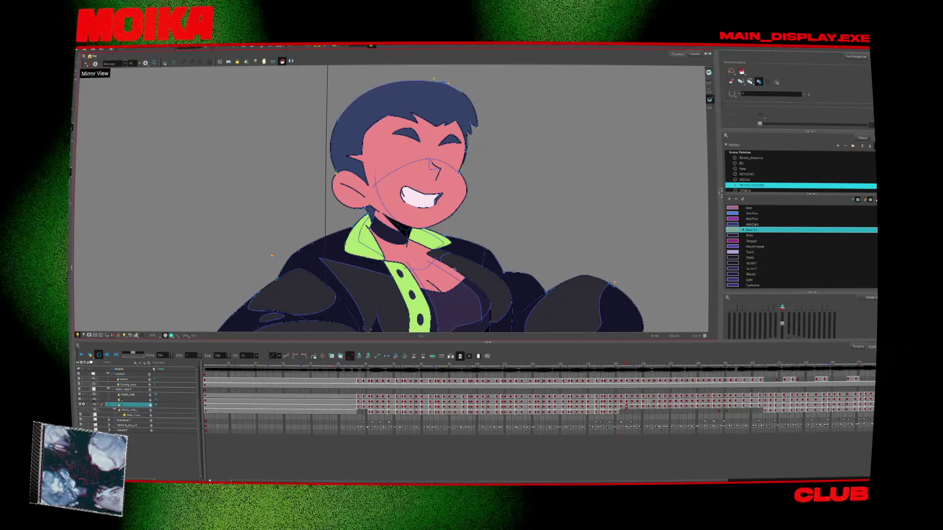
pyautogui.scroll(-2, 417, 196)
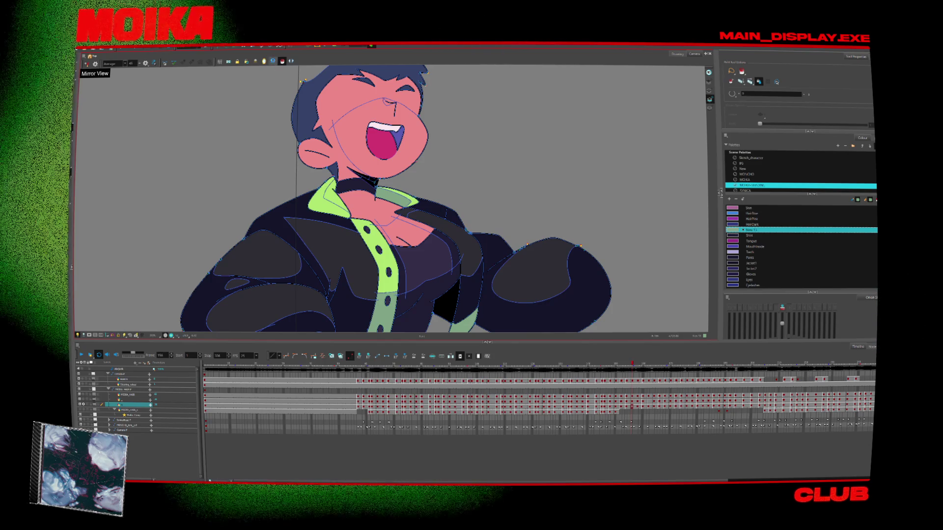
pyautogui.press('.')
pyautogui.press('.')
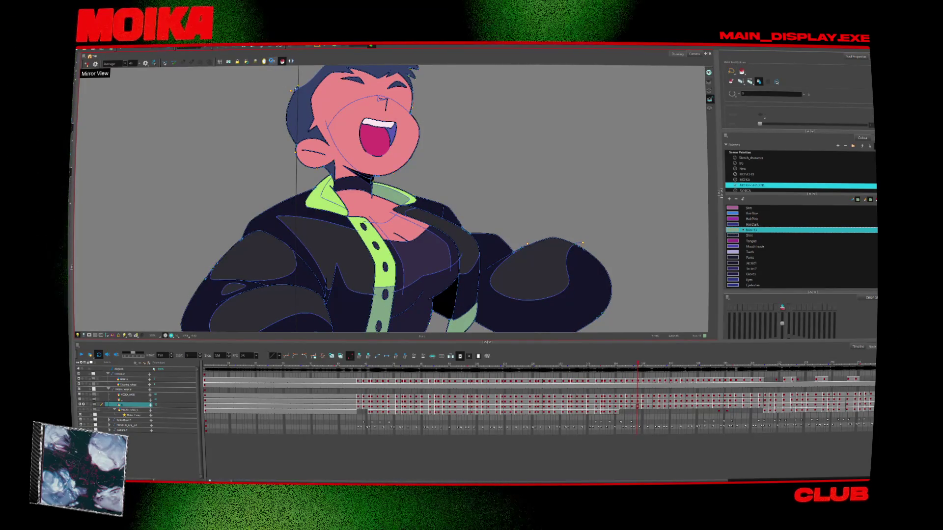
pyautogui.press('.')
pyautogui.press('.')
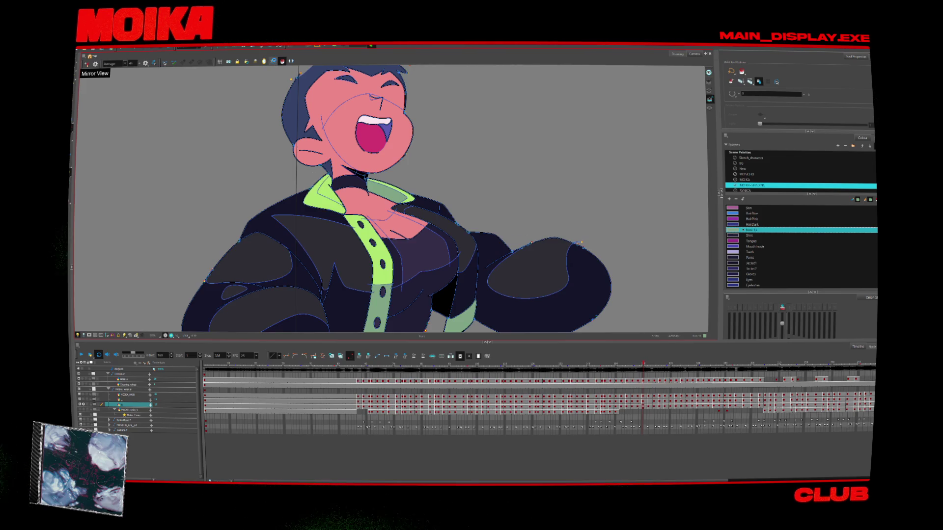
pyautogui.press('.')
pyautogui.press('.')
pyautogui.press('.')
pyautogui.press('.')
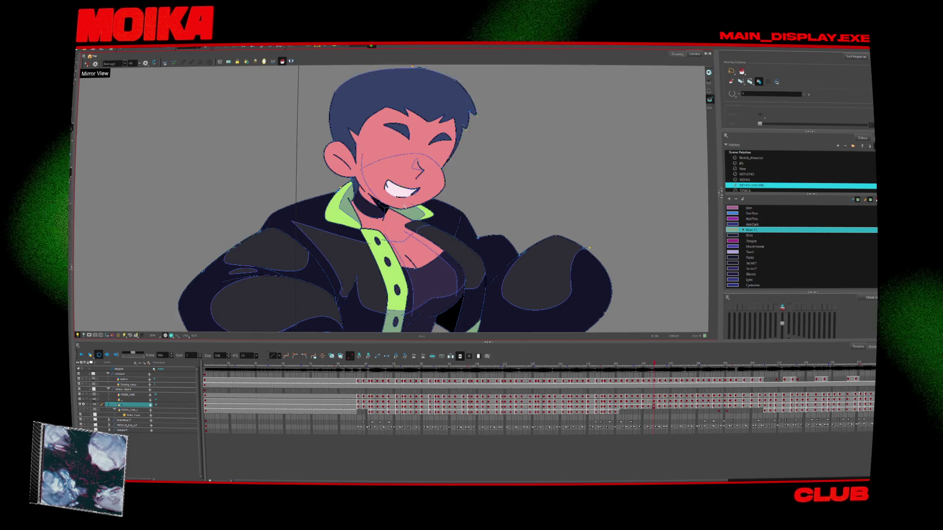
# Go from the closed-mouth smile at frame 136 to the head-tilted-back laugh.
pyautogui.moveTo(654, 363); pyautogui.dragTo(581, 362)
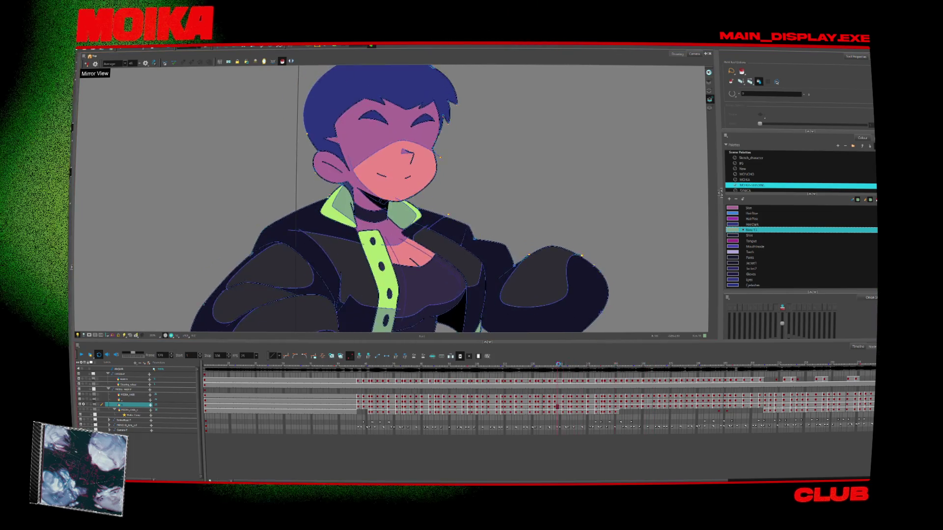
pyautogui.press('.')
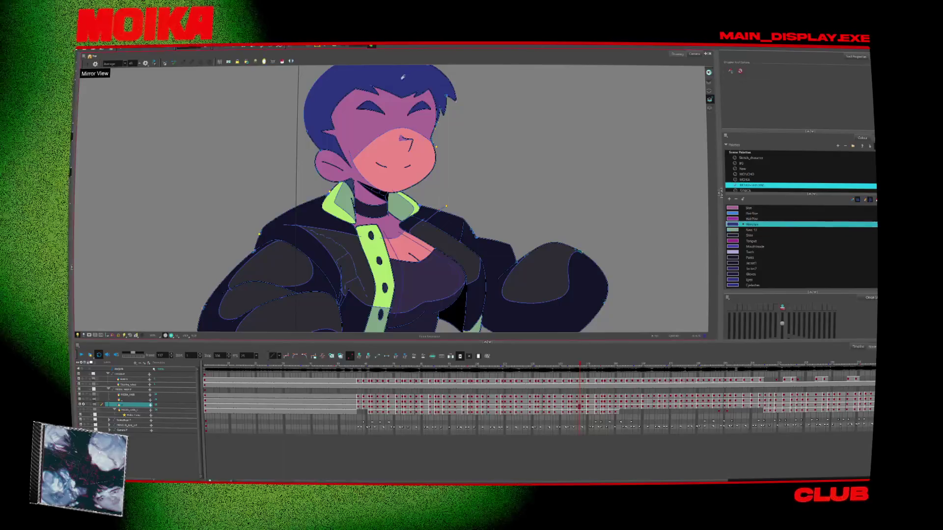
pyautogui.hotkey('alt', 'i')
pyautogui.press('.')
pyautogui.press('.')
pyautogui.press('.')
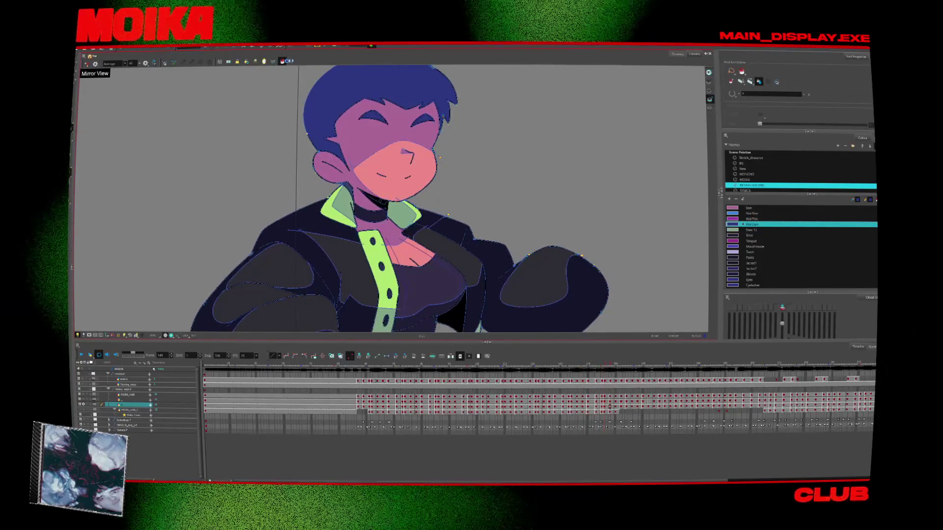
pyautogui.press('.')
pyautogui.press('.')
pyautogui.press('.')
pyautogui.press('.')
pyautogui.press('.')
pyautogui.press('.')
pyautogui.press('.')
pyautogui.press('.')
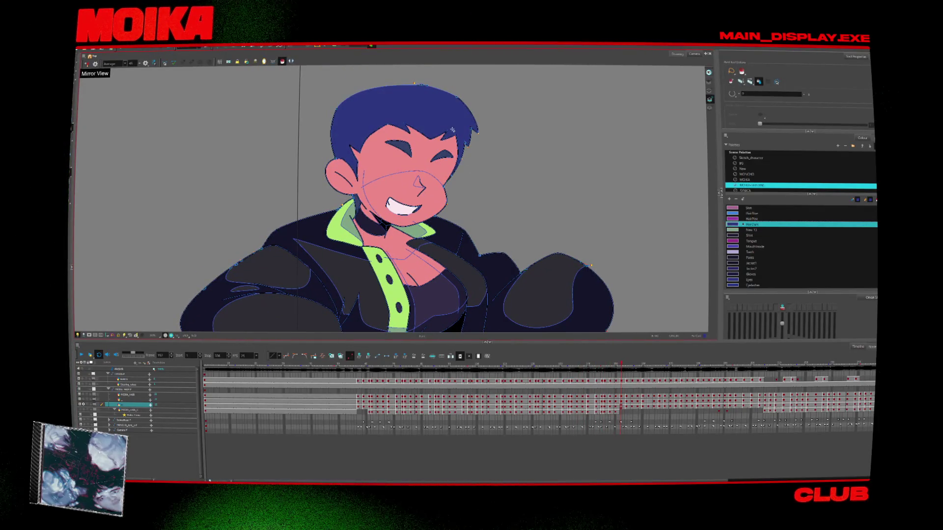
pyautogui.press('.')
pyautogui.press('.')
pyautogui.press('.')
pyautogui.press('.')
pyautogui.press('.')
pyautogui.press('.')
pyautogui.press('.')
pyautogui.press('.')
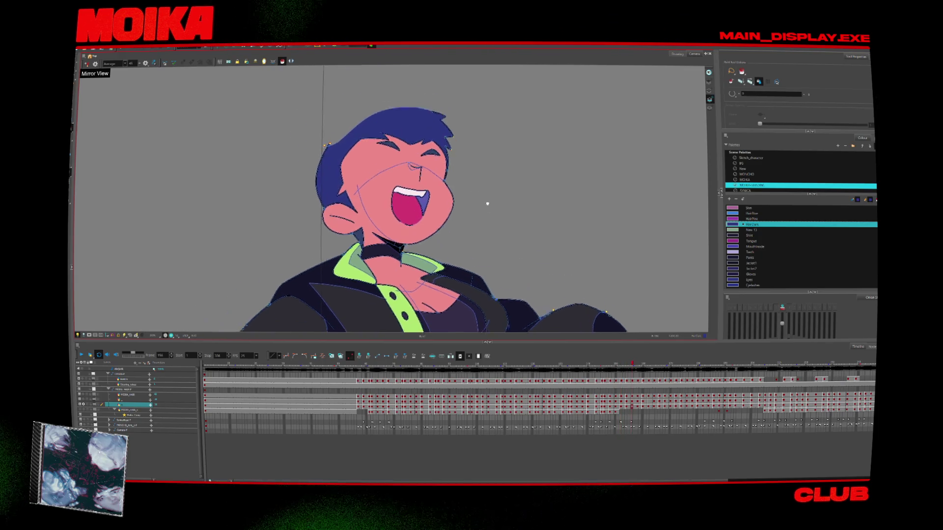
pyautogui.press('.')
pyautogui.press('.')
pyautogui.press('.')
pyautogui.press('.')
pyautogui.press('.')
pyautogui.press('.')
pyautogui.press('.')
pyautogui.press('.')
pyautogui.press('.')
pyautogui.press('.')
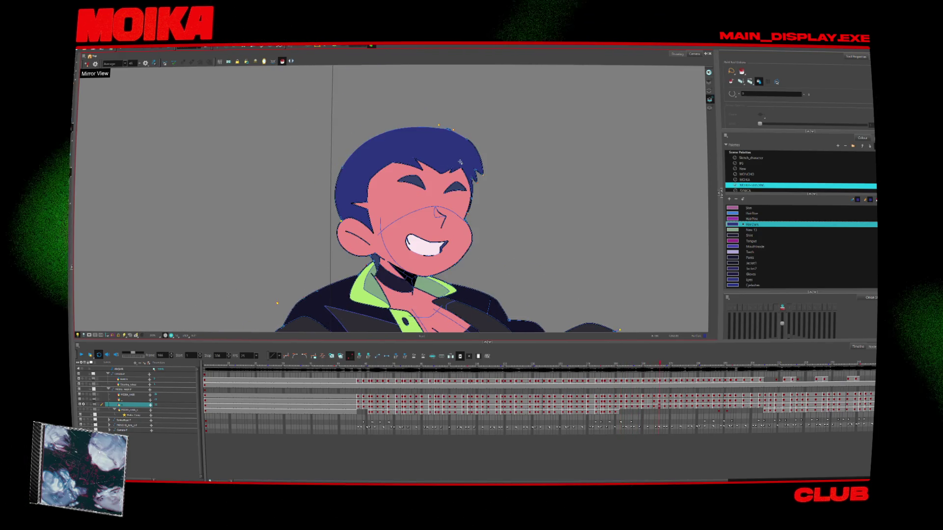
# Step back several frames to compare the laughing poses.
pyautogui.press(',')
pyautogui.press(',')
pyautogui.press(',')
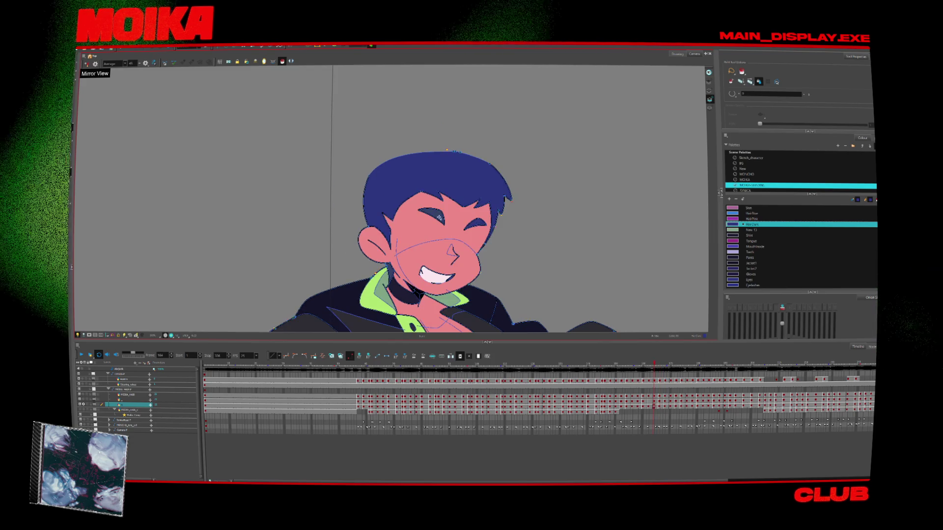
pyautogui.press(',')
pyautogui.press(',')
pyautogui.press(',')
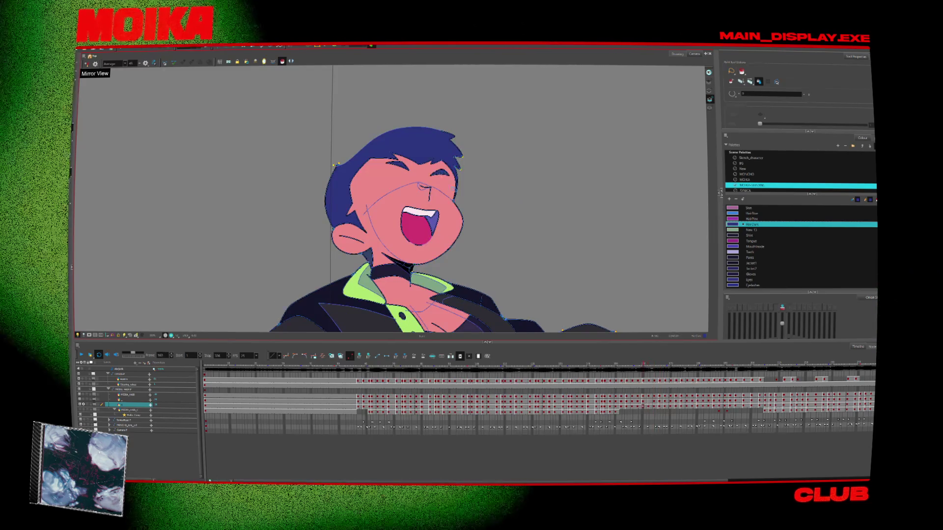
pyautogui.press(',')
pyautogui.press(',')
pyautogui.press(',')
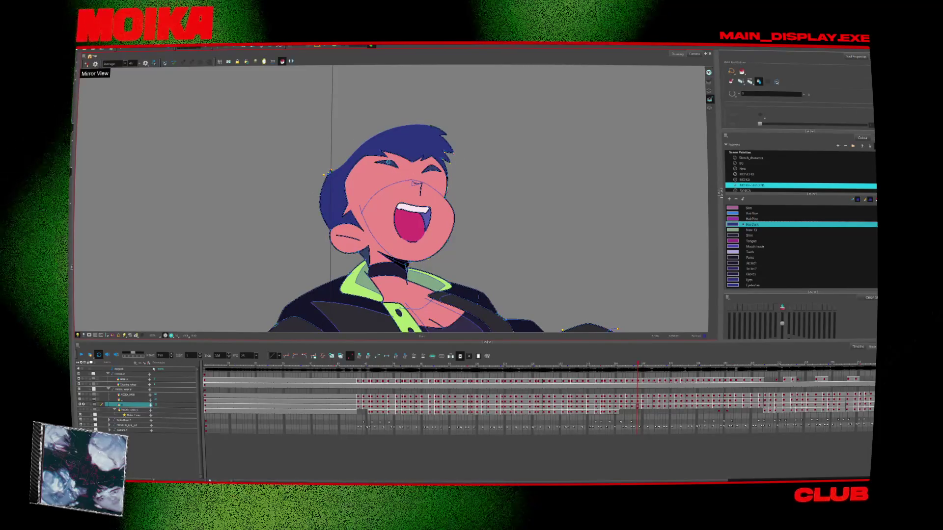
pyautogui.press(',')
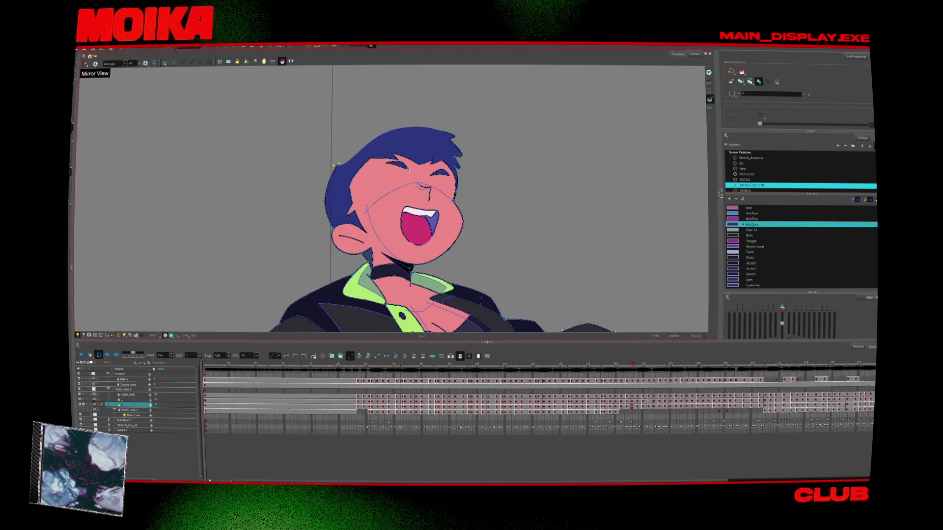
pyautogui.press(',')
pyautogui.press(',')
pyautogui.press(',')
pyautogui.press(',')
pyautogui.press(',')
pyautogui.press(',')
pyautogui.press(',')
pyautogui.press(',')
pyautogui.press(',')
pyautogui.press(',')
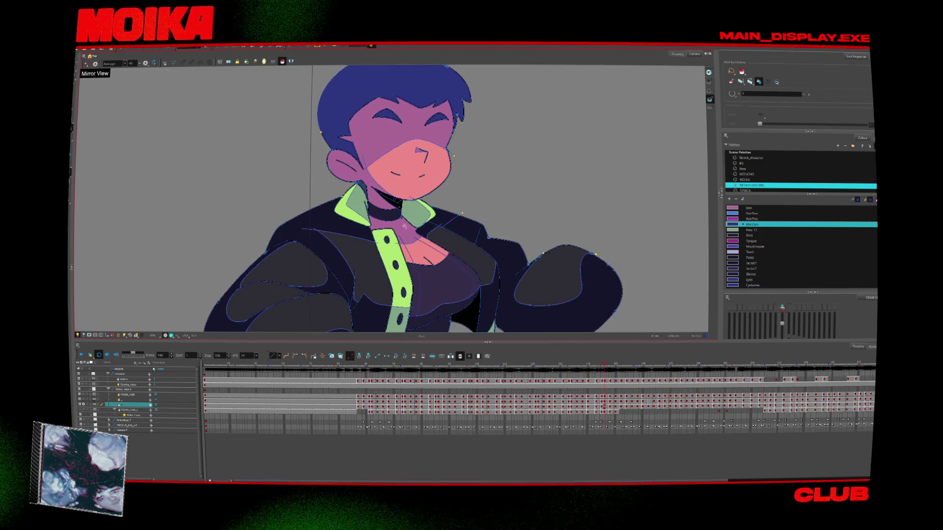
# Advance through the laughing frames to the wider shouting pose.
pyautogui.press('.')
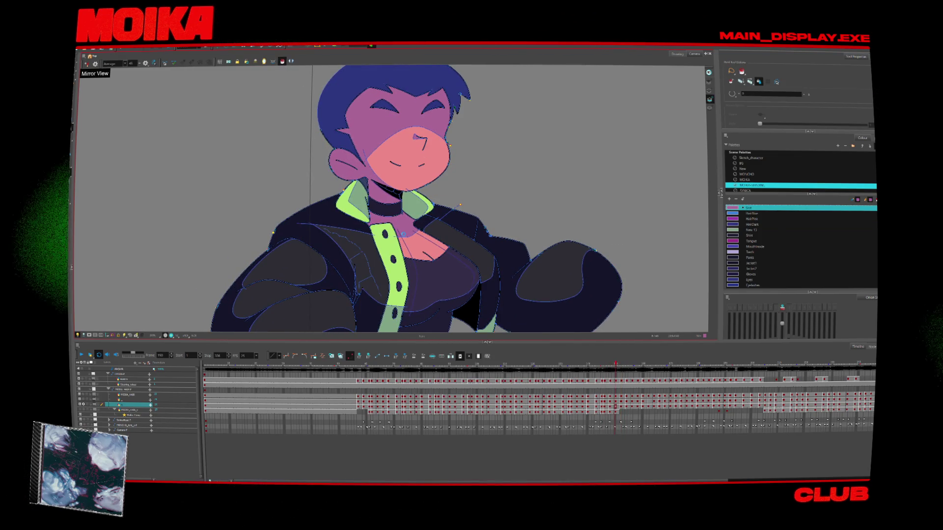
pyautogui.press('.')
pyautogui.press('.')
pyautogui.press('.')
pyautogui.press('.')
pyautogui.press('.')
pyautogui.press('.')
pyautogui.press('.')
pyautogui.press('.')
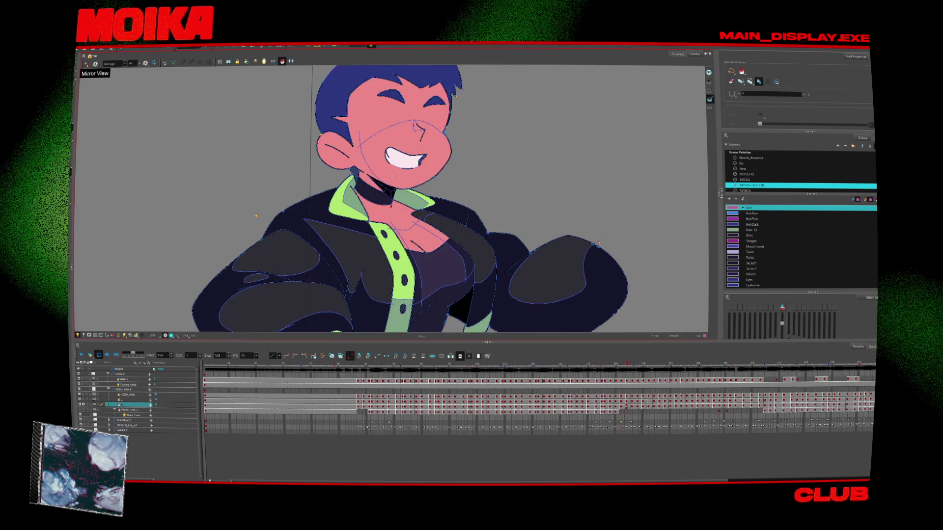
pyautogui.press('.')
pyautogui.press('.')
pyautogui.press('.')
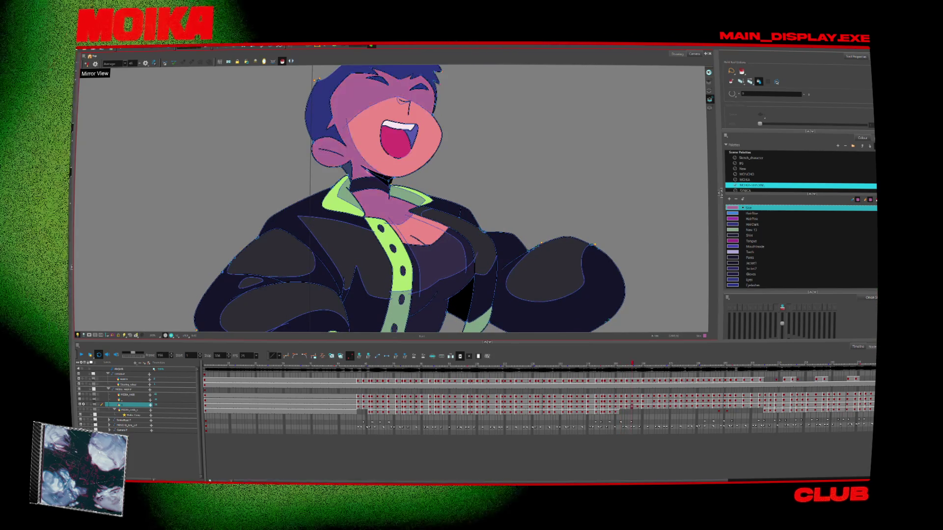
pyautogui.press('.')
pyautogui.press('.')
pyautogui.press('.')
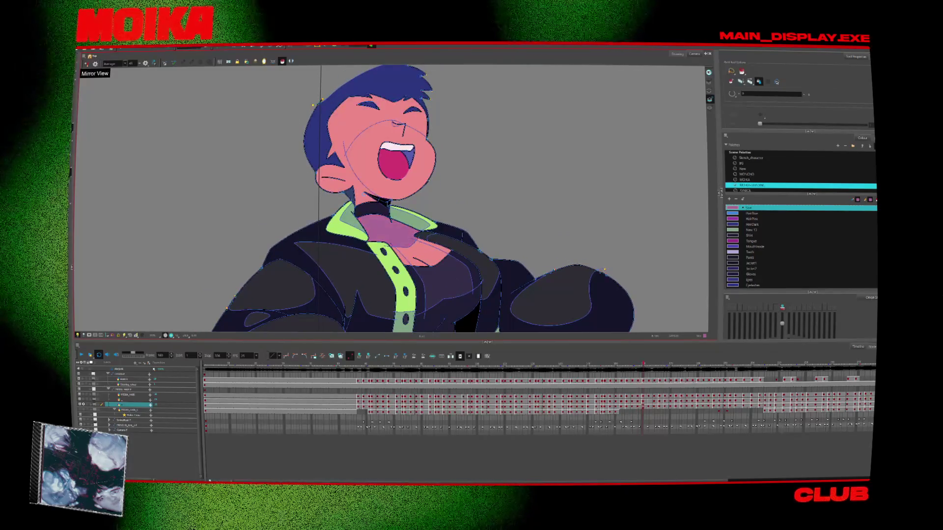
pyautogui.press('.')
pyautogui.press('.')
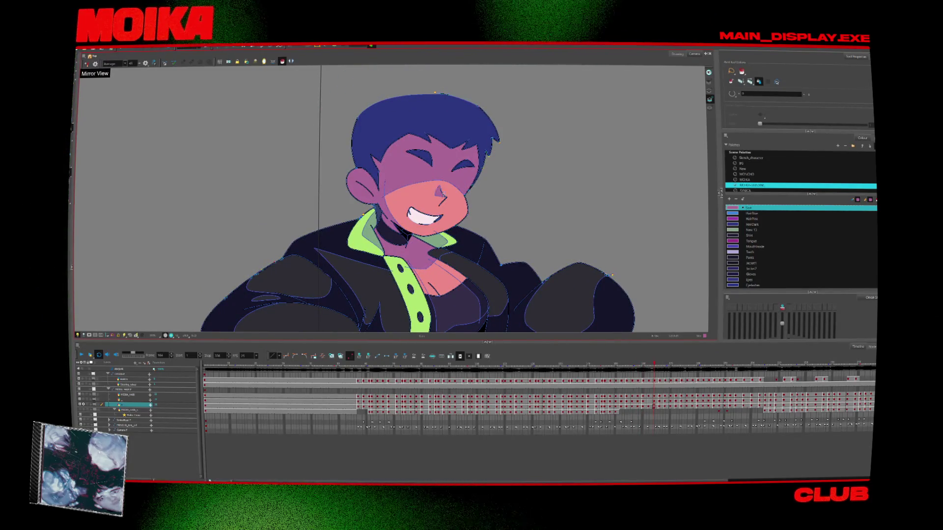
# Step back through the shouting poses to the earlier grinning pose.
pyautogui.press(',')
pyautogui.press(',')
pyautogui.press(',')
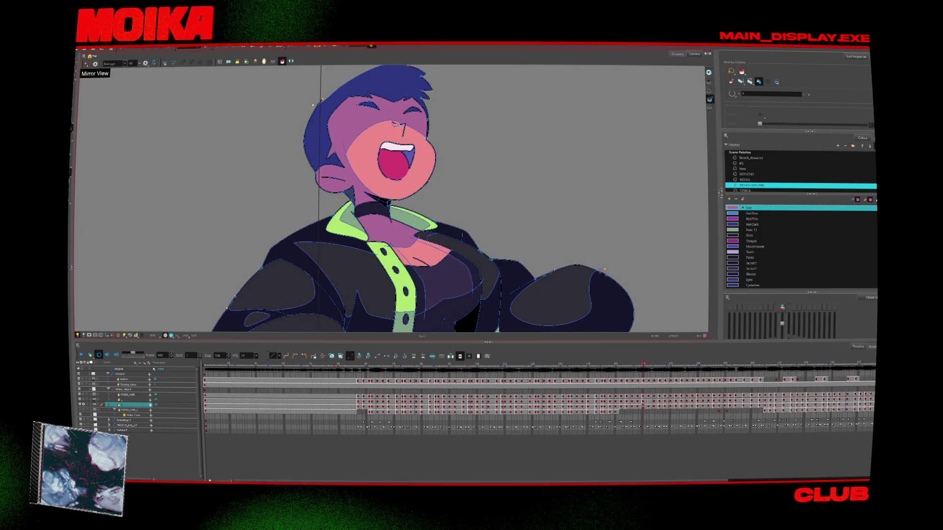
pyautogui.press(',')
pyautogui.press(',')
pyautogui.press(',')
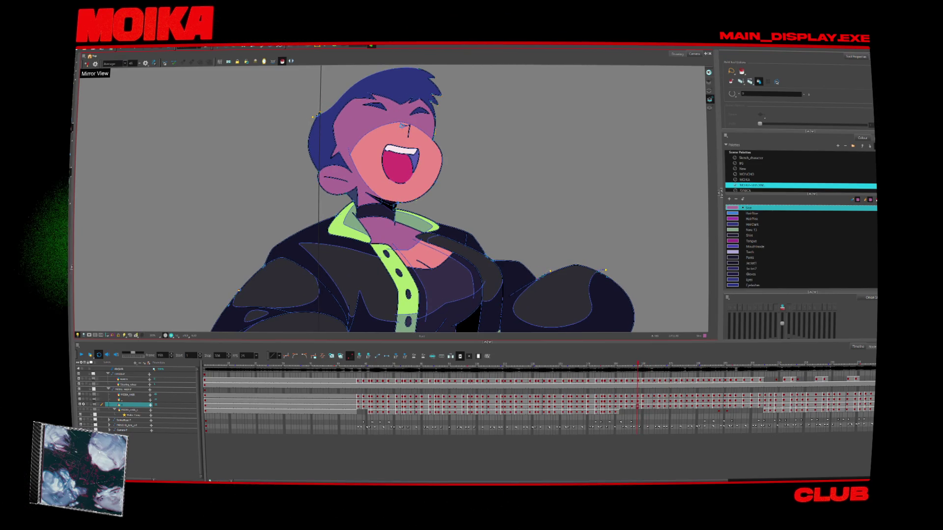
pyautogui.press(',')
pyautogui.press(',')
pyautogui.press(',')
pyautogui.press(',')
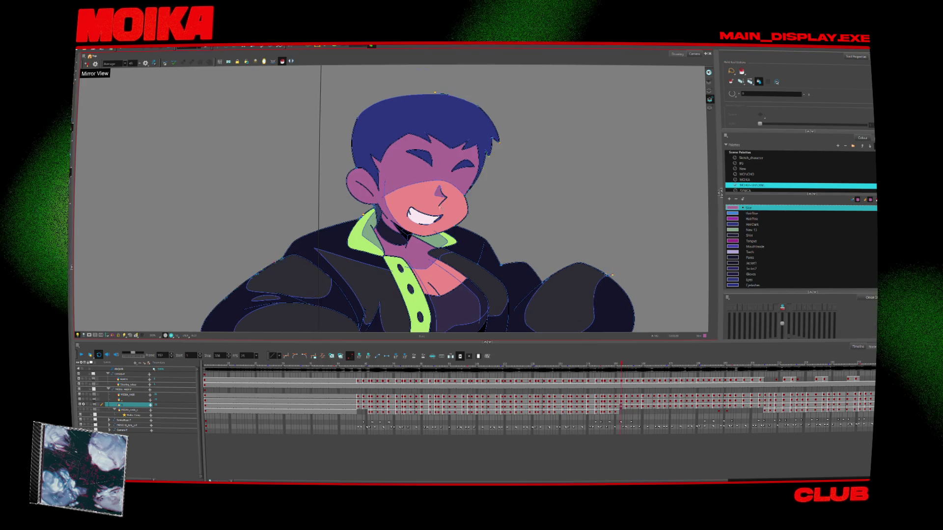
pyautogui.press(',')
pyautogui.press(',')
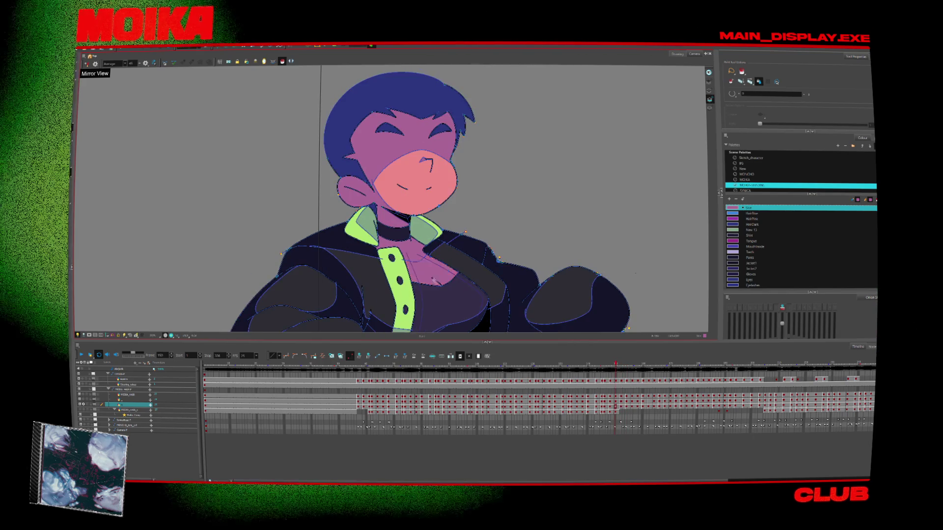
# Advance again from the grinning pose through the open-mouthed laughing poses.
pyautogui.press('.')
pyautogui.press('.')
pyautogui.press('.')
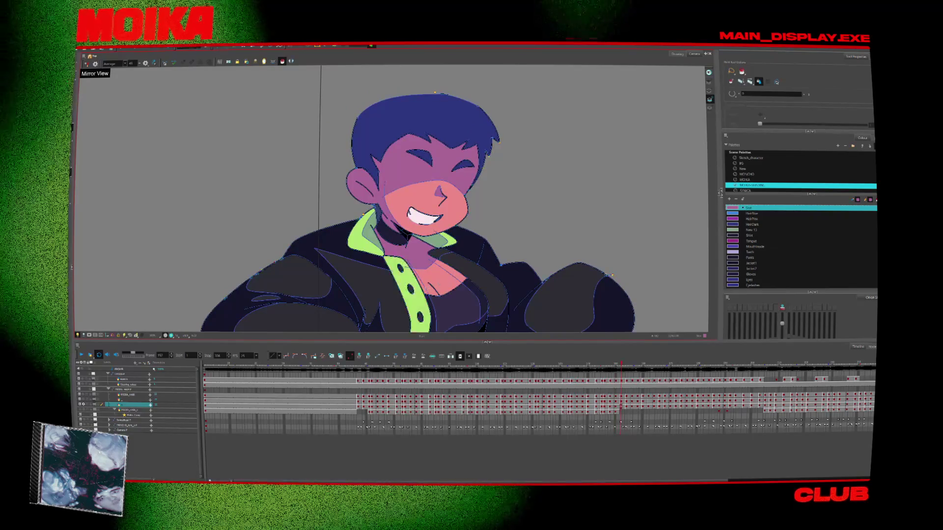
pyautogui.press('.')
pyautogui.press('.')
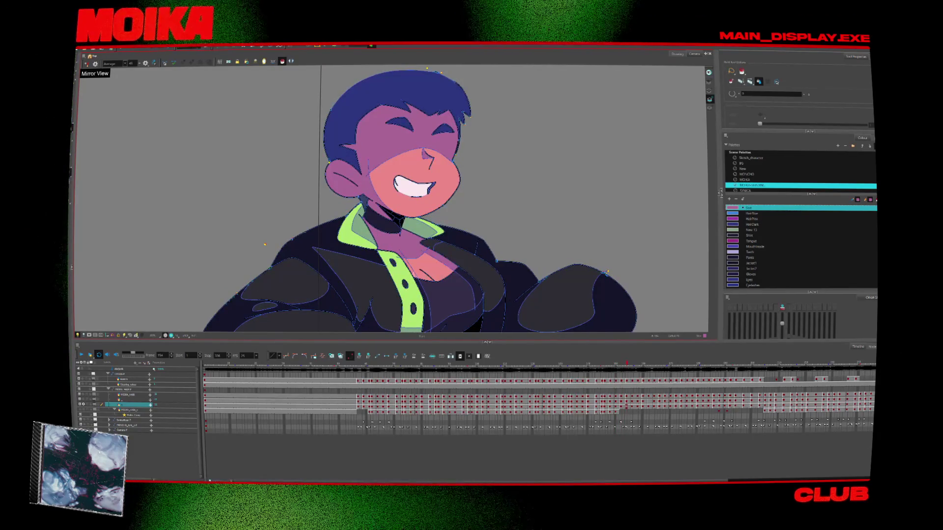
pyautogui.press('.')
pyautogui.press('.')
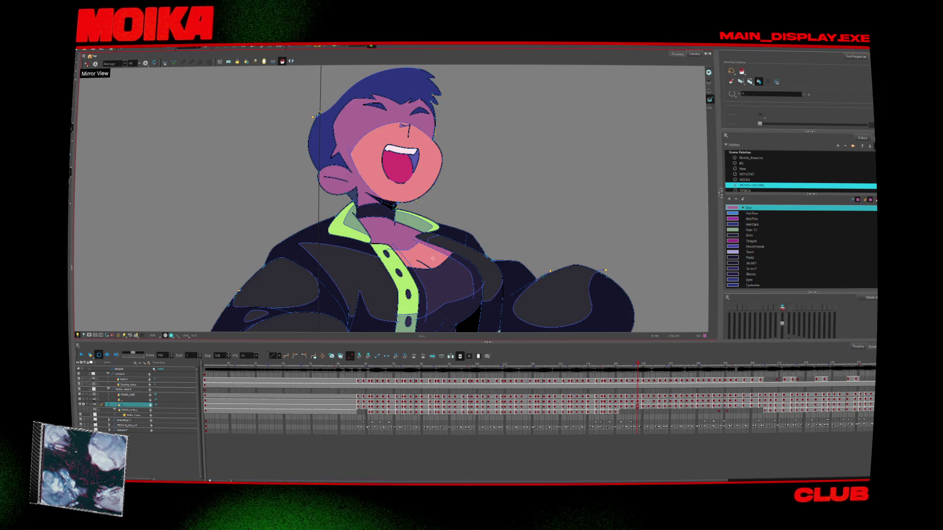
pyautogui.press('.')
pyautogui.press('.')
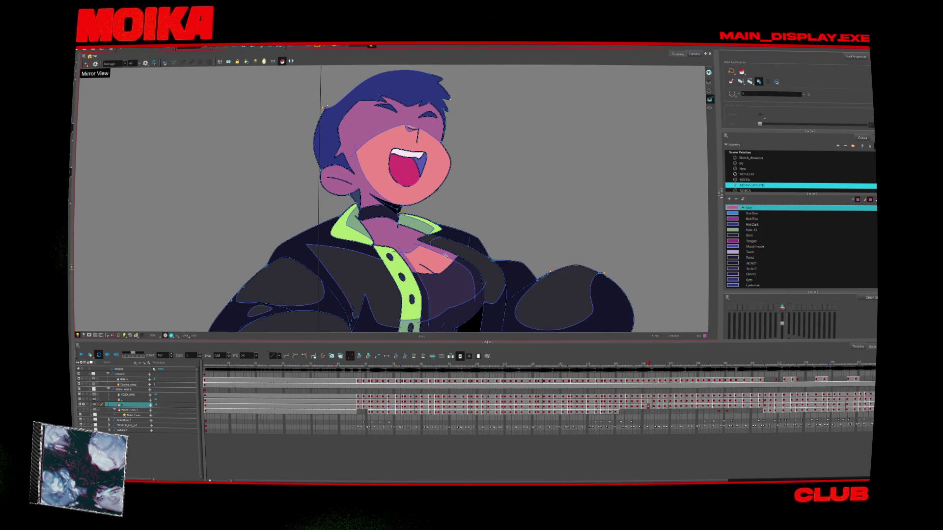
pyautogui.press('.')
pyautogui.press('.')
pyautogui.press('.')
# Step back to around frame 157 and select the Shirt colour.
pyautogui.press(',')
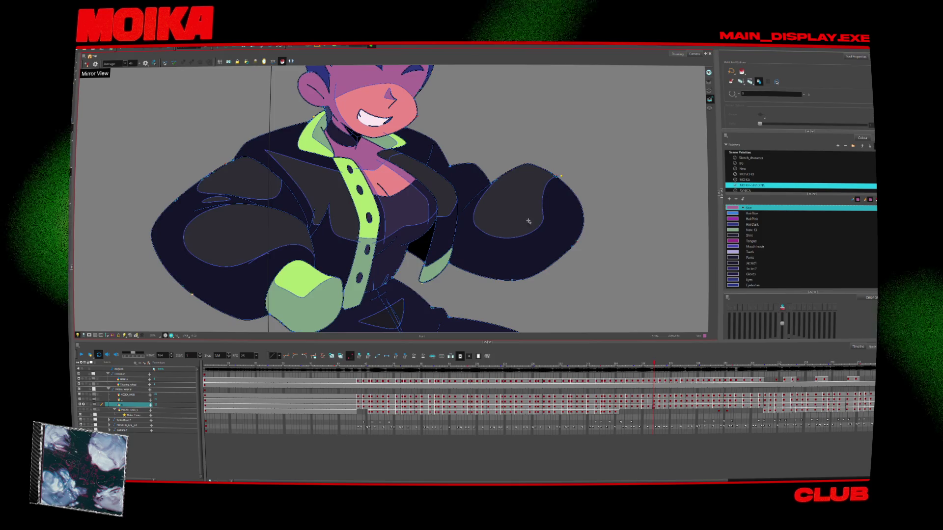
pyautogui.press(',')
pyautogui.press(',')
pyautogui.press(',')
pyautogui.press(',')
pyautogui.press(',')
pyautogui.press(',')
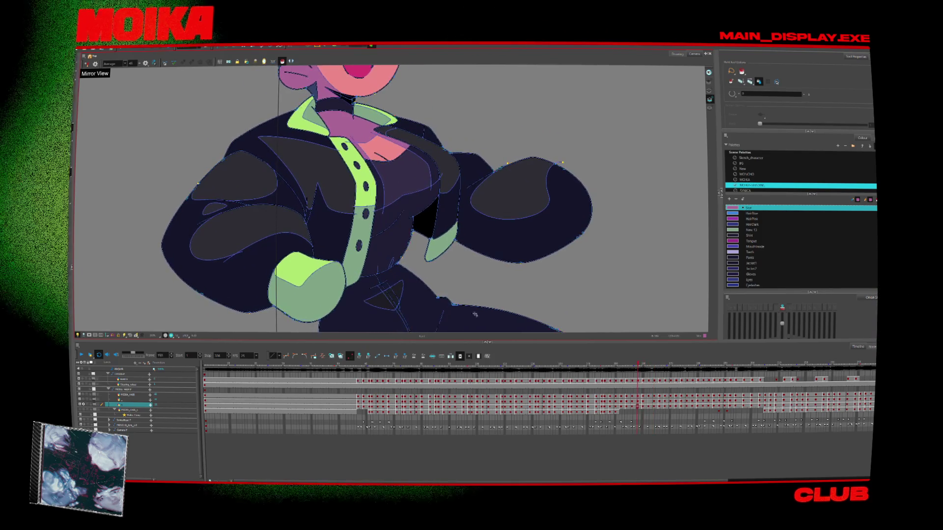
pyautogui.press(',')
pyautogui.press('d')
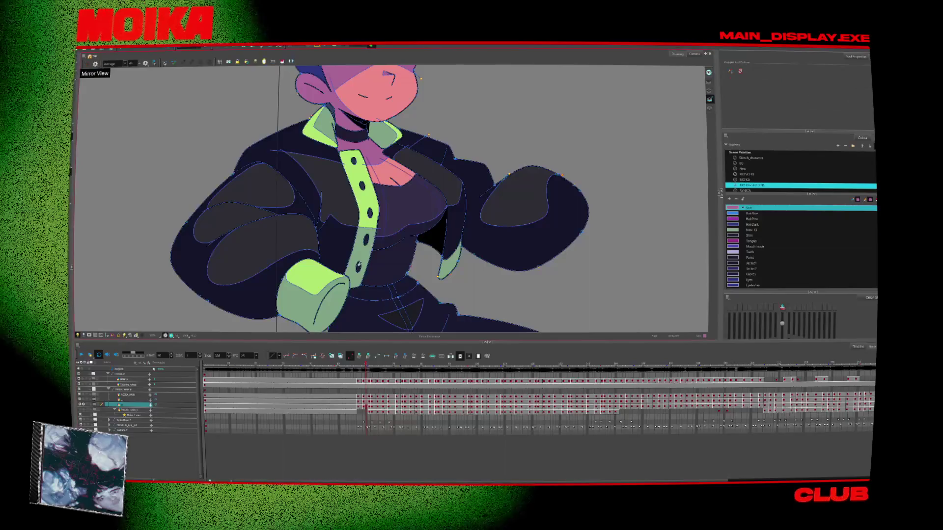
pyautogui.click(403, 206)
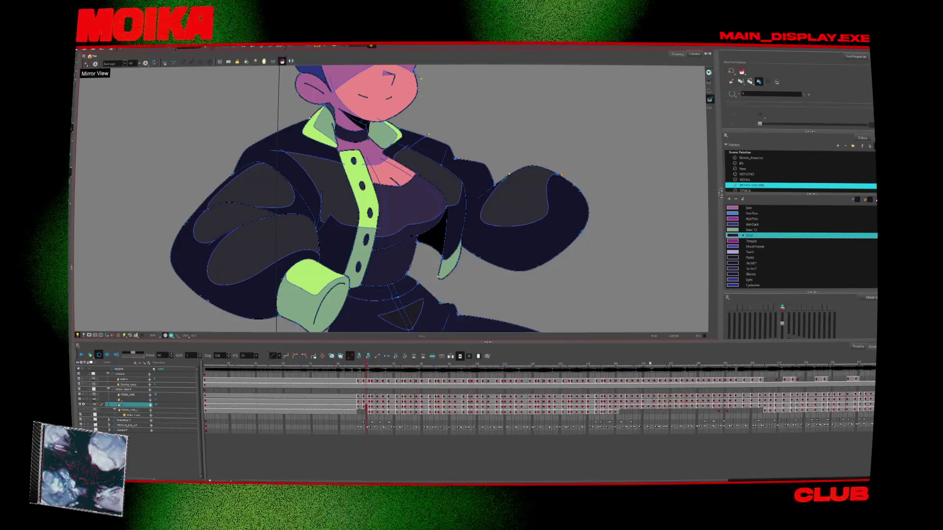
# Check later frames around 154–158, zoom out, then jump back and zoom in on the character.
pyautogui.click(625, 365)
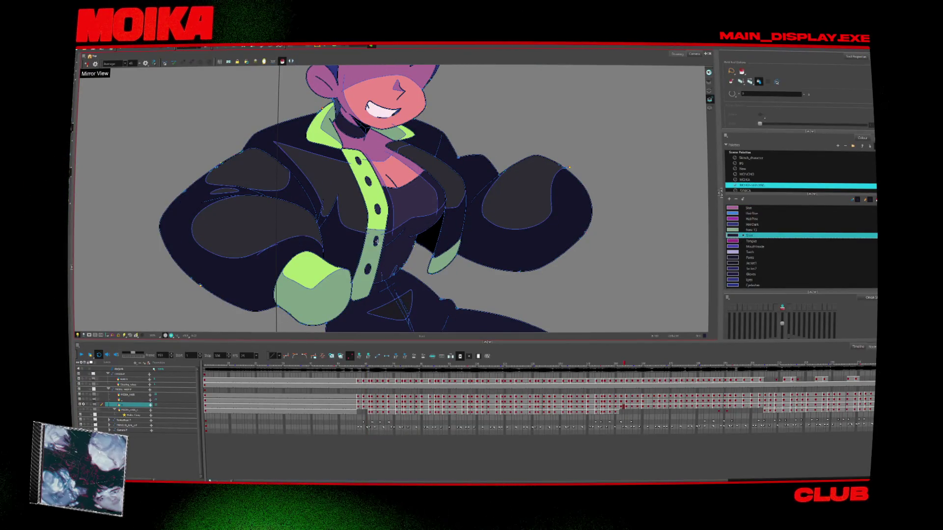
pyautogui.press('.')
pyautogui.press('.')
pyautogui.press('.')
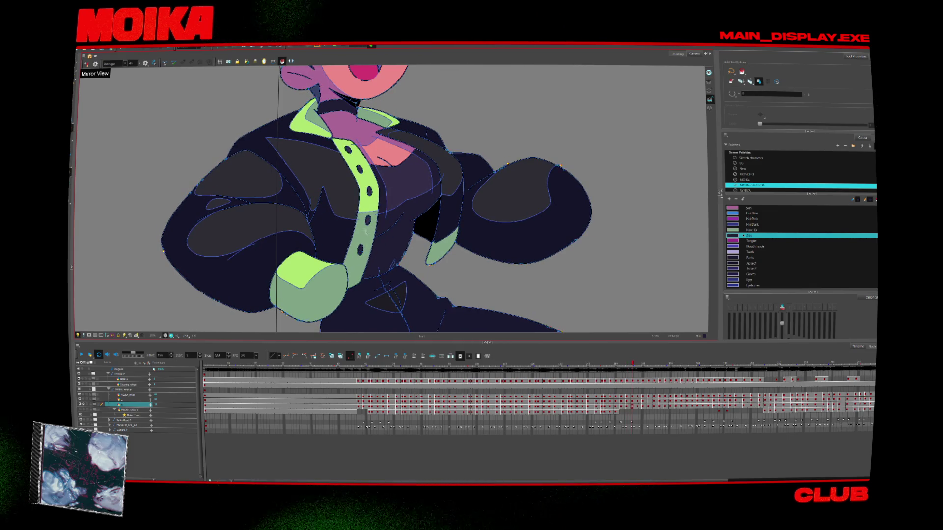
pyautogui.press('.')
pyautogui.press('.')
pyautogui.press('.')
pyautogui.press('.')
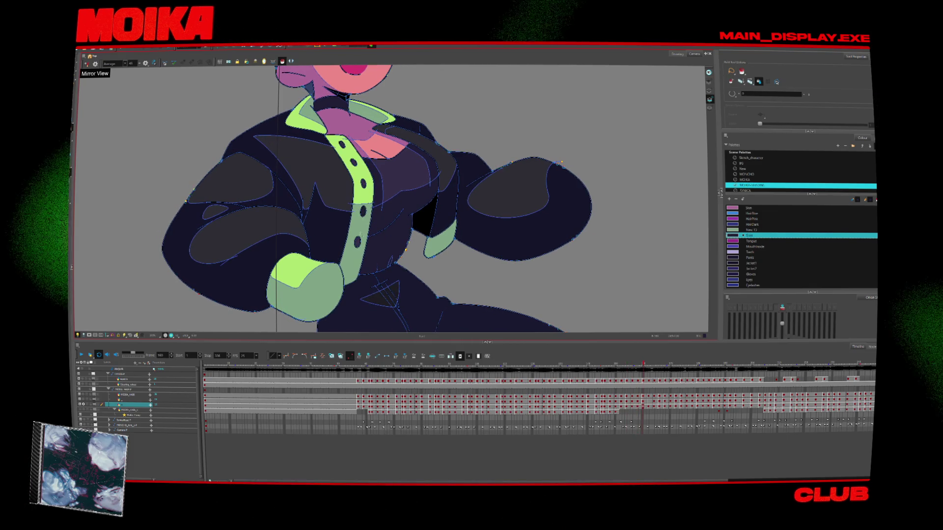
pyautogui.press('.')
pyautogui.press('.')
pyautogui.scroll(-2, 446, 250)
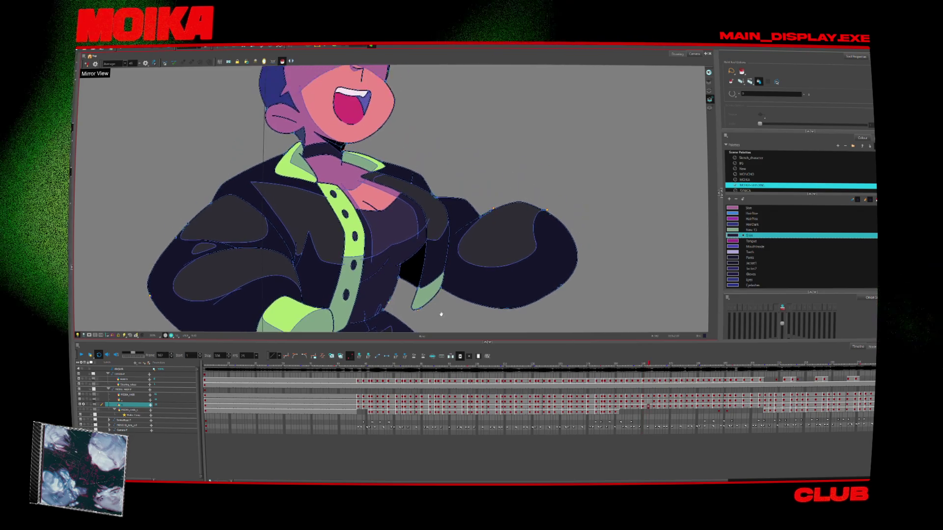
pyautogui.scroll(-2, 445, 250)
pyautogui.scroll(-2, 446, 250)
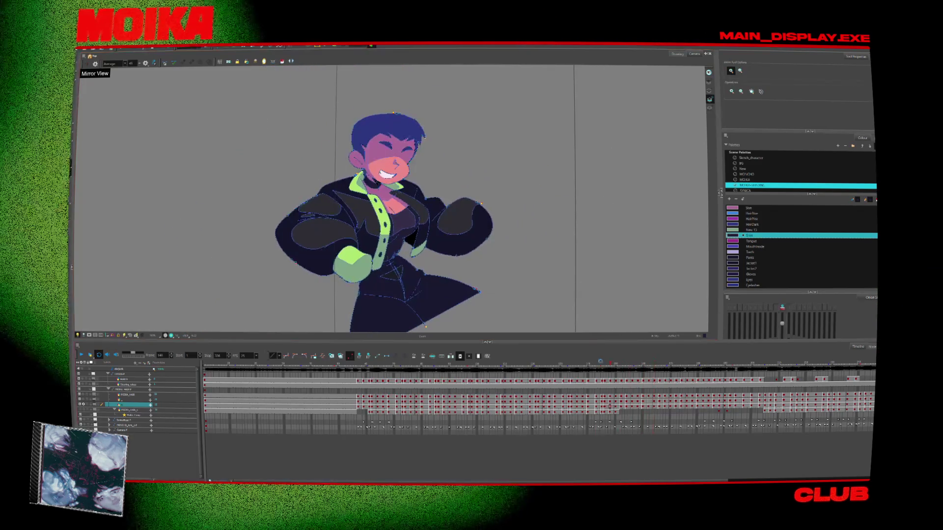
pyautogui.moveTo(634, 366); pyautogui.dragTo(344, 366)
pyautogui.click(400, 195)
# Zoom further in on the calm-faced character's dark jacket and green trim.
pyautogui.click(400, 195)
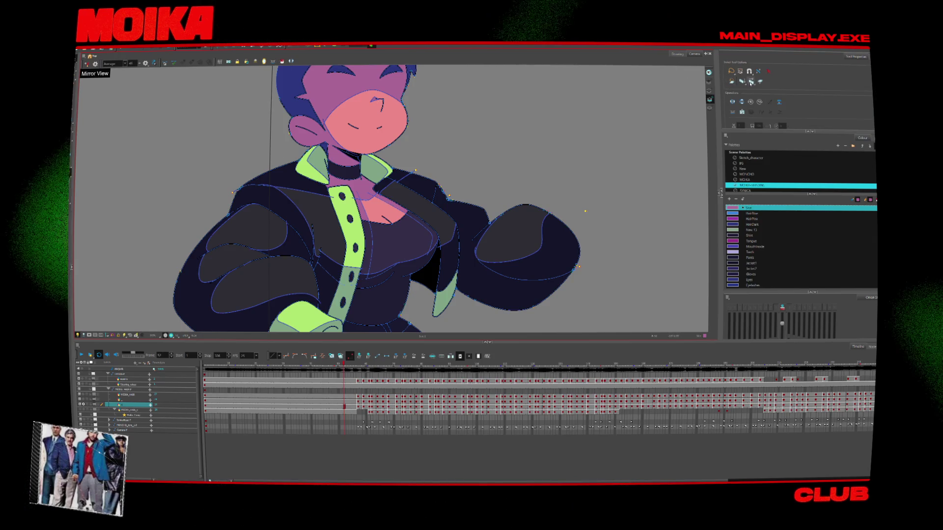
# Apply selection to all frames, select every stroke, and create contour strokes.
pyautogui.click(750, 82)
pyautogui.hotkey('ctrl', 'a')
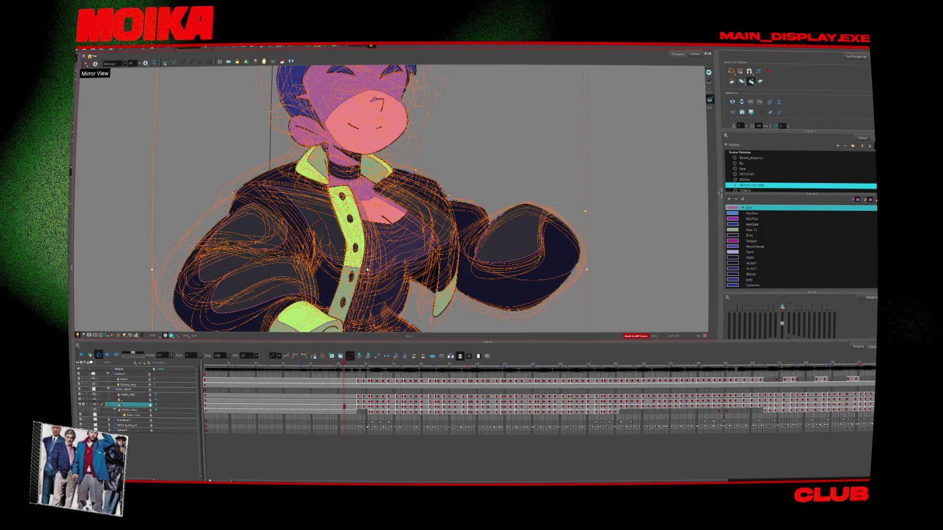
pyautogui.click(140, 48)
pyautogui.moveTo(170, 69)
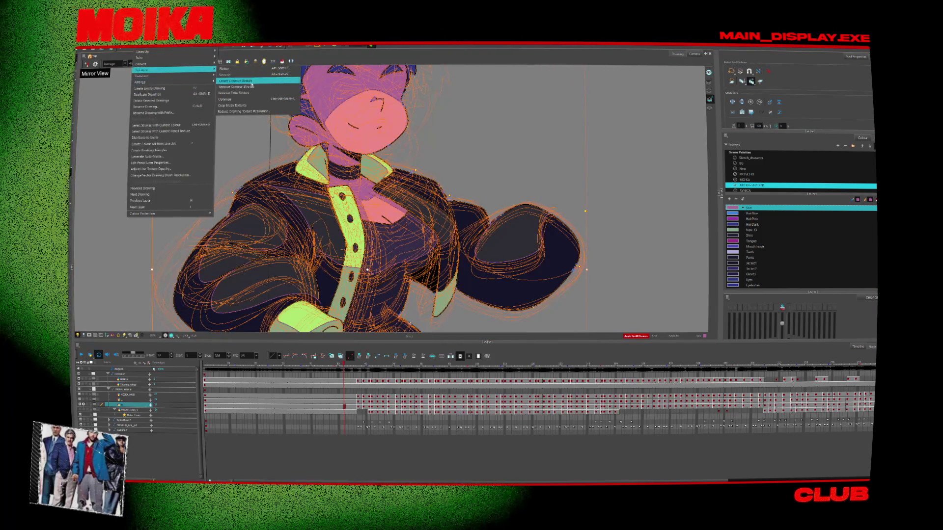
pyautogui.click(250, 81)
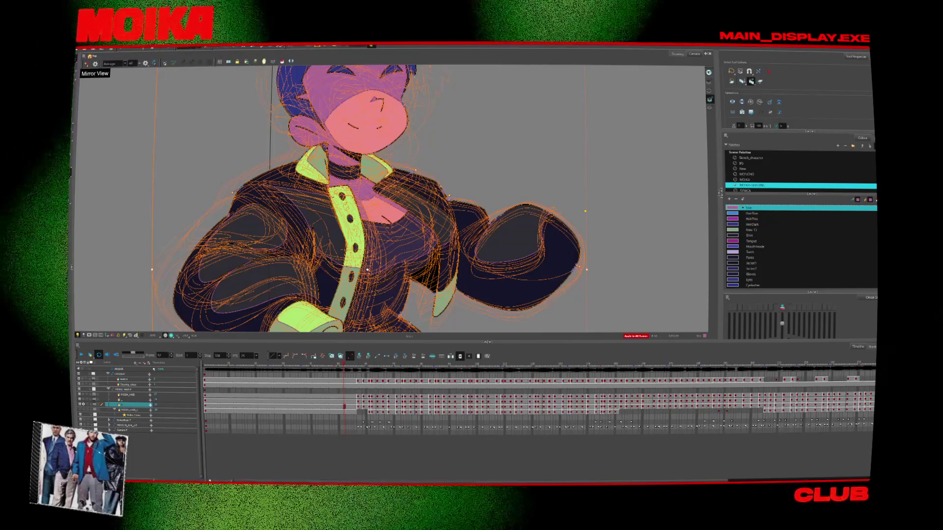
# On the next frame, select the jacket artwork and optimize its strokes.
pyautogui.press('.')
pyautogui.press('.')
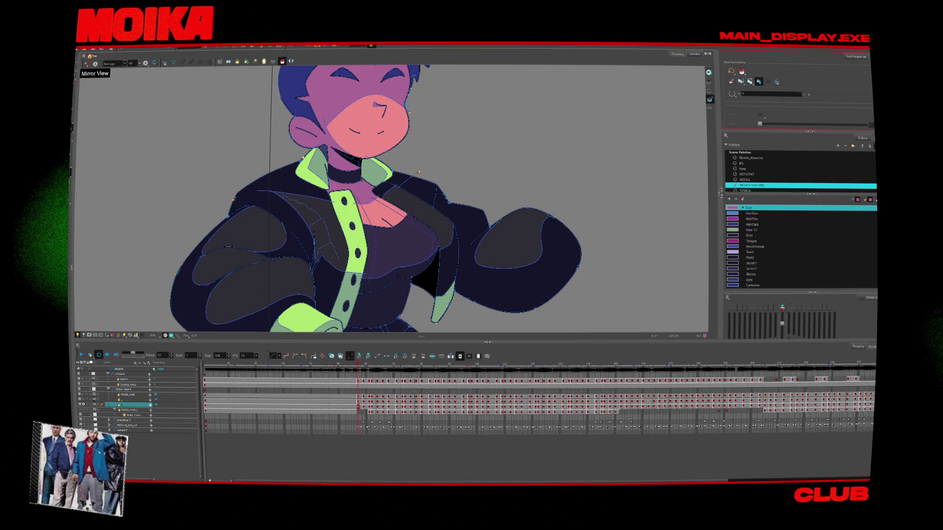
pyautogui.hotkey('alt', 's')
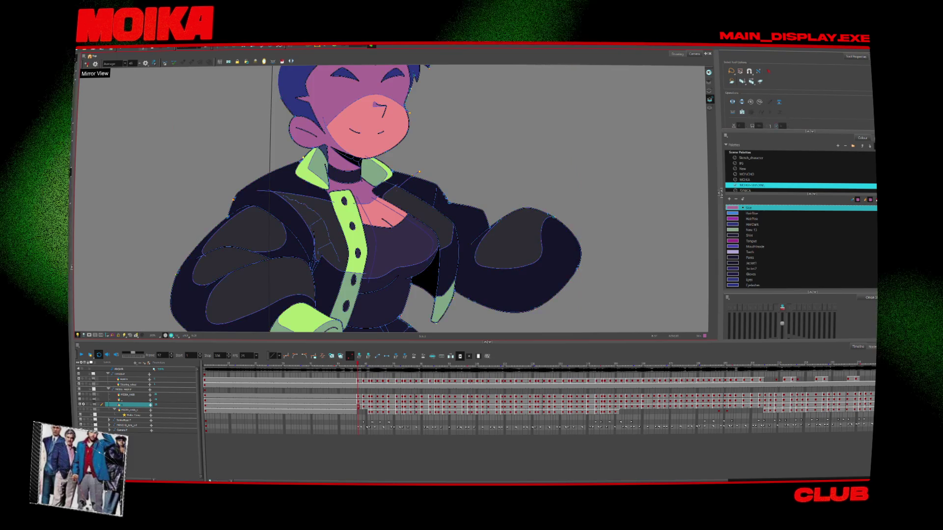
pyautogui.rightClick(141, 64)
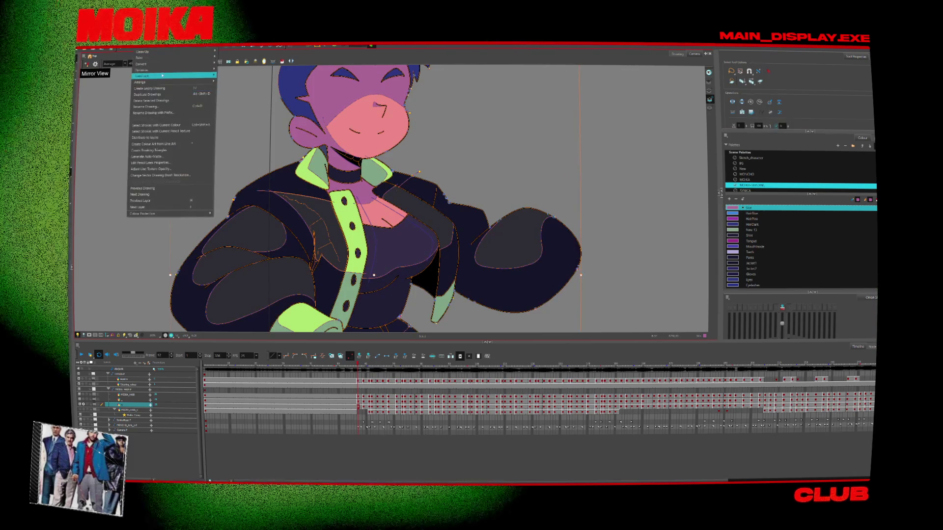
pyautogui.moveTo(172, 69)
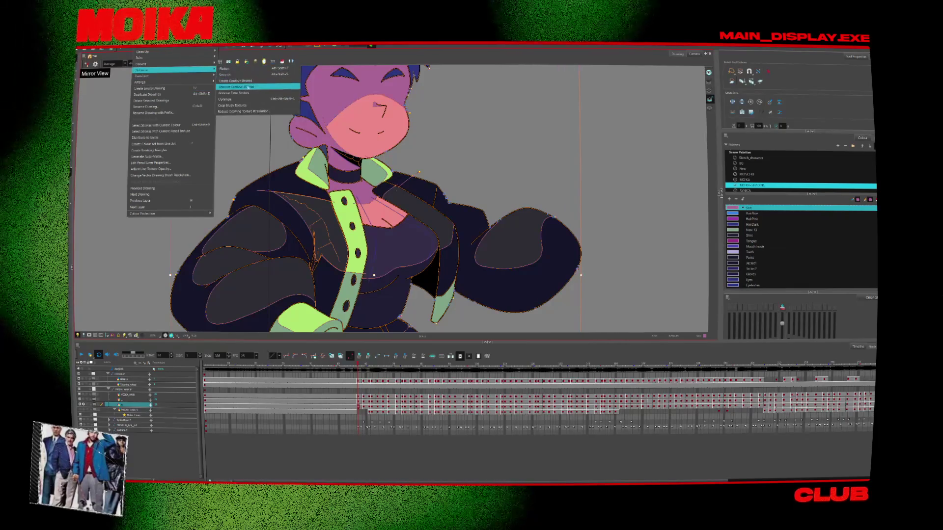
pyautogui.click(252, 98)
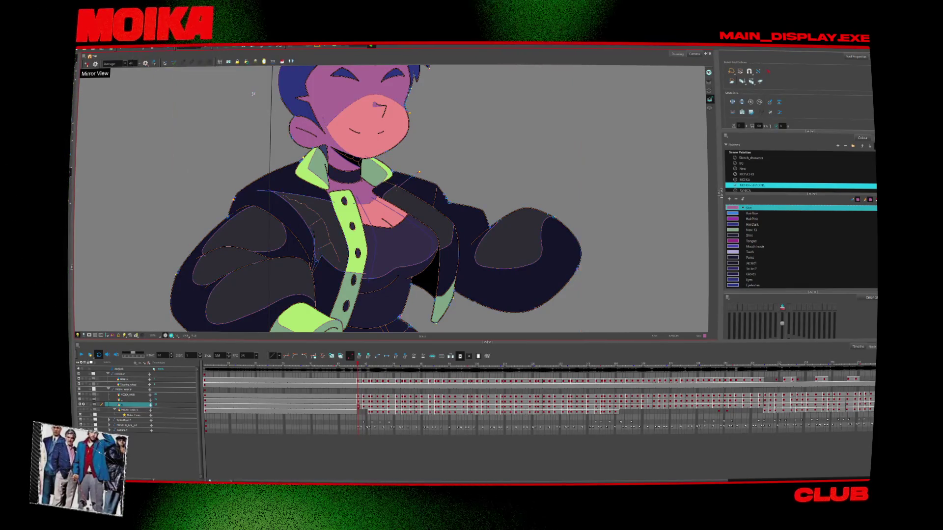
# Remove contour strokes, then select all and remove the remaining contour strokes.
pyautogui.click(165, 49)
pyautogui.moveTo(173, 70)
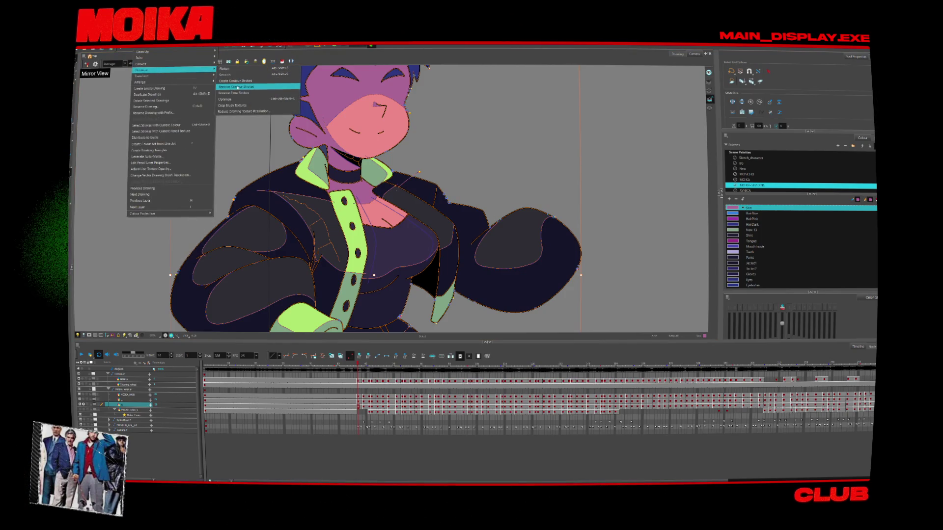
pyautogui.click(240, 87)
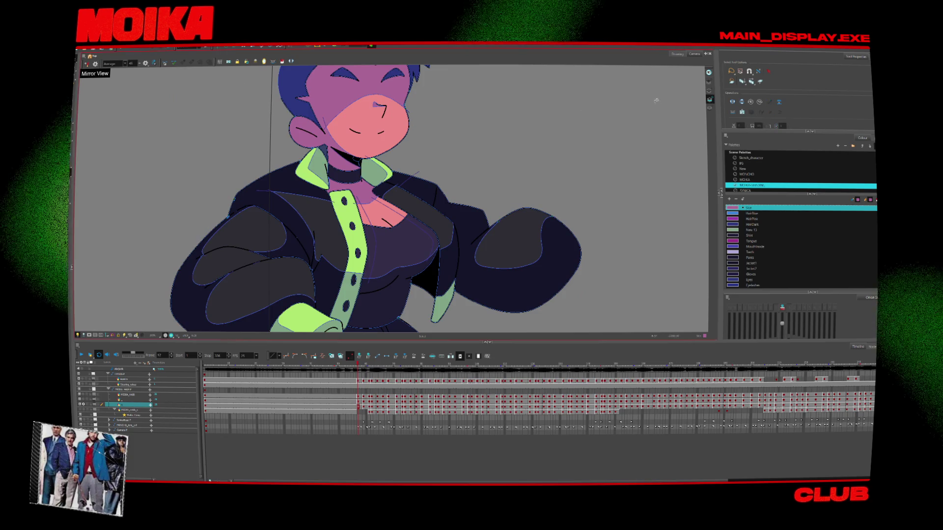
pyautogui.hotkey('ctrl', 'a')
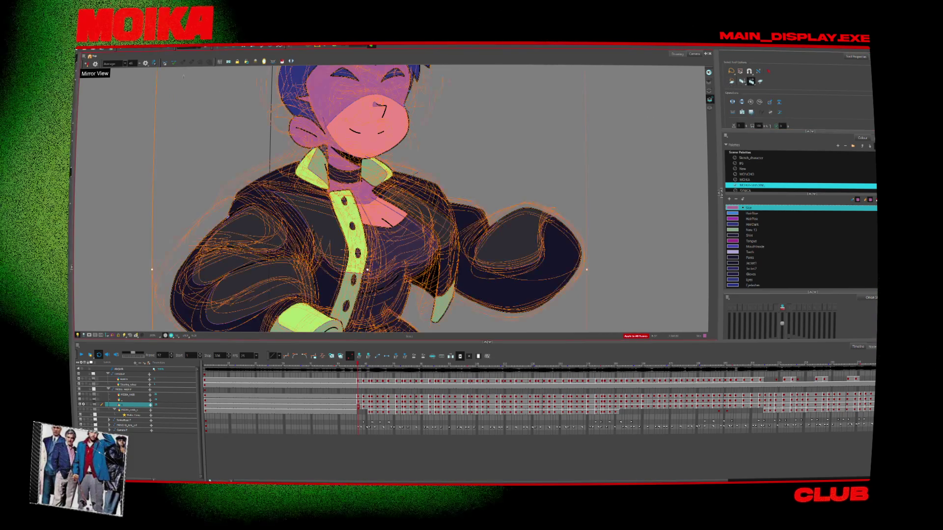
pyautogui.click(165, 49)
pyautogui.moveTo(172, 69)
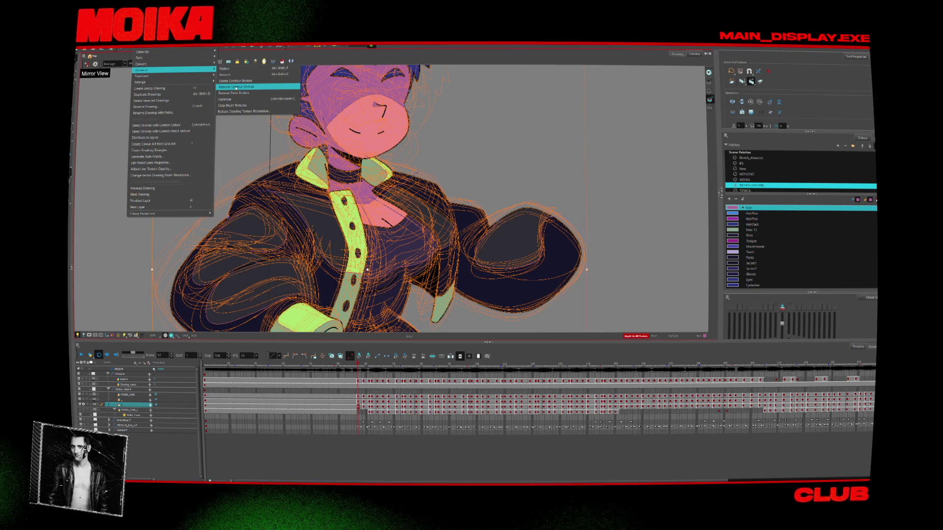
pyautogui.click(236, 87)
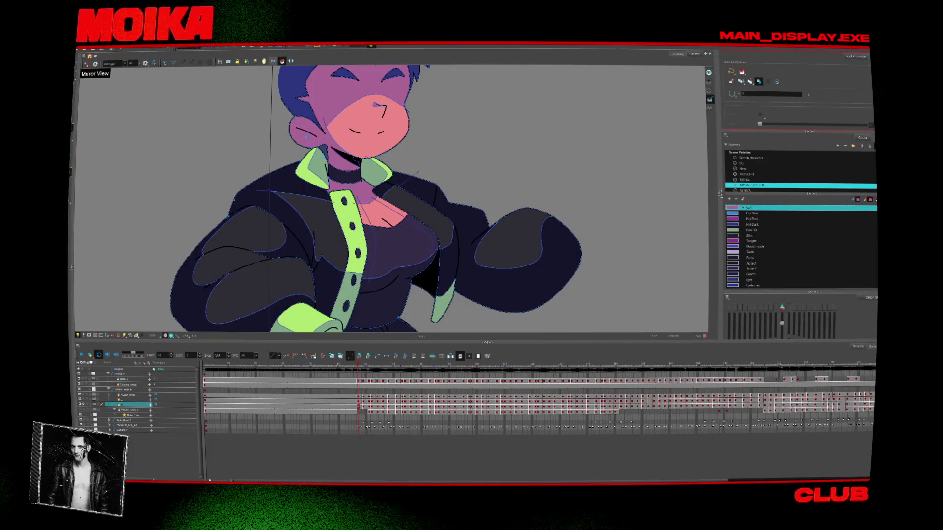
pyautogui.hotkey('shift', ',')
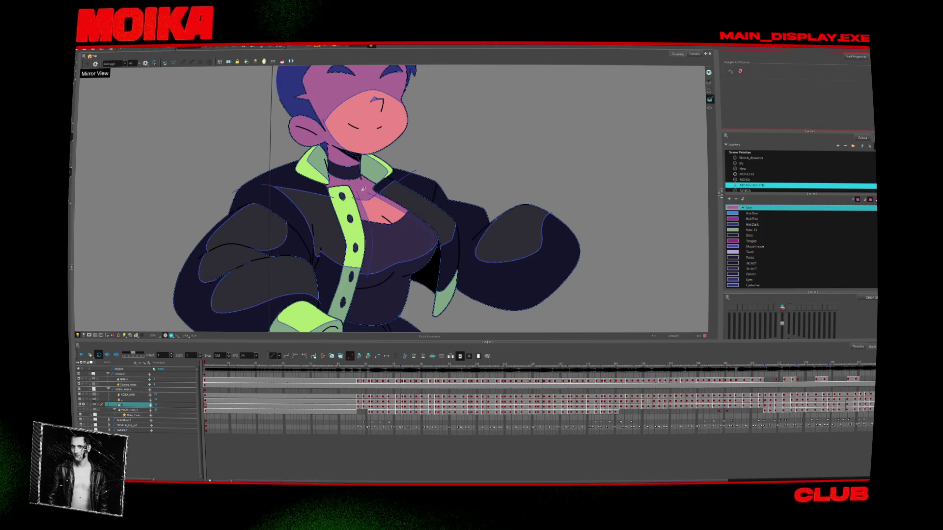
pyautogui.hotkey('shift', '.')
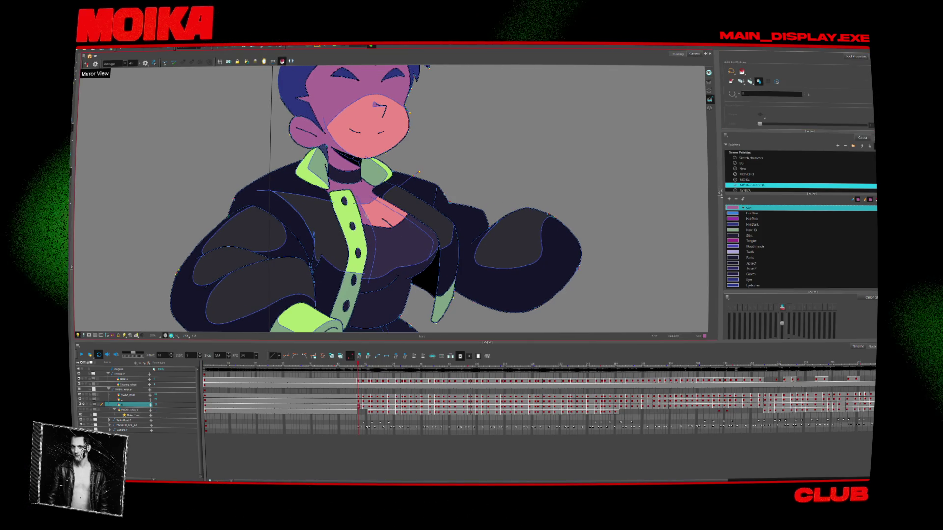
pyautogui.press('.')
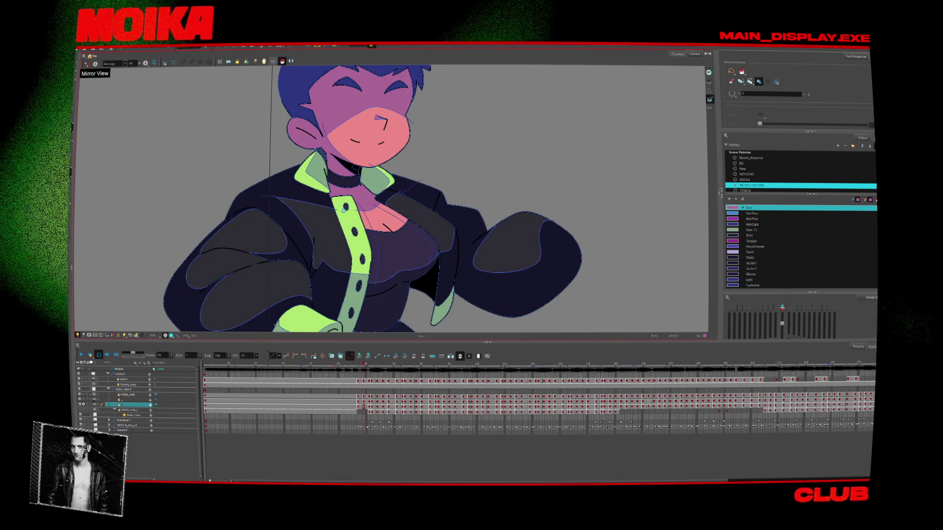
pyautogui.press('.')
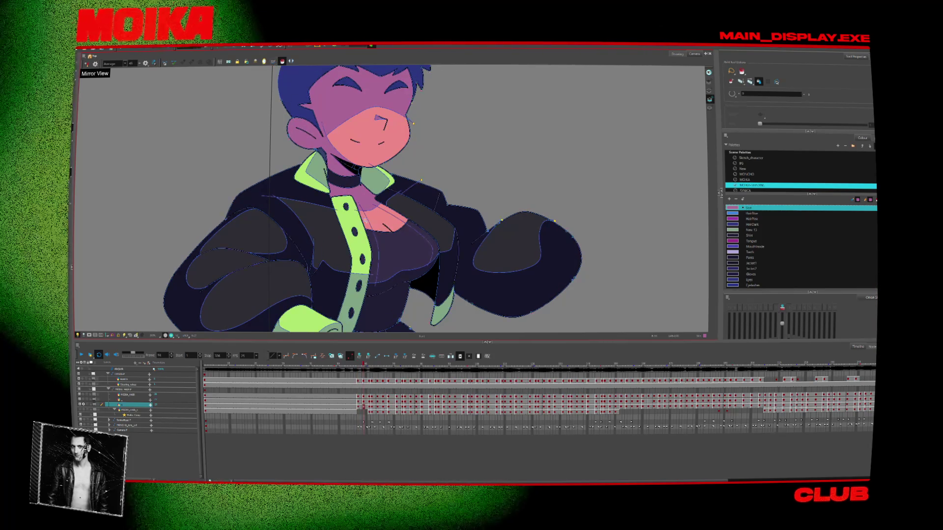
pyautogui.press('.')
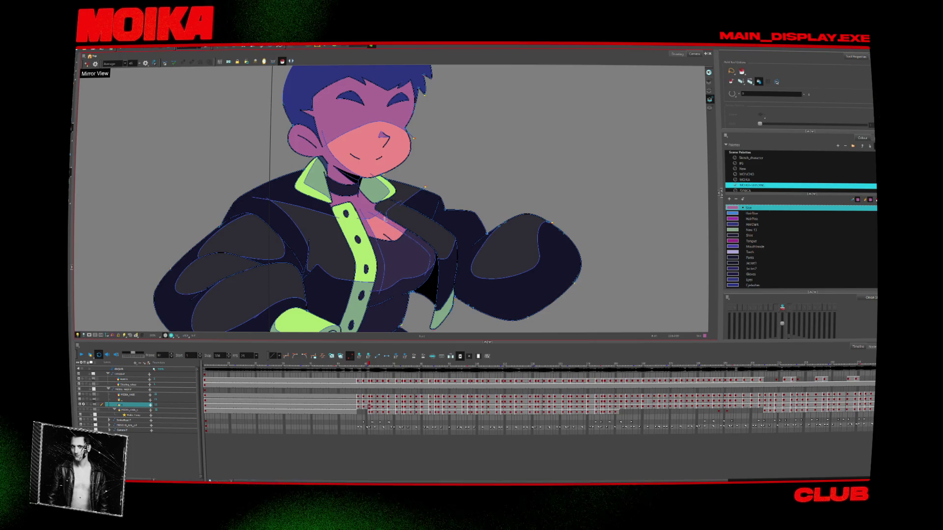
pyautogui.press(',')
pyautogui.press('.')
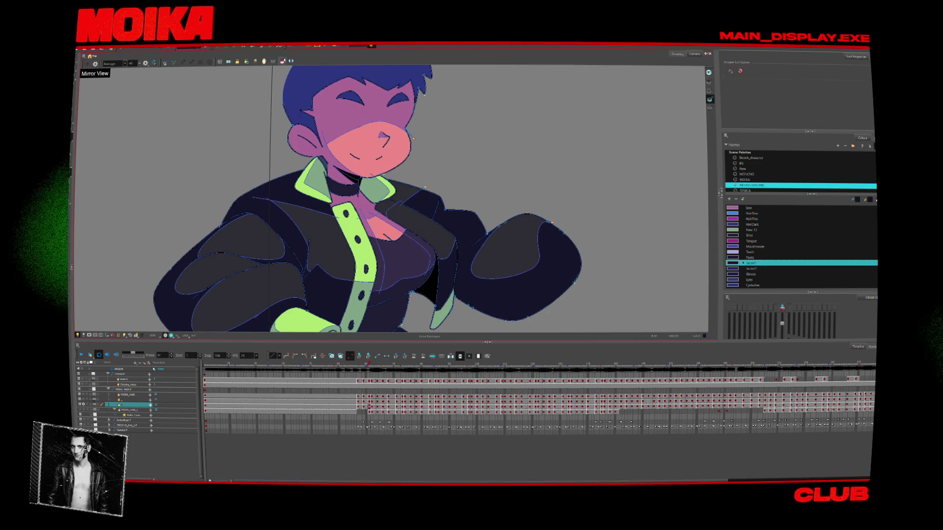
pyautogui.press('.')
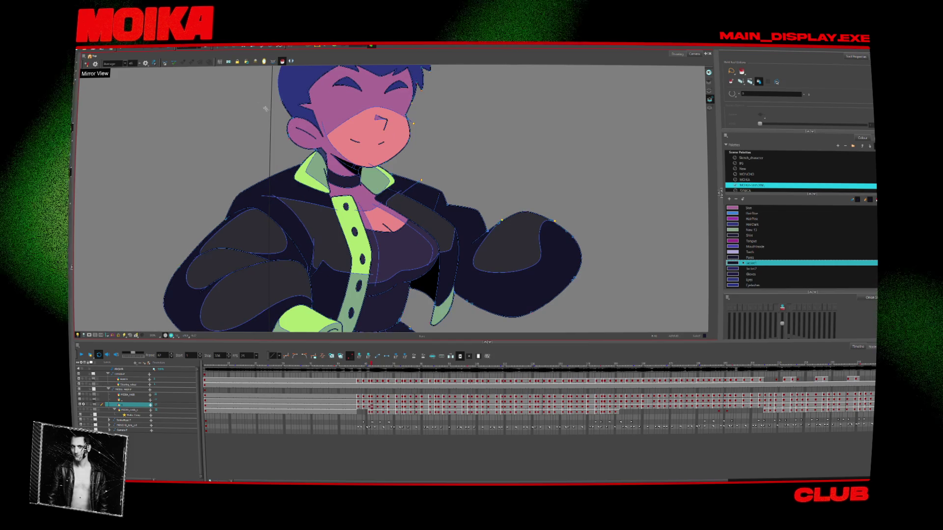
pyautogui.press('.')
pyautogui.press('.')
pyautogui.press('.')
pyautogui.press('.')
pyautogui.press('.')
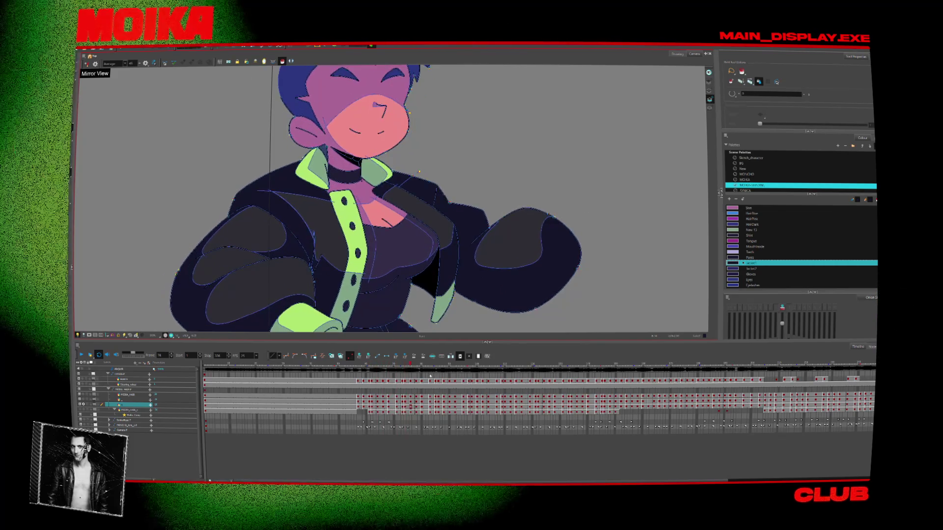
# At around frame 168, remove extra strokes and create fresh contour strokes.
pyautogui.moveTo(430, 367)
pyautogui.mouseDown()
pyautogui.moveTo(692, 365)
pyautogui.moveTo(630, 390)
pyautogui.mouseUp()
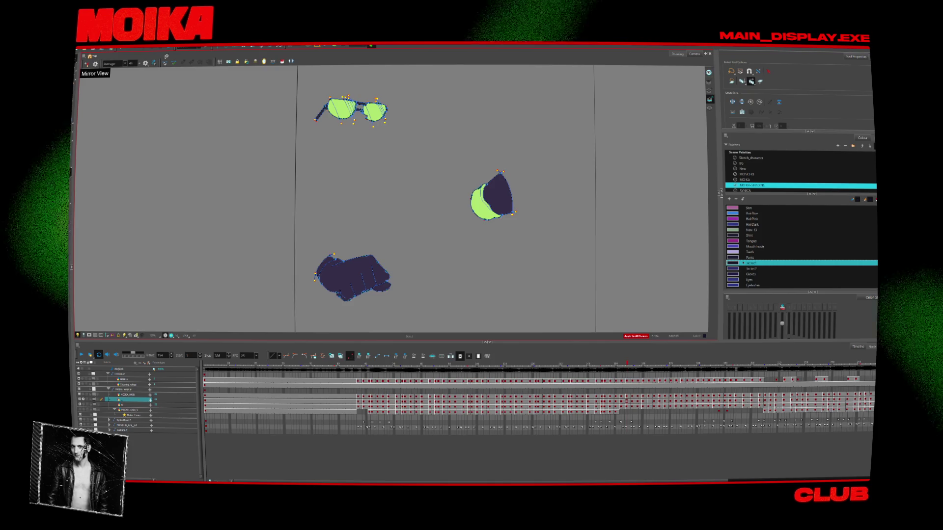
pyautogui.click(157, 47)
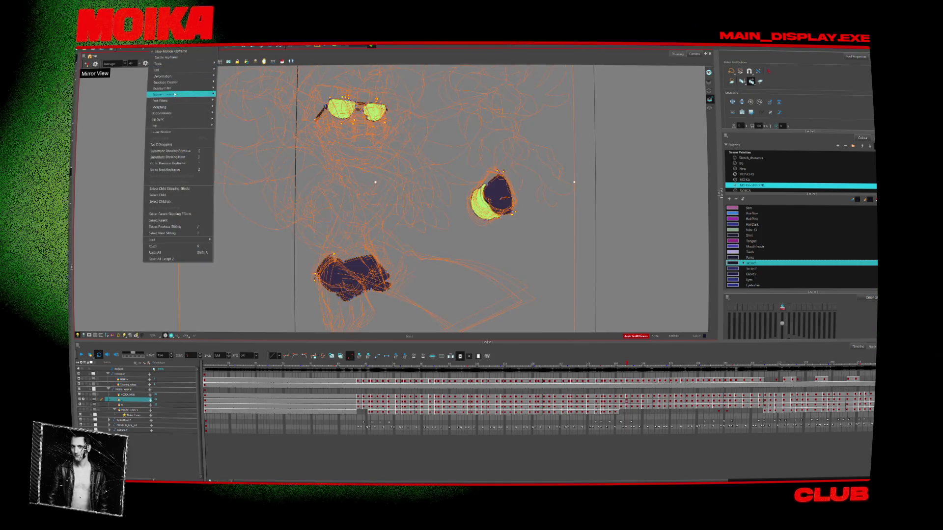
pyautogui.moveTo(171, 64)
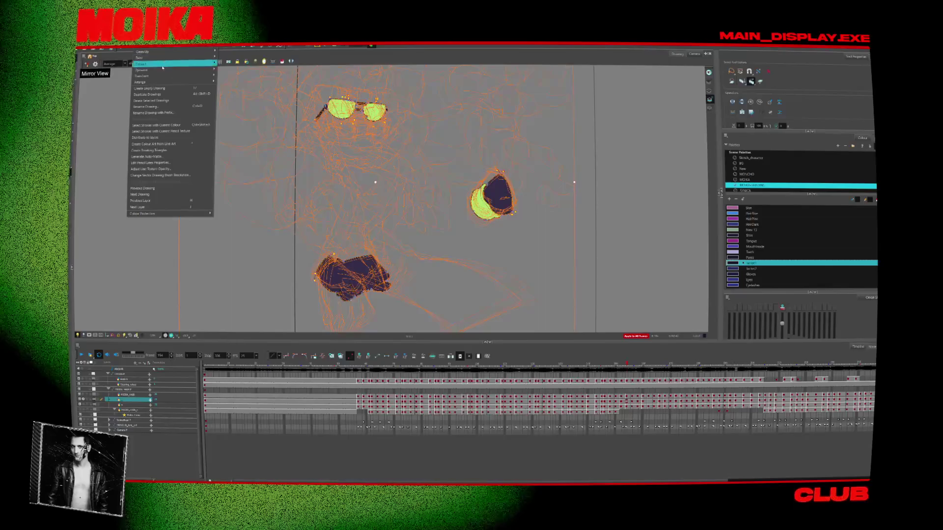
pyautogui.click(247, 93)
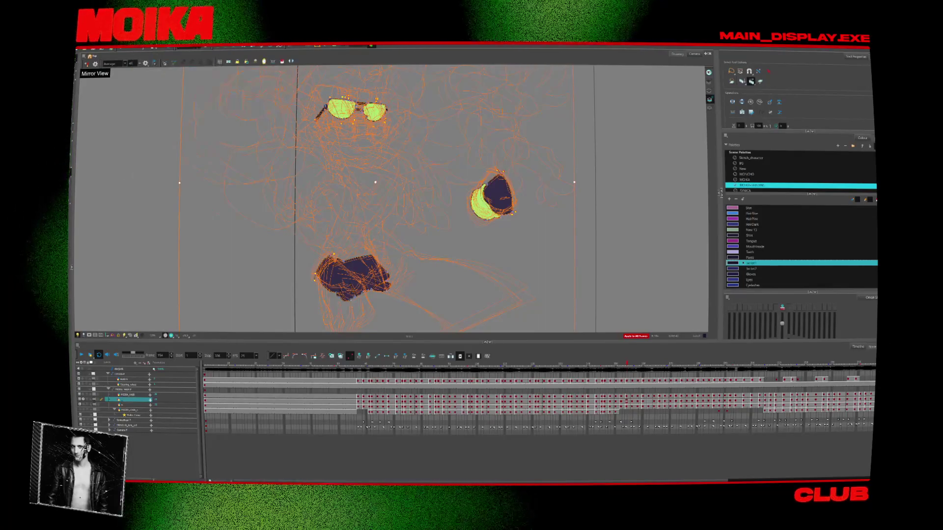
pyautogui.click(132, 48)
pyautogui.moveTo(170, 70)
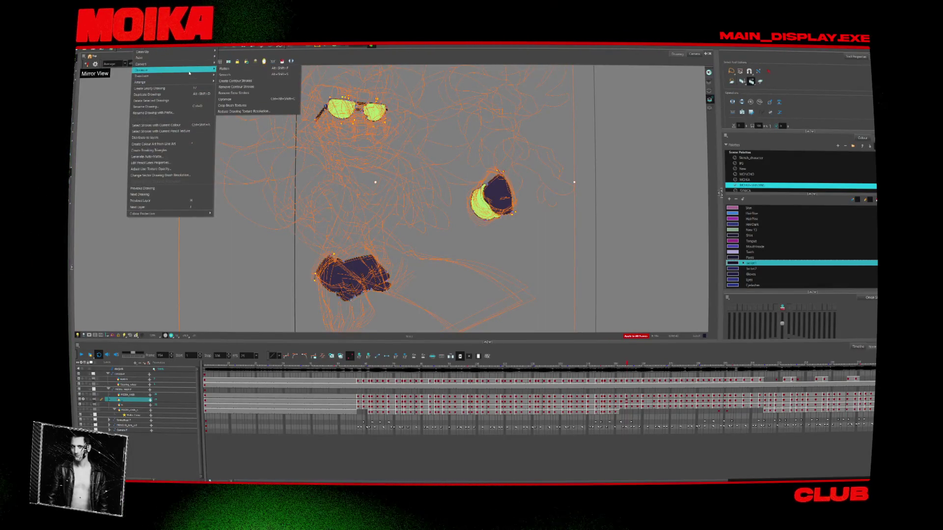
pyautogui.click(231, 82)
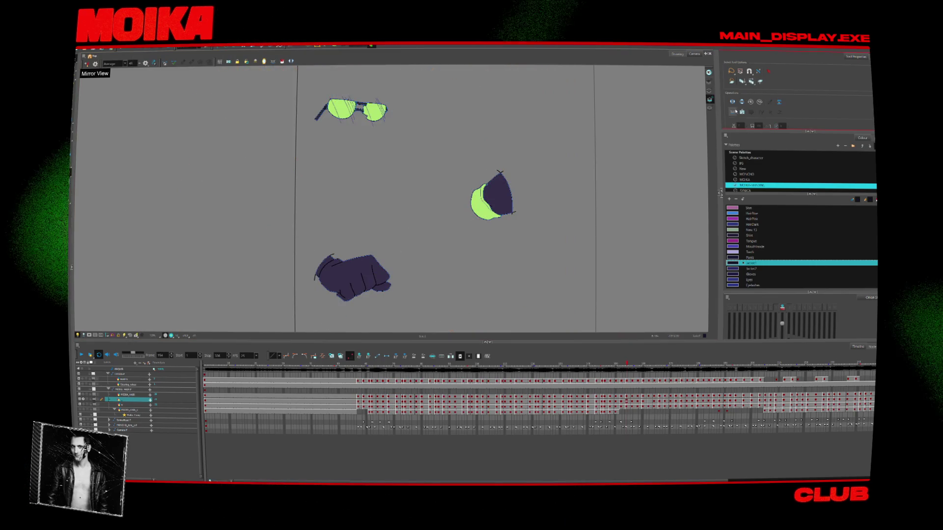
# Step forward four drawings and zoom in on the sunglasses.
pyautogui.press('.')
pyautogui.press('.')
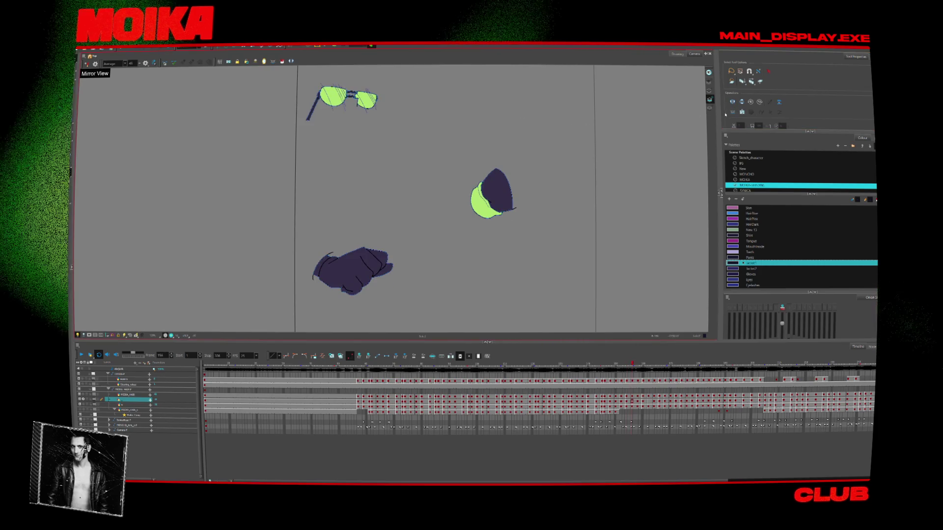
pyautogui.press('.')
pyautogui.press('.')
pyautogui.press('.')
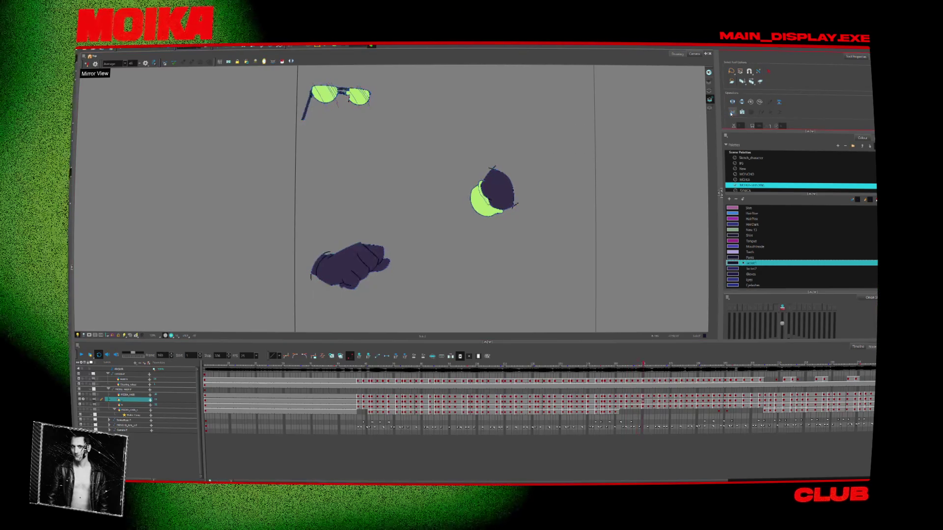
pyautogui.press('.')
pyautogui.press('.')
pyautogui.press('.')
pyautogui.press('.')
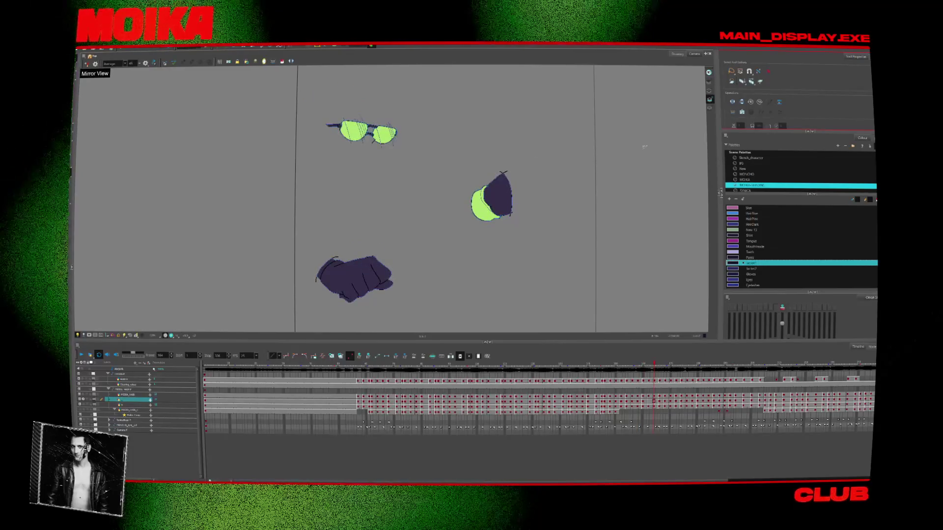
pyautogui.press('.')
pyautogui.press('.')
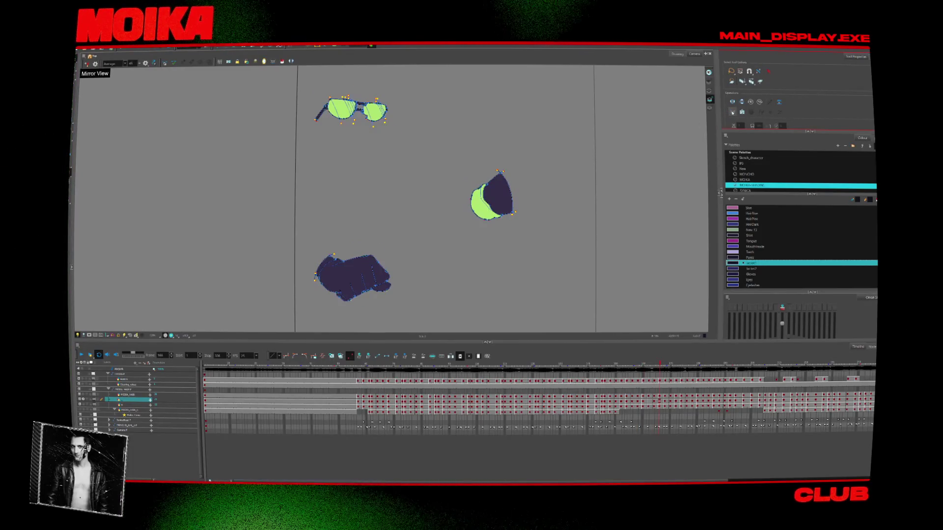
pyautogui.scroll(3, 352, 96)
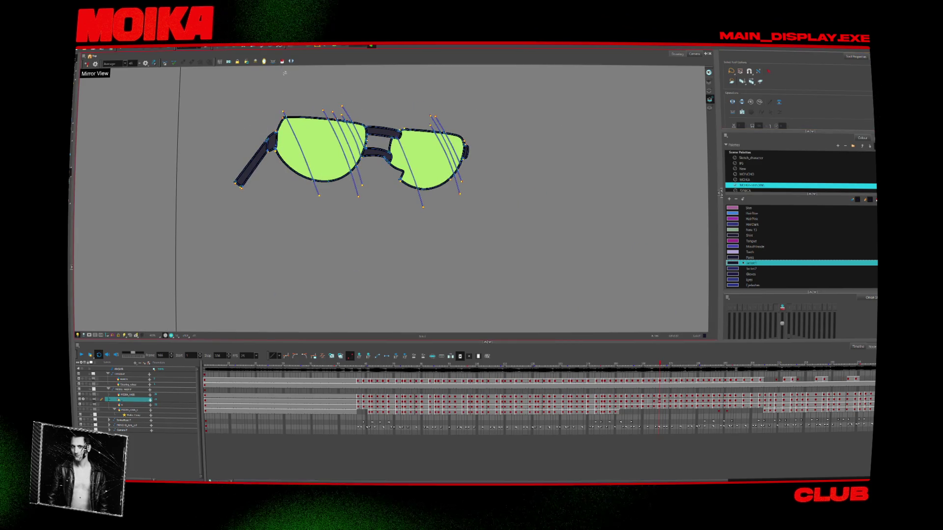
# Paint dark-green shadow stripes into the left lens on two successive glasses drawings.
pyautogui.press('Return')
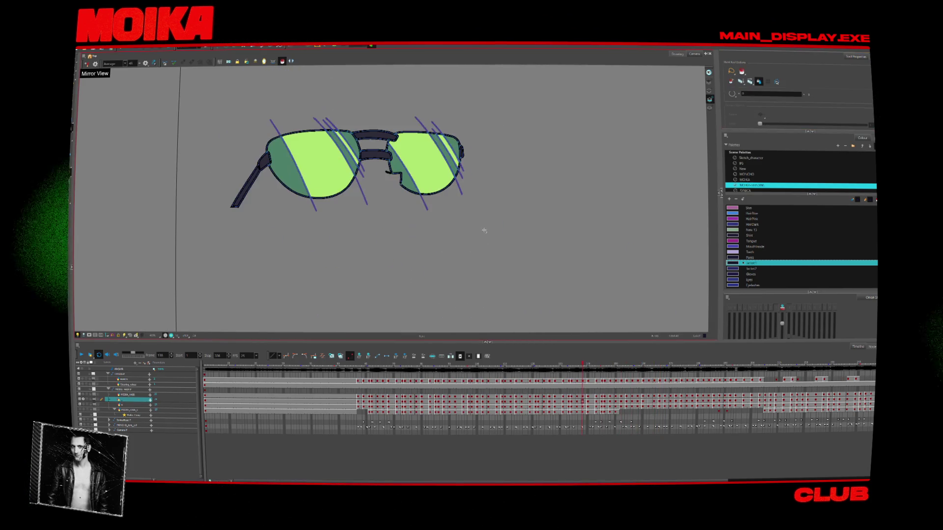
pyautogui.press('.')
pyautogui.press('.')
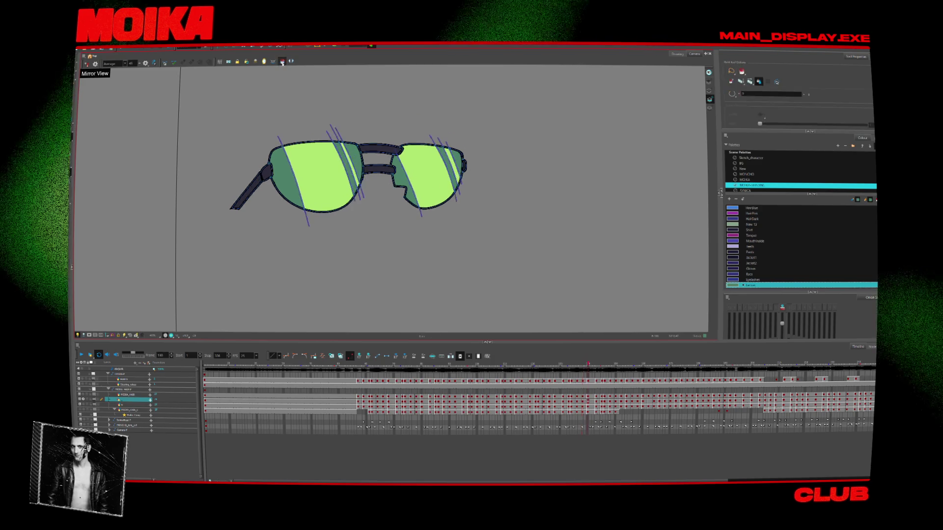
pyautogui.press('.')
pyautogui.press('.')
pyautogui.press('.')
pyautogui.press('.')
pyautogui.press('.')
pyautogui.press('.')
pyautogui.press('.')
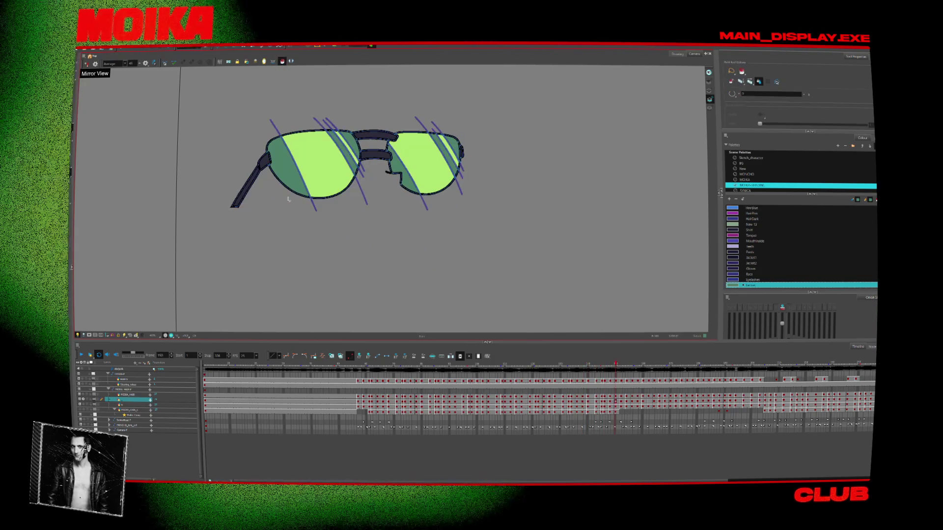
pyautogui.press('.')
pyautogui.press('.')
pyautogui.press('.')
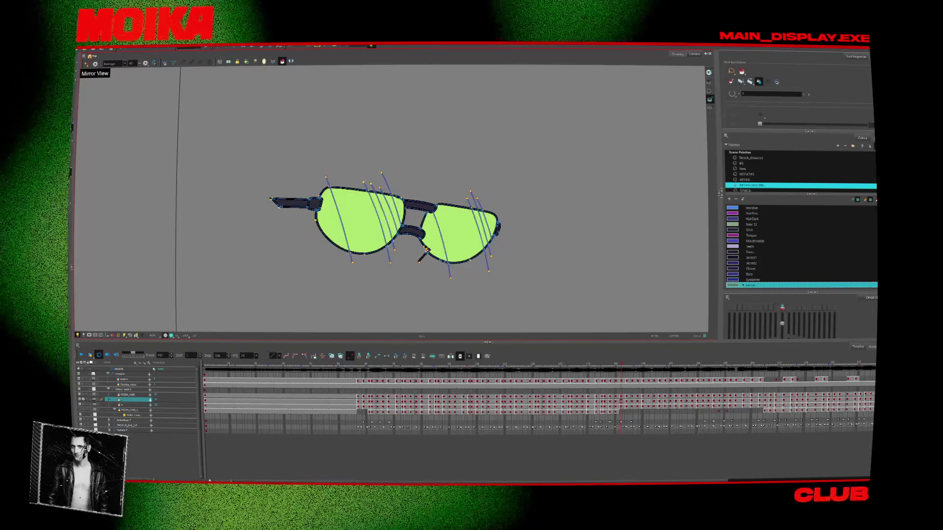
pyautogui.click(329, 224)
pyautogui.click(385, 229)
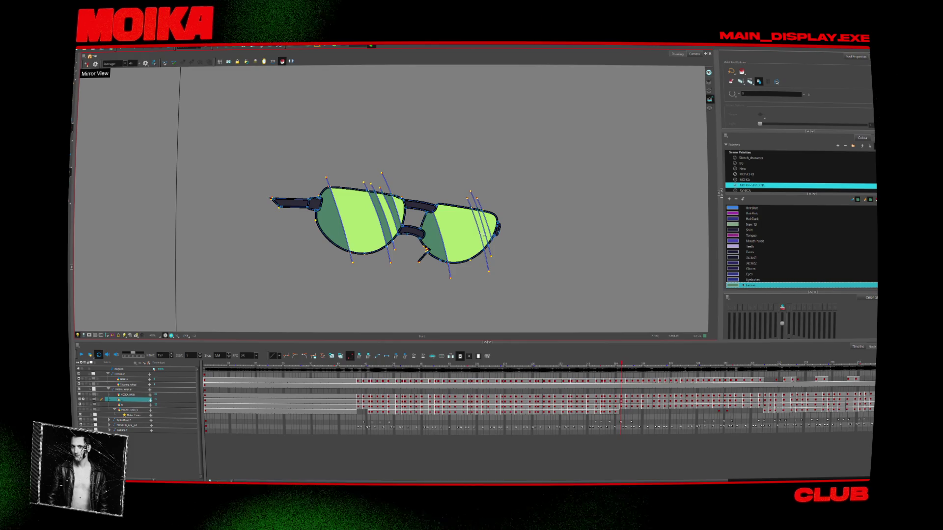
pyautogui.press('.')
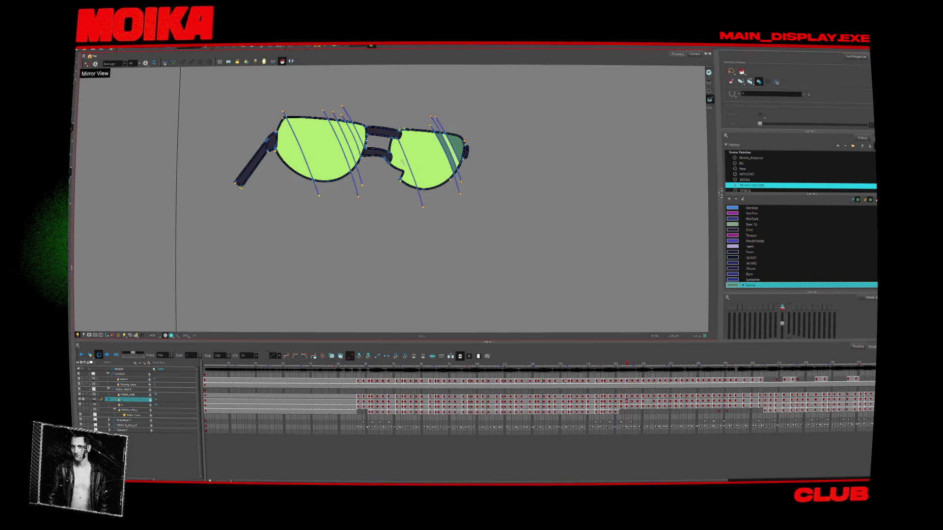
pyautogui.click(362, 132)
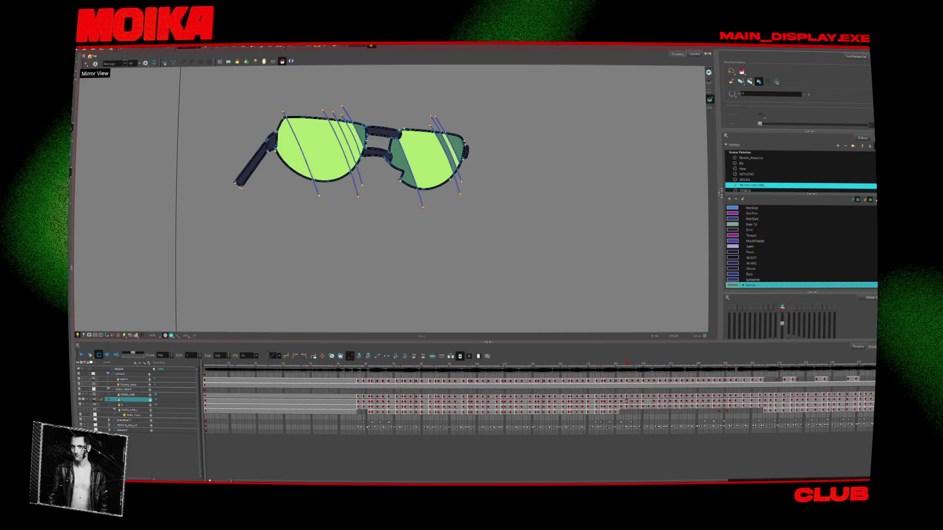
# Flip between neighbouring frames to check the lens shading.
pyautogui.press('.')
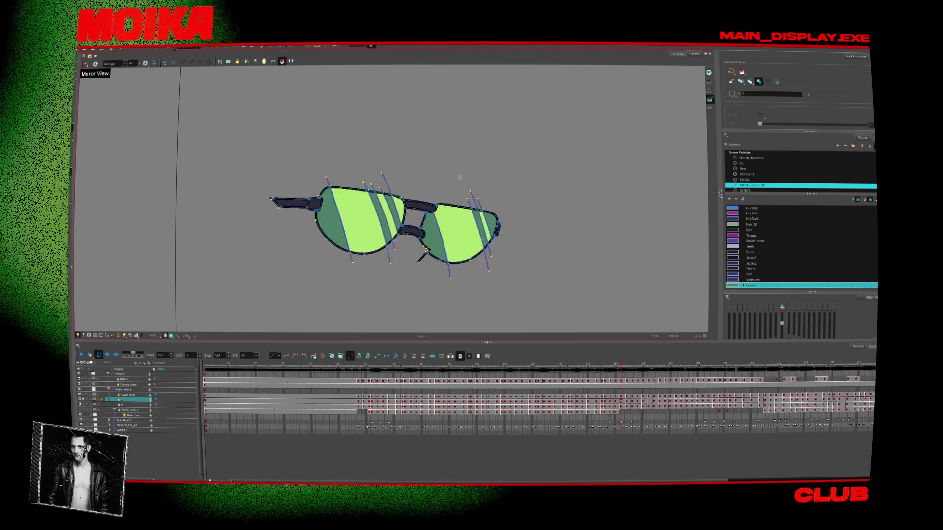
pyautogui.press(',')
pyautogui.press(',')
pyautogui.press('.')
pyautogui.press('.')
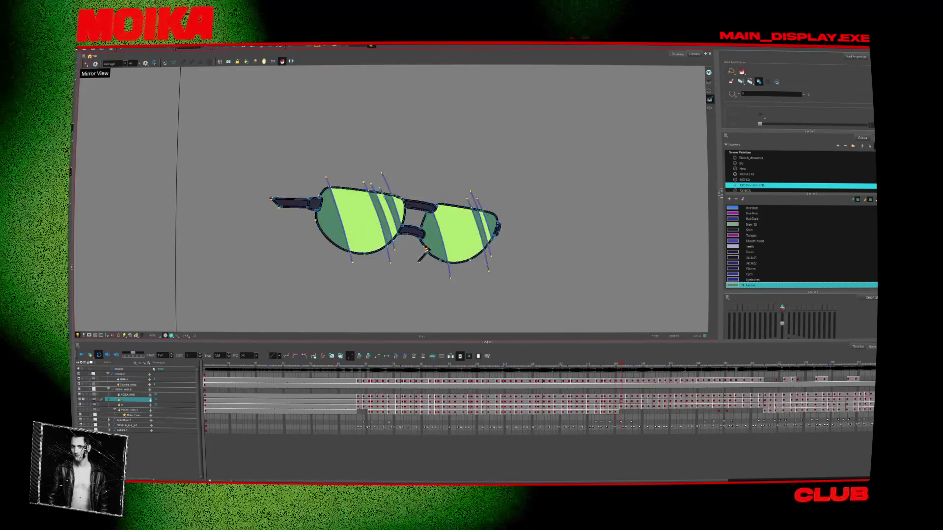
pyautogui.press('.')
pyautogui.press('.')
pyautogui.press(',')
pyautogui.press(',')
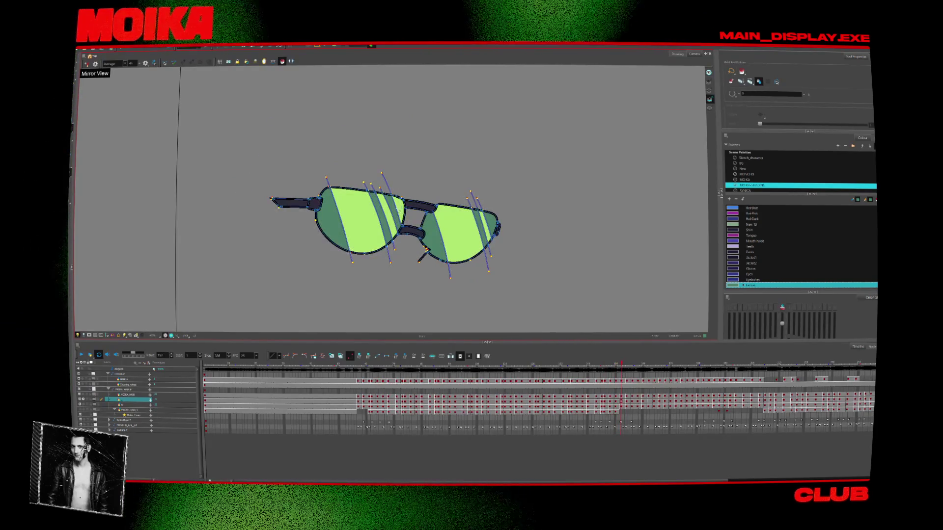
pyautogui.press('.')
pyautogui.press('.')
pyautogui.press(',')
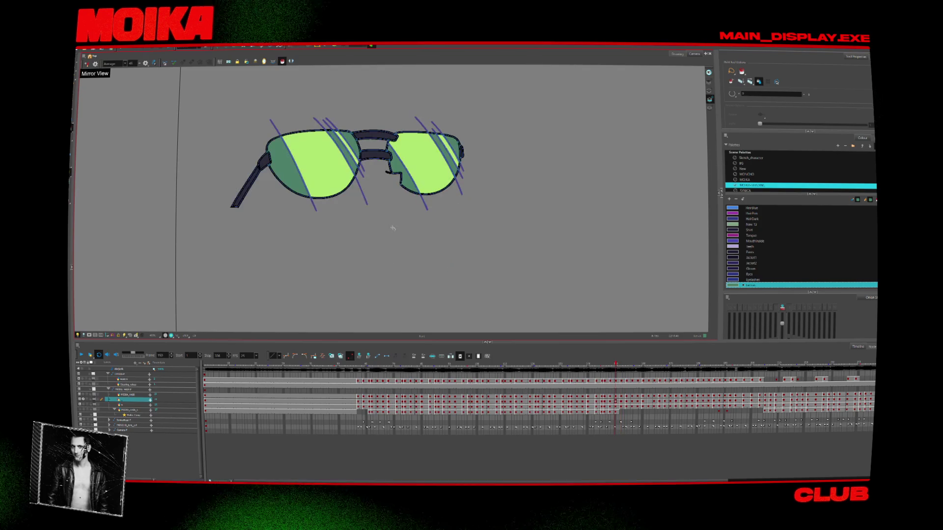
pyautogui.press(',')
# On the next glasses pose, paint dark-green shadow into both lenses.
pyautogui.press('.')
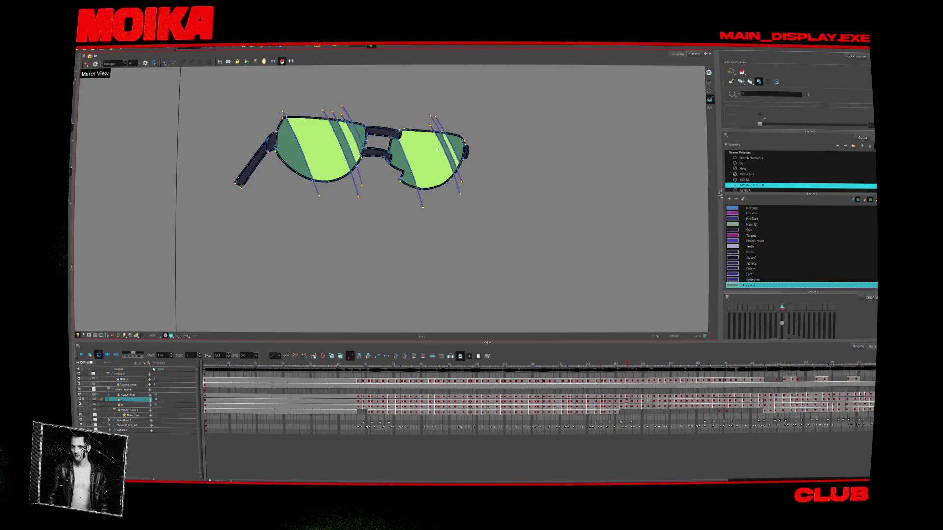
pyautogui.press('.')
pyautogui.press('.')
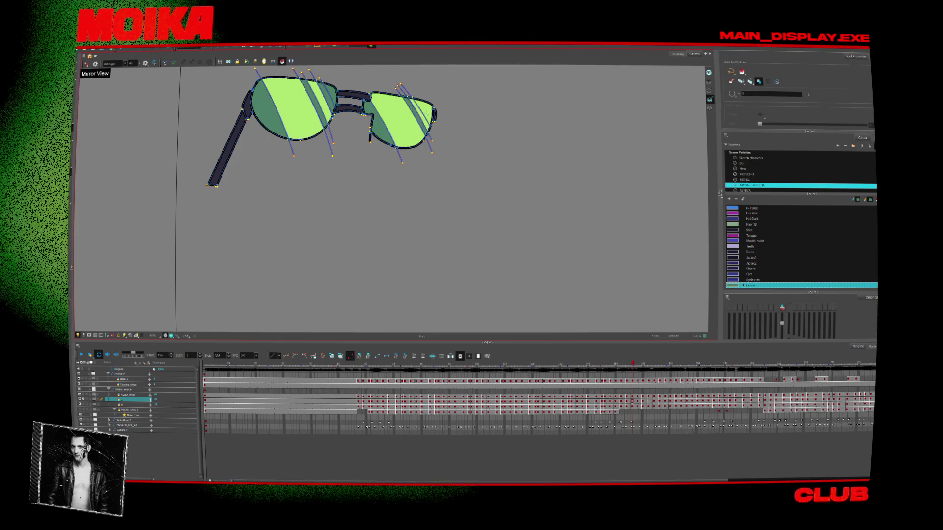
pyautogui.press('.')
pyautogui.press('.')
pyautogui.click(302, 98)
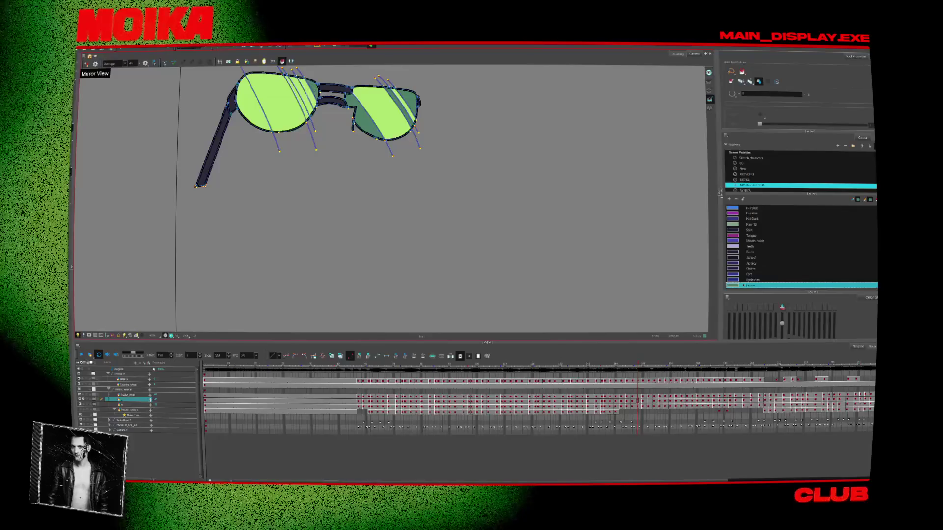
pyautogui.click(387, 117)
# Advance a few frames and zoom out to show glasses, hat and glove.
pyautogui.press('.')
pyautogui.press('.')
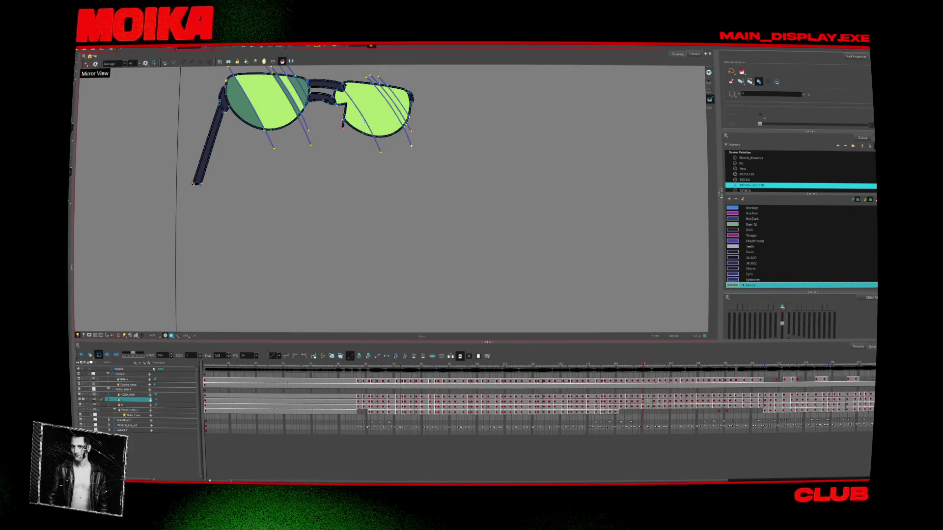
pyautogui.press('.')
pyautogui.press('.')
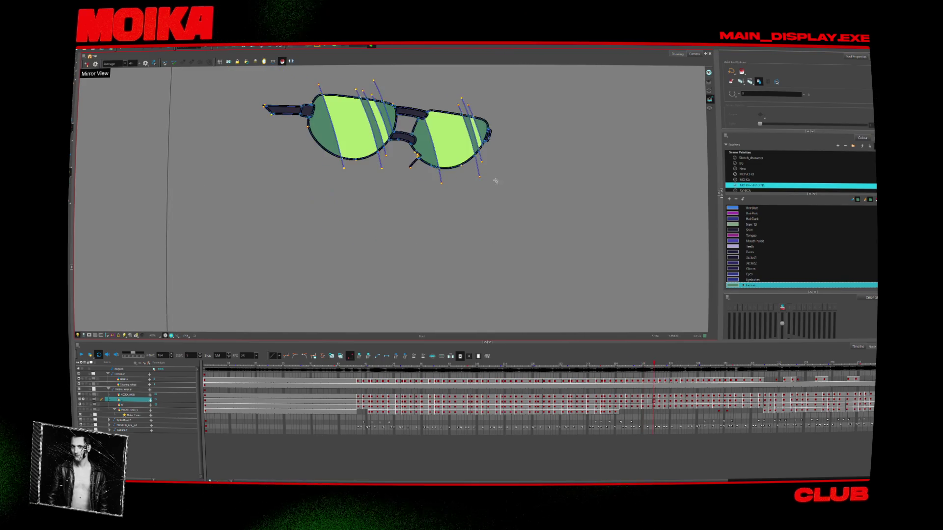
pyautogui.hotkey('alt', 'z')
pyautogui.press('2')
pyautogui.press('2')
pyautogui.press('.')
pyautogui.press('.')
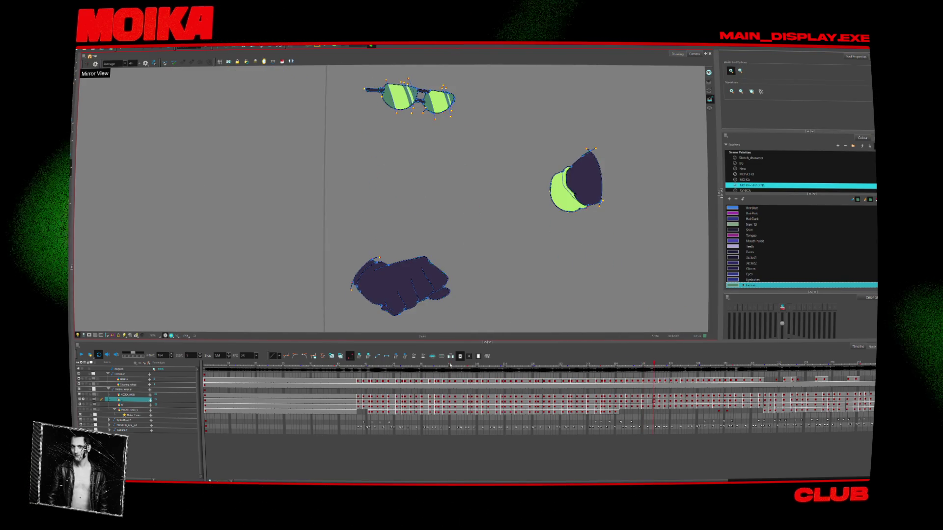
pyautogui.click(407, 365)
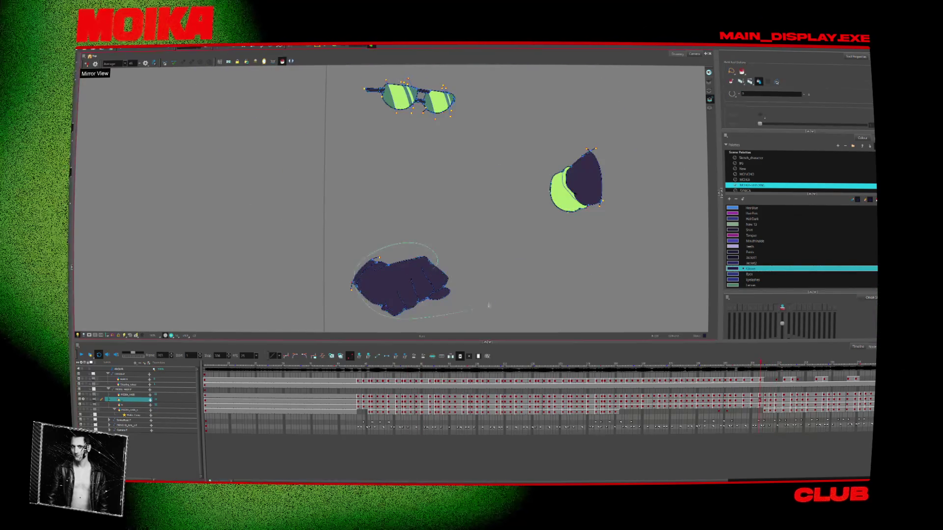
pyautogui.press(',')
pyautogui.press(',')
pyautogui.press(',')
pyautogui.press(',')
pyautogui.press(',')
pyautogui.press(',')
pyautogui.press(',')
pyautogui.press(',')
pyautogui.press(',')
pyautogui.press(',')
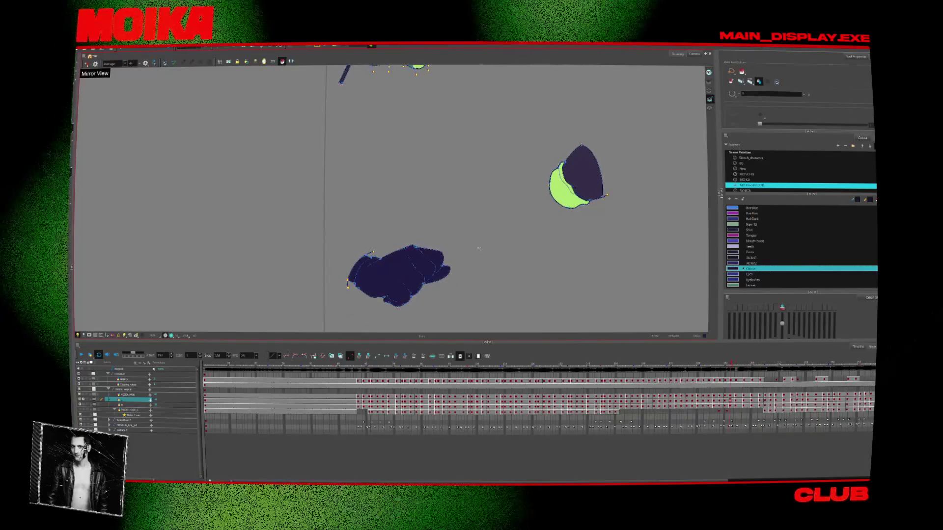
pyautogui.press(',')
pyautogui.press(',')
pyautogui.press(',')
pyautogui.press(',')
pyautogui.press(',')
pyautogui.press(',')
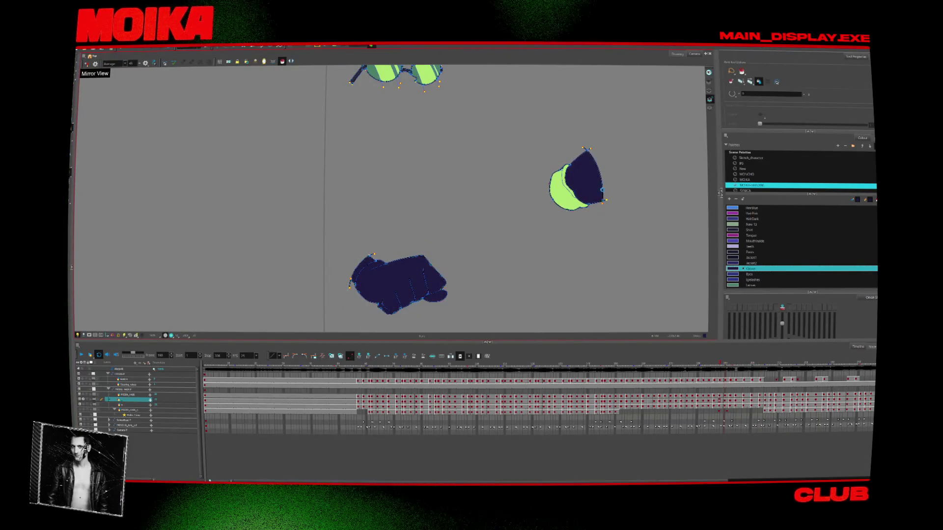
pyautogui.press(',')
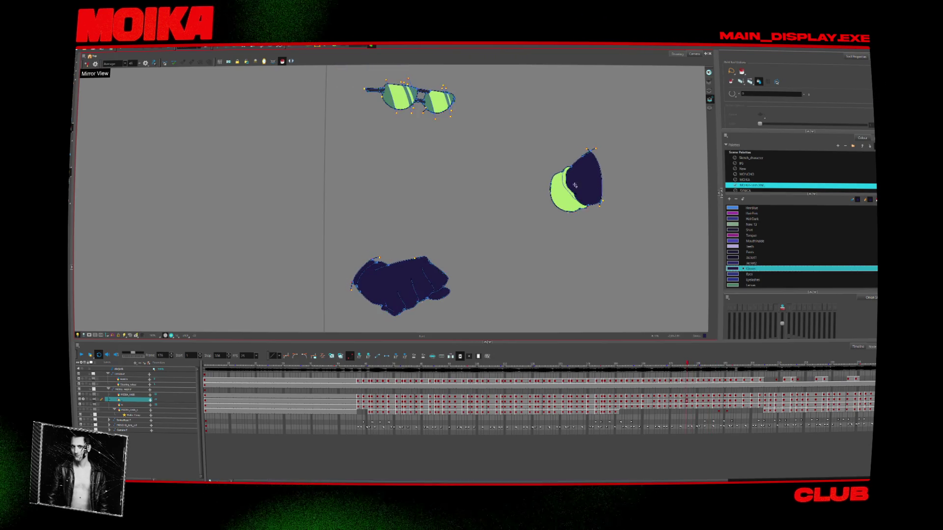
pyautogui.click(611, 366)
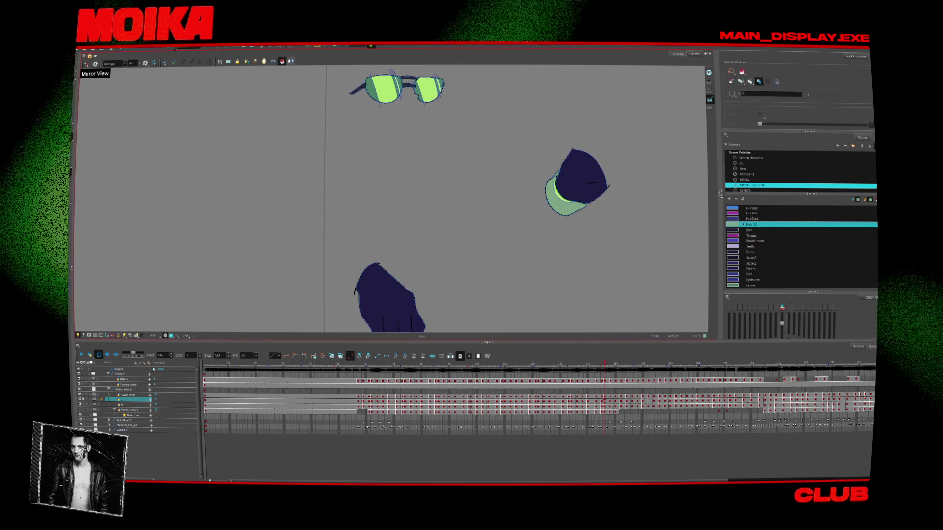
pyautogui.hotkey('alt', 'i')
pyautogui.press('.')
pyautogui.press('.')
pyautogui.press('.')
pyautogui.press('.')
pyautogui.press('.')
pyautogui.press('.')
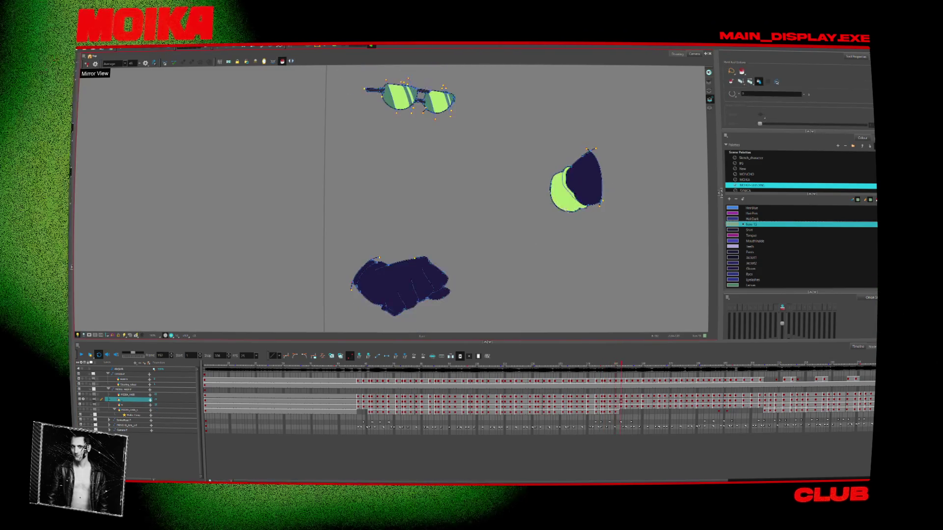
pyautogui.press('.')
pyautogui.press('.')
pyautogui.press('.')
pyautogui.press('.')
pyautogui.press('.')
pyautogui.press('.')
pyautogui.press('.')
pyautogui.press('.')
pyautogui.press('.')
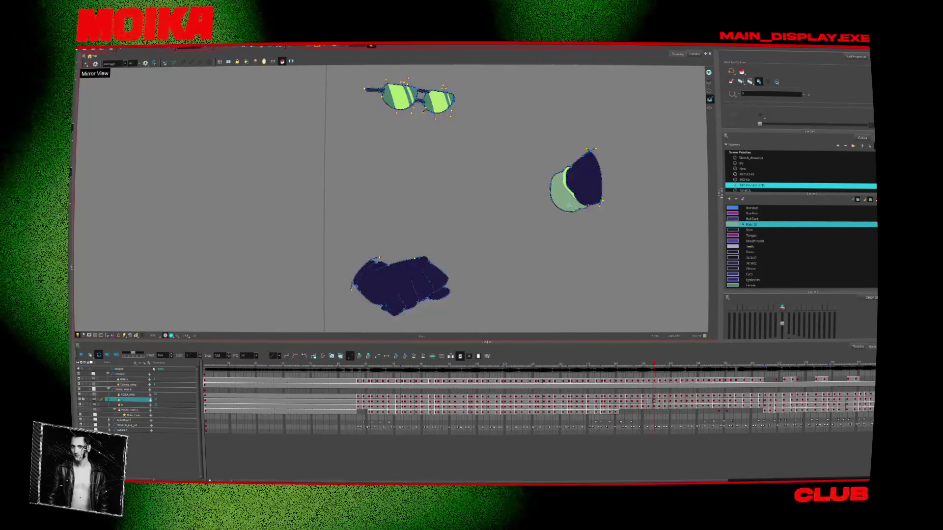
pyautogui.press('.')
pyautogui.press('.')
pyautogui.press('.')
pyautogui.press('.')
pyautogui.press('.')
pyautogui.press('.')
pyautogui.press('.')
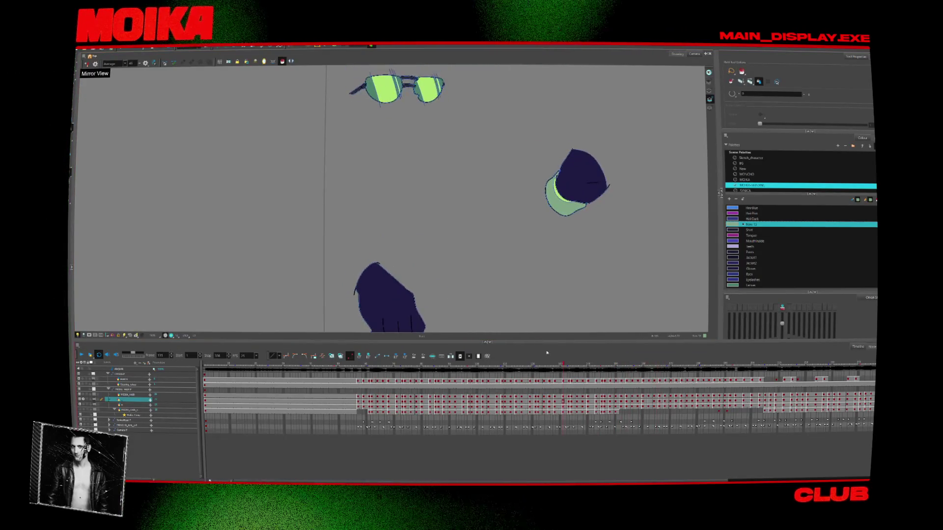
pyautogui.press('.')
pyautogui.press('.')
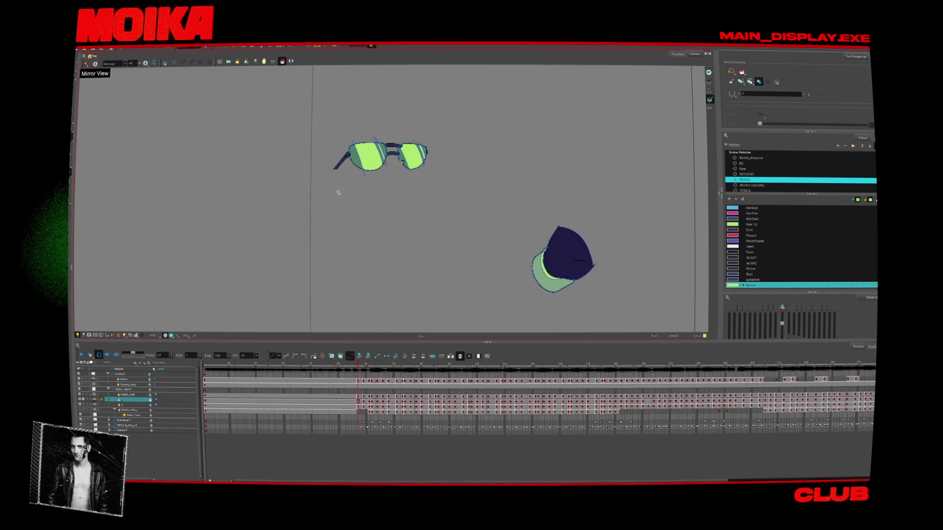
# Zoom in on the sunglasses, switch to fill mode, and step through four poses.
pyautogui.hotkey('alt', 'z')
pyautogui.click(411, 151)
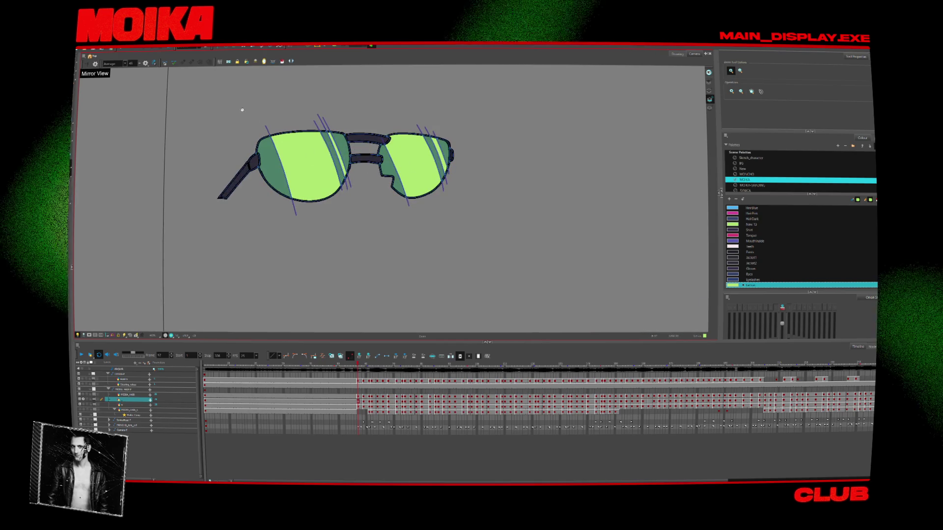
pyautogui.click(282, 61)
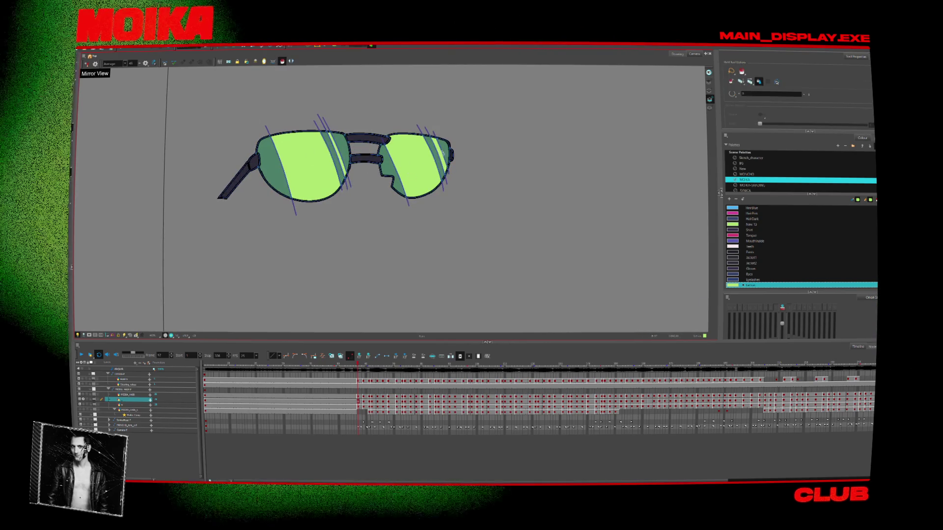
pyautogui.press('.')
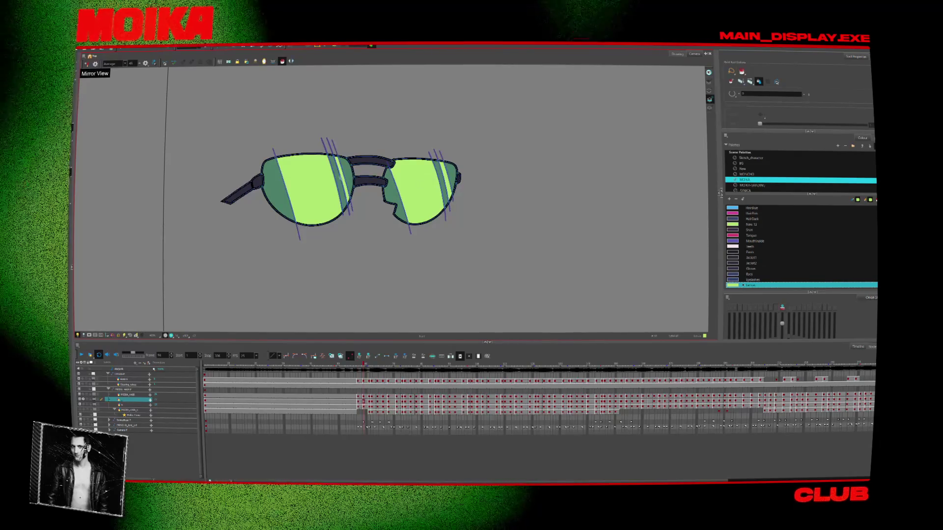
pyautogui.press('.')
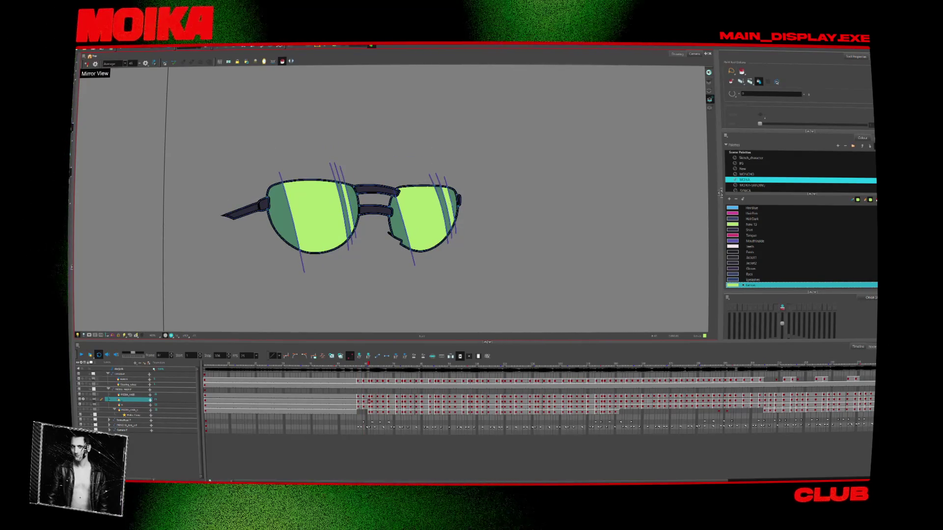
pyautogui.press('.')
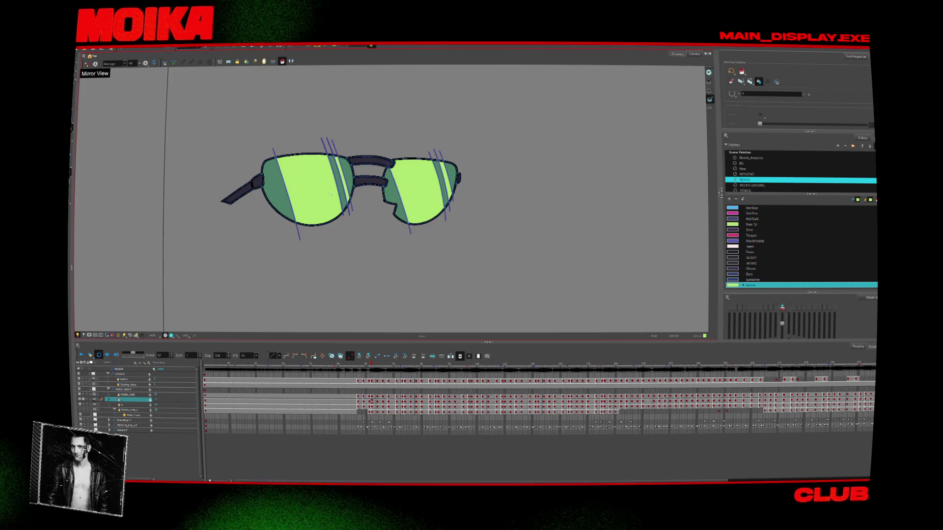
pyautogui.press('.')
# Play the glasses animation, stop on a new pose, and fill with the palette's last colour.
pyautogui.press('Return')
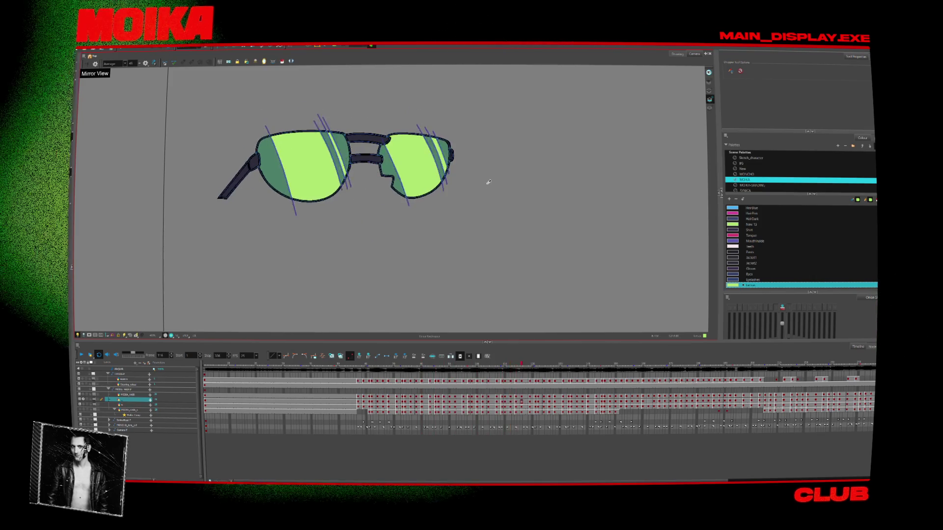
pyautogui.press('Return')
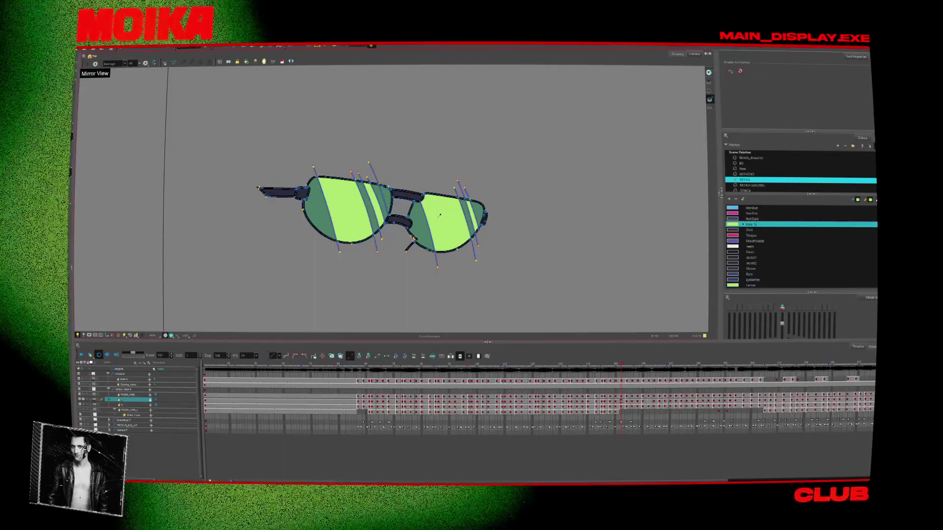
pyautogui.click(751, 284)
pyautogui.click(282, 61)
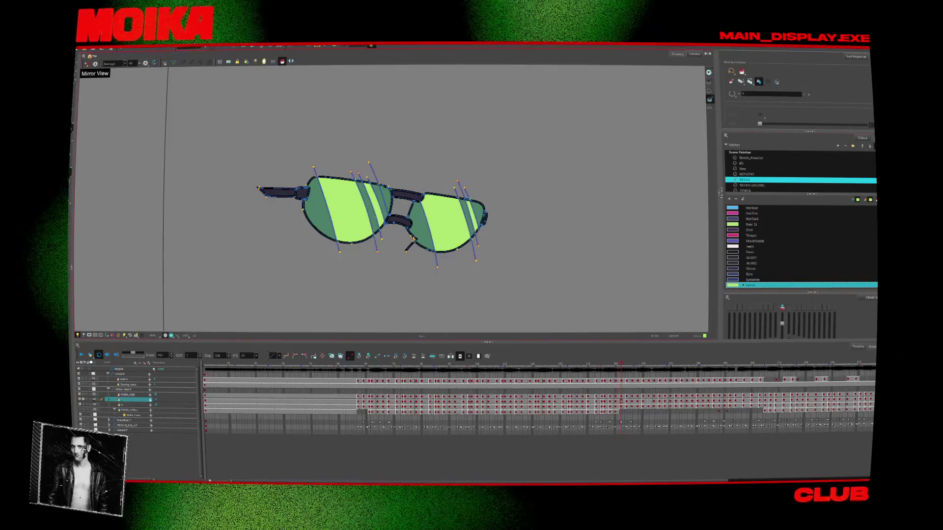
# Step through five more sunglasses poses and zoom out to the whole stage.
pyautogui.press('.')
pyautogui.press('.')
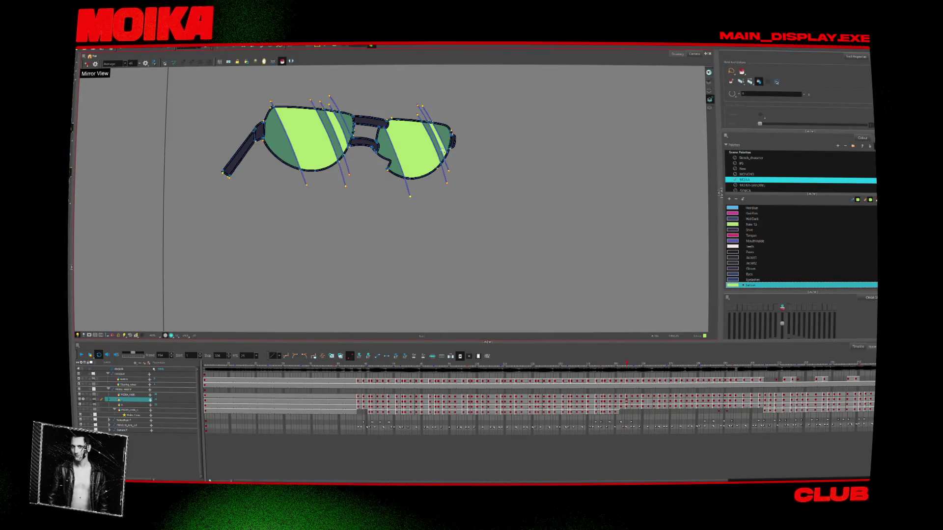
pyautogui.press('.')
pyautogui.press('.')
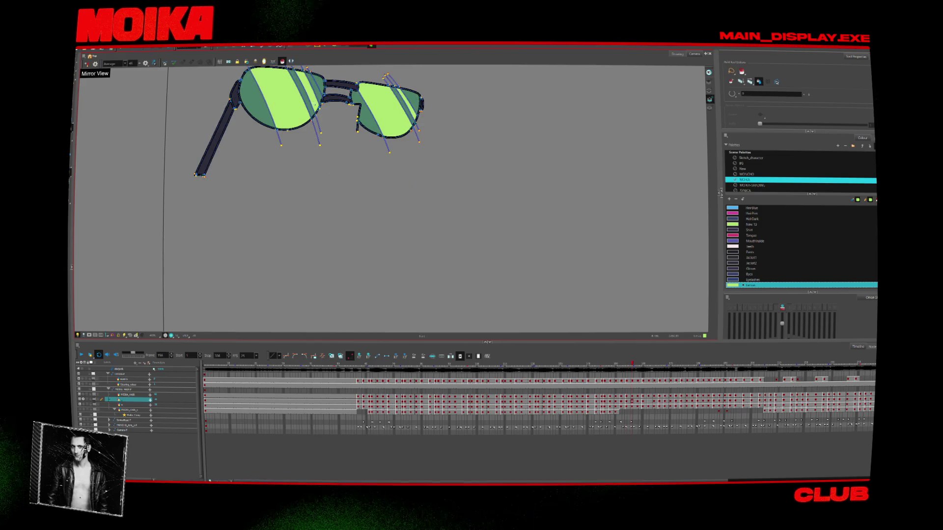
pyautogui.press('.')
pyautogui.press('.')
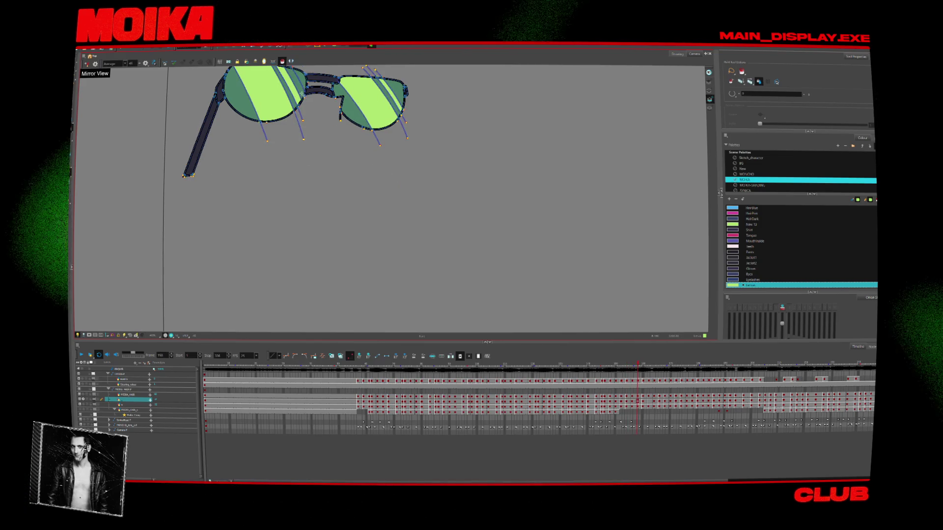
pyautogui.press('.')
pyautogui.press('.')
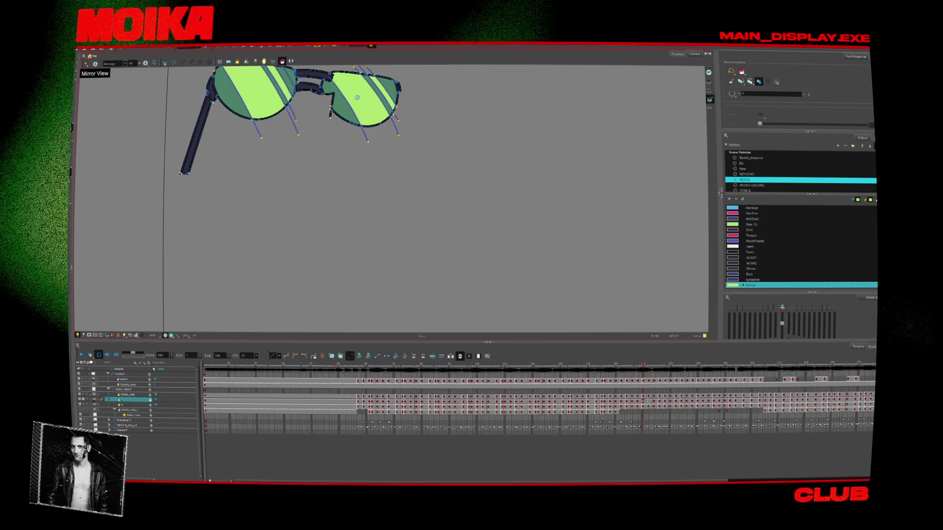
pyautogui.press('.')
pyautogui.press('.')
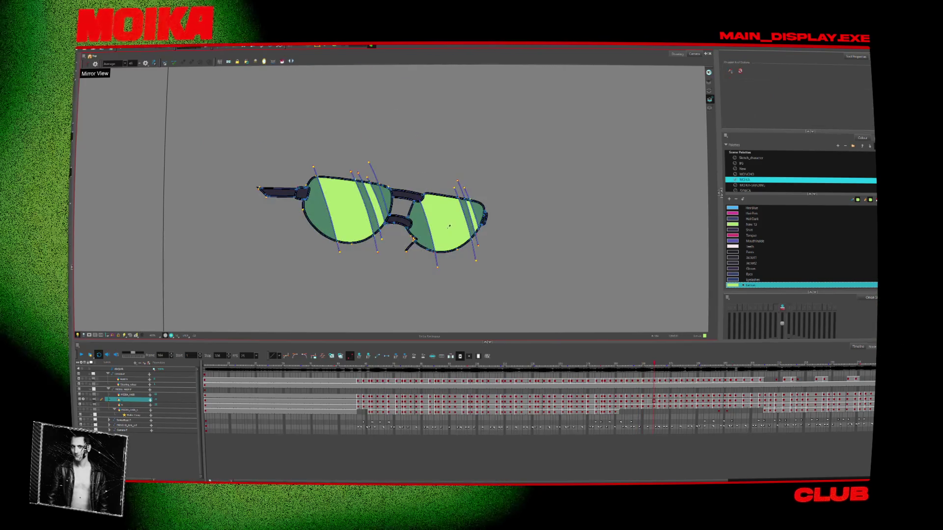
pyautogui.press('.')
pyautogui.press('.')
pyautogui.press('2')
pyautogui.press('2')
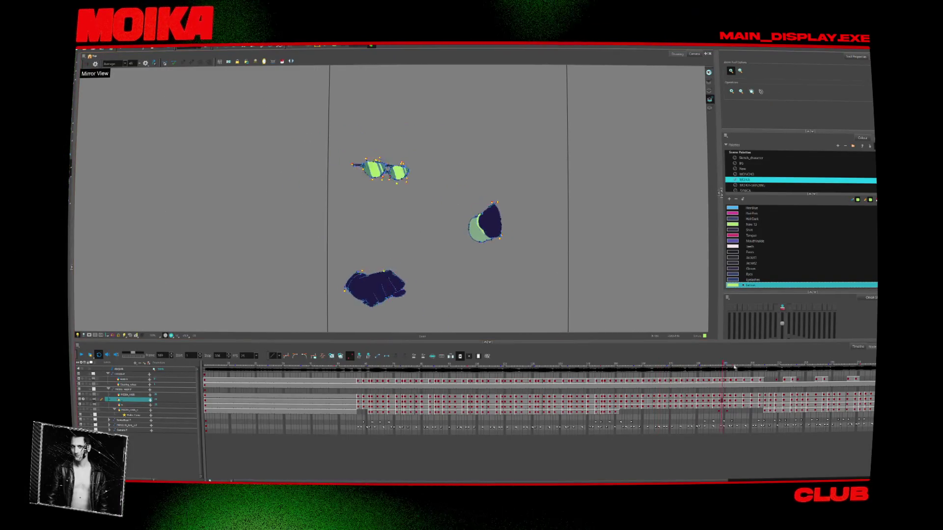
# Select the hair layer, go to frame 171 and zoom in on the hair.
pyautogui.moveTo(672, 366); pyautogui.dragTo(781, 364)
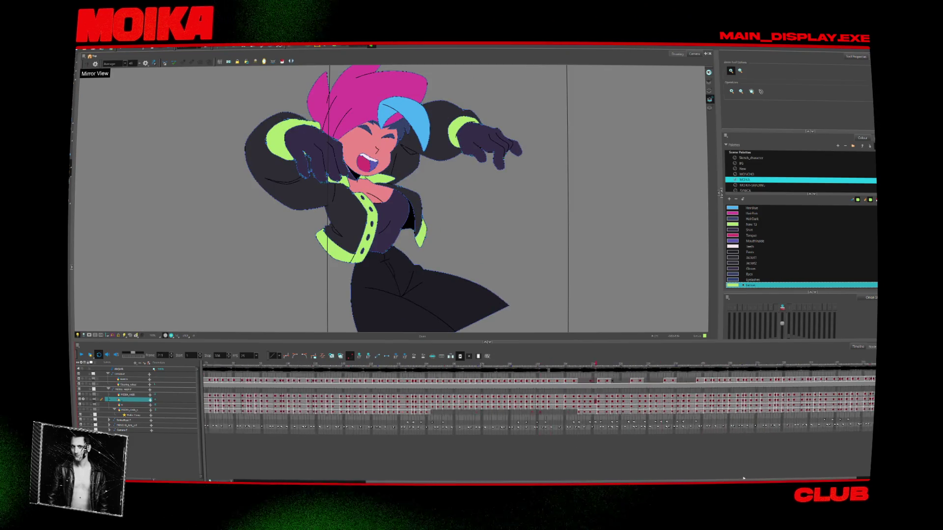
pyautogui.hscroll(-5, 540, 398)
pyautogui.click(419, 365)
pyautogui.click(127, 394)
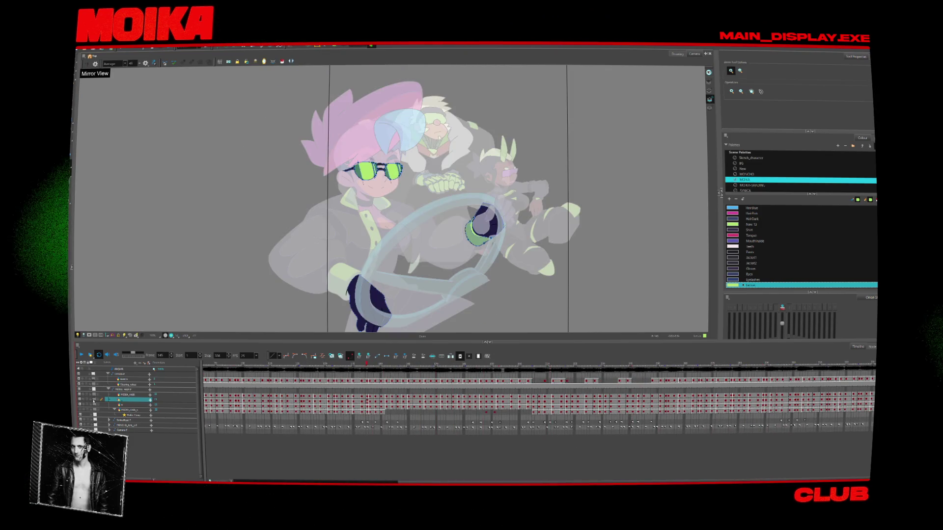
pyautogui.moveTo(373, 364); pyautogui.dragTo(438, 363)
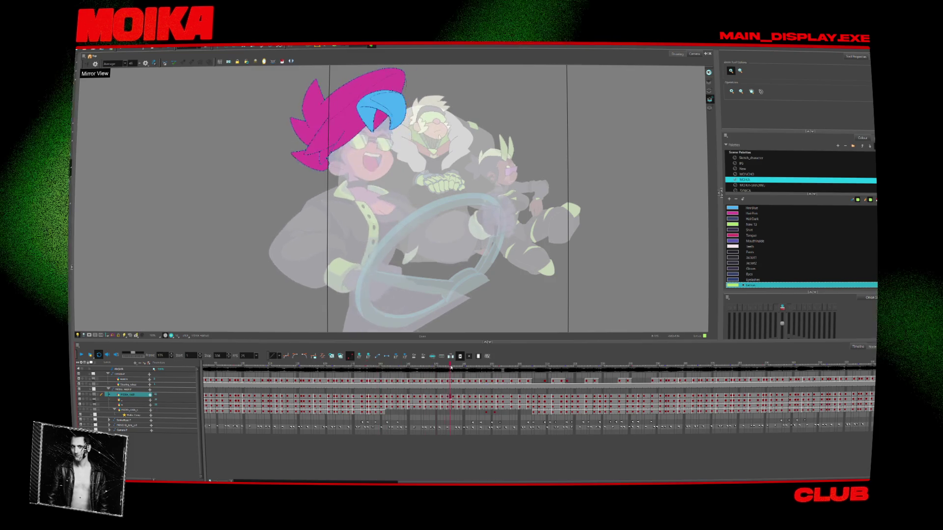
pyautogui.press('2')
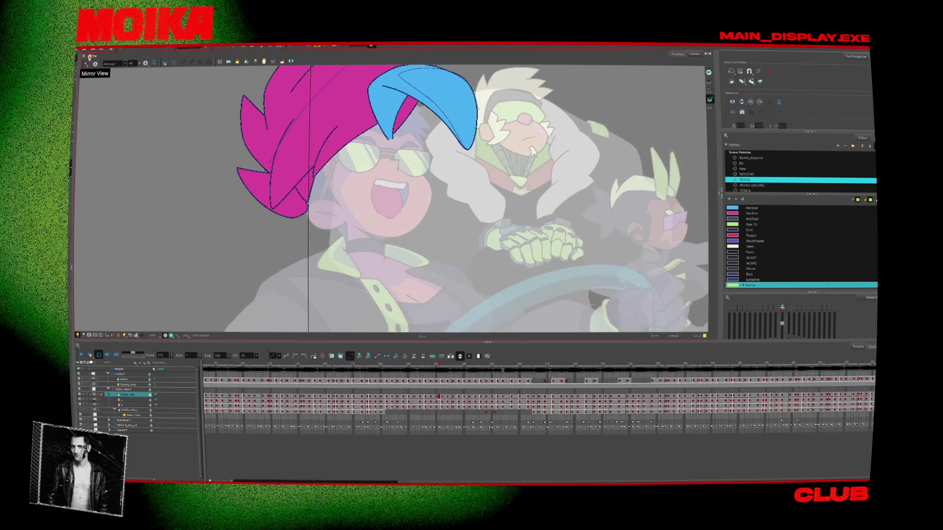
# Select the hair strokes and apply Drawing > Optimize > Remove Contour Strokes.
pyautogui.hotkey('alt', 's')
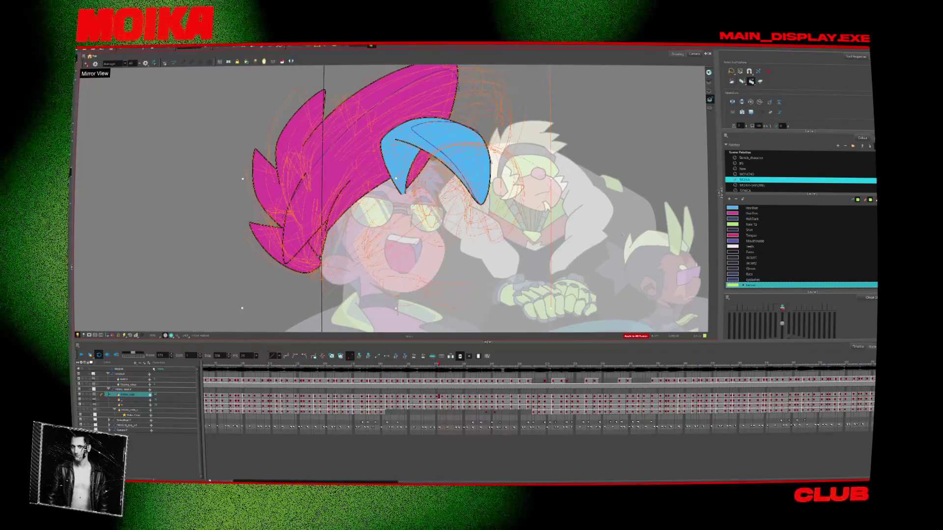
pyautogui.click(140, 48)
pyautogui.moveTo(171, 70)
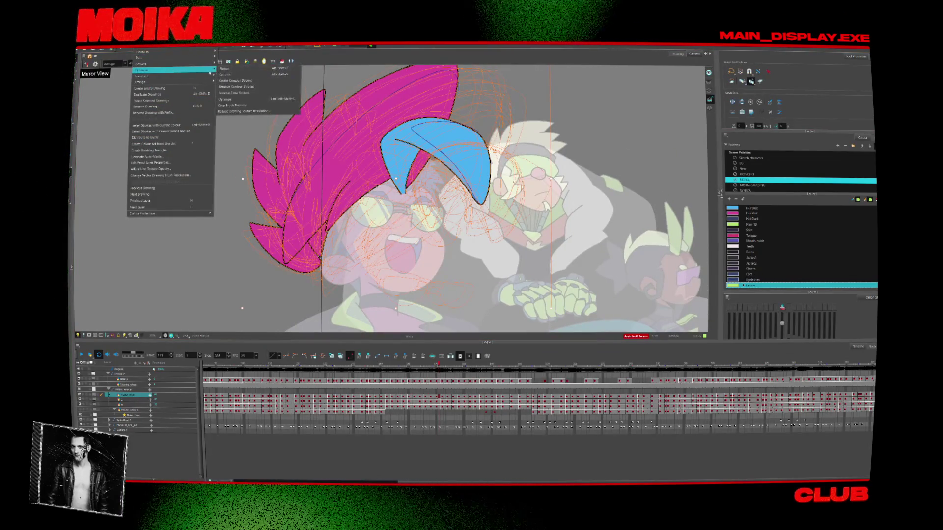
pyautogui.click(234, 93)
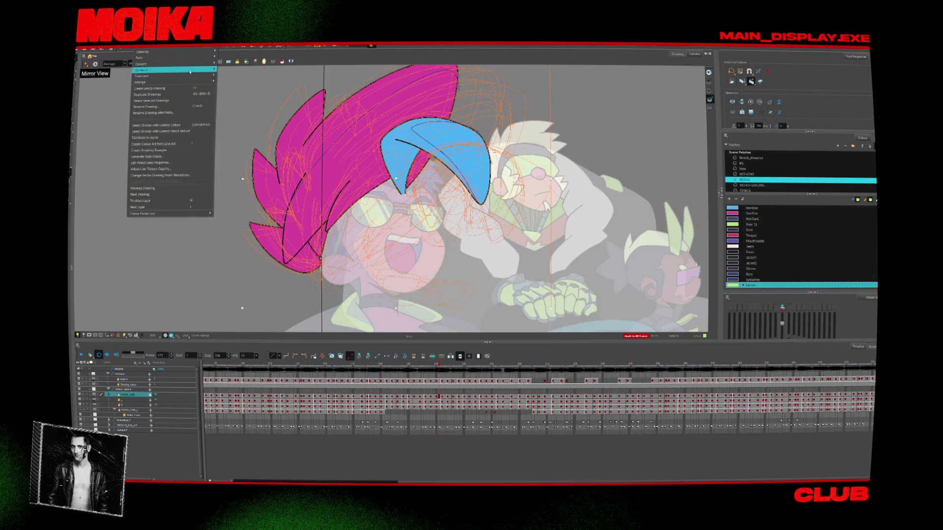
pyautogui.click(273, 87)
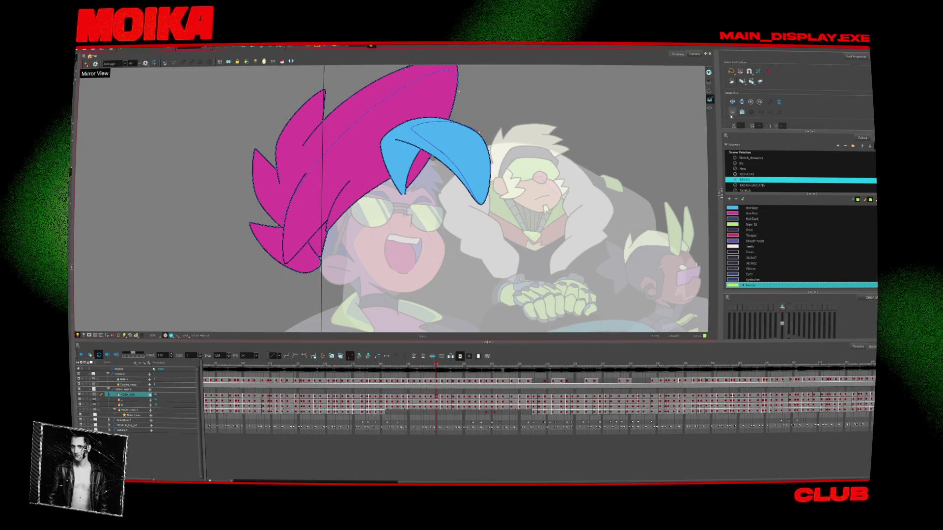
pyautogui.press(',')
pyautogui.press(',')
pyautogui.press(',')
pyautogui.press(',')
pyautogui.press(',')
pyautogui.press(',')
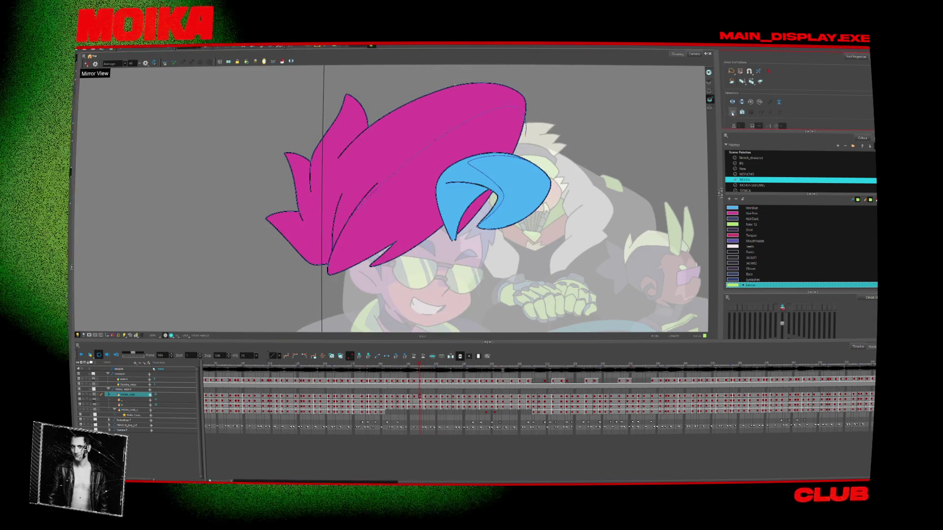
pyautogui.press(',')
pyautogui.press(',')
pyautogui.press(',')
pyautogui.press(',')
pyautogui.press(',')
pyautogui.press(',')
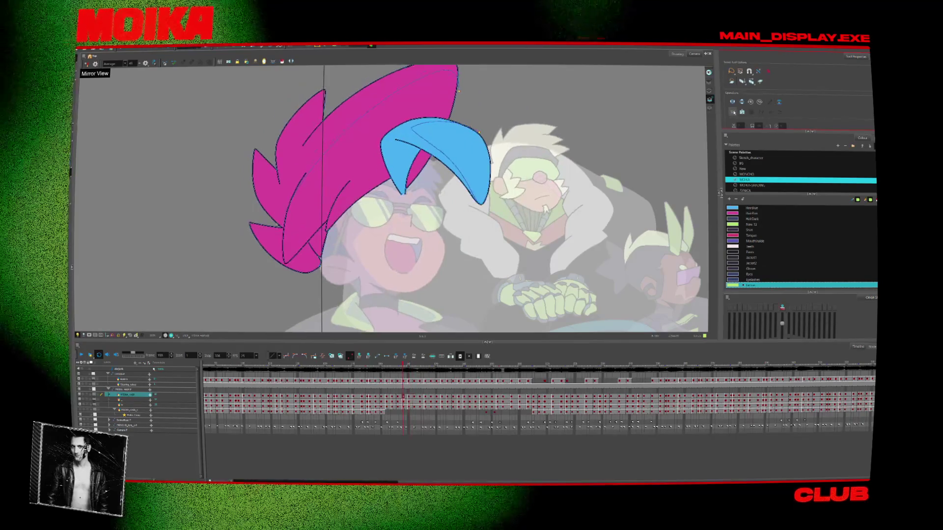
pyautogui.press(',')
pyautogui.press(',')
pyautogui.press(',')
pyautogui.press(',')
pyautogui.press(',')
pyautogui.press(',')
# Switch to the MOIKA-SHADING palette and paint the upper hair purple on successive frames.
pyautogui.click(745, 186)
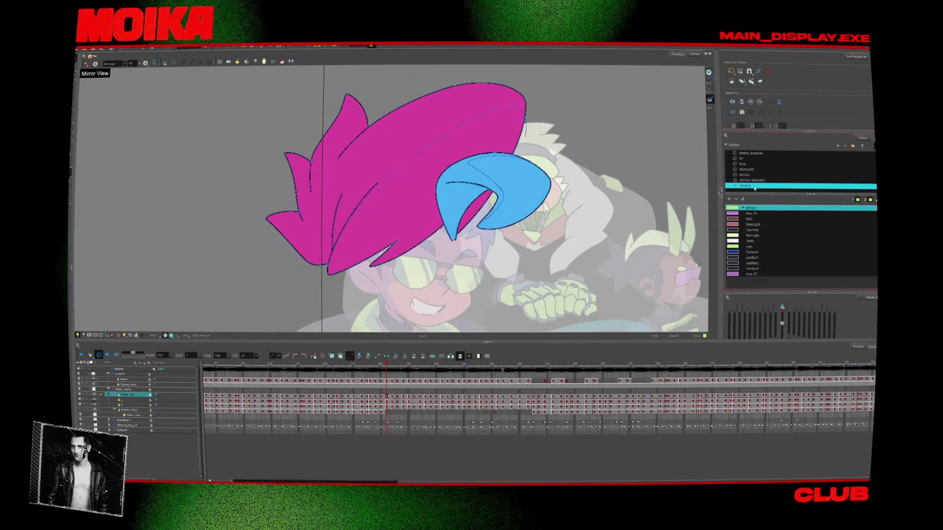
pyautogui.click(751, 180)
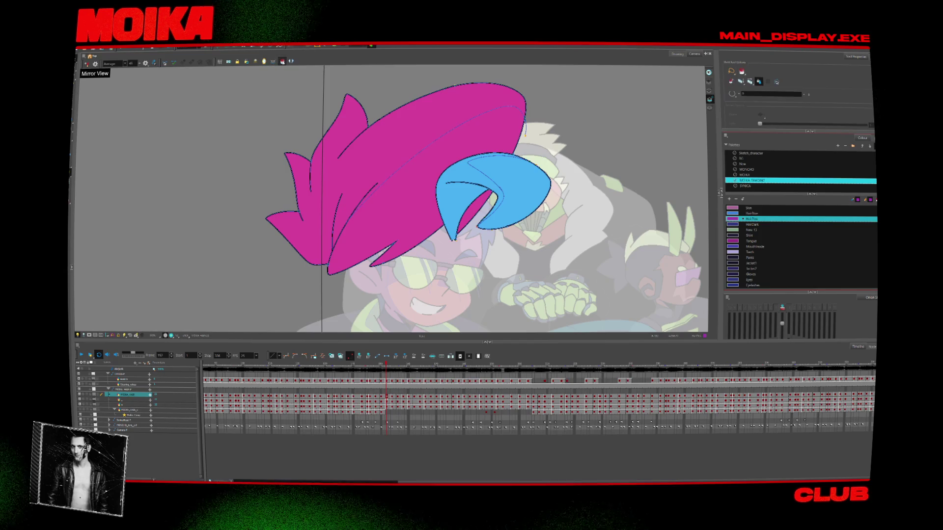
pyautogui.click(361, 209)
pyautogui.press('.')
pyautogui.press(',')
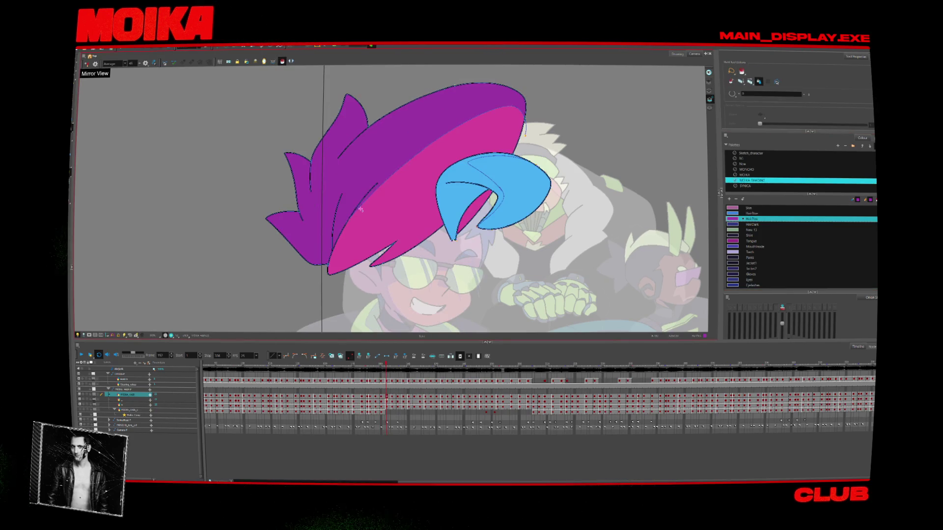
pyautogui.press('.')
pyautogui.press('.')
pyautogui.click(308, 140)
pyautogui.press('.')
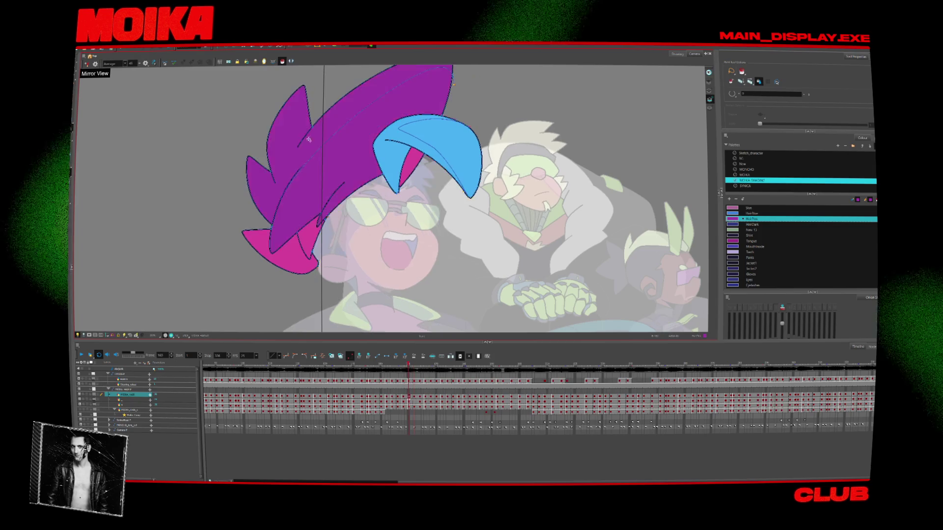
pyautogui.press('.')
pyautogui.press('.')
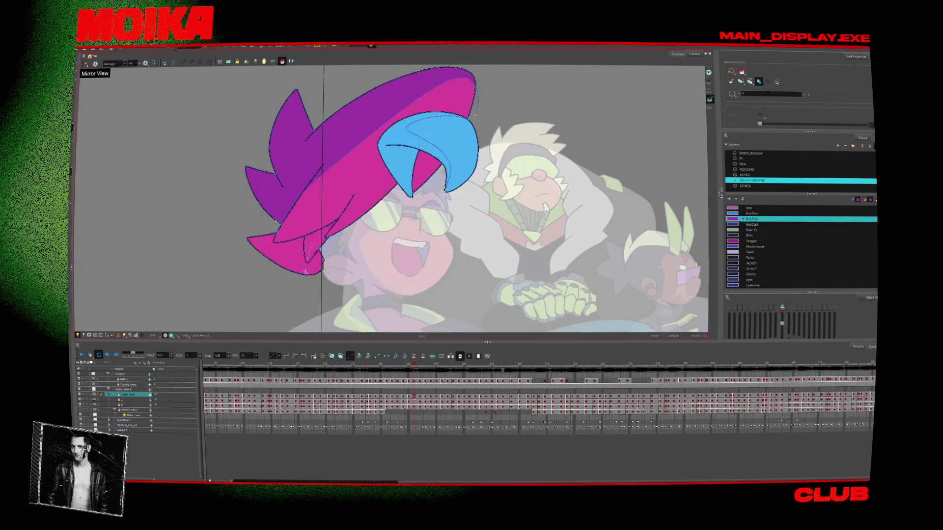
# Review the shaded hair frames back and forth, then zoom out to the whole character.
pyautogui.press(',')
pyautogui.press(',')
pyautogui.press(',')
pyautogui.press(',')
pyautogui.press(',')
pyautogui.press(',')
pyautogui.press(',')
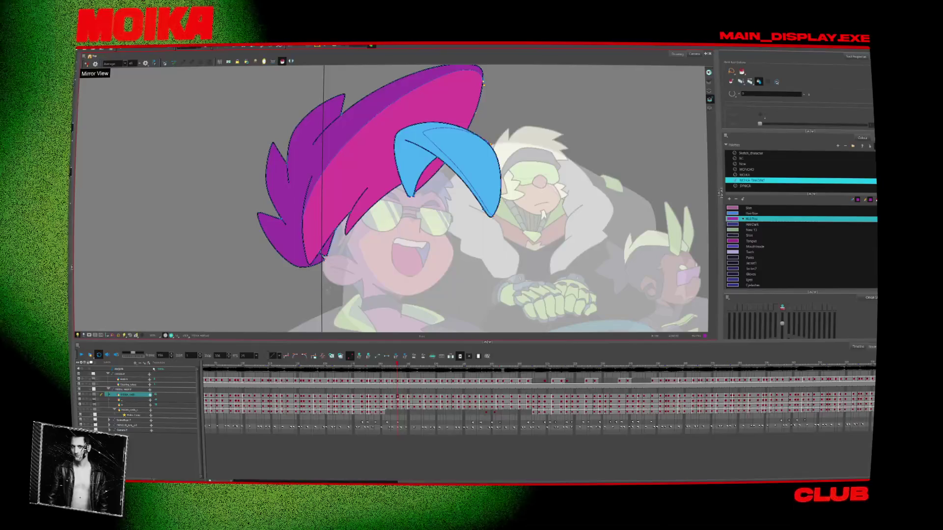
pyautogui.press('.')
pyautogui.press('.')
pyautogui.press('.')
pyautogui.press('.')
pyautogui.press('.')
pyautogui.press('.')
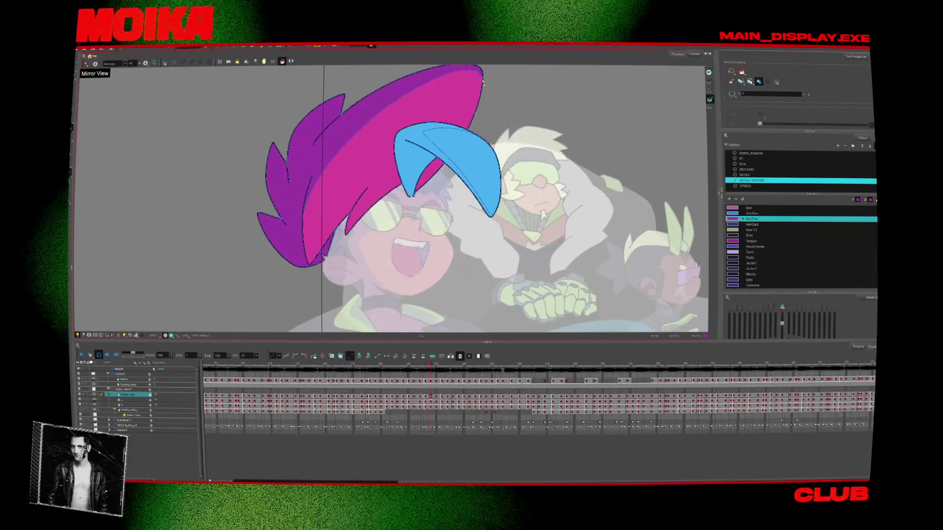
pyautogui.press('.')
pyautogui.press('.')
pyautogui.press('.')
pyautogui.press('.')
pyautogui.press('.')
pyautogui.press('.')
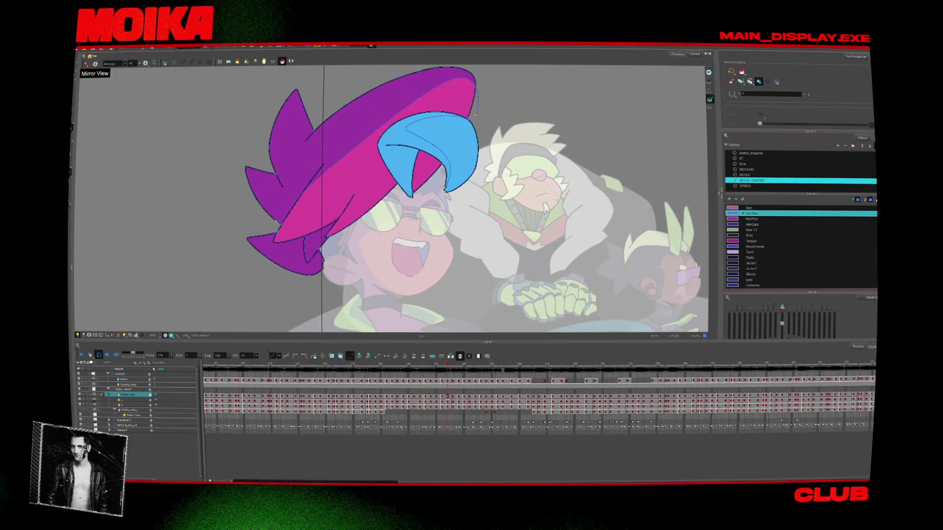
pyautogui.press(',')
pyautogui.press(',')
pyautogui.press(',')
pyautogui.press(',')
pyautogui.press(',')
pyautogui.press(',')
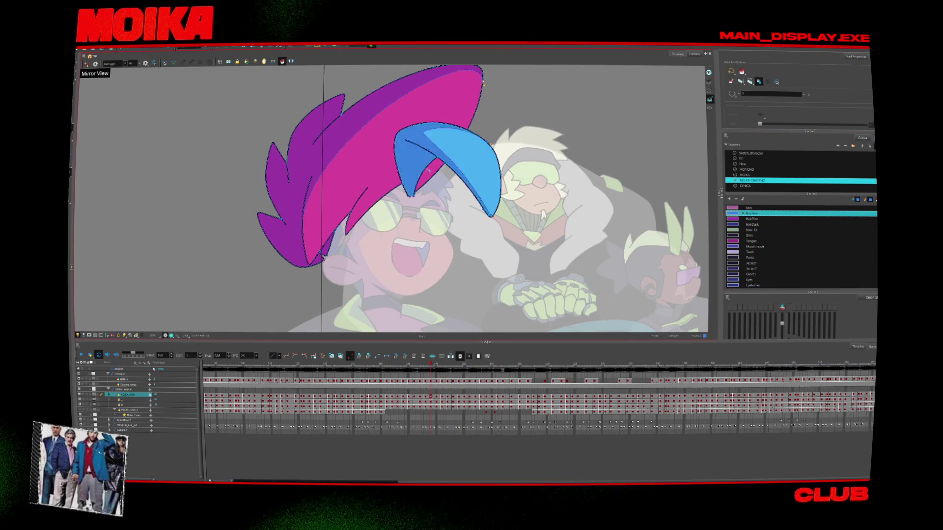
pyautogui.press(',')
pyautogui.press(',')
pyautogui.press(',')
pyautogui.press(',')
pyautogui.press(',')
pyautogui.press(',')
pyautogui.press(',')
pyautogui.press(',')
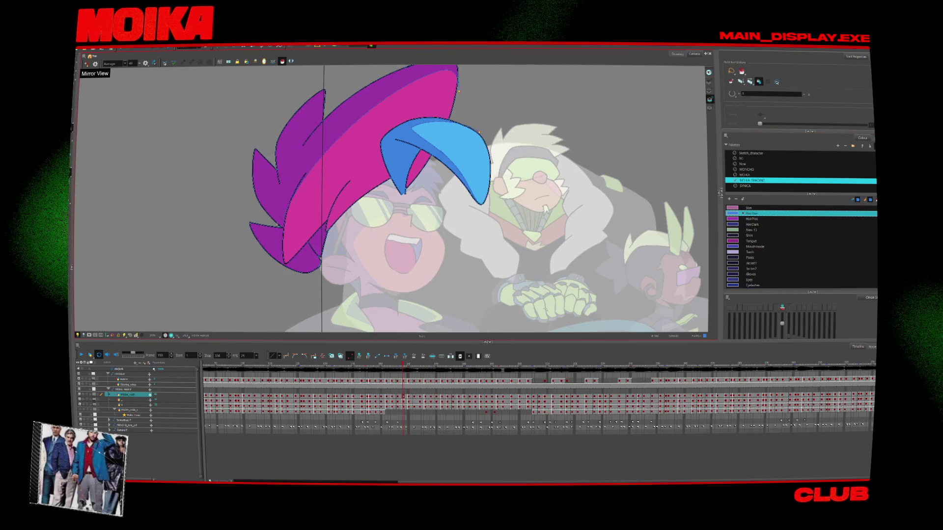
pyautogui.hotkey('alt', 'z')
pyautogui.keyDown('alt'); pyautogui.click(585, 292); pyautogui.keyUp('alt')
pyautogui.moveTo(585, 291); pyautogui.dragTo(517, 253)
pyautogui.press('.')
pyautogui.press('.')
pyautogui.press('.')
pyautogui.press('.')
pyautogui.press('.')
pyautogui.press('.')
pyautogui.press('.')
pyautogui.press('.')
pyautogui.press('.')
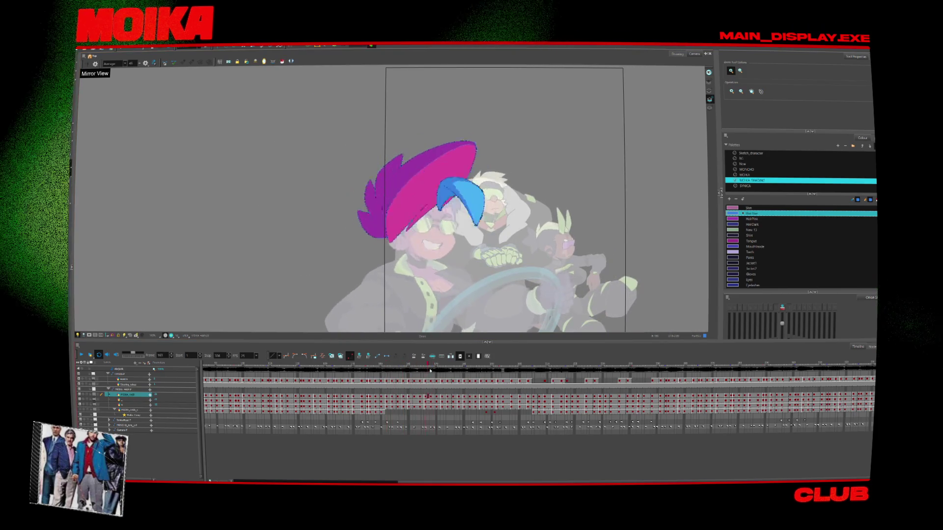
pyautogui.press('.')
pyautogui.press('.')
pyautogui.press('.')
# Play the coloured animation, stop it at the sunglasses frame and zoom in.
pyautogui.press('Return')
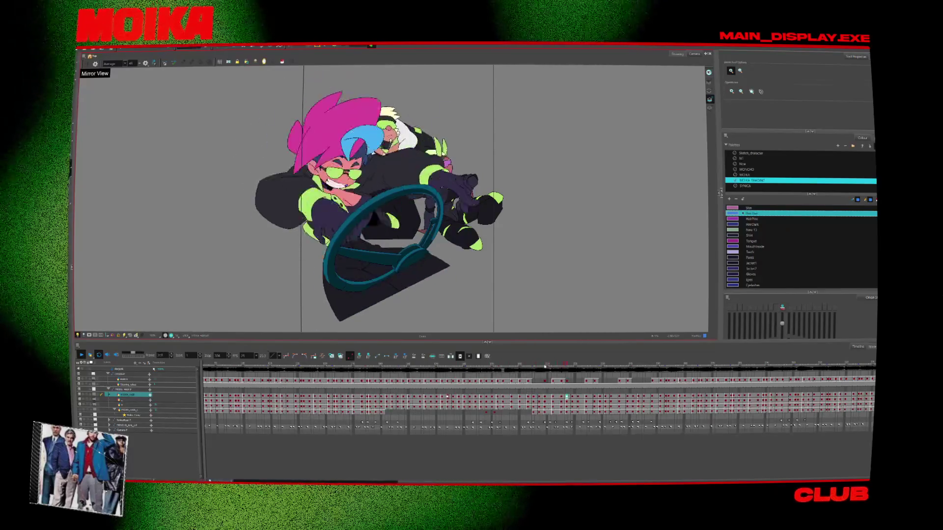
pyautogui.click(534, 364)
pyautogui.scroll(3, 318, 171)
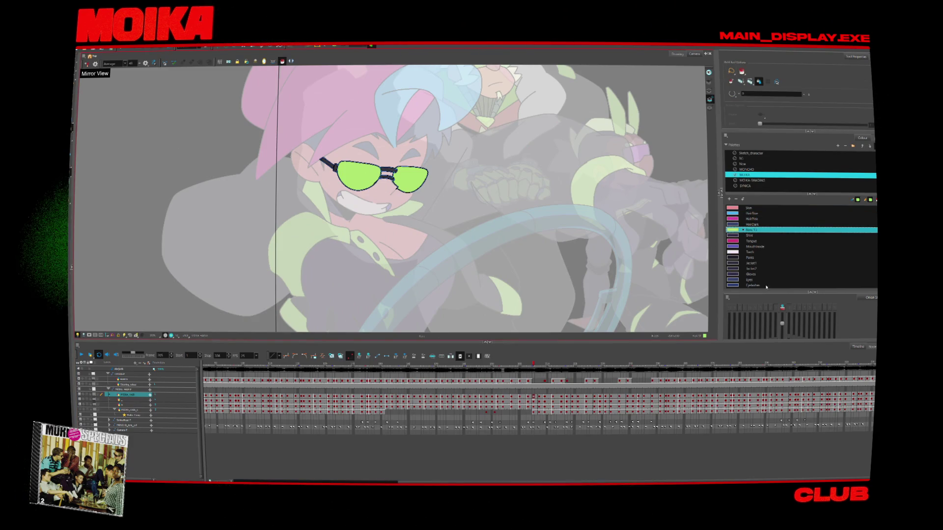
# Pick the Lenses colour and flip forward and back through the sunglasses drawings.
pyautogui.click(738, 285)
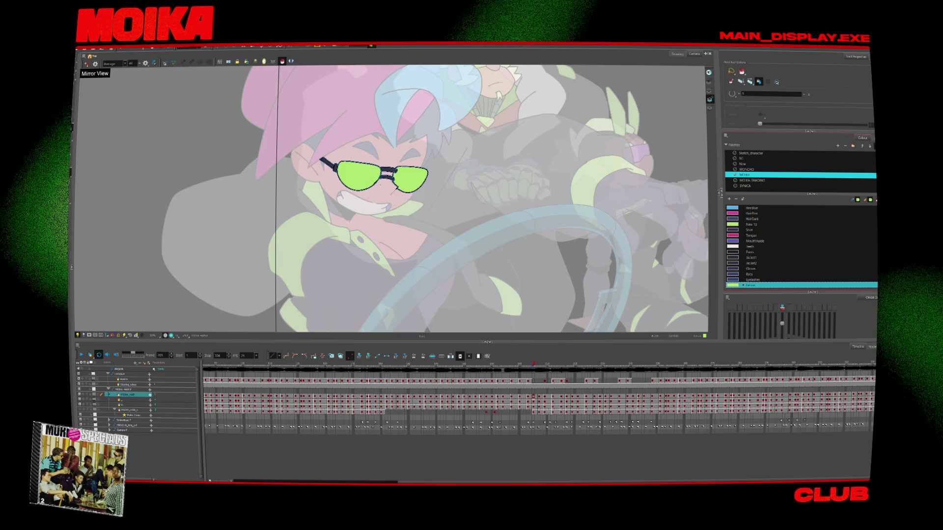
pyautogui.press('g')
pyautogui.press('g')
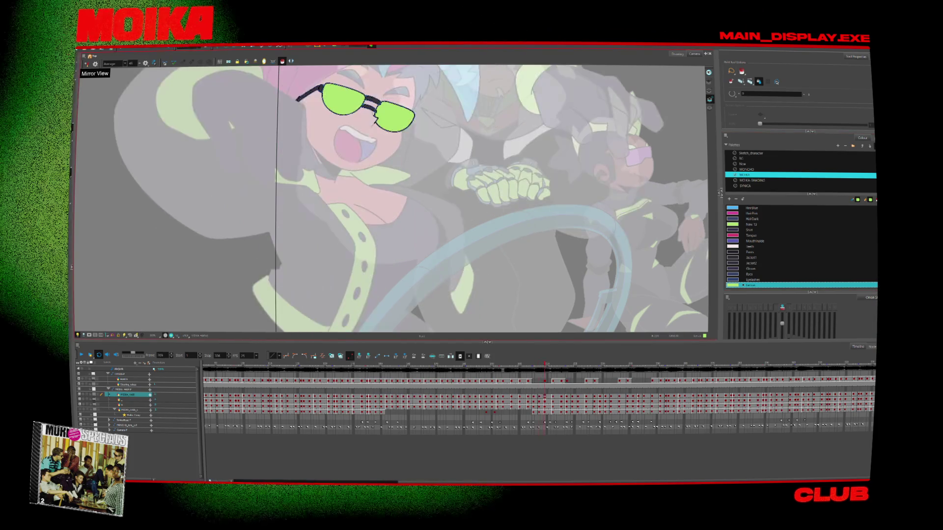
pyautogui.press('g')
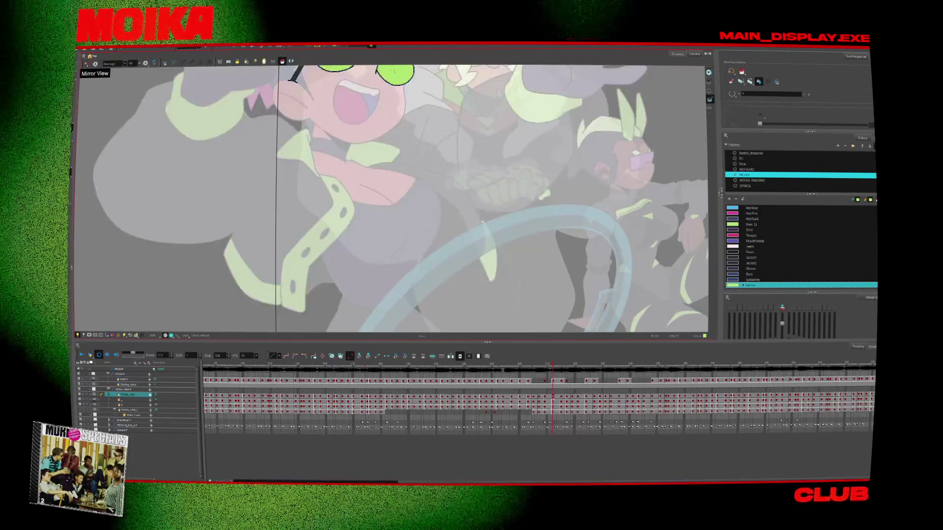
pyautogui.press('g')
pyautogui.press('g')
pyautogui.press('g')
pyautogui.press('g')
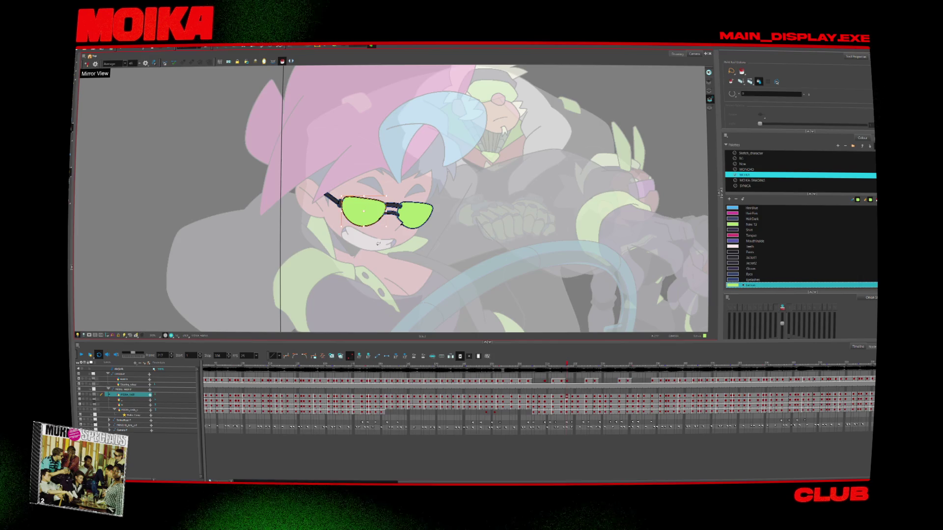
pyautogui.press('f')
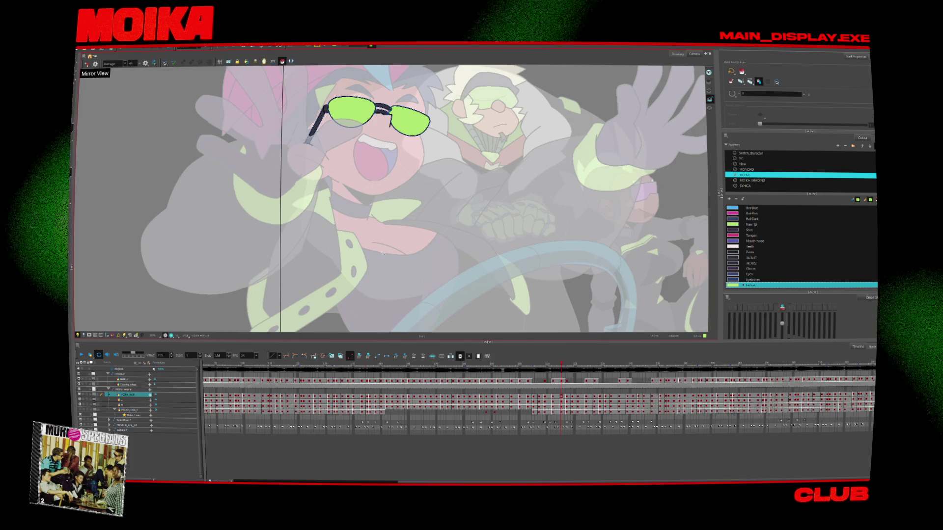
pyautogui.press('f')
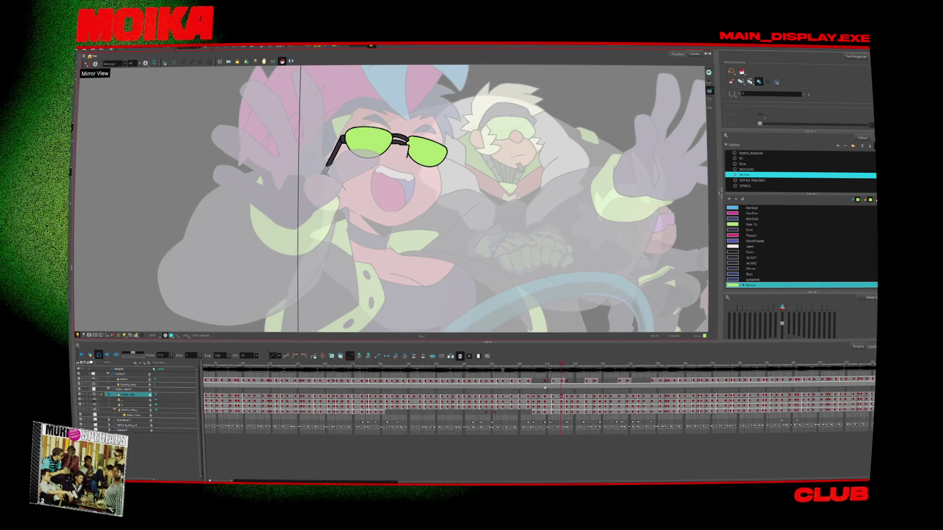
pyautogui.press('f')
# Switch to the Pencil tool and New palette, then compare sunglasses poses across drawings.
pyautogui.hotkey('alt', '/')
pyautogui.click(742, 163)
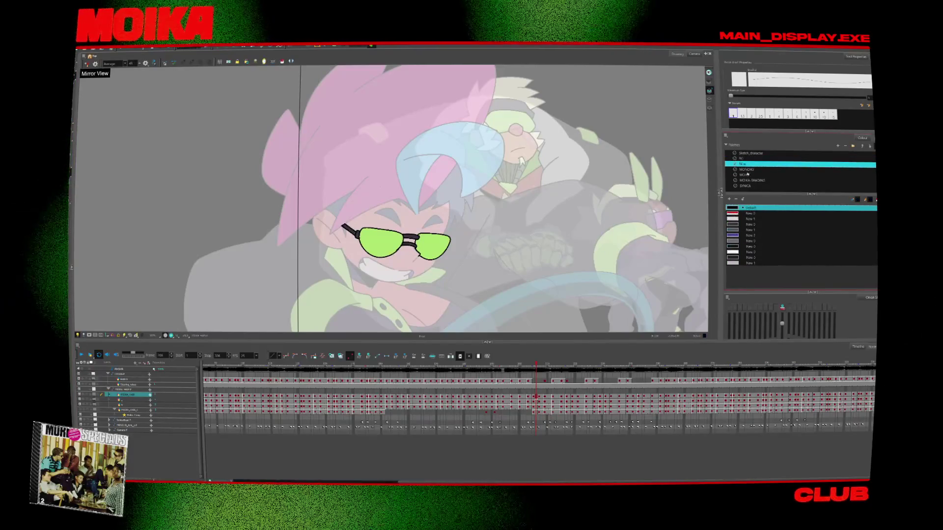
pyautogui.press('f')
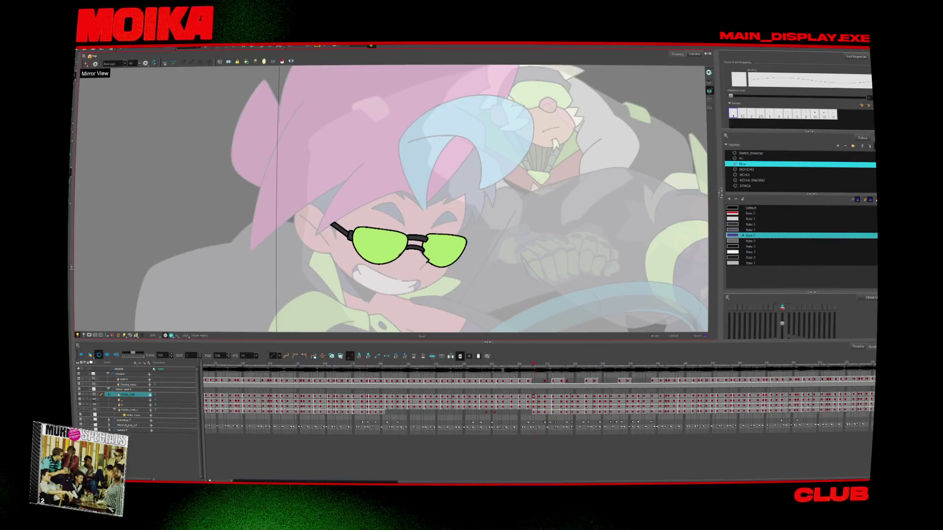
pyautogui.press('f')
pyautogui.press('f')
pyautogui.press('g')
pyautogui.press('g')
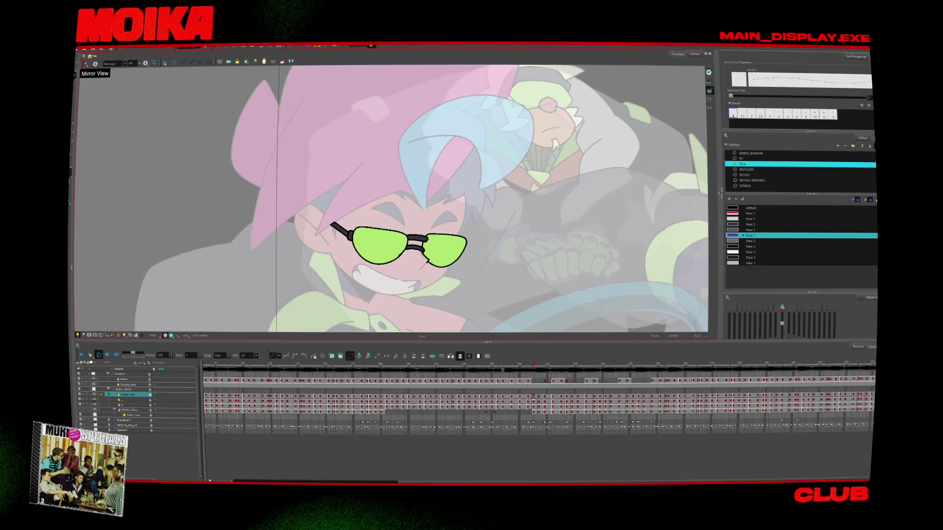
pyautogui.press('g')
pyautogui.press('g')
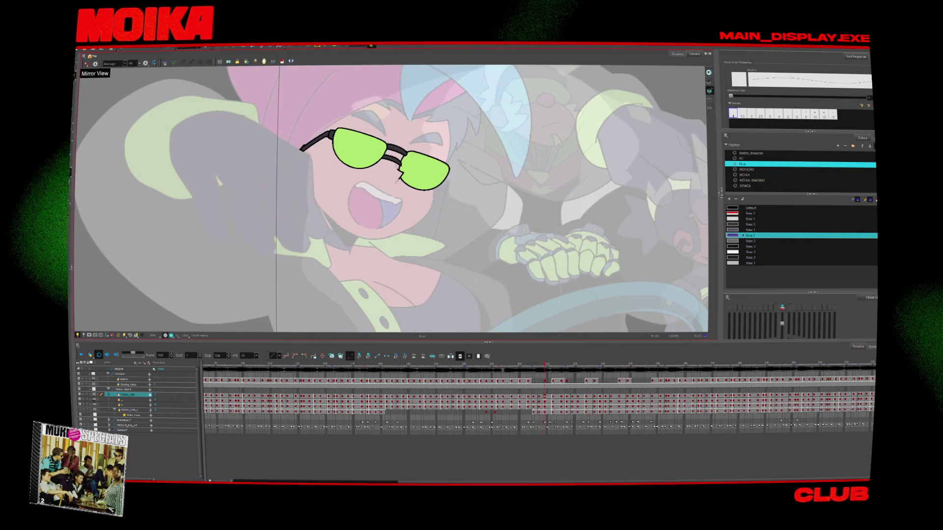
pyautogui.press('g')
pyautogui.press('g')
pyautogui.press('g')
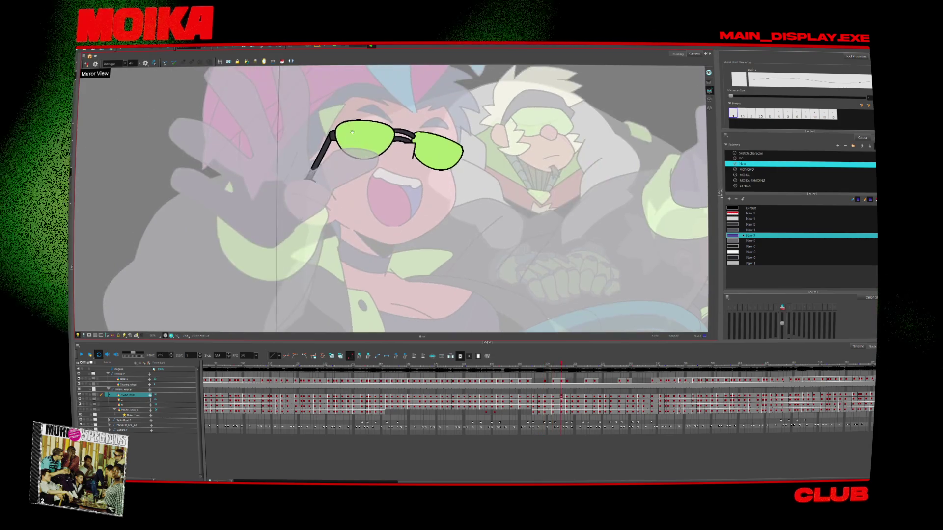
pyautogui.press('g')
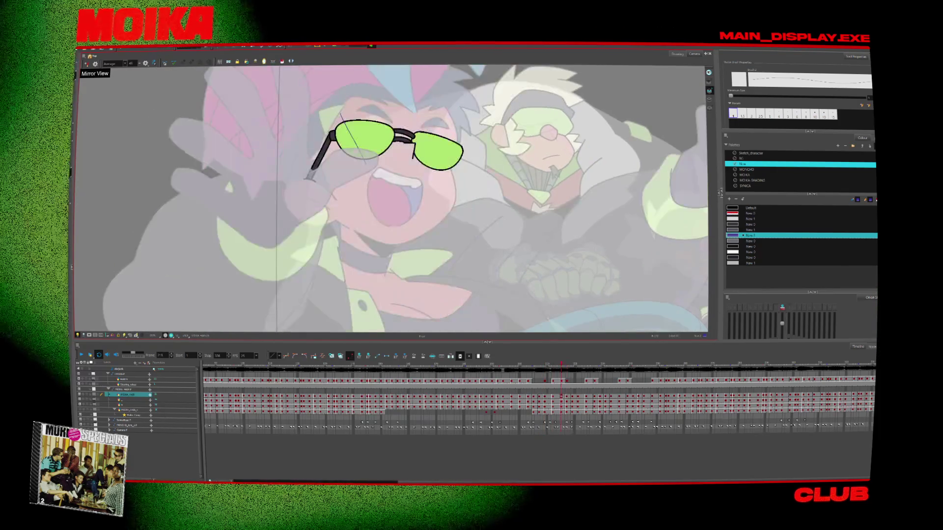
pyautogui.press('f')
pyautogui.press('f')
pyautogui.press('f')
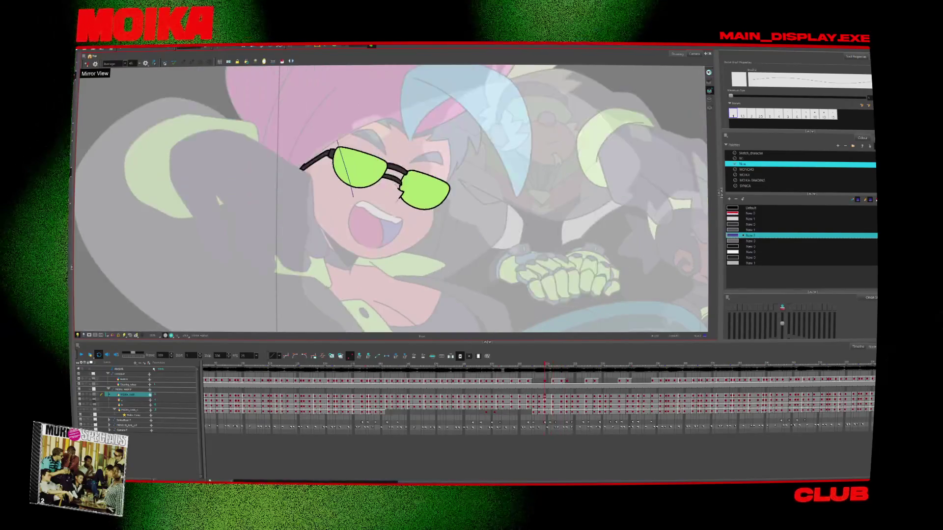
pyautogui.press('f')
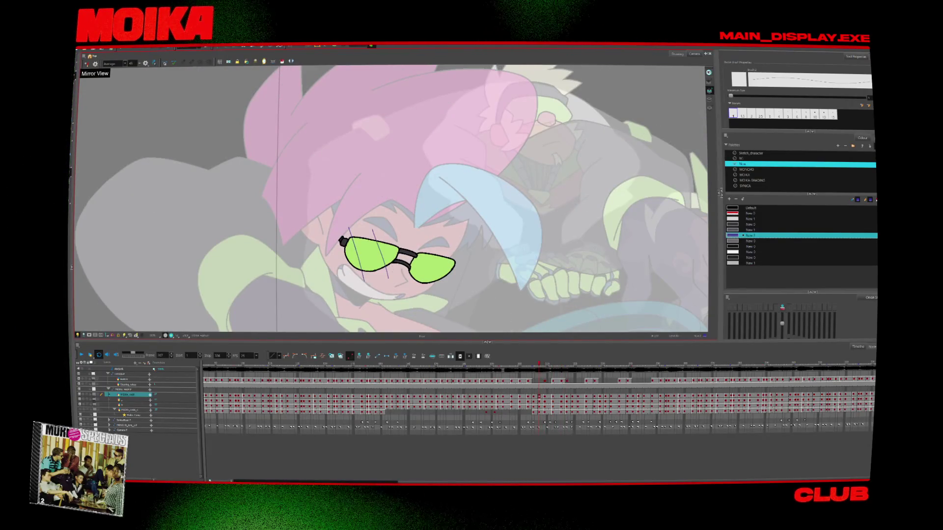
pyautogui.press('f')
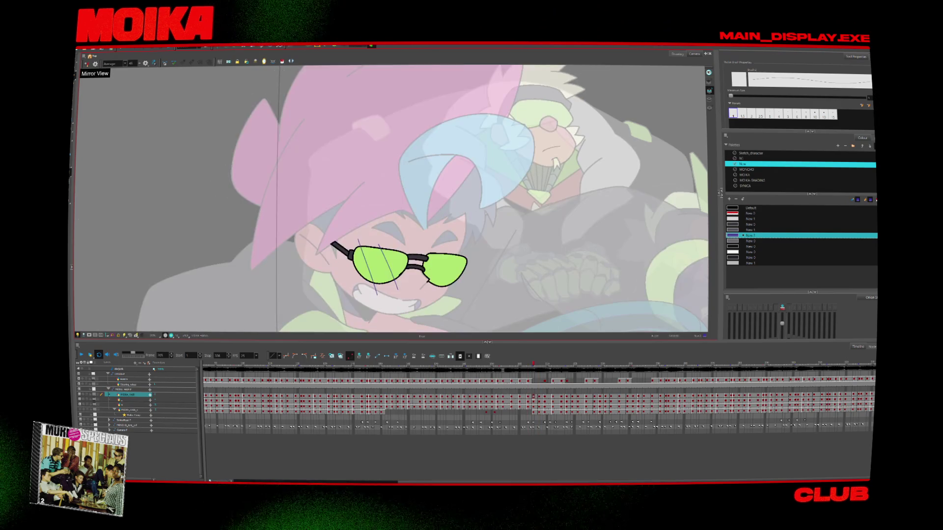
pyautogui.press('g')
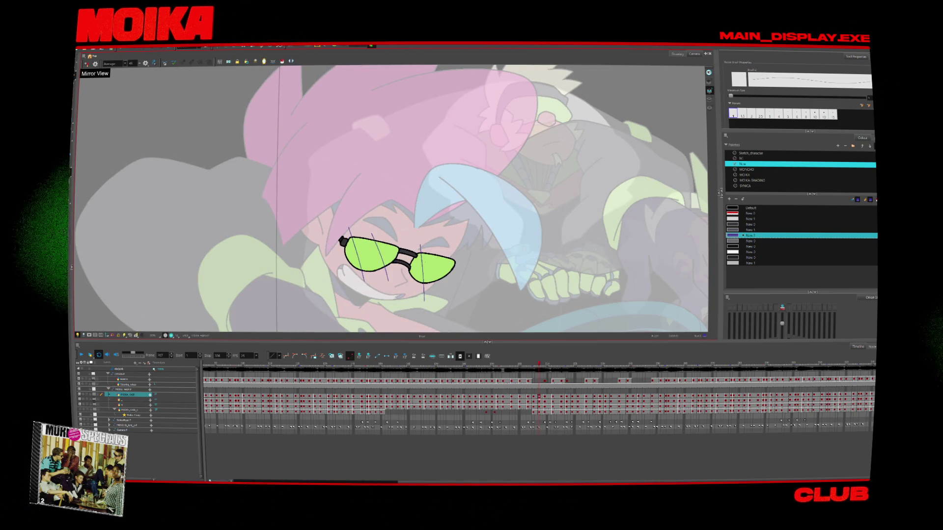
pyautogui.press('g')
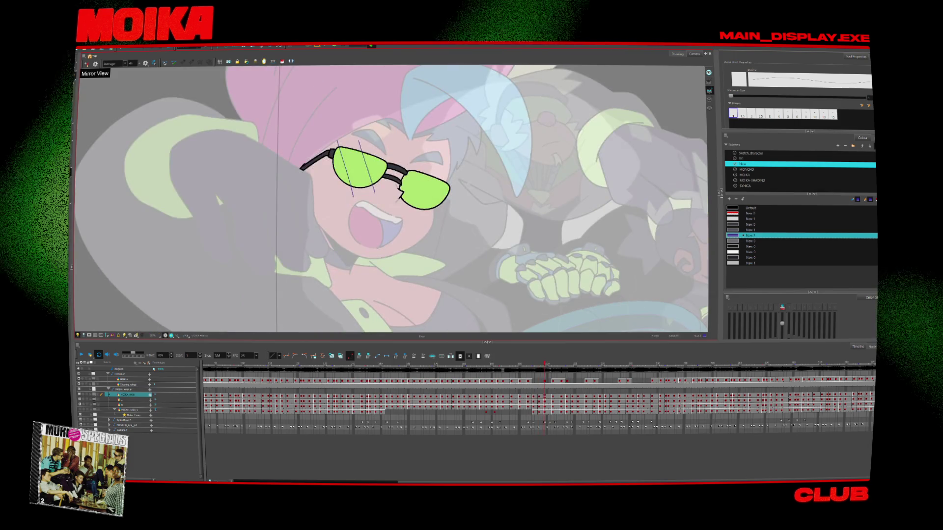
pyautogui.press('g')
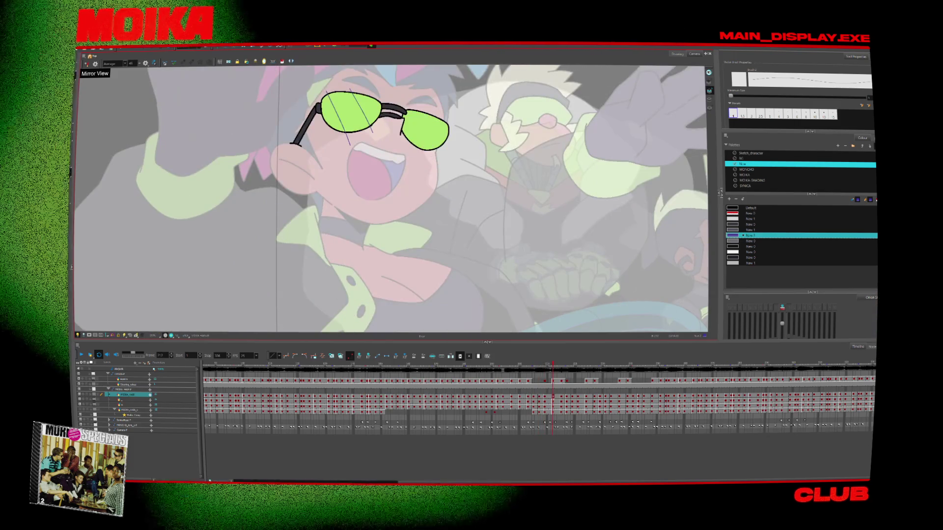
pyautogui.press('g')
pyautogui.press('g')
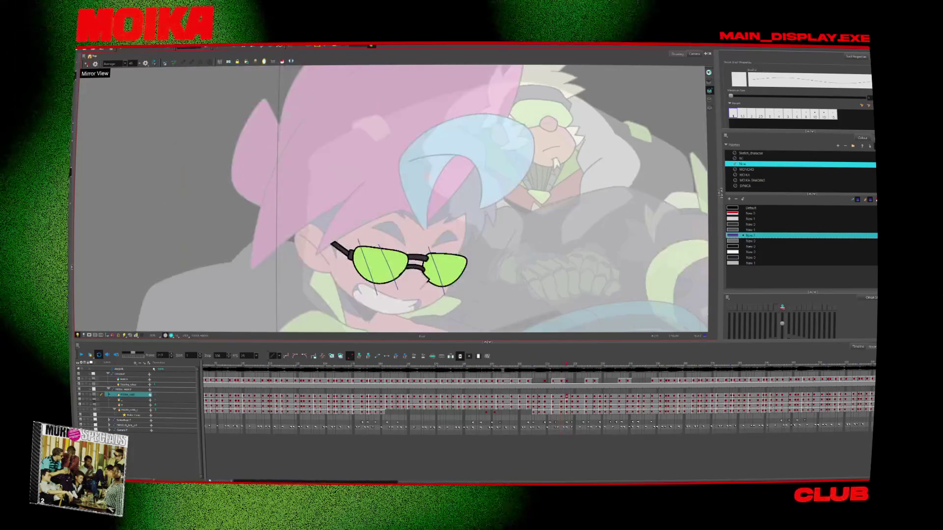
# Step back to the lowered-sunglasses pose, then forward past the open-mouth drawing.
pyautogui.press('f')
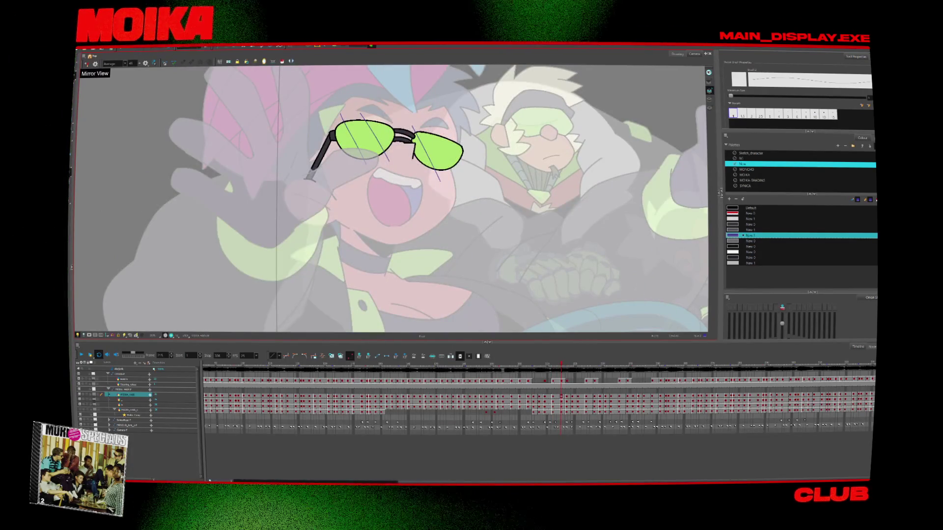
pyautogui.press('f')
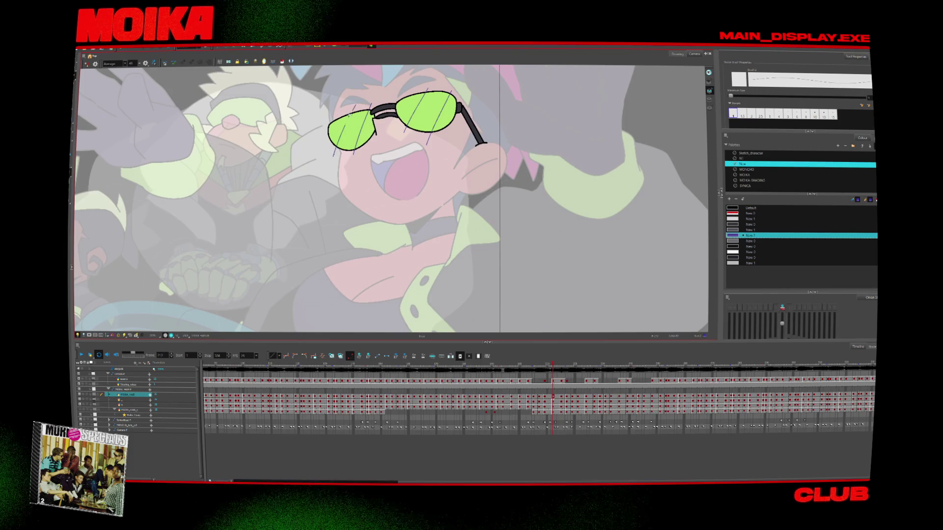
pyautogui.press('f')
pyautogui.press('f')
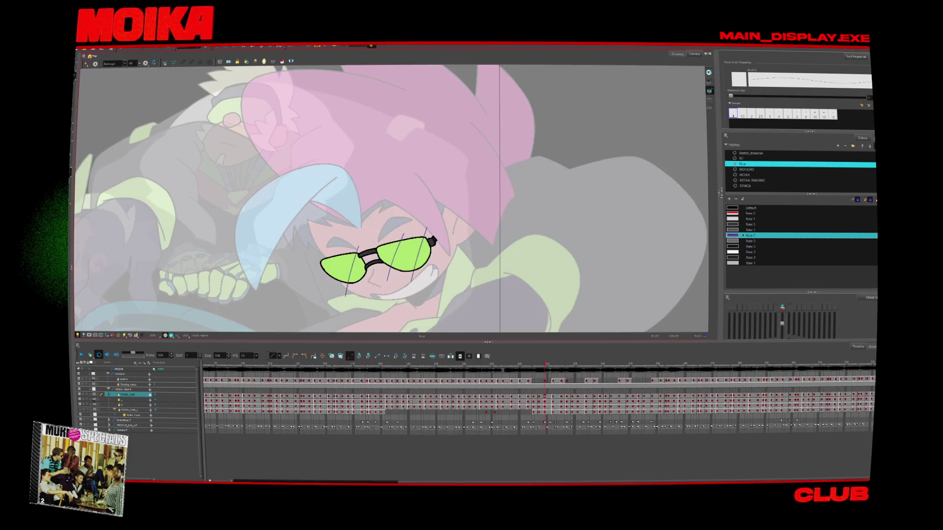
pyautogui.press('f')
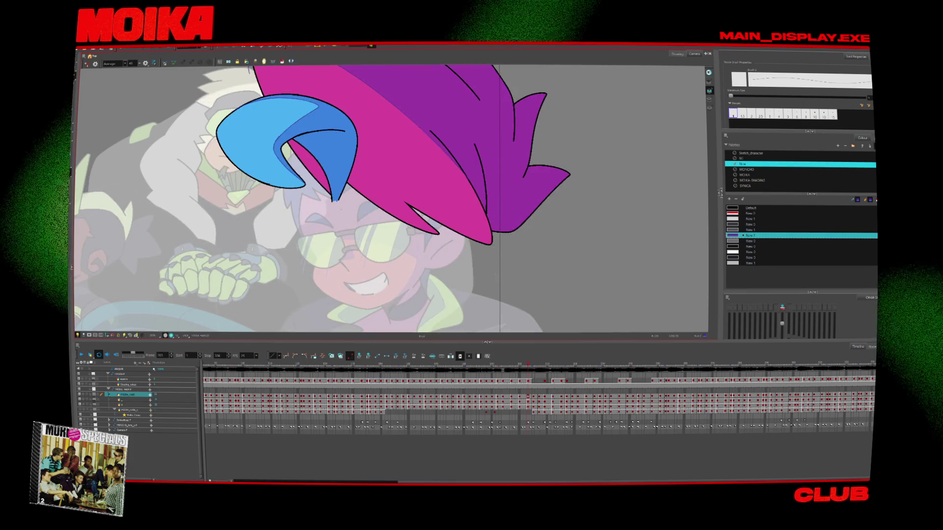
pyautogui.press('g')
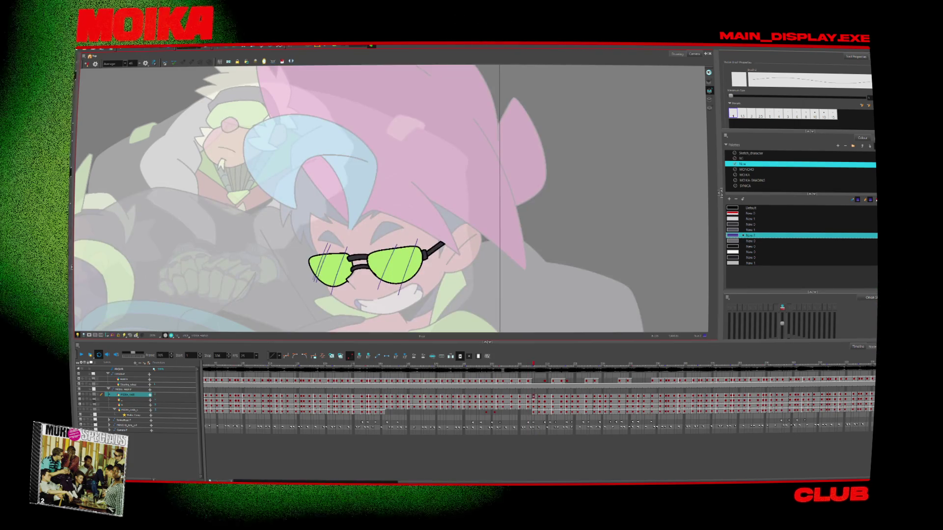
pyautogui.press('g')
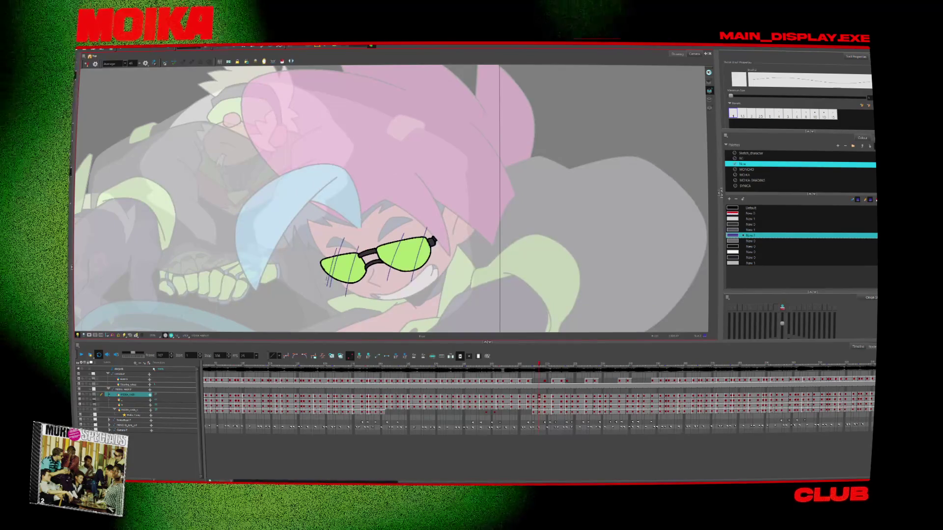
pyautogui.press('g')
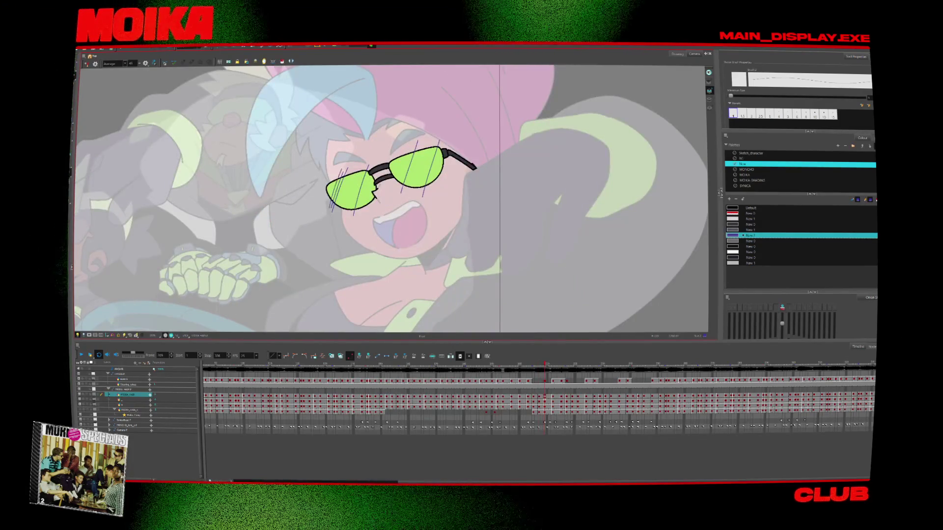
pyautogui.press('g')
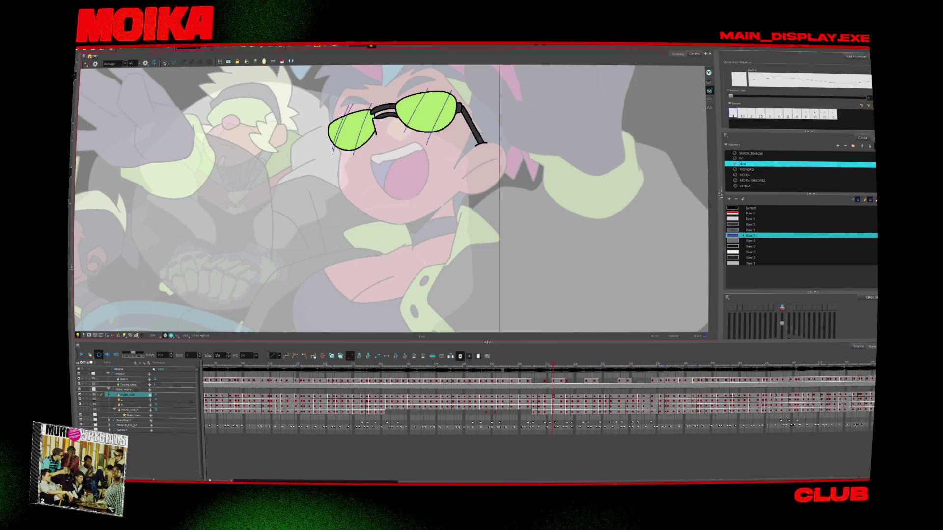
pyautogui.press('g')
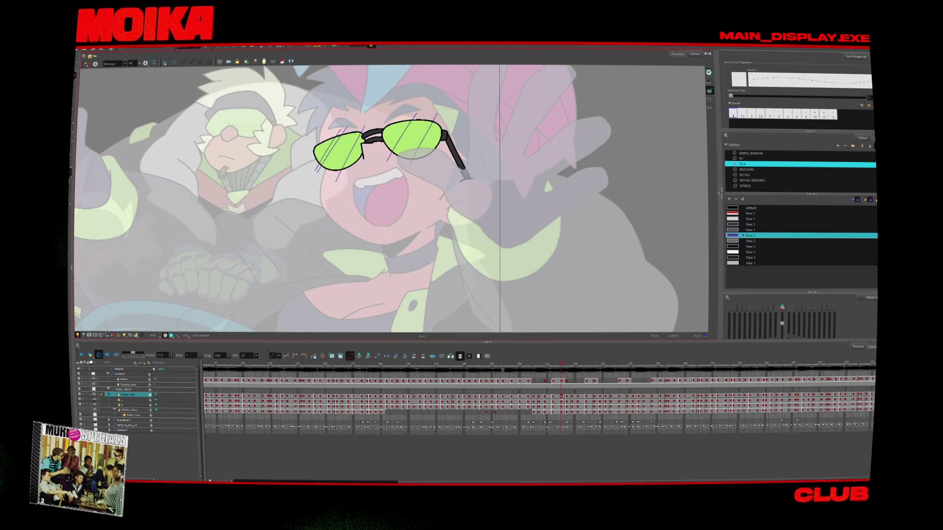
# Step frame by frame through the animation, inspecting the glasses on each drawing.
pyautogui.press('.')
pyautogui.press('.')
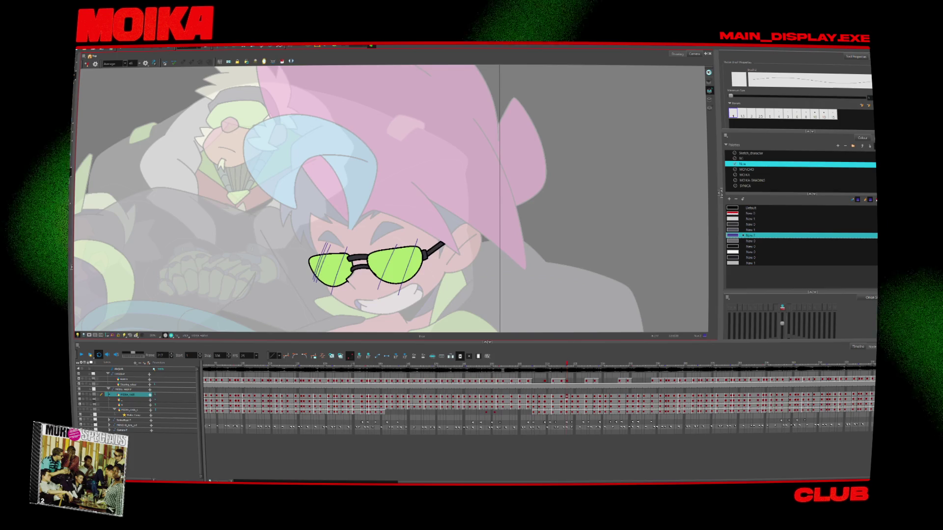
pyautogui.press(',')
pyautogui.press(',')
pyautogui.press(',')
pyautogui.press(',')
pyautogui.press(',')
pyautogui.press(',')
pyautogui.press(',')
pyautogui.press(',')
pyautogui.press(',')
pyautogui.press(',')
pyautogui.press(',')
pyautogui.press(',')
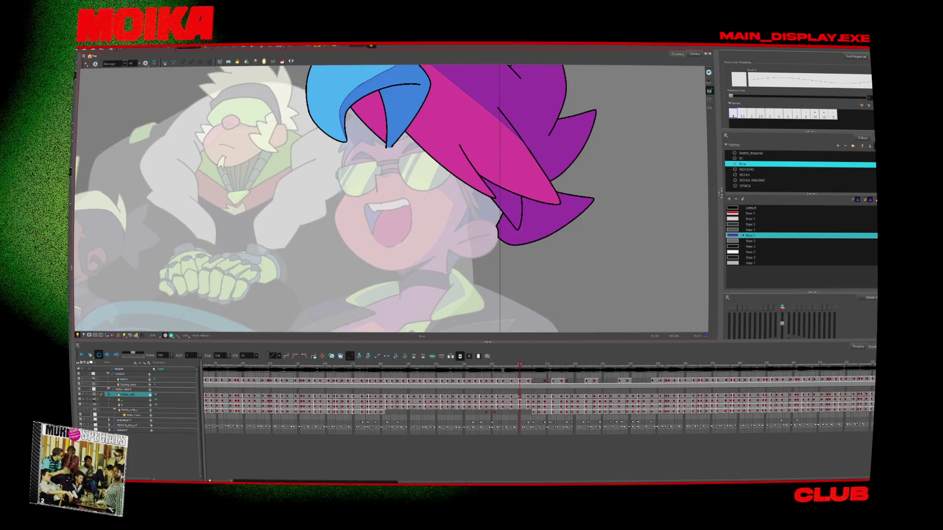
pyautogui.press('.')
pyautogui.press('.')
pyautogui.press('.')
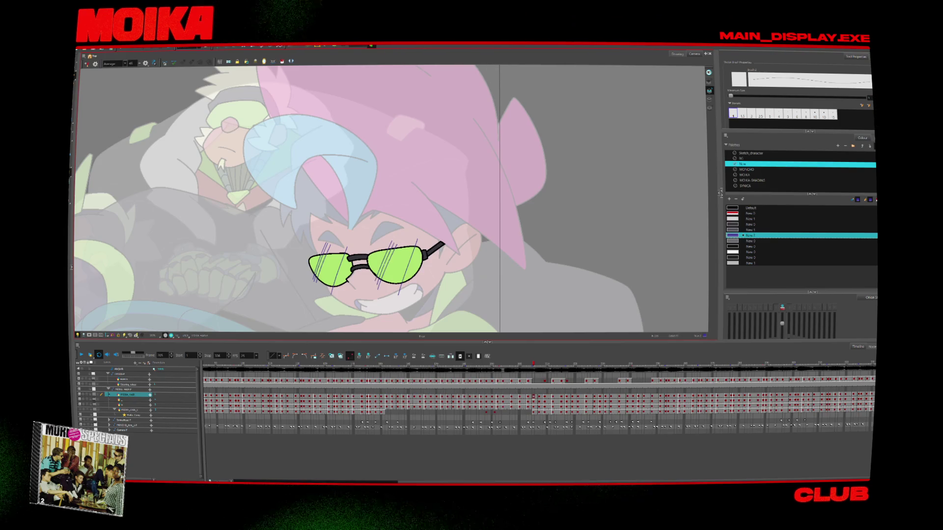
pyautogui.press(',')
pyautogui.press(',')
pyautogui.press('.')
pyautogui.press(',')
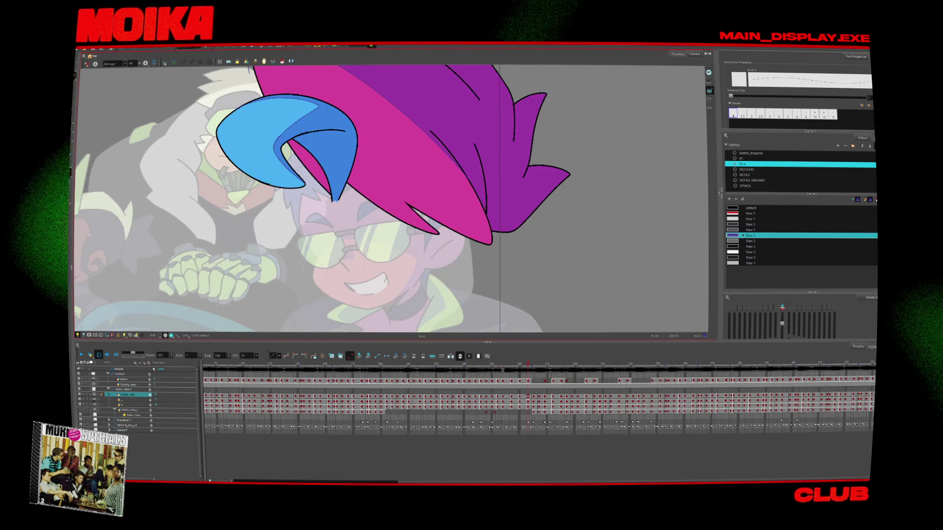
pyautogui.press('.')
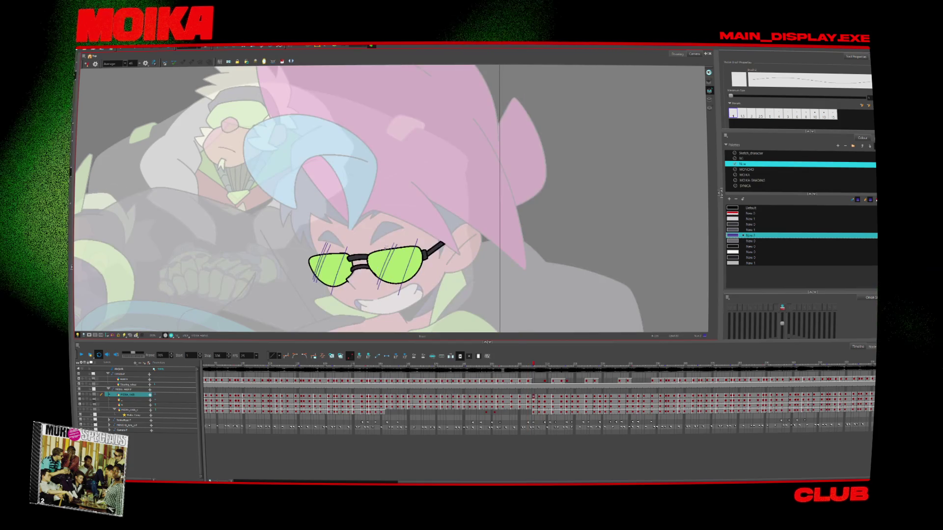
pyautogui.press('.')
pyautogui.press('.')
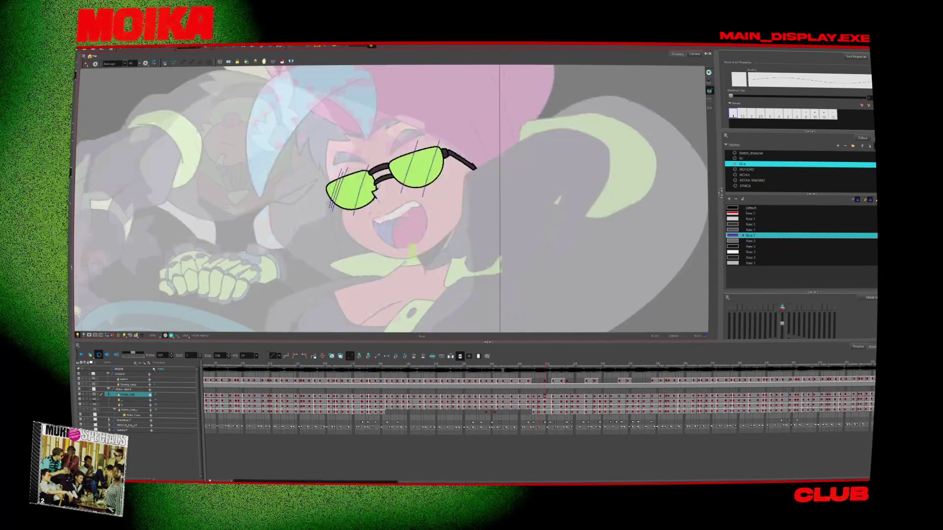
pyautogui.press('.')
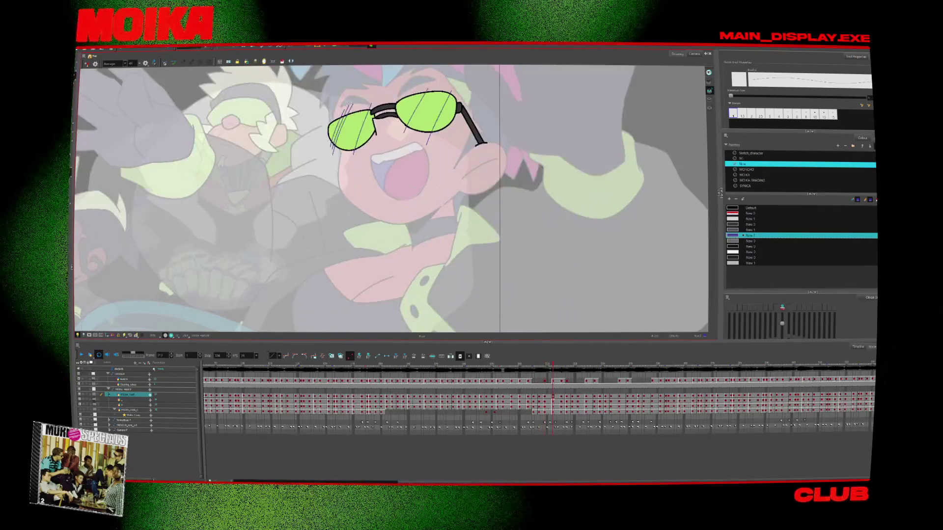
pyautogui.press('.')
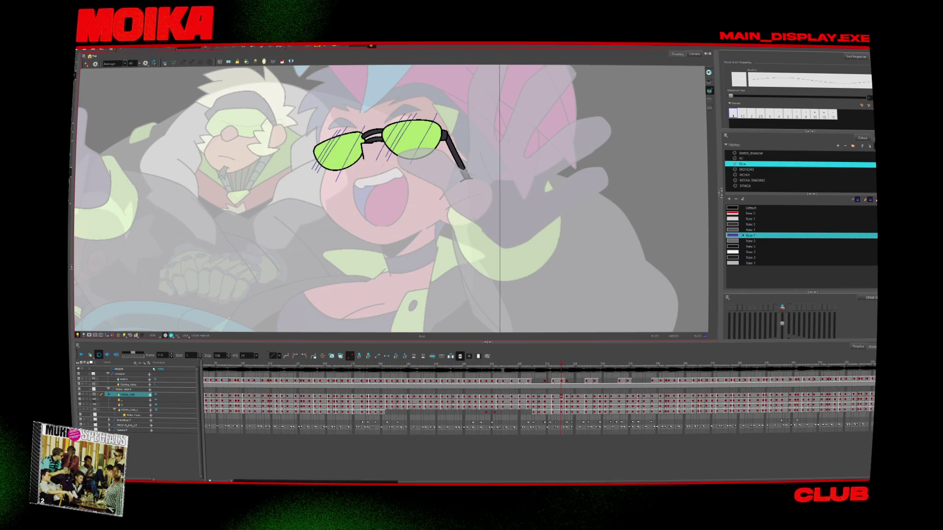
# Zoom out to the whole scene, flip between neighbouring frames and switch to the Select tool.
pyautogui.scroll(-2, 573, 311)
pyautogui.scroll(-2, 573, 312)
pyautogui.scroll(-2, 573, 312)
pyautogui.scroll(-1, 573, 311)
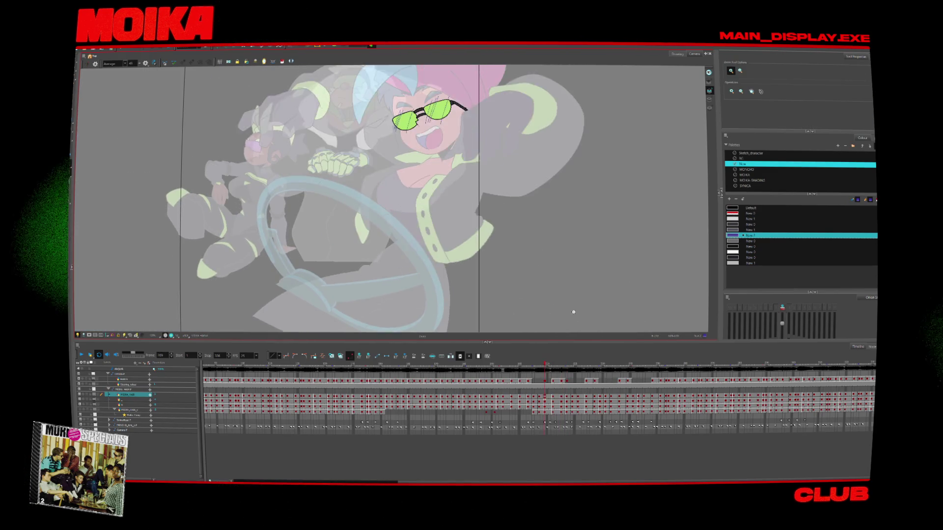
pyautogui.press(',')
pyautogui.press(',')
pyautogui.press(',')
pyautogui.press('.')
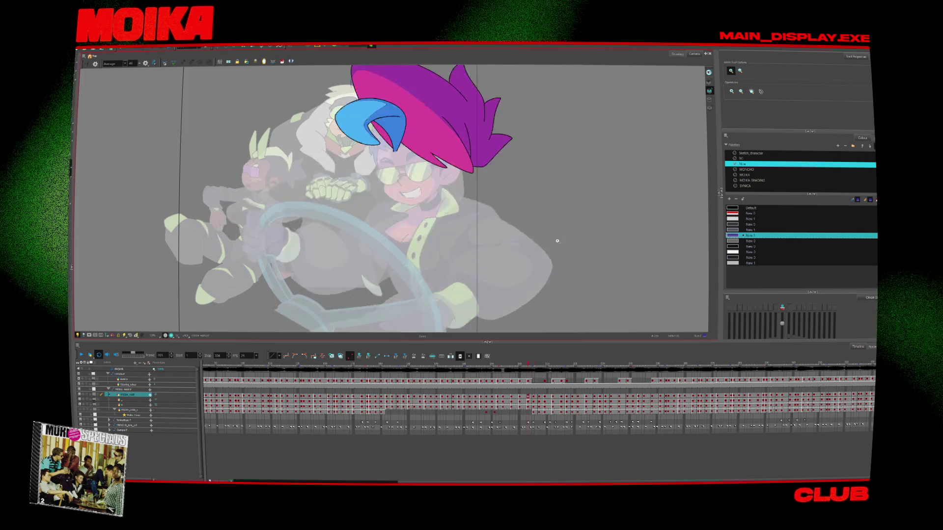
pyautogui.press(',')
pyautogui.hotkey('alt', 's')
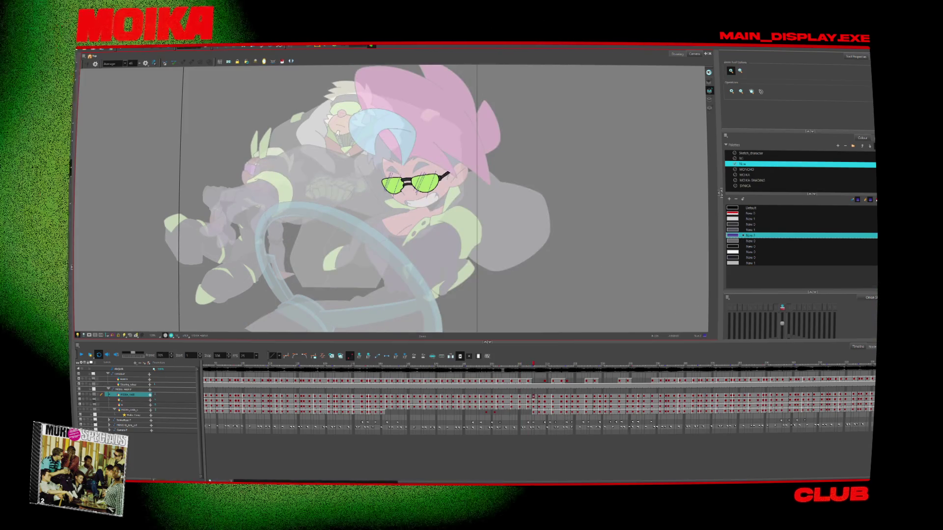
pyautogui.press('.')
pyautogui.press('.')
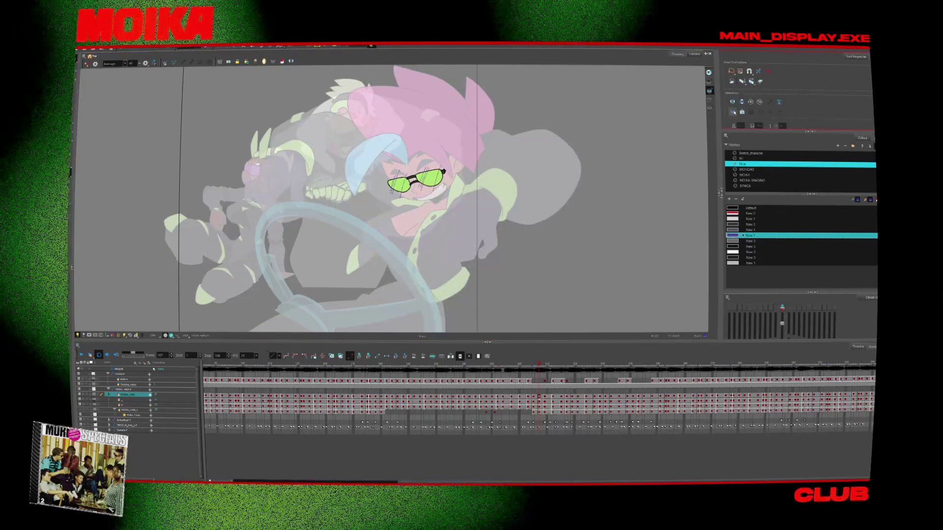
pyautogui.press('.')
pyautogui.press('.')
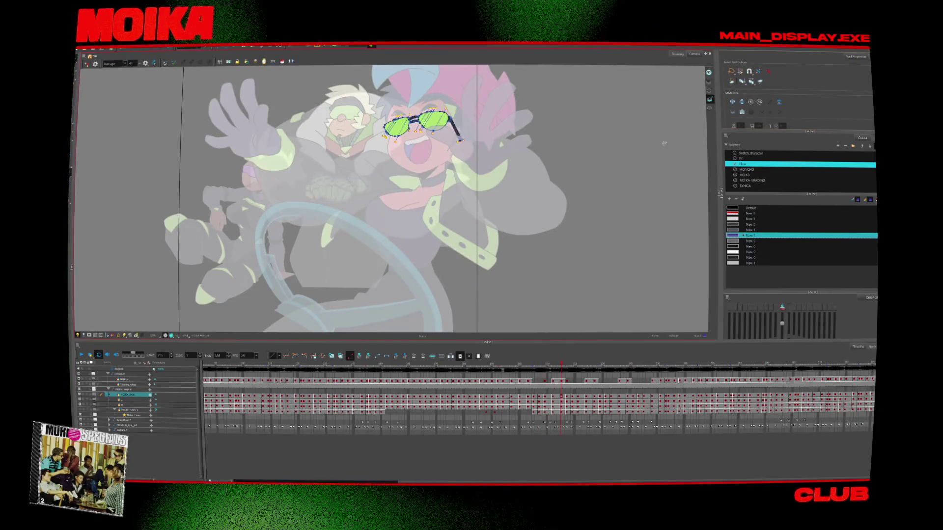
pyautogui.scroll(5, 428, 94)
# Sample the Lenses colour with the Dropper and paint dark-green lens shading across frames.
pyautogui.hotkey('alt', 'd')
pyautogui.click(457, 162)
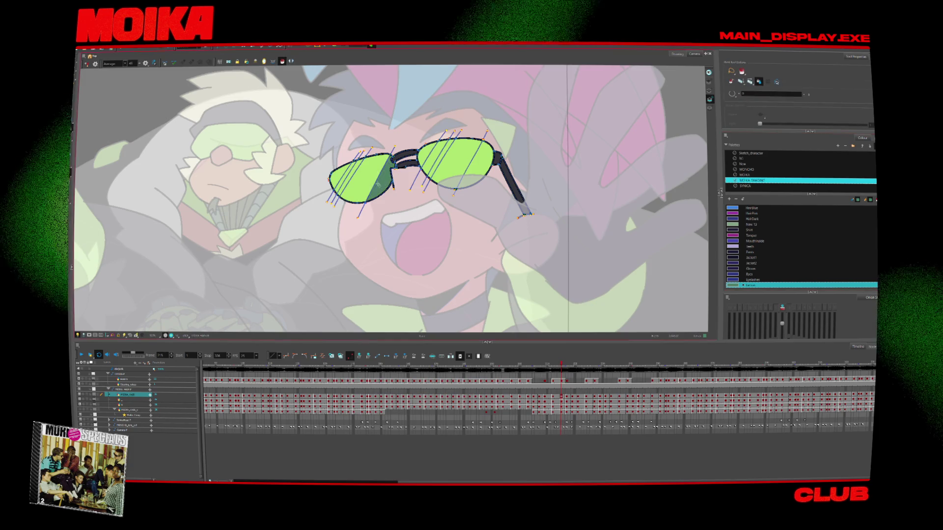
pyautogui.press(',')
pyautogui.press(',')
pyautogui.press(',')
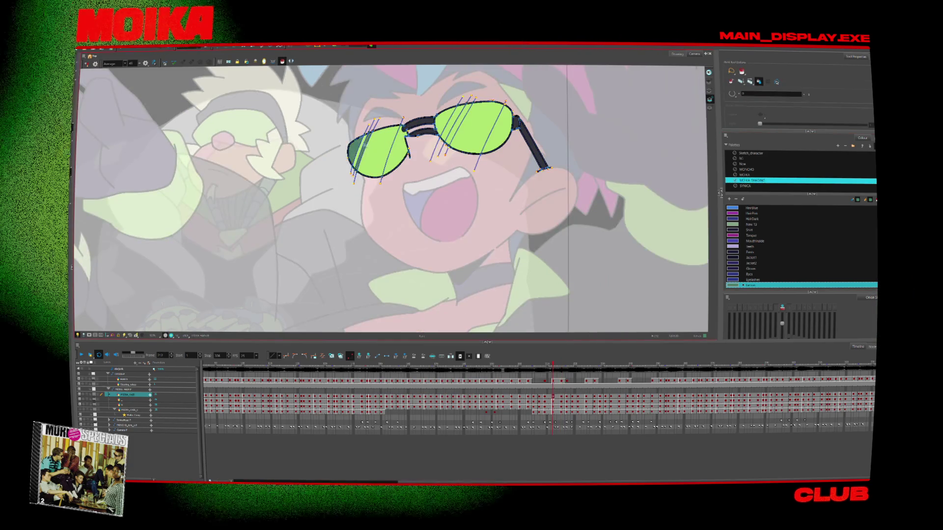
pyautogui.press(',')
pyautogui.press(',')
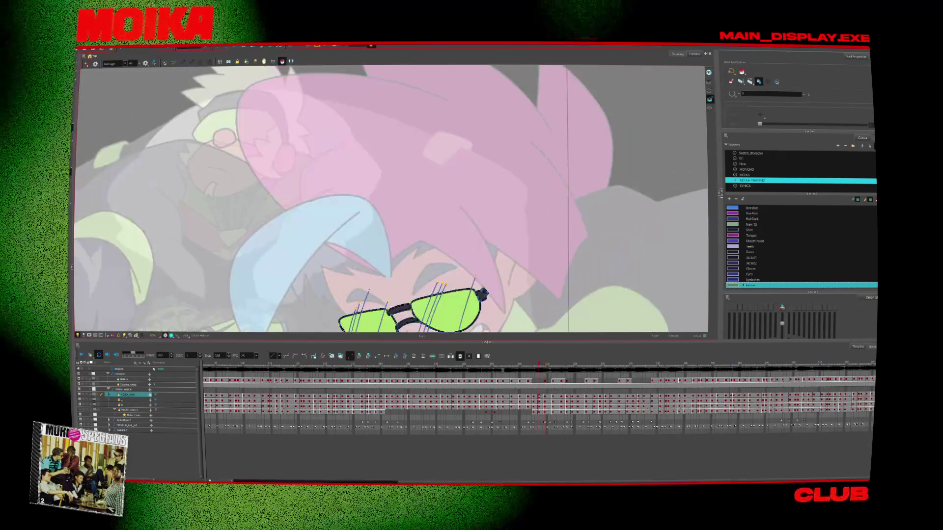
pyautogui.press(',')
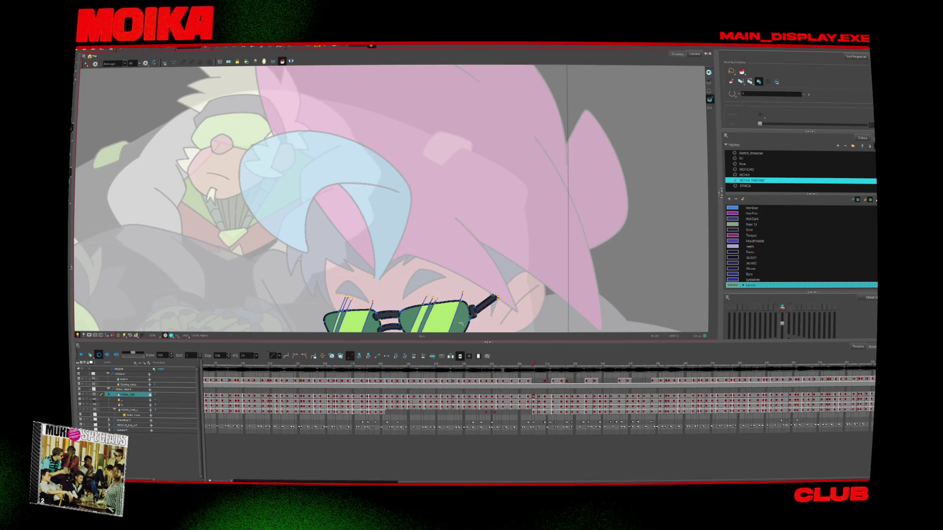
pyautogui.press('.')
pyautogui.press('.')
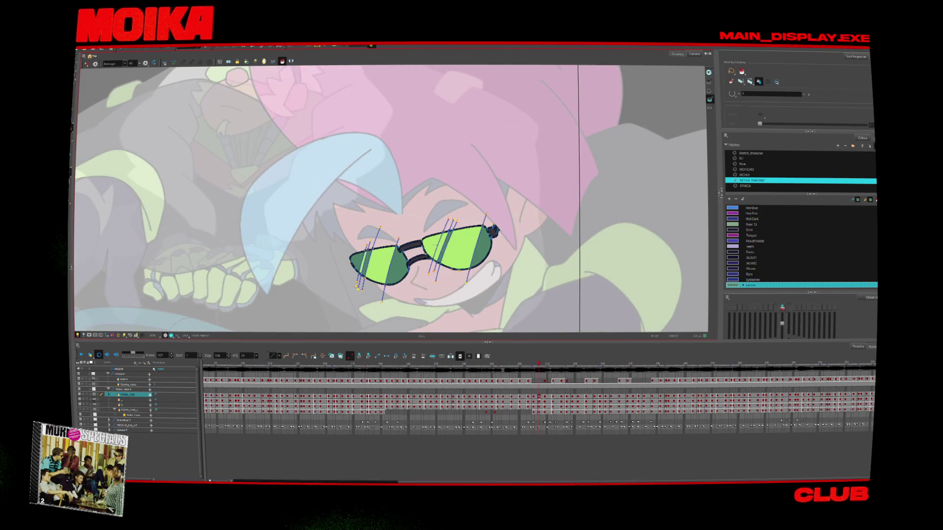
pyautogui.press('.')
pyautogui.press('.')
pyautogui.press('.')
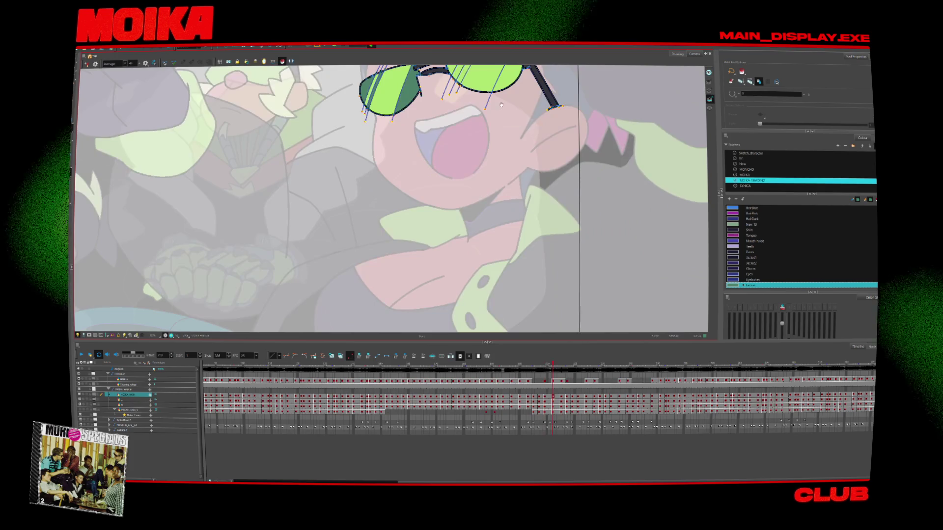
pyautogui.press('.')
pyautogui.press('.')
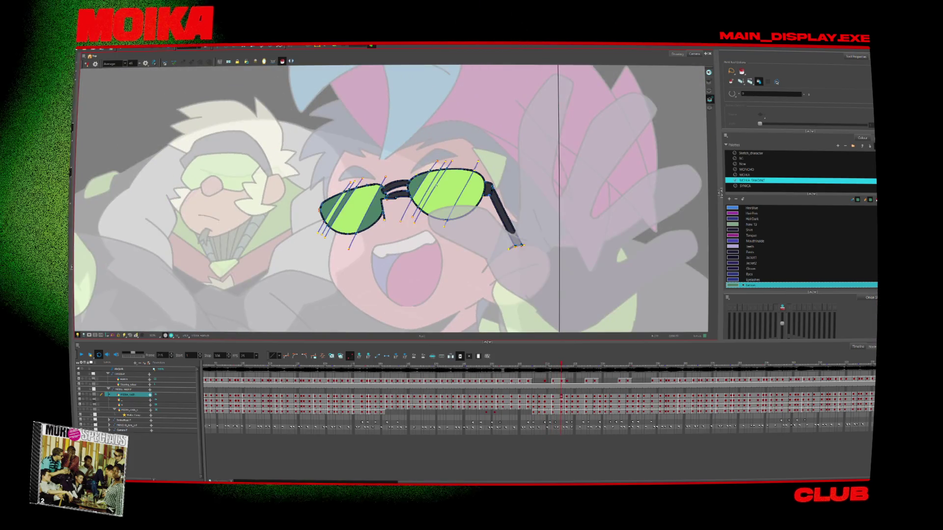
pyautogui.press('.')
pyautogui.press('.')
pyautogui.press('.')
pyautogui.press('.')
# Fit the scene in view and select the character's body layer in the Timeline.
pyautogui.press('2')
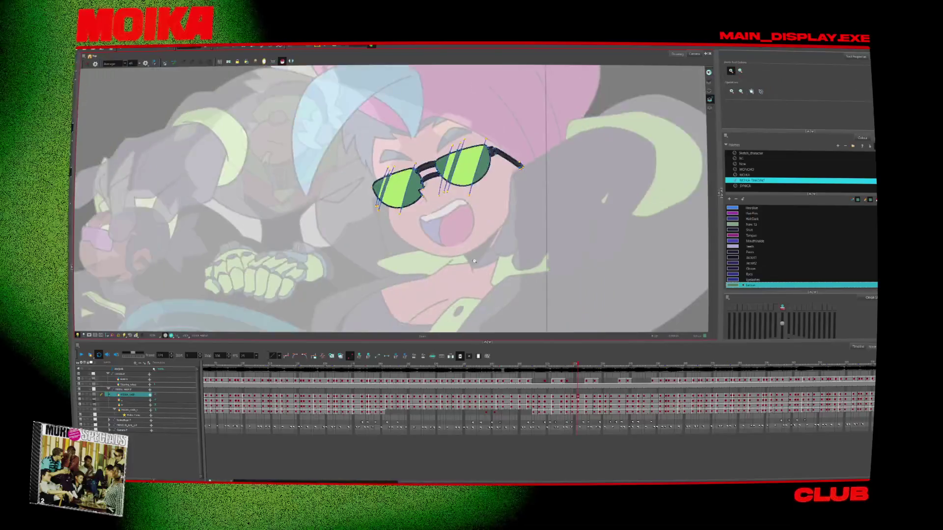
pyautogui.press('2')
pyautogui.click(131, 385)
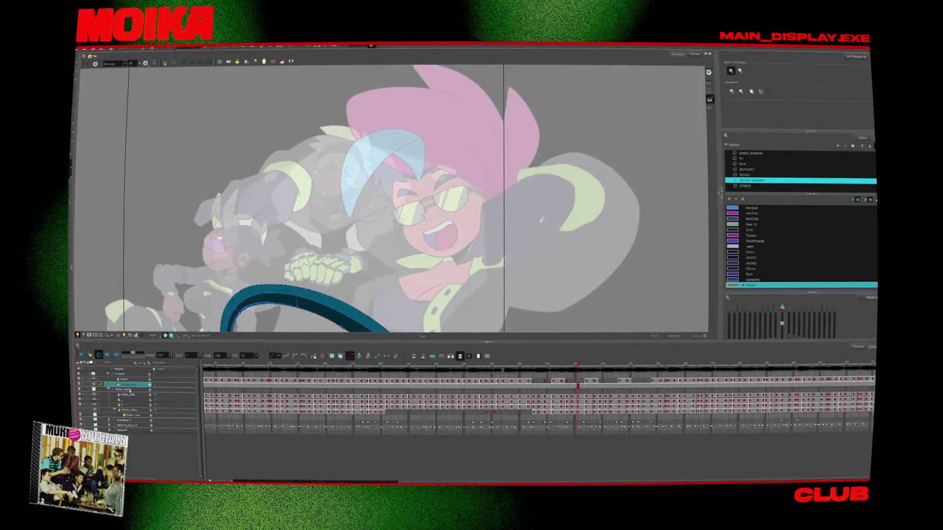
pyautogui.click(132, 380)
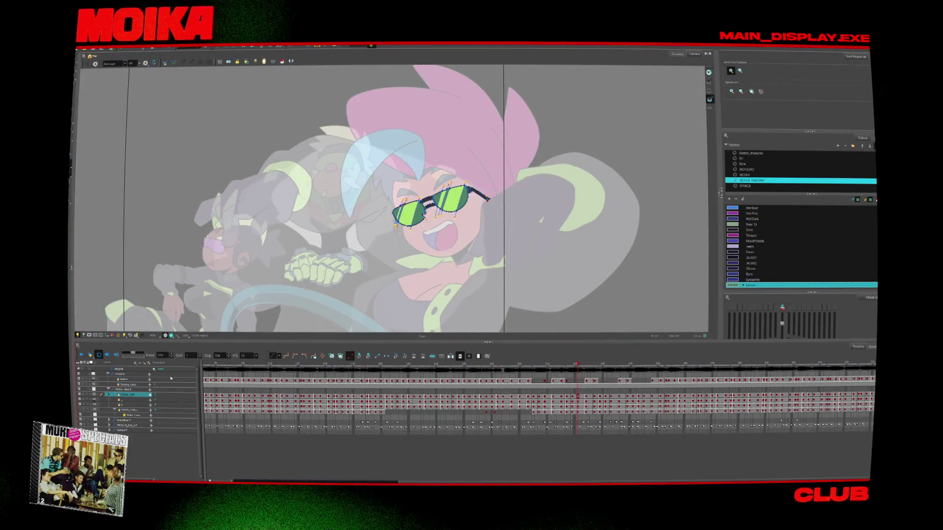
pyautogui.click(132, 399)
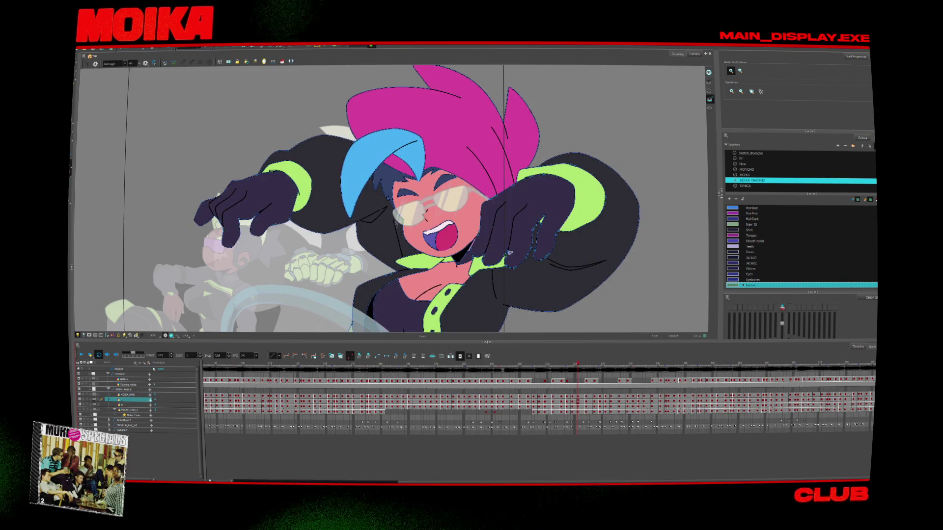
# Step back through the character's earlier laughing poses in full colour.
pyautogui.press(',')
pyautogui.press(',')
pyautogui.press(',')
pyautogui.press(',')
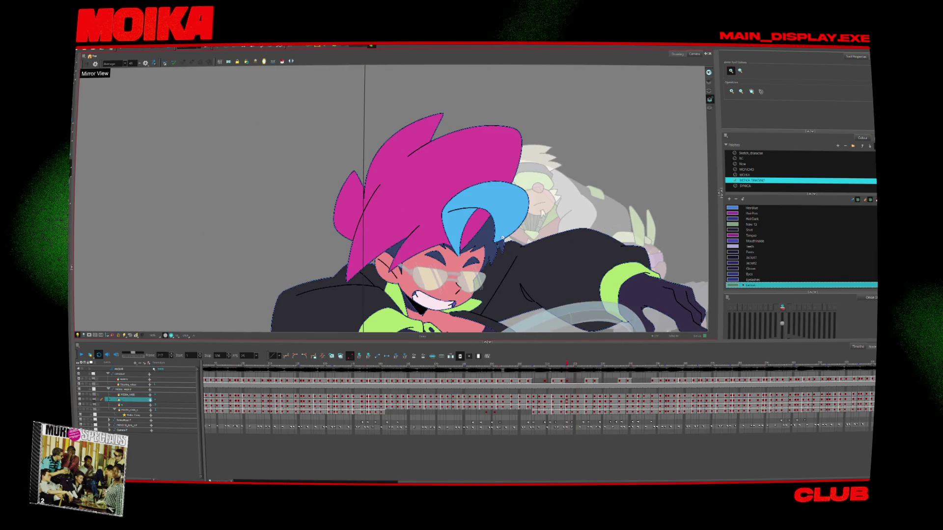
pyautogui.press(',')
pyautogui.press(',')
pyautogui.press(',')
pyautogui.press(',')
pyautogui.press(',')
pyautogui.press(',')
pyautogui.press(',')
pyautogui.press(',')
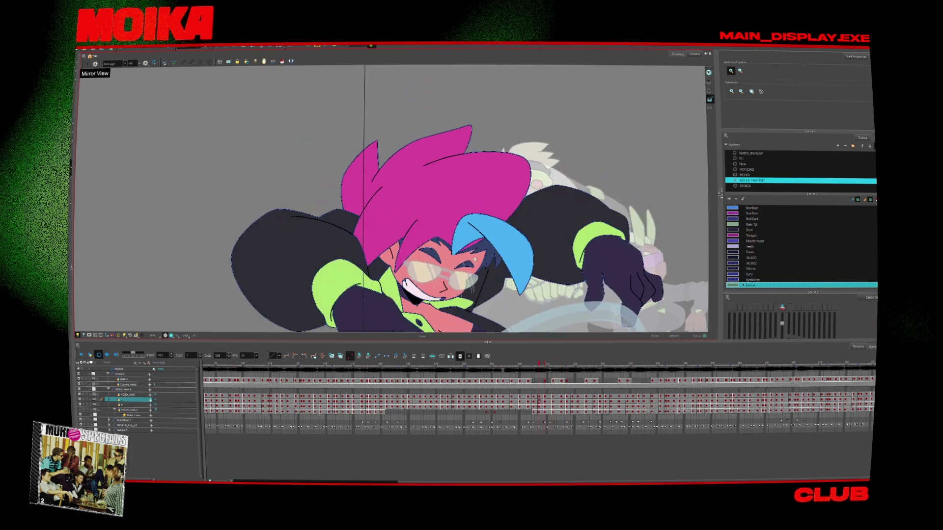
pyautogui.press(',')
pyautogui.press(',')
pyautogui.press(',')
pyautogui.press(',')
pyautogui.press(',')
pyautogui.press(',')
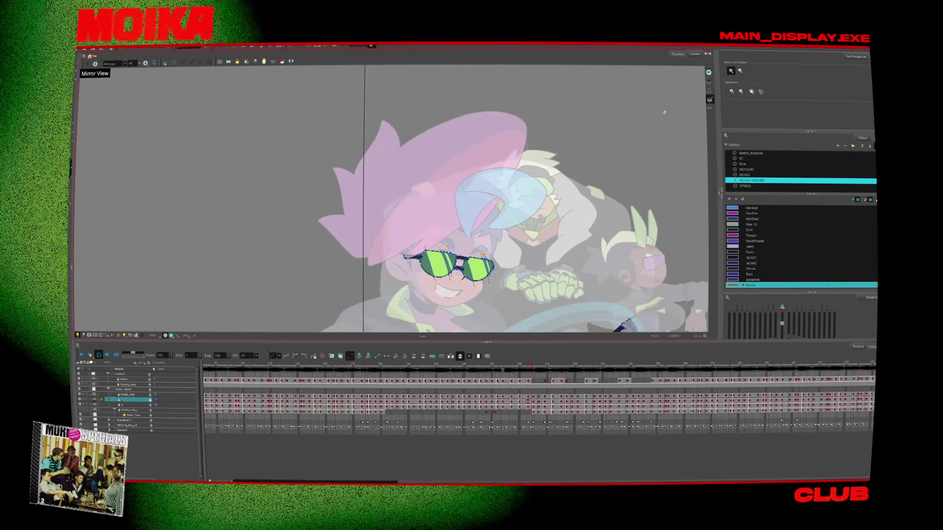
pyautogui.press(',')
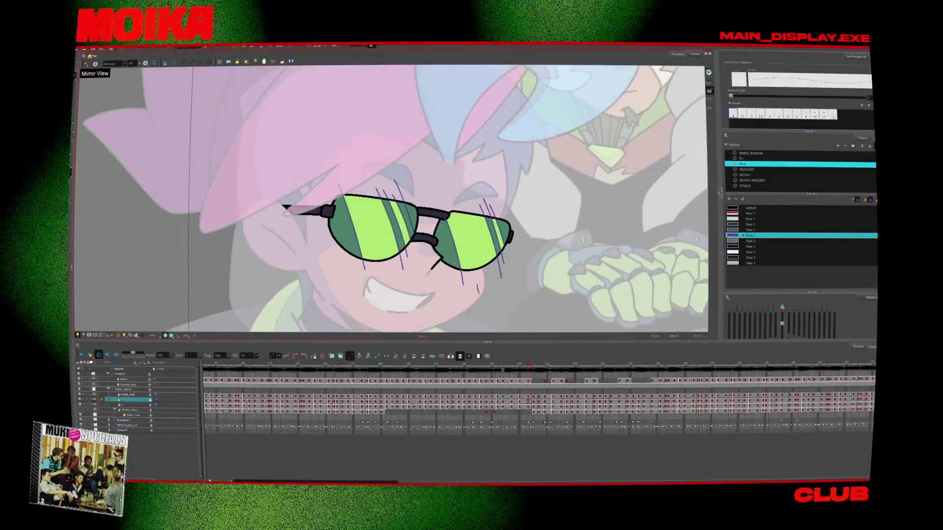
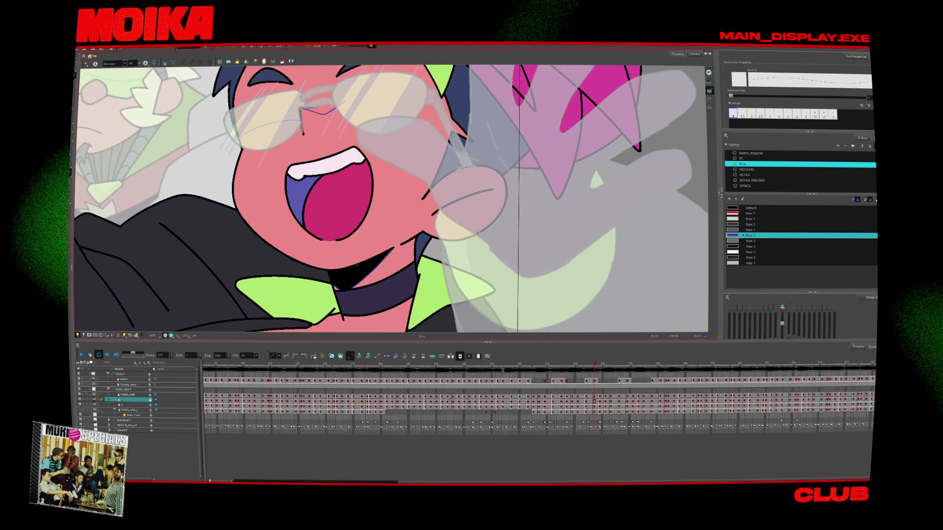
# Move to the shouting drawing and draw a purple guide curve beside the glasses.
pyautogui.press('Return')
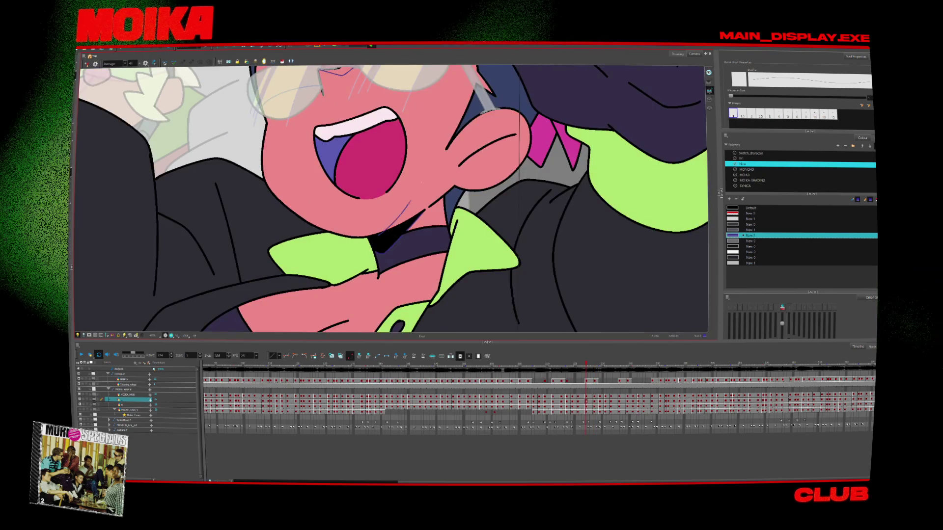
pyautogui.press(',')
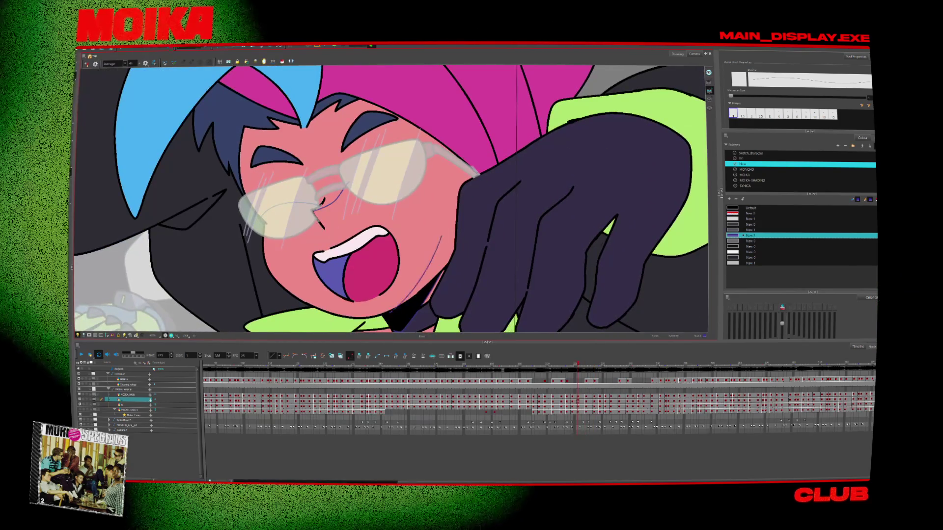
pyautogui.press(',')
pyautogui.press(',')
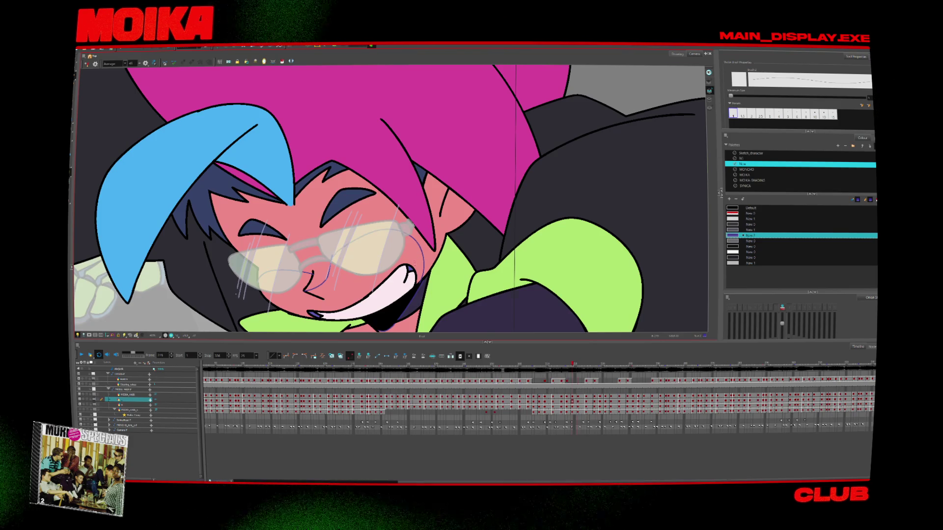
pyautogui.press('.')
pyautogui.press('.')
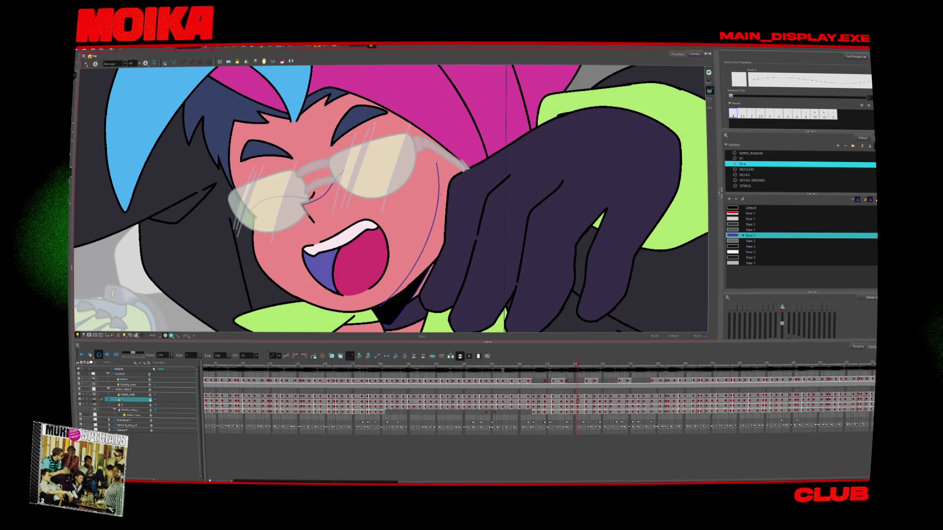
pyautogui.press('.')
pyautogui.press('.')
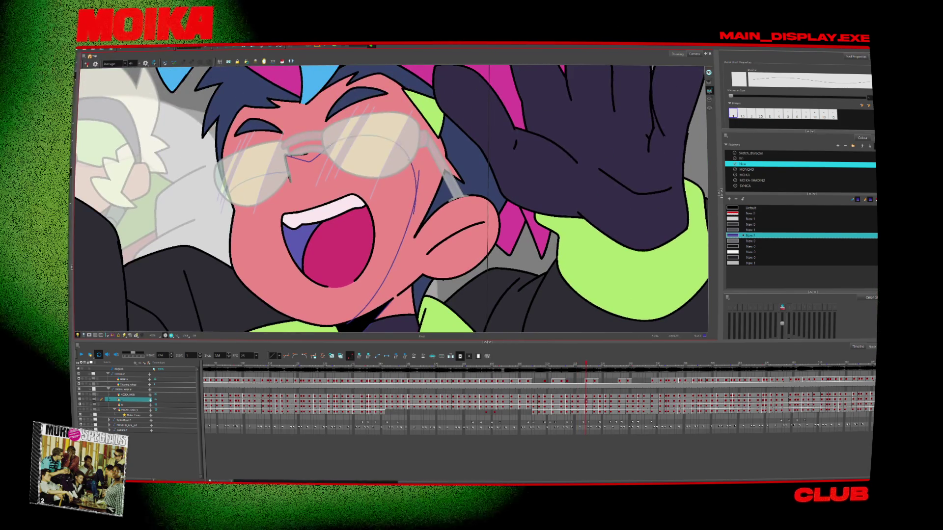
pyautogui.press('.')
pyautogui.moveTo(346, 179); pyautogui.dragTo(388, 223)
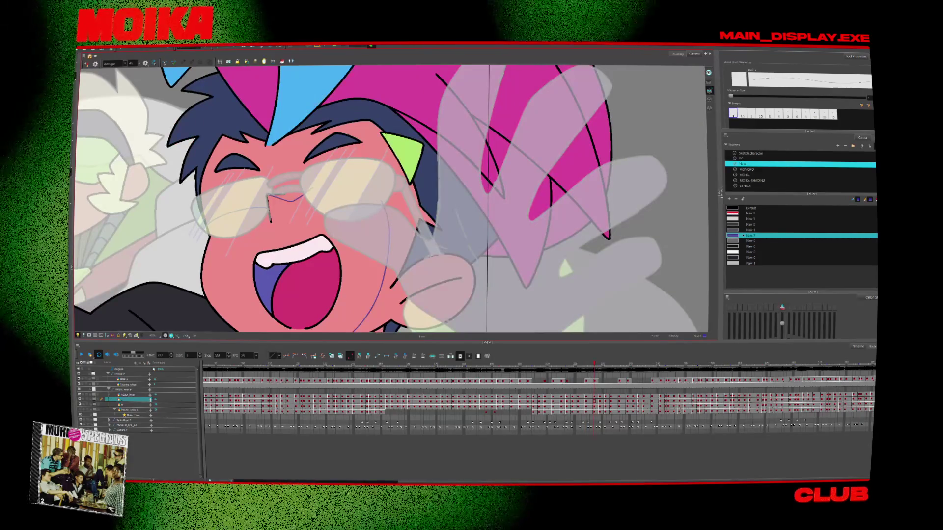
# Return to the grinning drawing and draw a thin purple guide line across the chest.
pyautogui.press(',')
pyautogui.press(',')
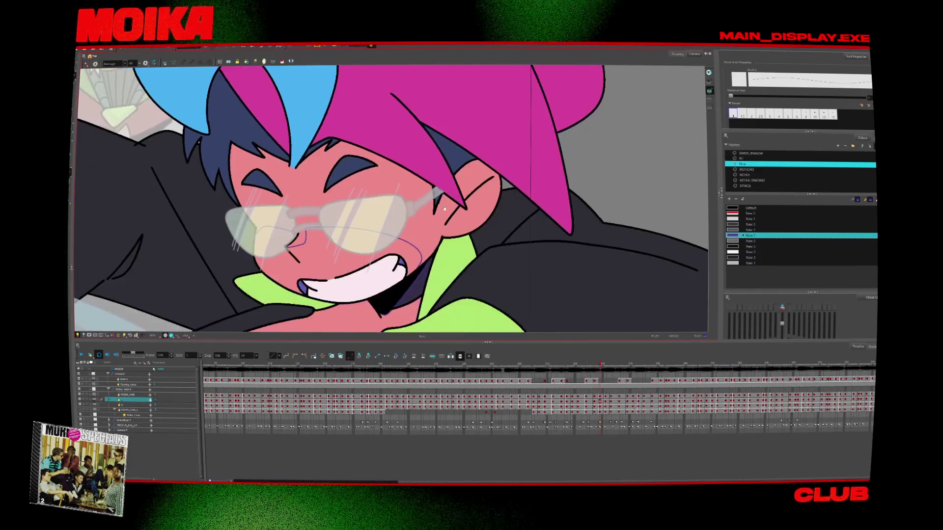
pyautogui.press(',')
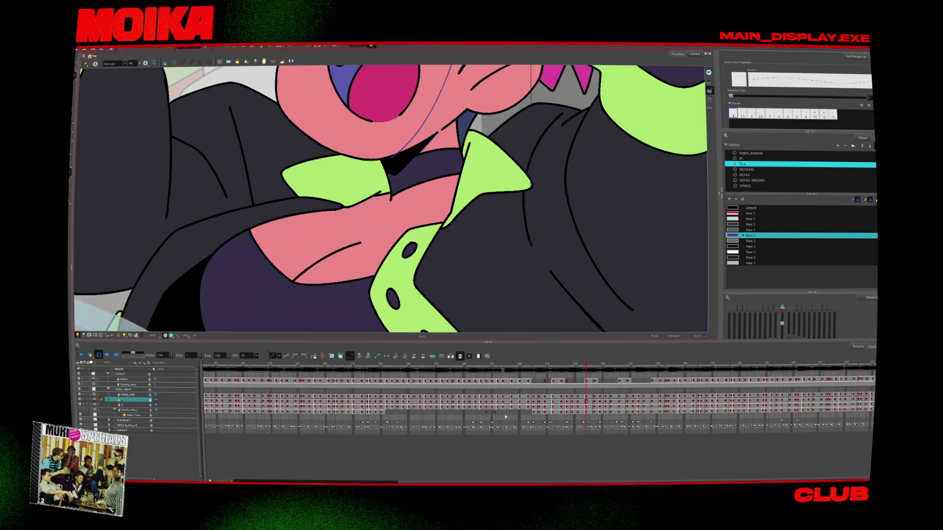
pyautogui.click(534, 364)
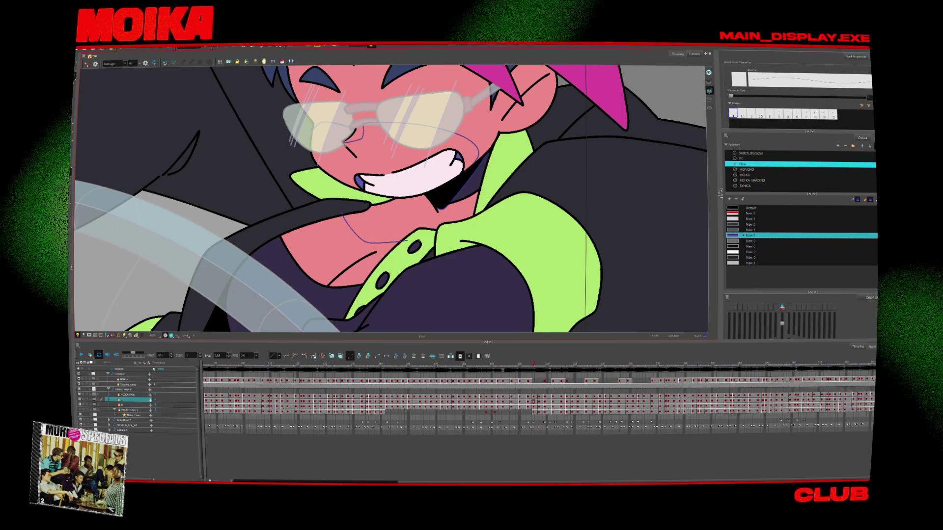
pyautogui.press('.')
pyautogui.press('.')
pyautogui.press('.')
pyautogui.press('.')
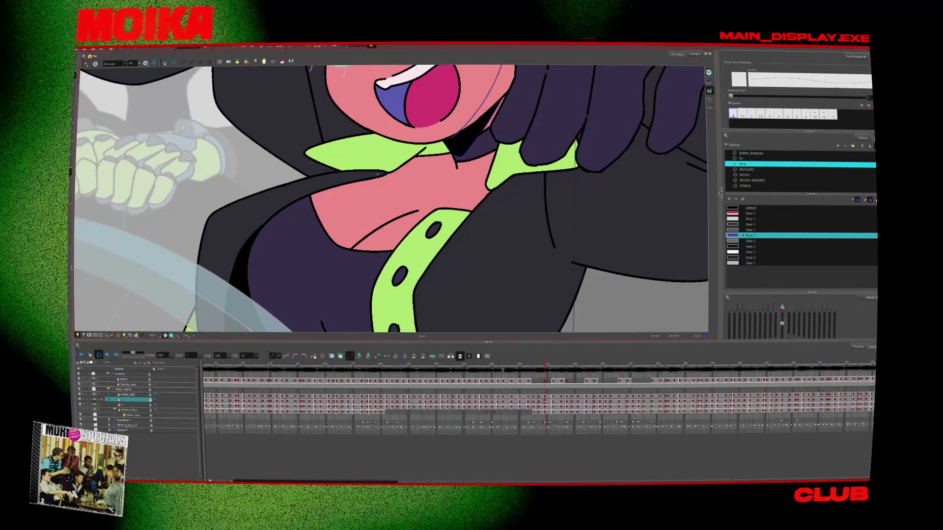
pyautogui.moveTo(378, 174); pyautogui.dragTo(488, 200)
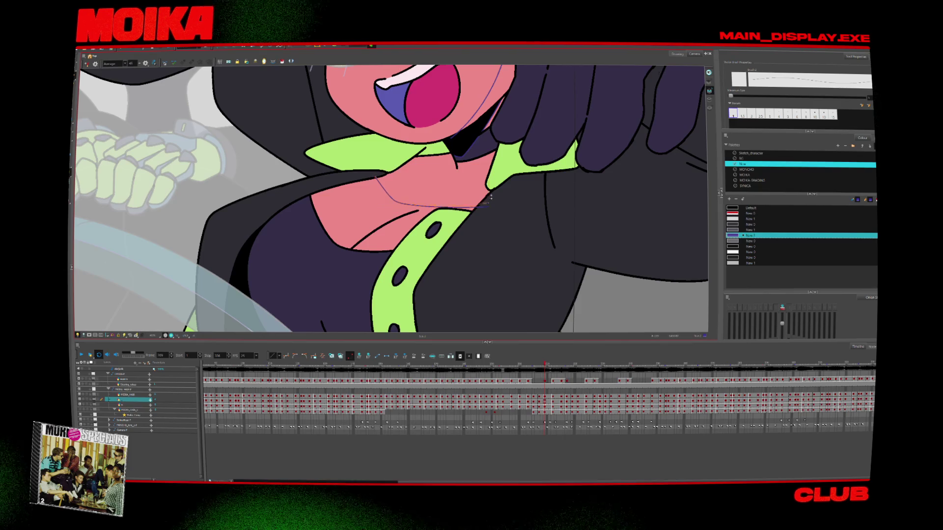
# Step forward a few drawings, zoom out, and jump back to the earlier frame.
pyautogui.press('.')
pyautogui.press('.')
pyautogui.press('.')
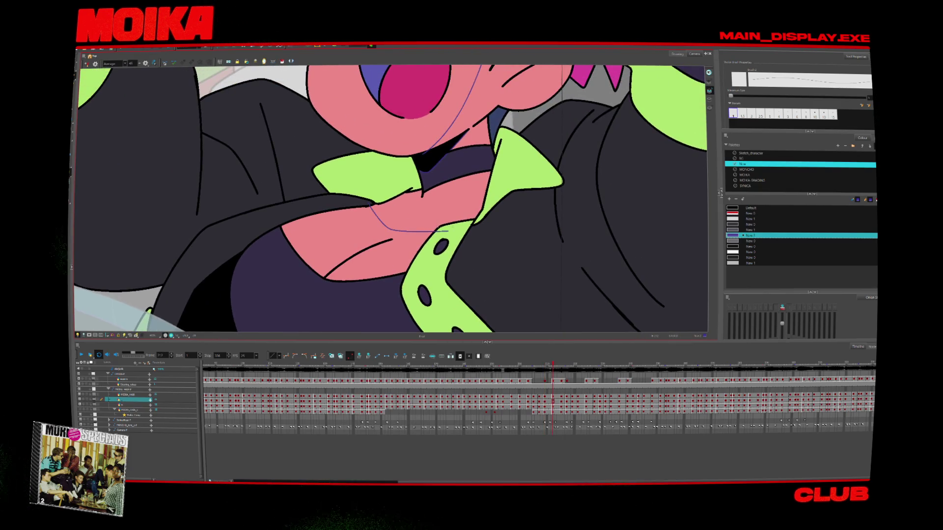
pyautogui.press('.')
pyautogui.press('.')
pyautogui.press('.')
pyautogui.press('.')
pyautogui.press('.')
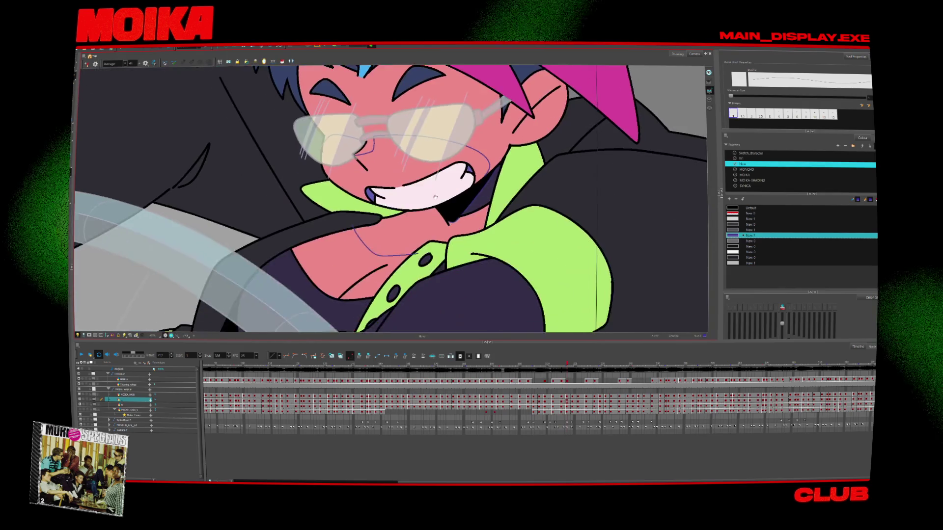
pyautogui.press('2')
pyautogui.click(533, 400)
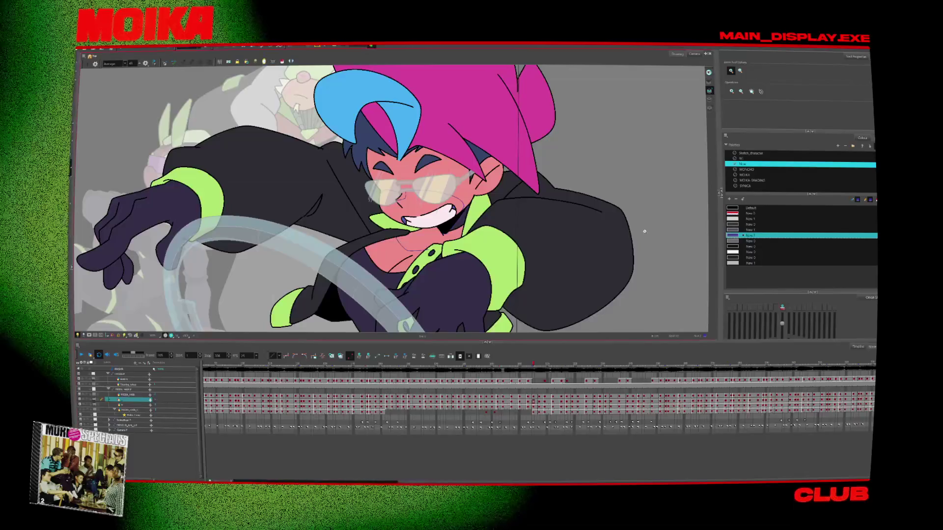
# Mirror the canvas view, return to an earlier frame, and zoom in on the face and chest.
pyautogui.press('4')
pyautogui.press('2')
pyautogui.hotkey('alt', 'b')
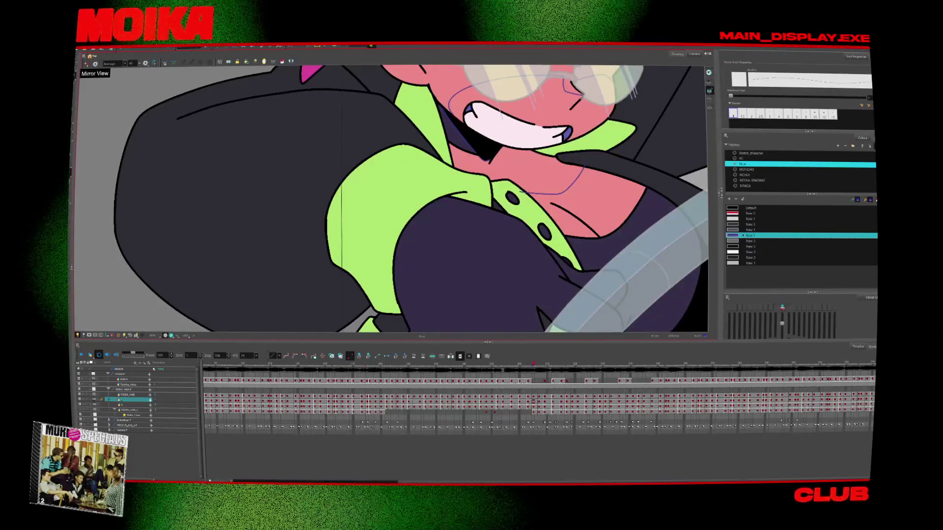
pyautogui.press('2')
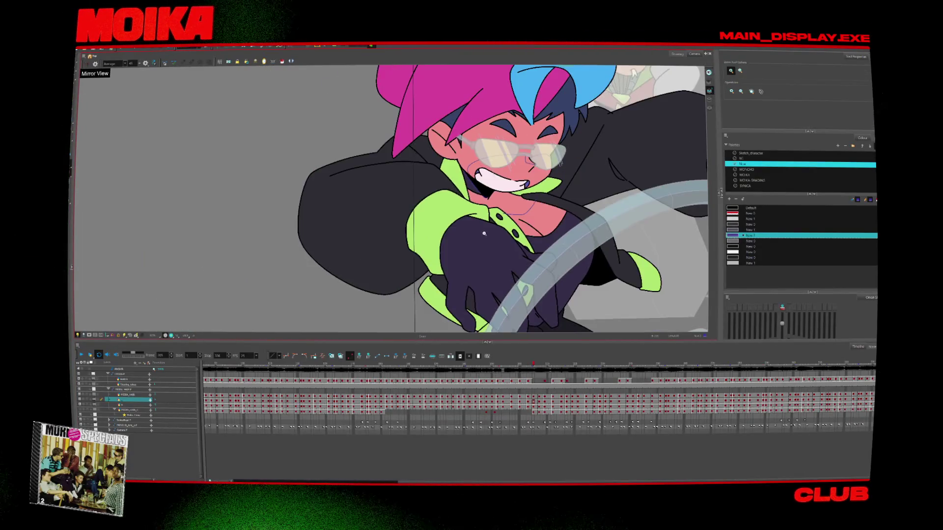
pyautogui.click(464, 371)
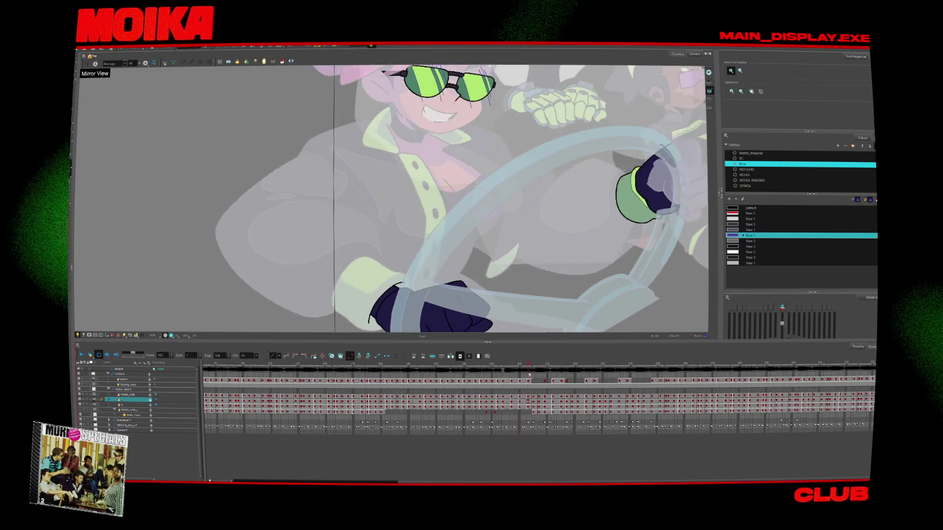
pyautogui.hotkey('alt', 'b')
pyautogui.press('1')
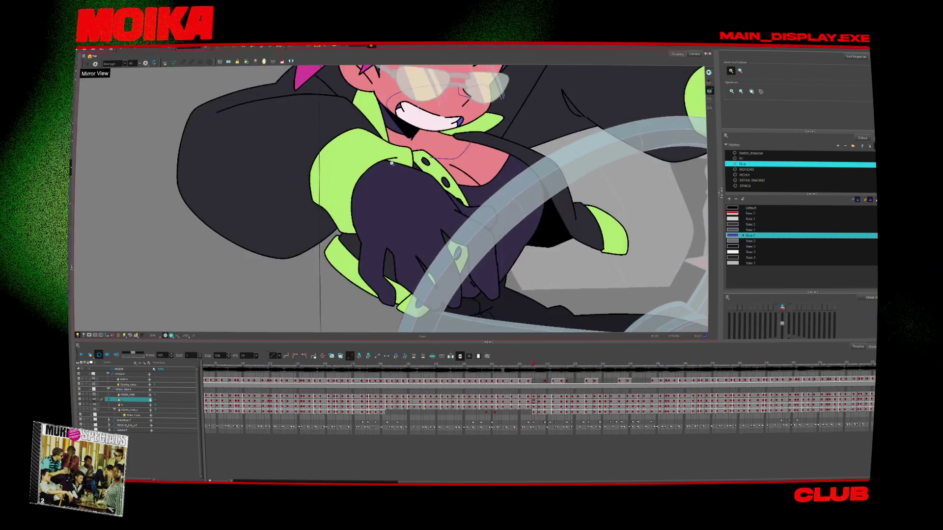
# Draw a thin blue guide stroke down the left collar, undo its top, and revise it.
pyautogui.moveTo(333, 185); pyautogui.dragTo(348, 265)
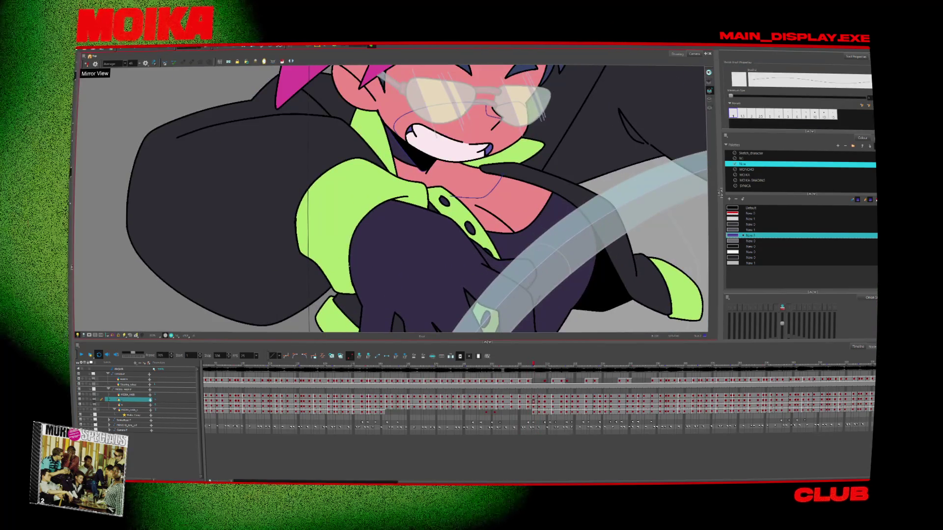
pyautogui.hotkey('ctrl', 'z')
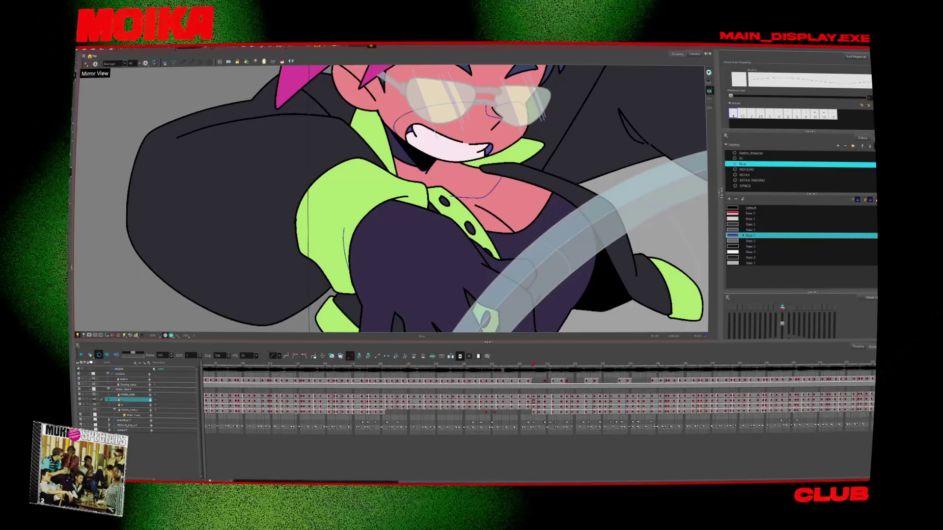
pyautogui.press('.')
pyautogui.press('.')
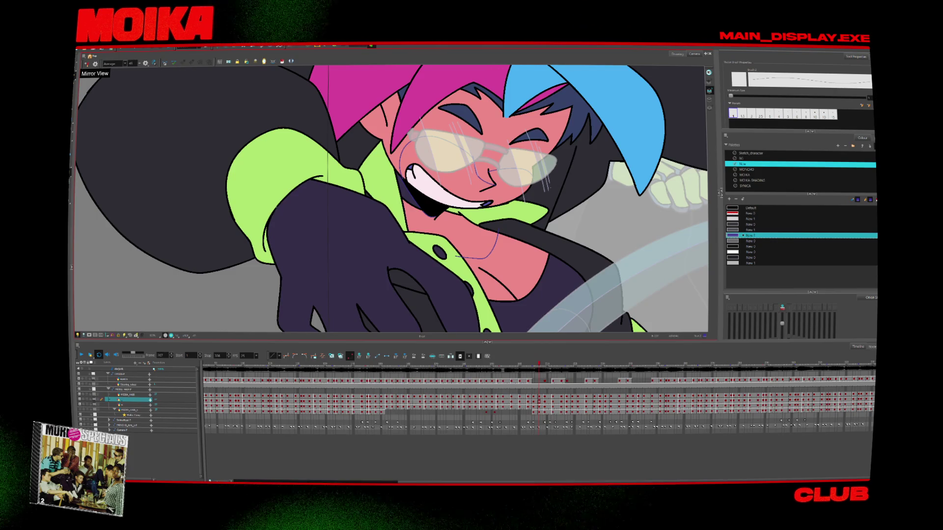
pyautogui.press(',')
pyautogui.press(',')
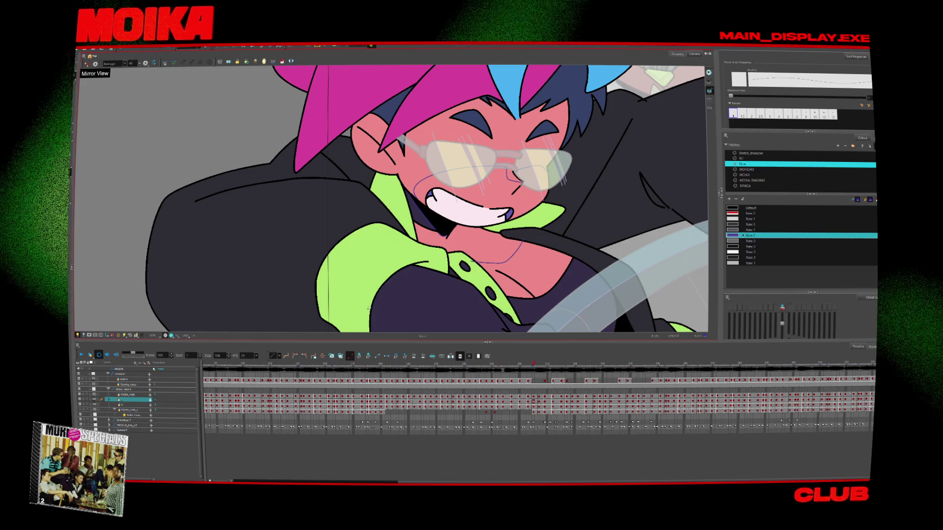
pyautogui.press('.')
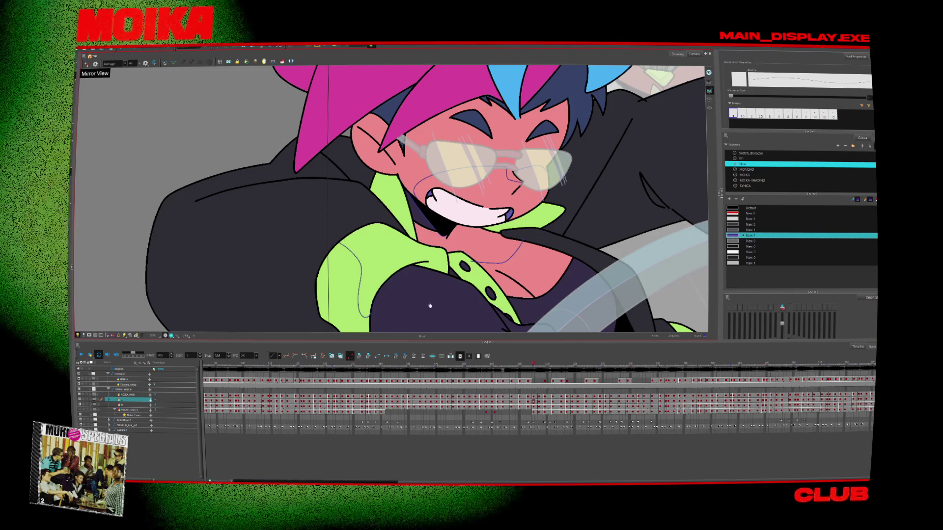
# Step forward through the drawings to the reaching pose and switch to zooming.
pyautogui.press('.')
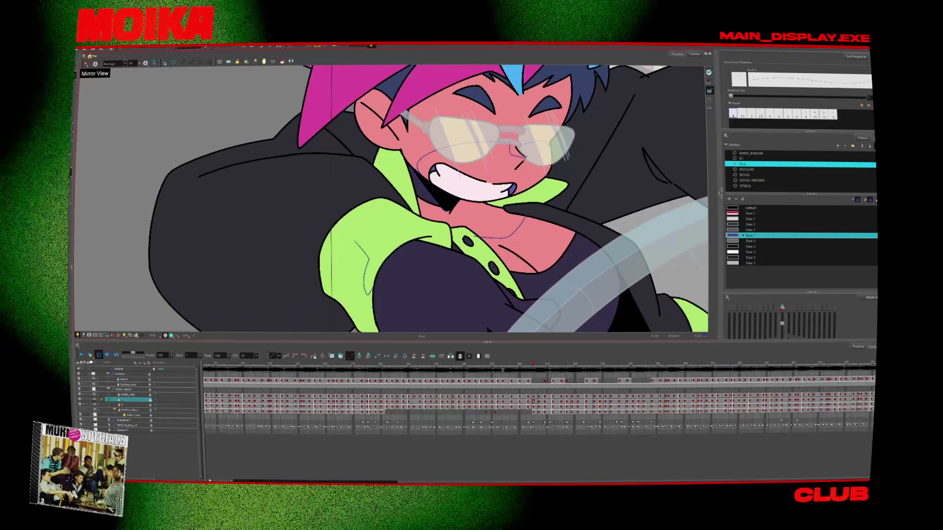
pyautogui.press('.')
pyautogui.press('.')
pyautogui.press('.')
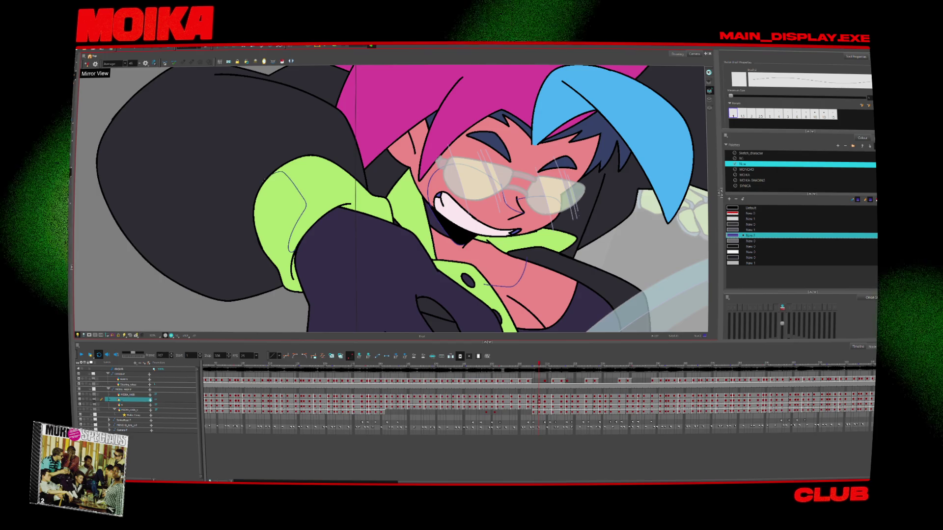
pyautogui.press('.')
pyautogui.press('.')
pyautogui.press('.')
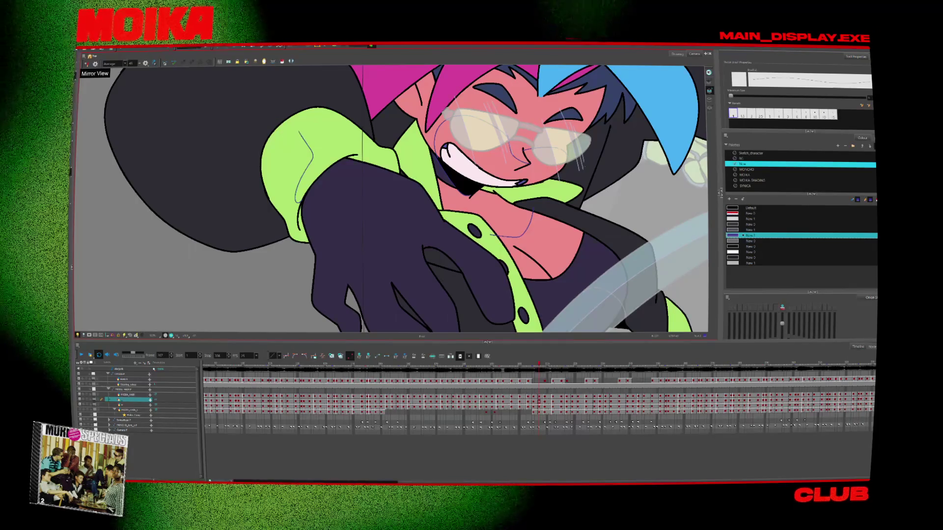
pyautogui.press('.')
pyautogui.press('.')
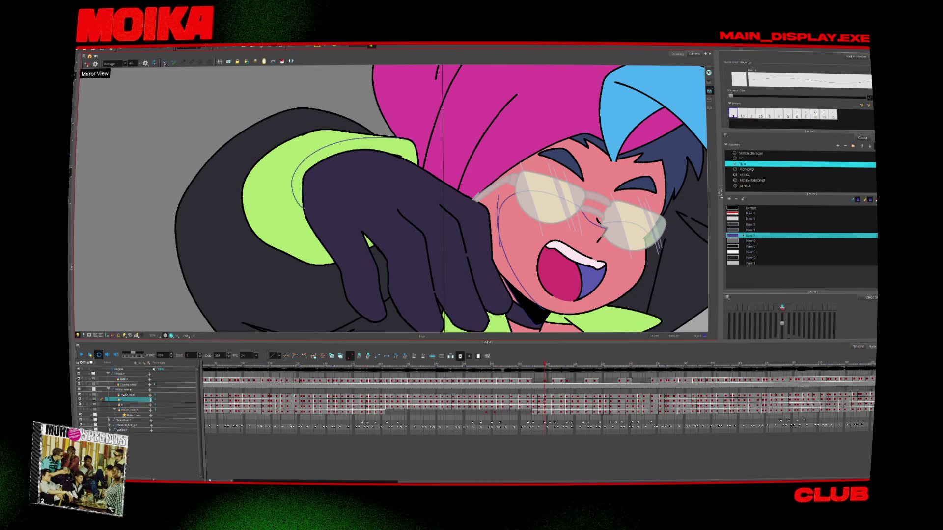
pyautogui.press('.')
pyautogui.press('.')
pyautogui.press('.')
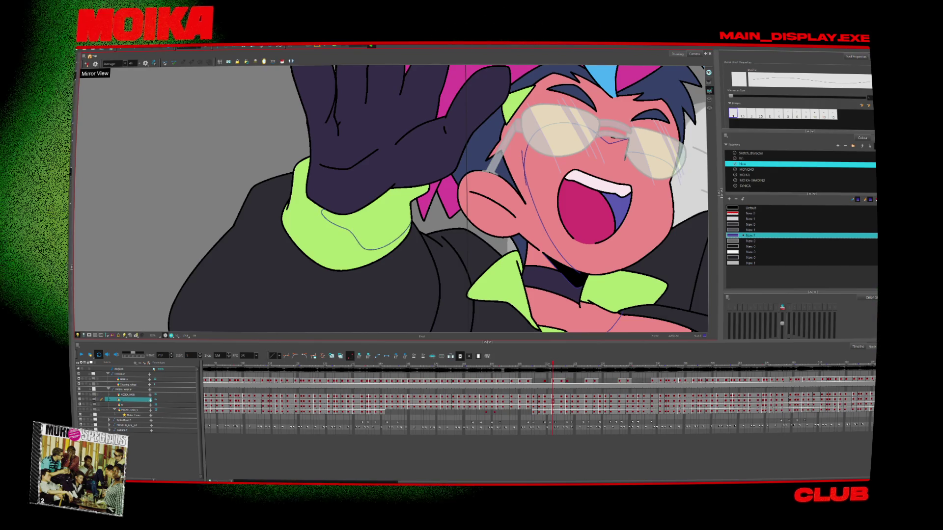
pyautogui.hotkey('alt', 'z')
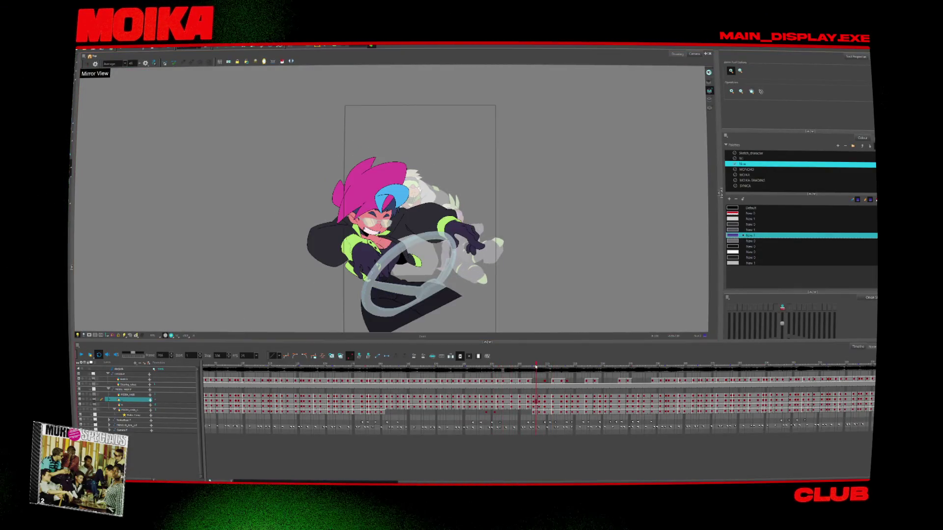
# Zoom in closer on the driver's face and advance through the next poses.
pyautogui.scroll(5, 371, 223)
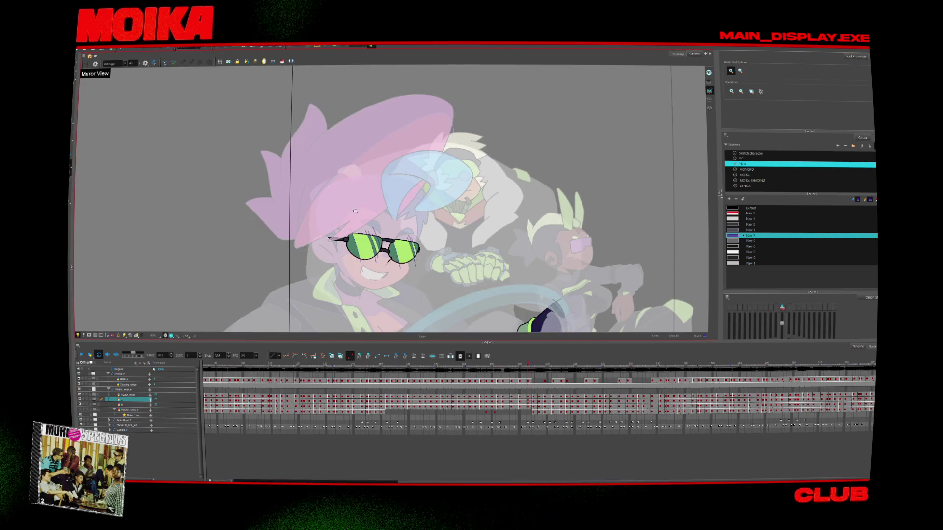
pyautogui.hotkey('alt', 'b')
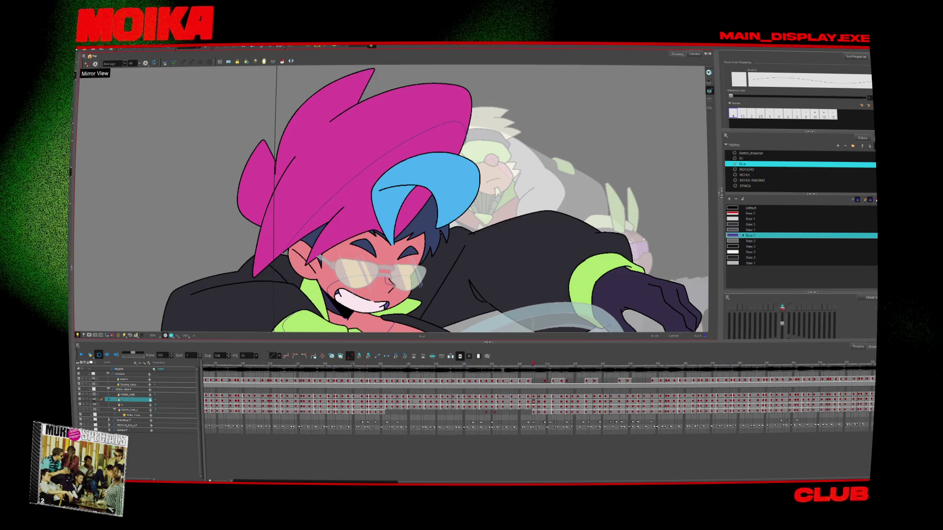
pyautogui.press('.')
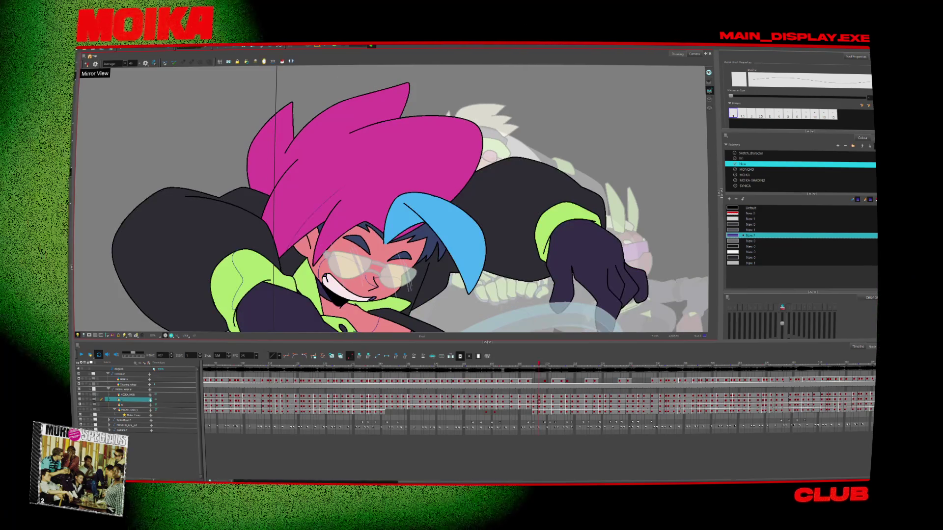
pyautogui.hotkey('alt', 'z')
pyautogui.click(336, 219)
pyautogui.press('.')
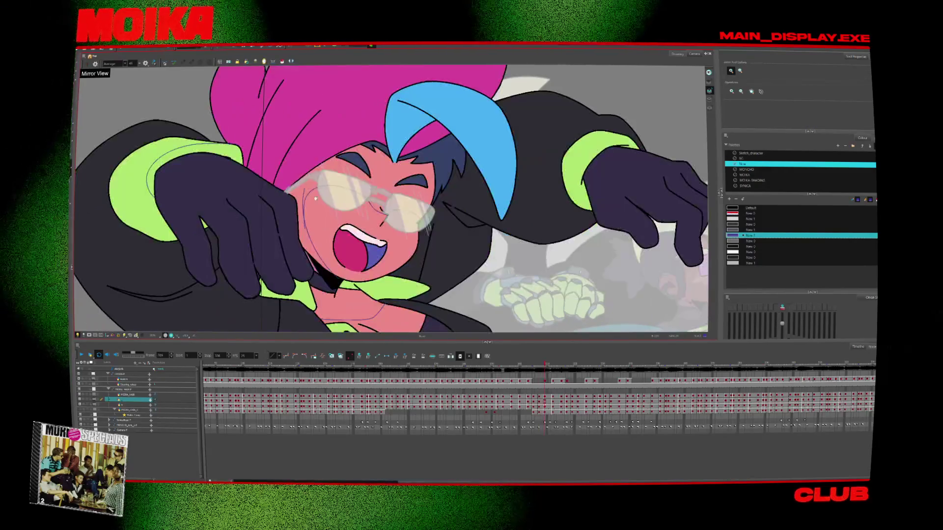
pyautogui.press('.')
pyautogui.hotkey('alt', 'b')
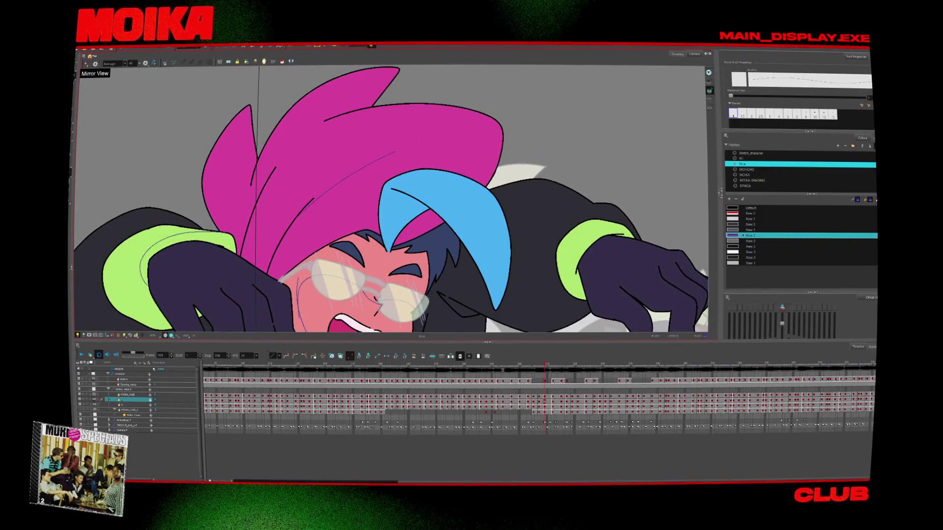
pyautogui.press('.')
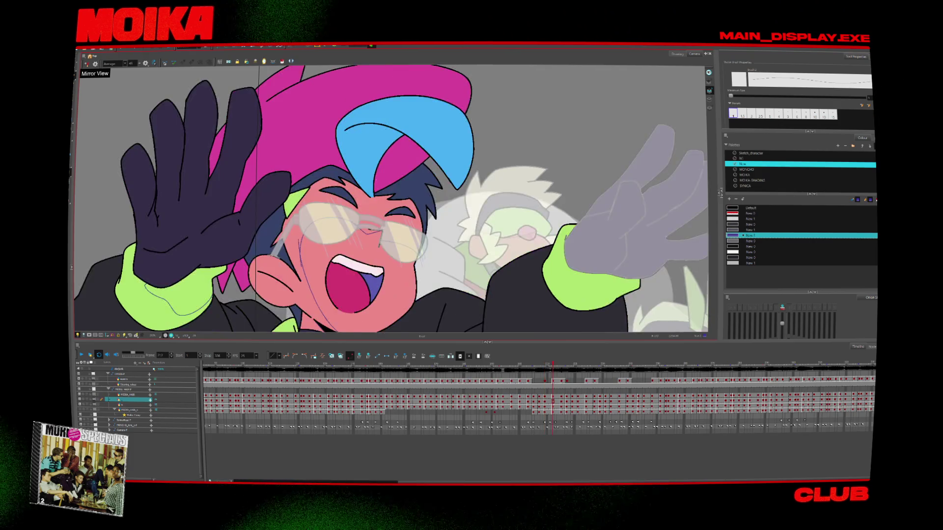
pyautogui.press('.')
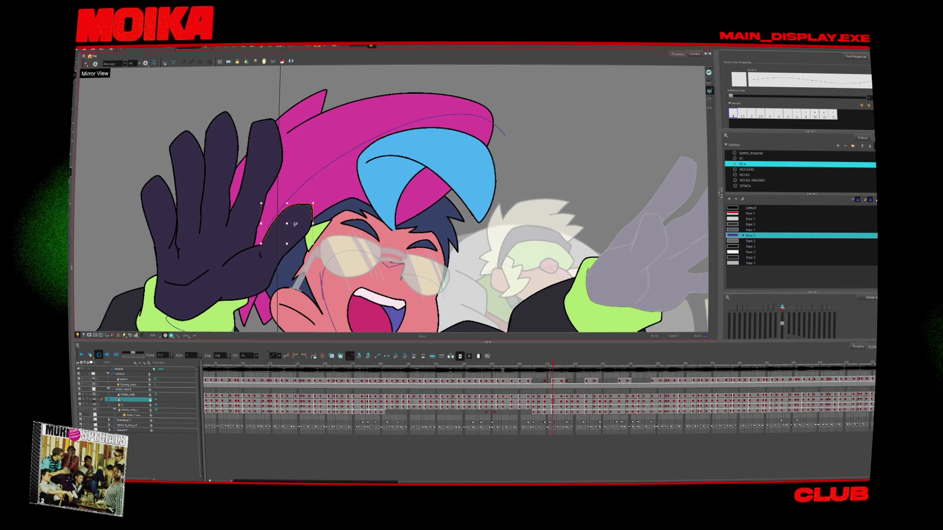
# Flip back and forth between neighbouring drawings to compare the poses.
pyautogui.press('.')
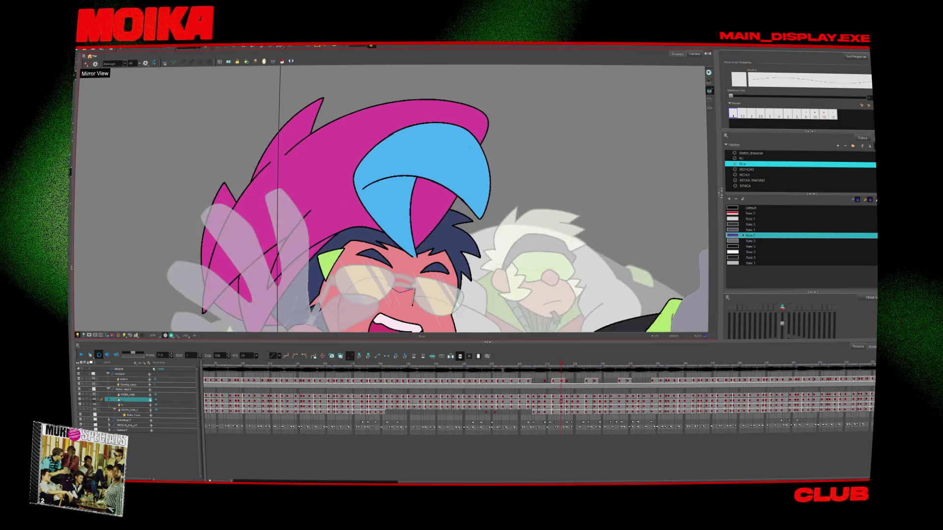
pyautogui.press(',')
pyautogui.press('.')
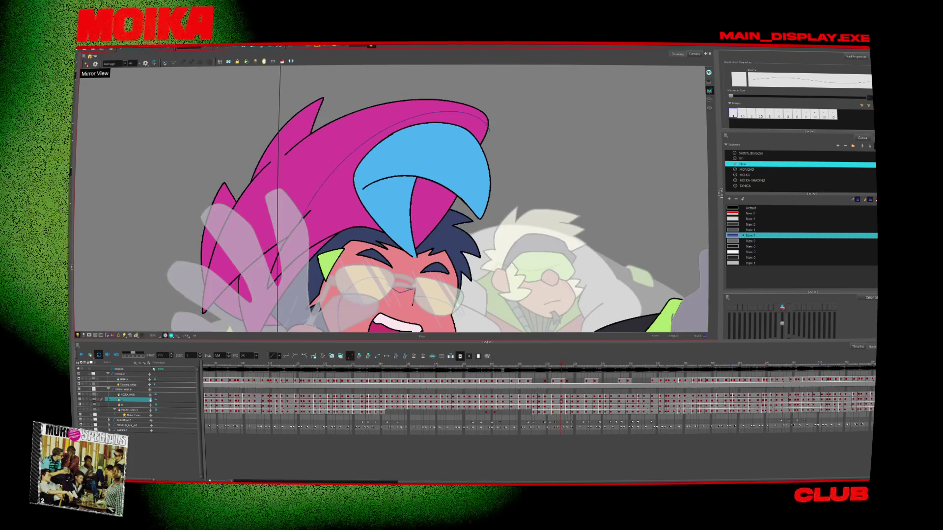
pyautogui.press('.')
pyautogui.press(',')
pyautogui.press('.')
pyautogui.press('.')
pyautogui.press('.')
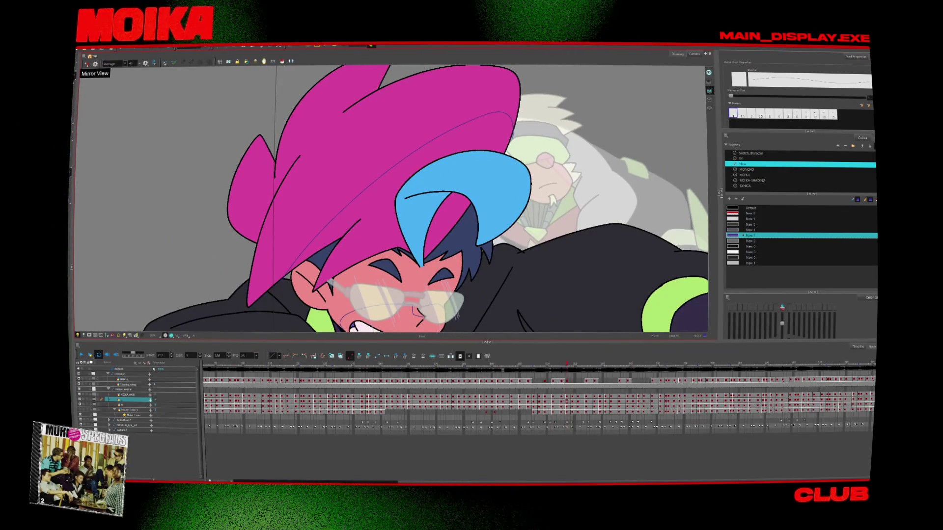
pyautogui.press(',')
pyautogui.press('.')
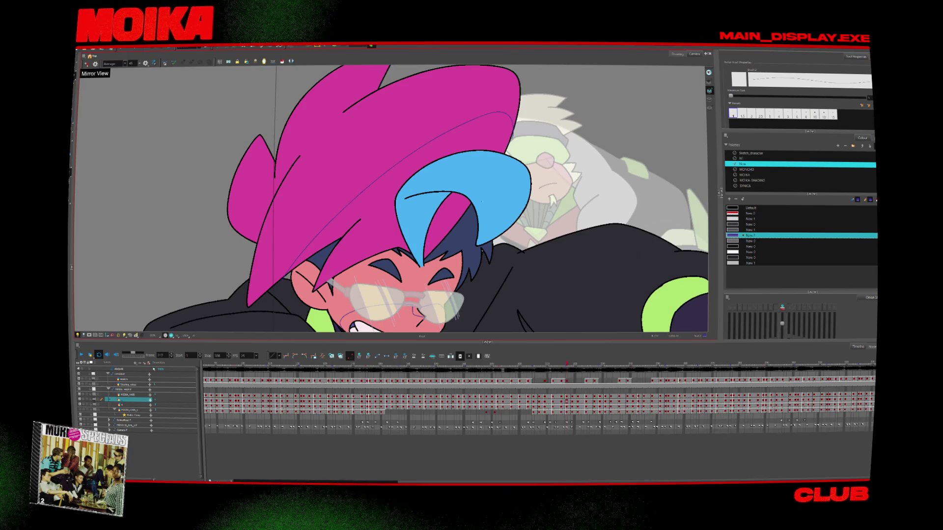
pyautogui.press(',')
pyautogui.press(',')
pyautogui.press(',')
pyautogui.press(',')
pyautogui.press(',')
pyautogui.press(',')
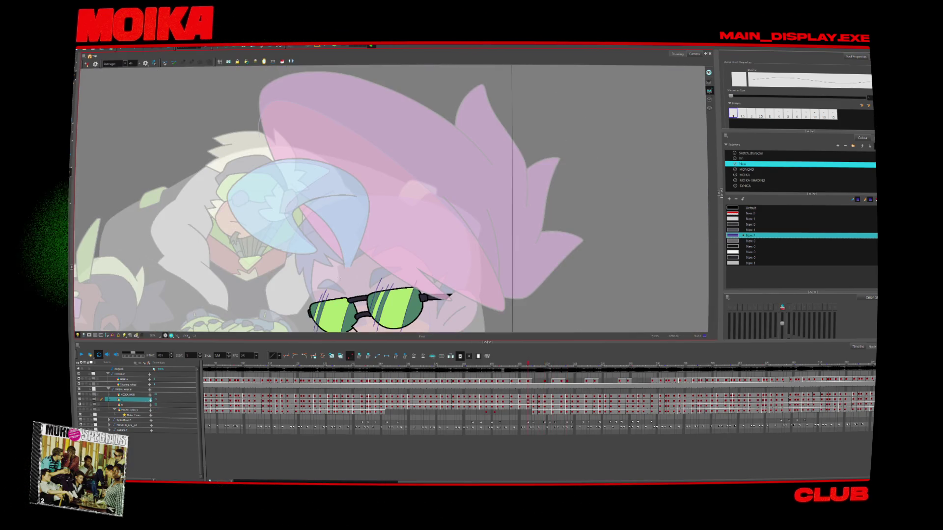
pyautogui.press('.')
pyautogui.press('.')
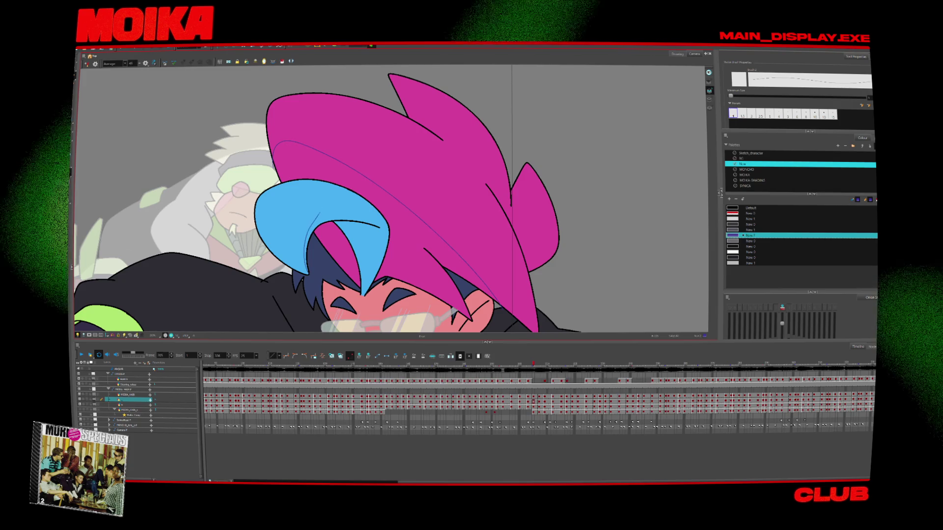
pyautogui.press('.')
pyautogui.press('.')
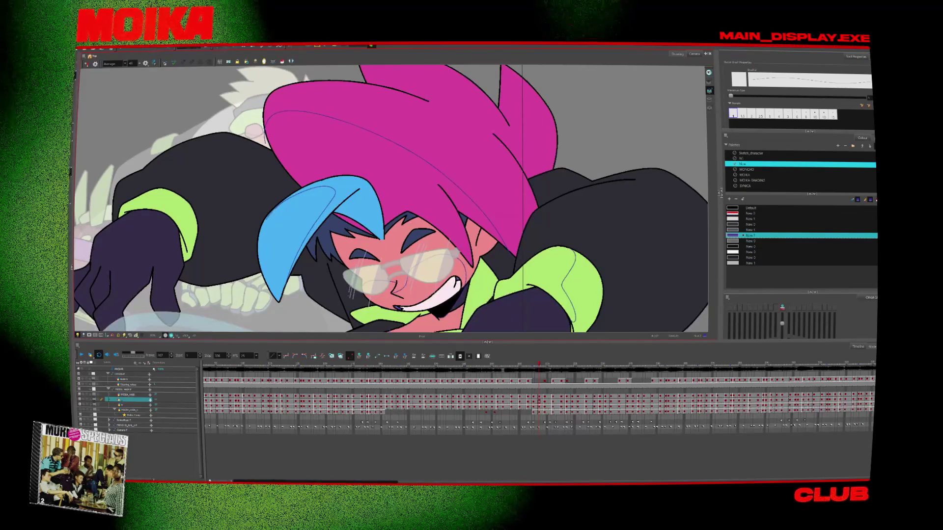
# Select the blue hair strand, review through the open-mouthed and raised-arm drawings, then zoom out fully.
pyautogui.click(295, 216)
pyautogui.press('.')
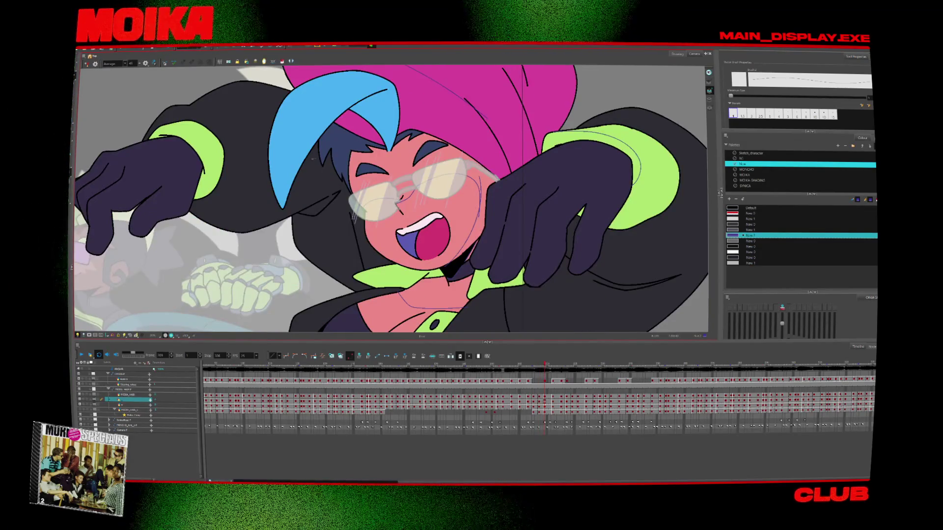
pyautogui.press('.')
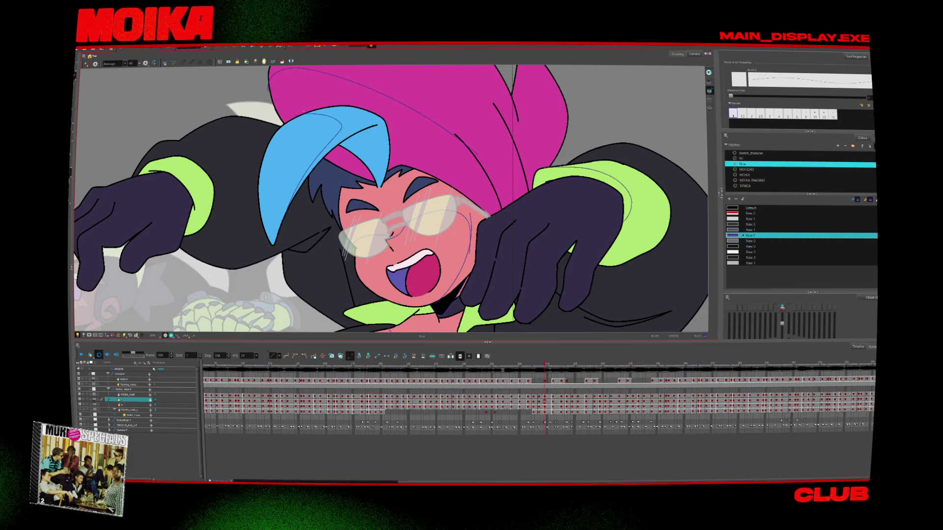
pyautogui.press('.')
pyautogui.press('.')
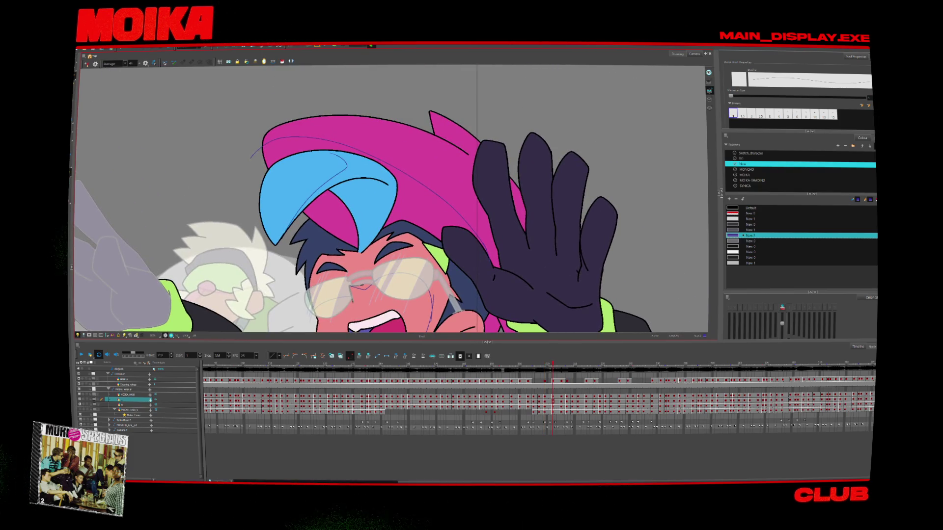
pyautogui.press('.')
pyautogui.press('.')
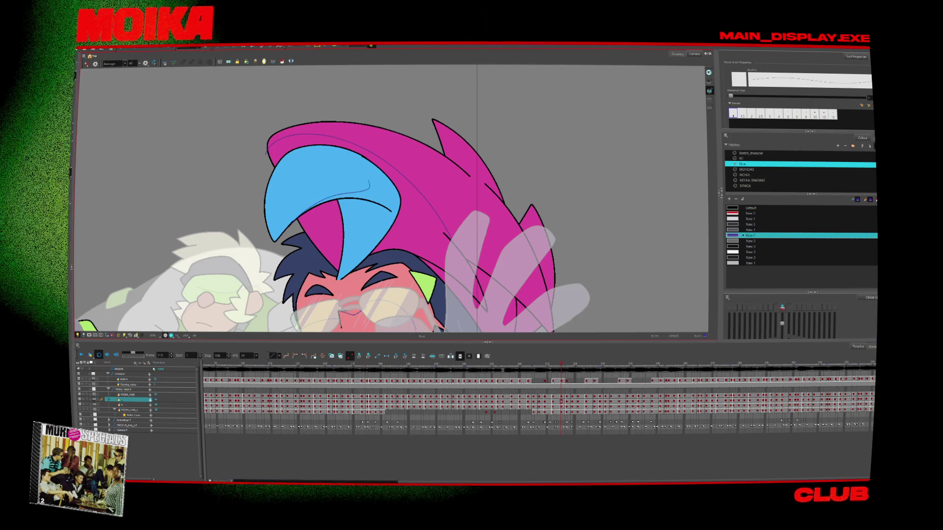
pyautogui.press('.')
pyautogui.press('.')
pyautogui.press(',')
pyautogui.press(',')
pyautogui.press(',')
pyautogui.press(',')
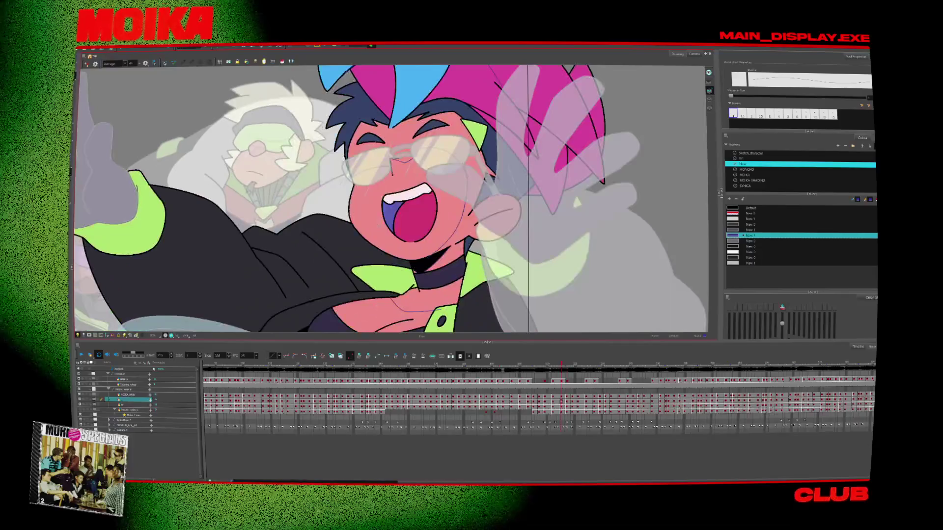
pyautogui.press(',')
pyautogui.press(',')
pyautogui.press(',')
pyautogui.press(',')
pyautogui.press(',')
pyautogui.press(',')
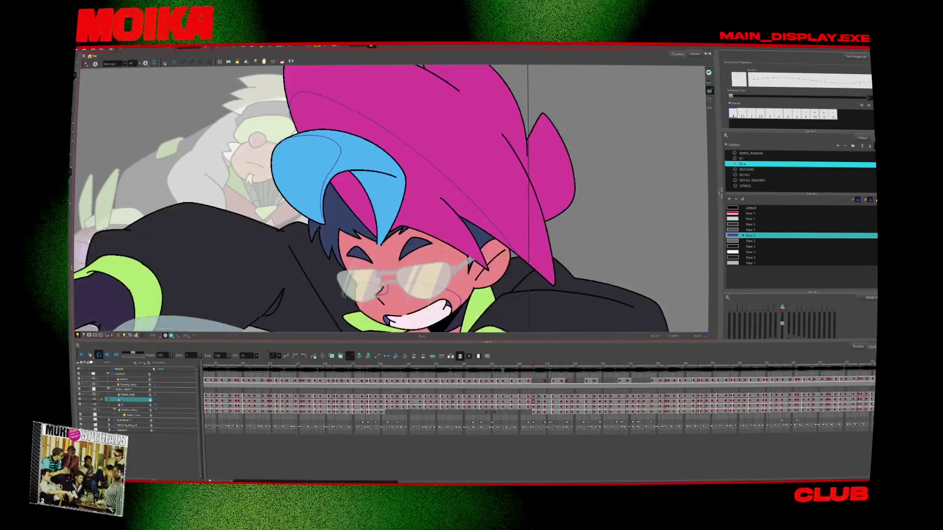
pyautogui.press(',')
pyautogui.press(',')
pyautogui.press(',')
pyautogui.press(',')
pyautogui.hotkey('alt', 'z')
pyautogui.keyDown('alt'); pyautogui.click(434, 266); pyautogui.keyUp('alt')
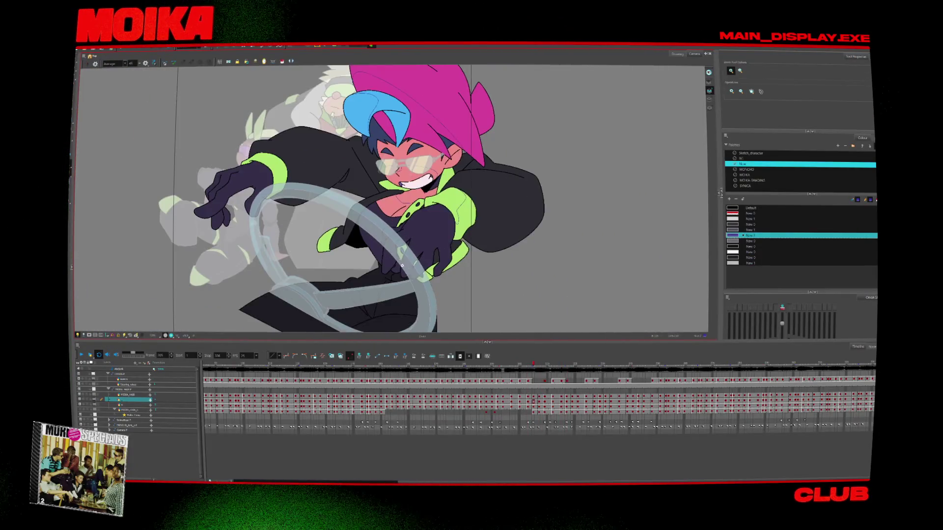
# Zoom on the torso, hide the steering-wheel layer, mirror the view, and recolour the sketch swatch red.
pyautogui.click(435, 269)
pyautogui.hotkey('alt', 'b')
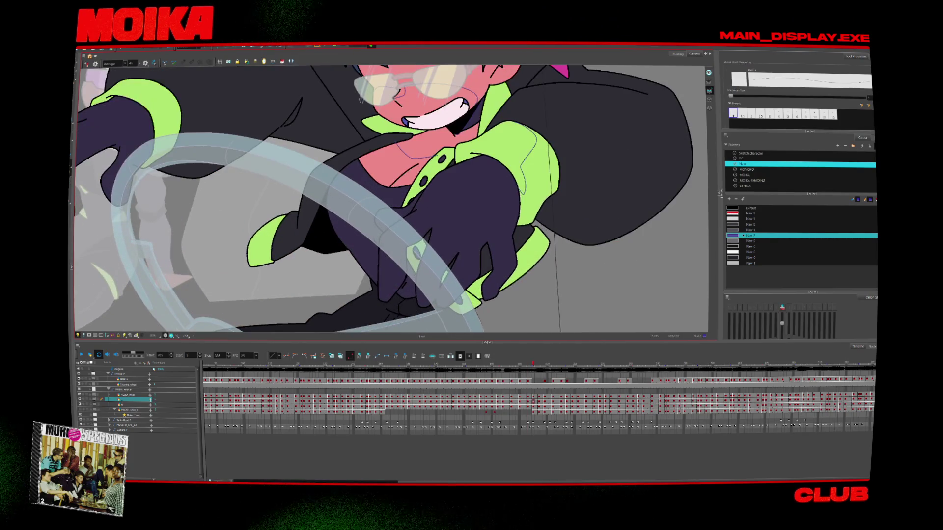
pyautogui.click(86, 401)
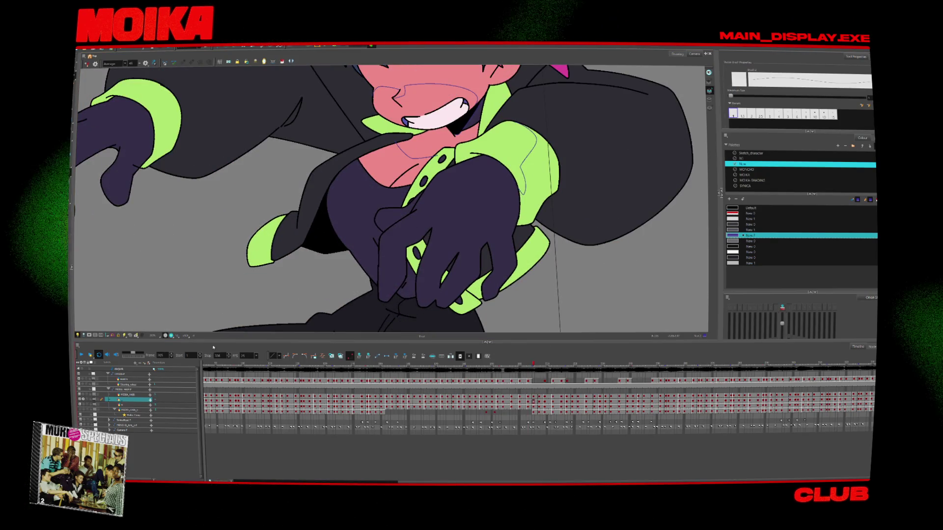
pyautogui.press('4')
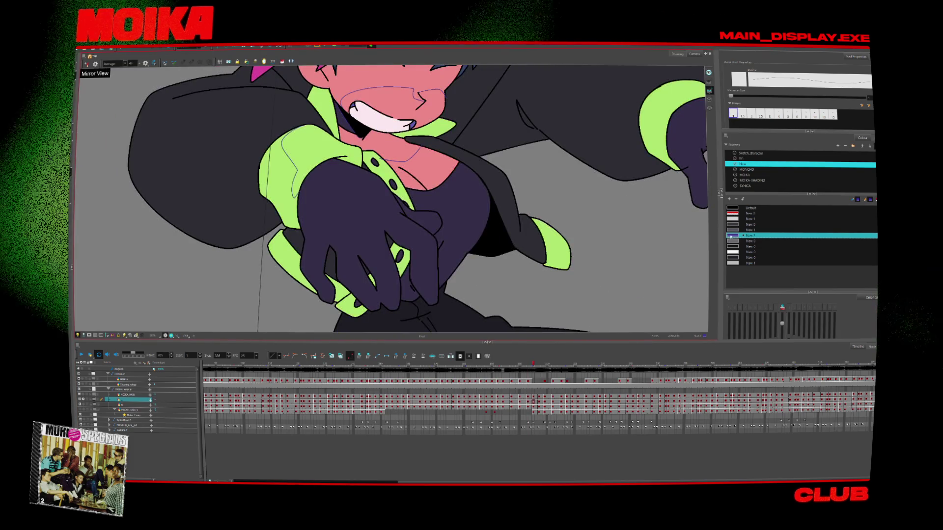
pyautogui.doubleClick(732, 235)
pyautogui.click(421, 208)
pyautogui.press('Escape')
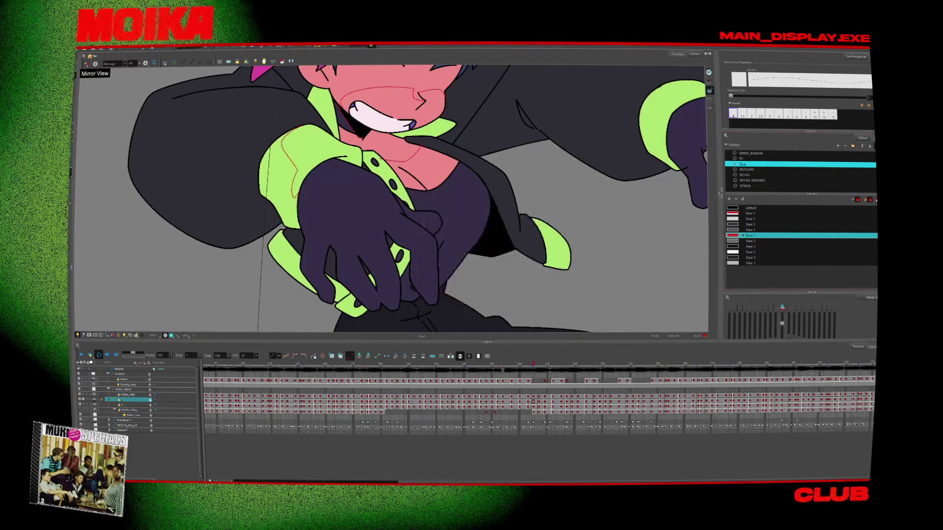
# Advance three drawings, delete the red chest detail stroke, then check neighbouring frames.
pyautogui.press('.')
pyautogui.press('.')
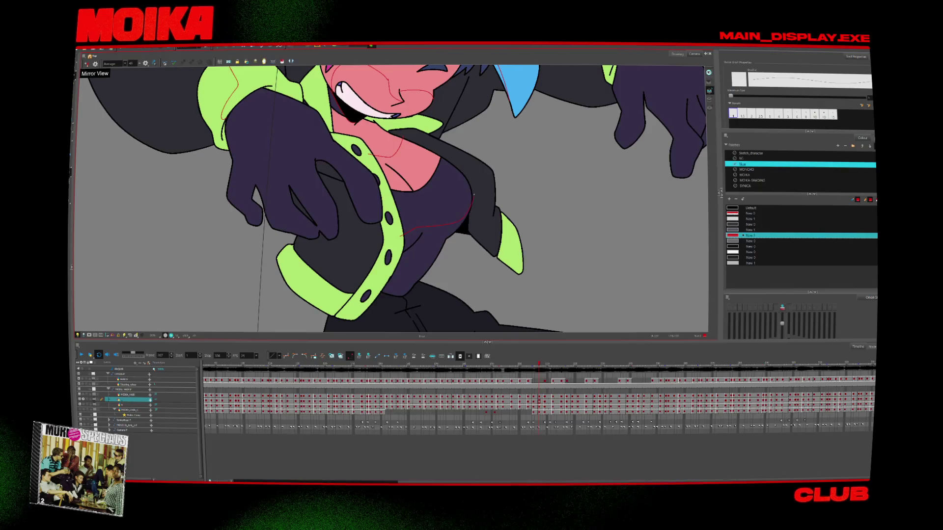
pyautogui.press('.')
pyautogui.press('.')
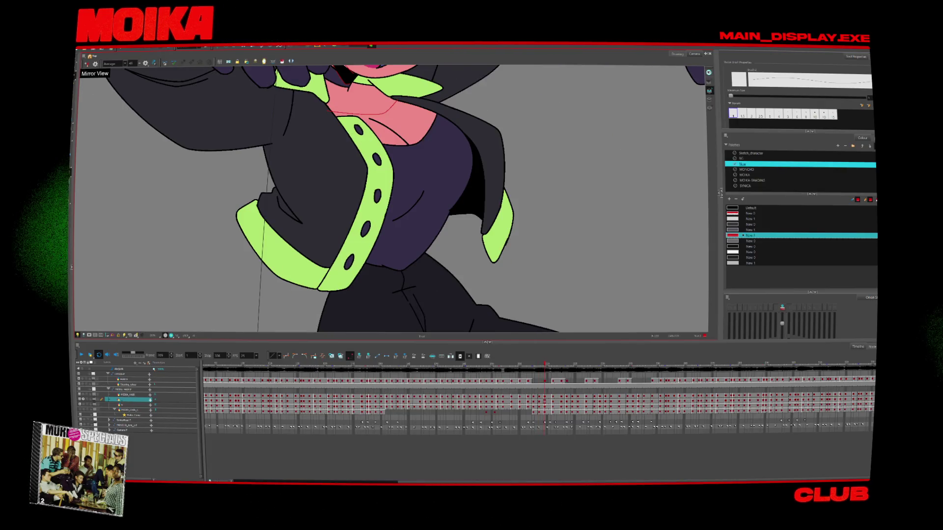
pyautogui.press('.')
pyautogui.press('.')
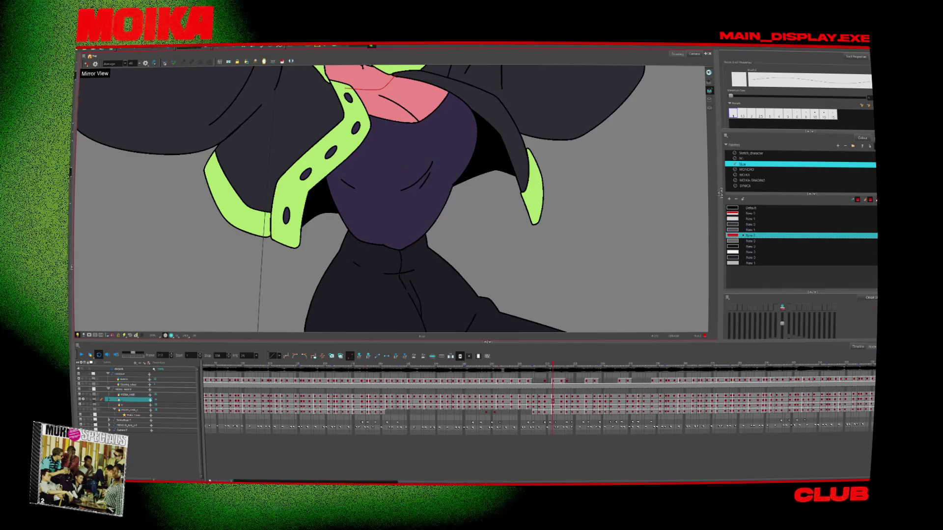
pyautogui.click(393, 171)
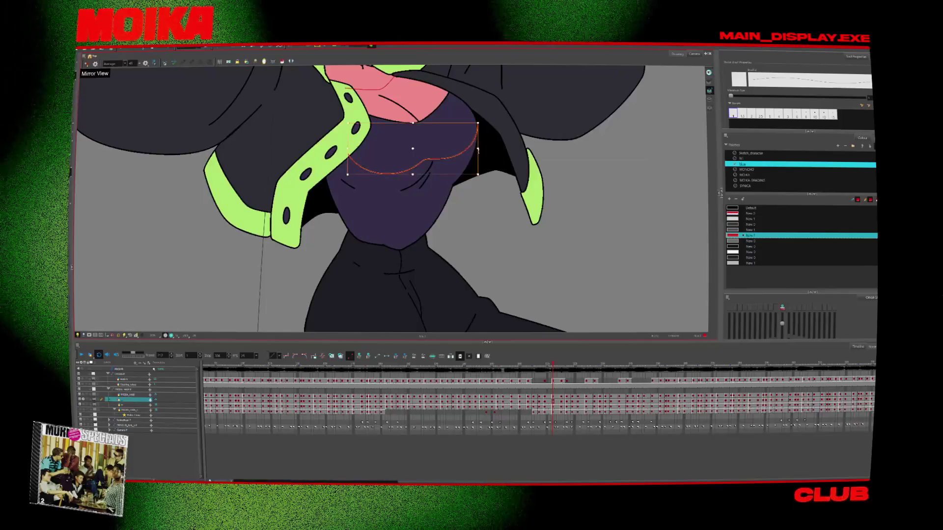
pyautogui.hotkey('alt', 'q')
pyautogui.press('Delete')
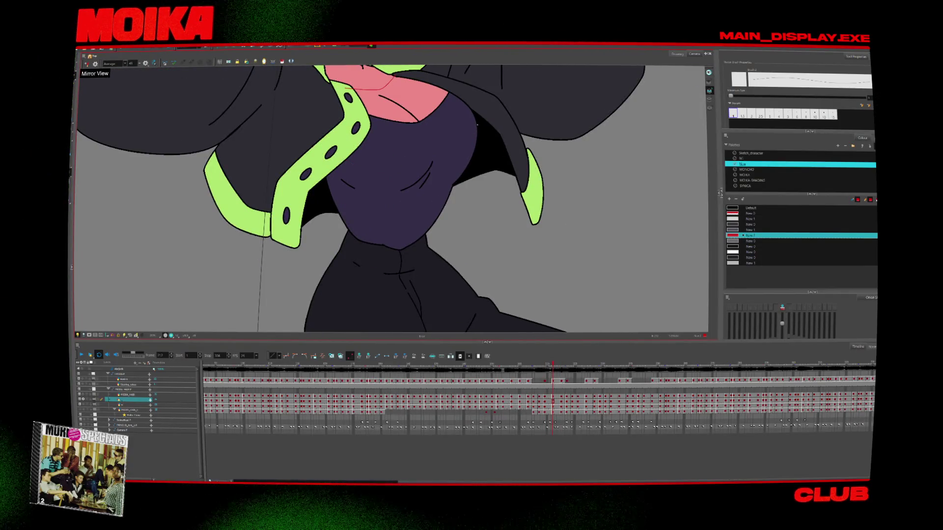
pyautogui.scroll(2, 360, 197)
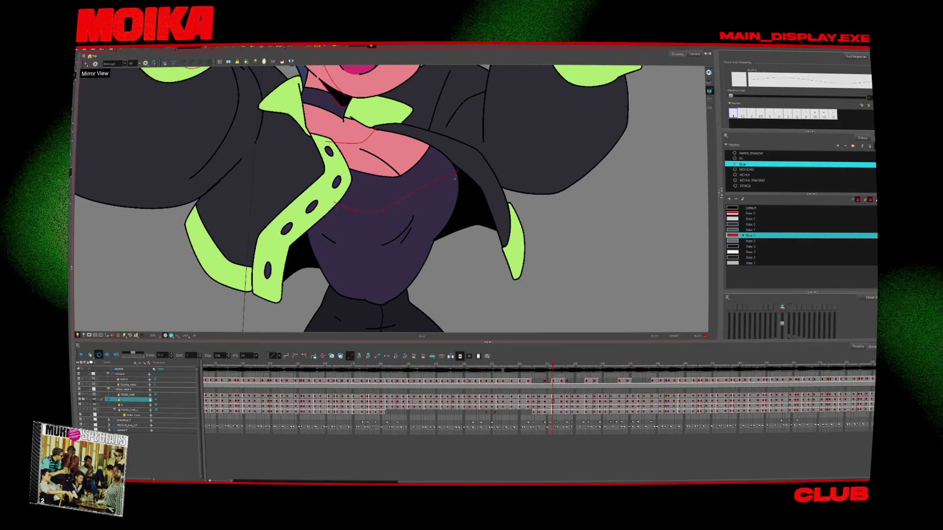
pyautogui.press('.')
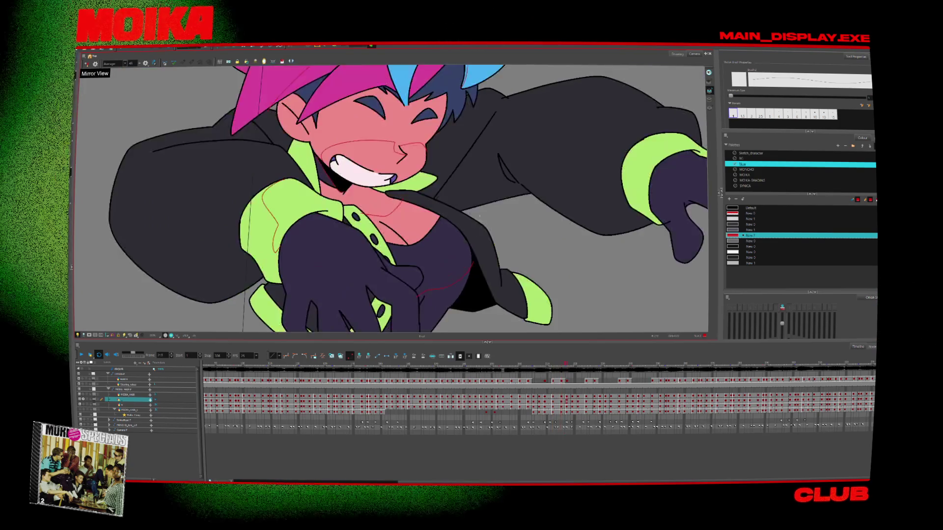
pyautogui.press(',')
pyautogui.press(',')
pyautogui.press(',')
pyautogui.press(',')
pyautogui.press(',')
pyautogui.press(',')
pyautogui.press(',')
pyautogui.press(',')
pyautogui.press(',')
pyautogui.press(',')
pyautogui.press(',')
pyautogui.press(',')
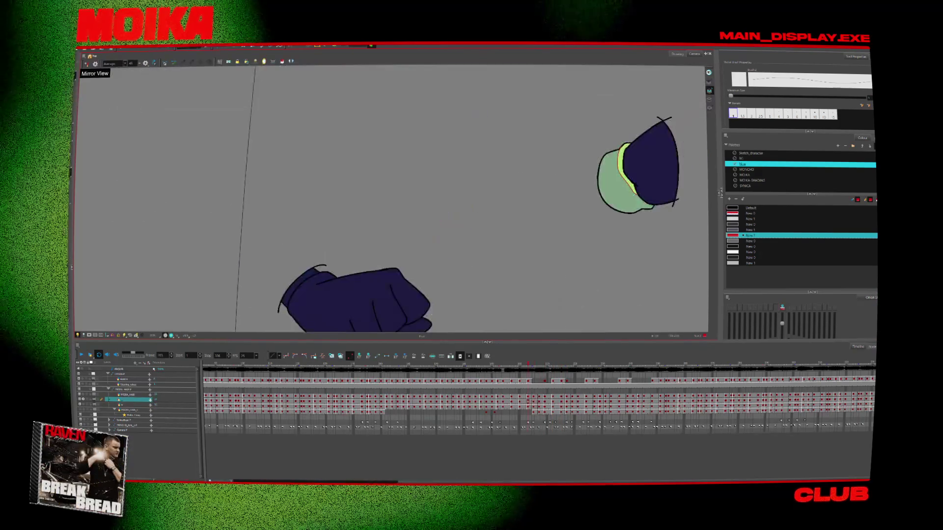
# Advance past the belt frame, close the red trouser stroke into a triangle, and compare nearby frames.
pyautogui.press('.')
pyautogui.press('.')
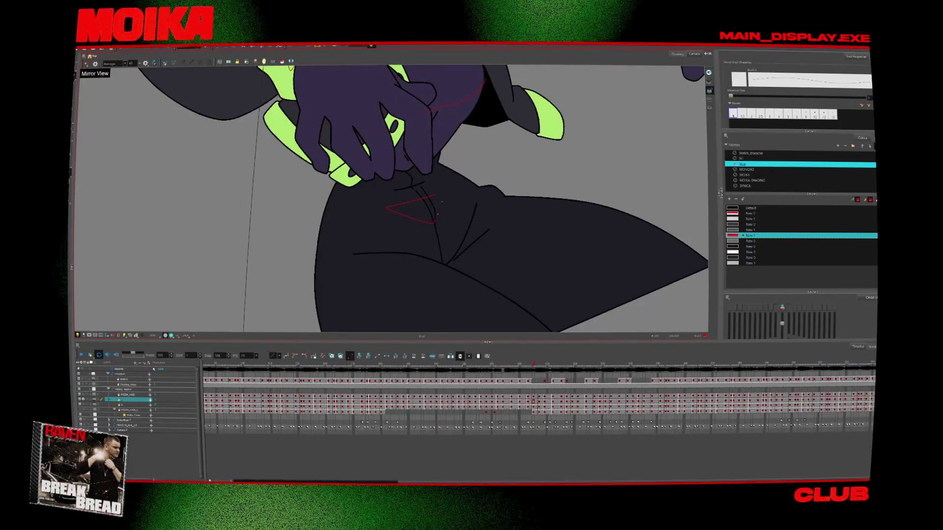
pyautogui.press('.')
pyautogui.press('.')
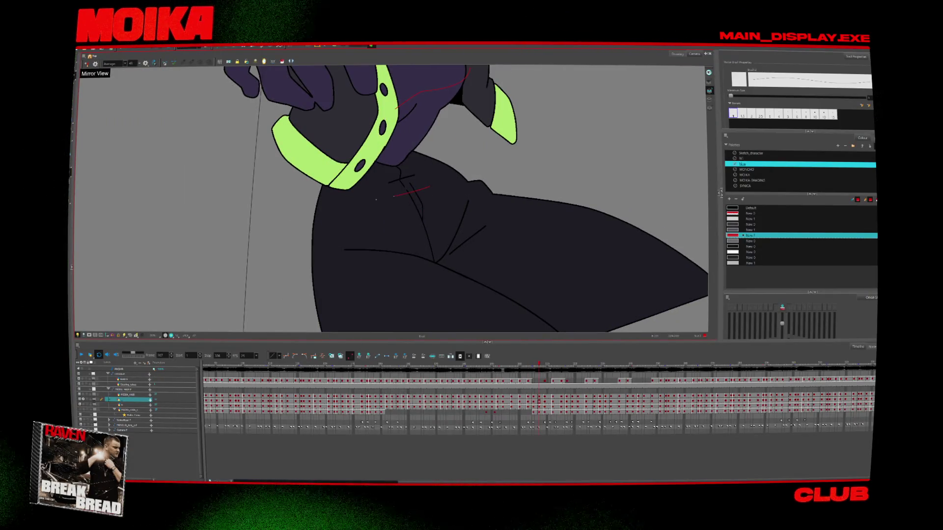
pyautogui.press('.')
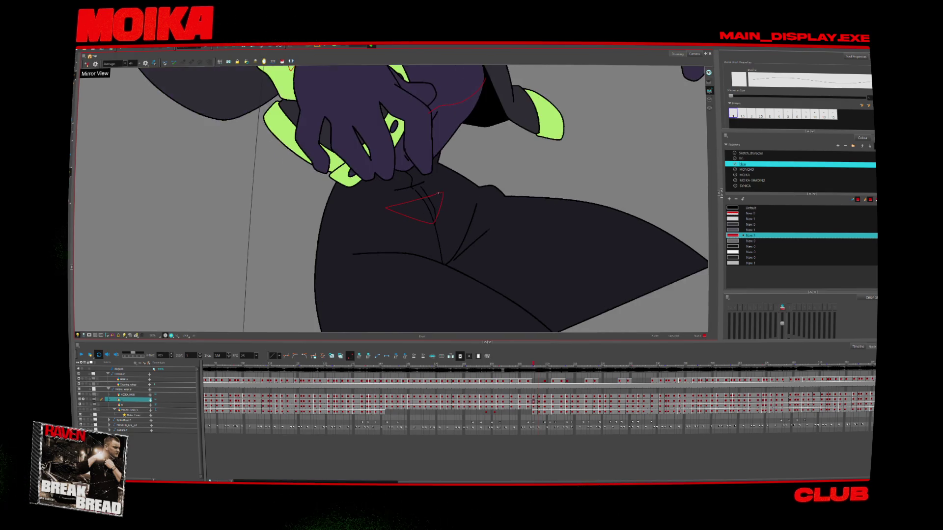
pyautogui.press('.')
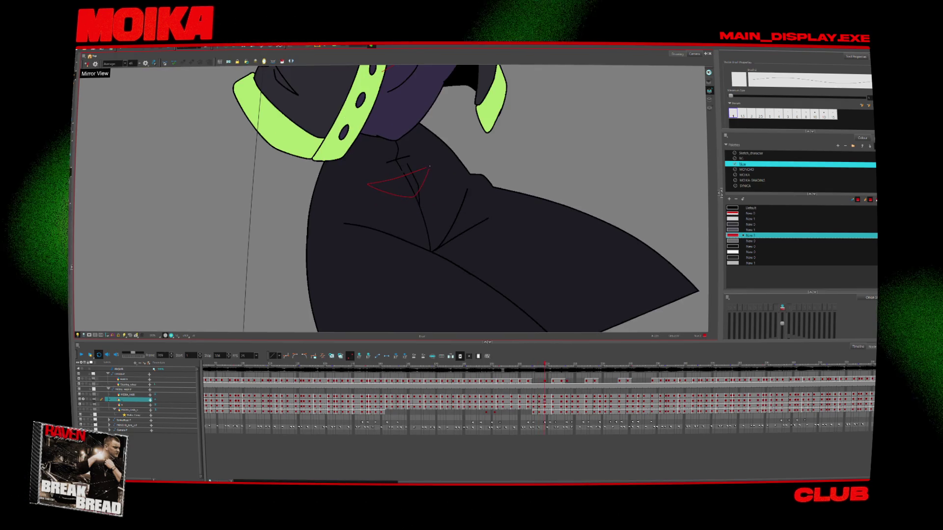
pyautogui.press('.')
pyautogui.press('.')
pyautogui.press('.')
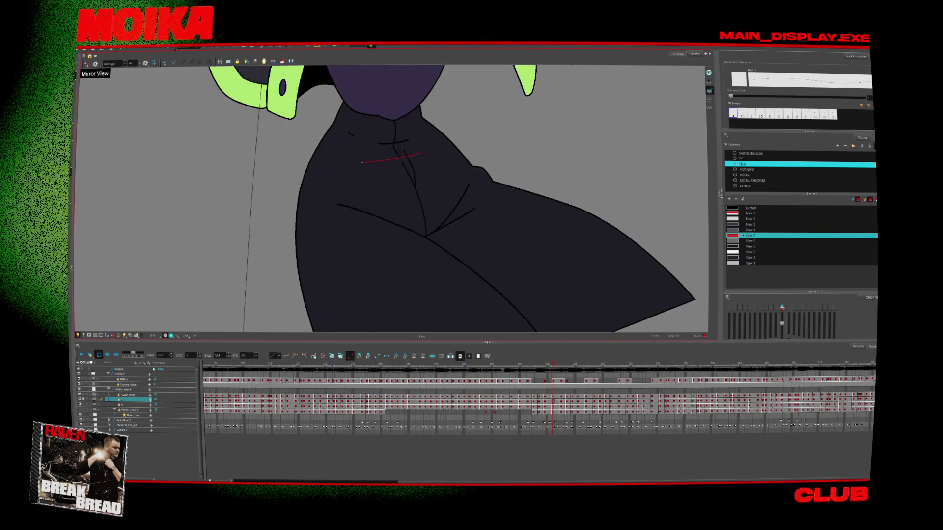
pyautogui.moveTo(422, 153); pyautogui.dragTo(363, 163)
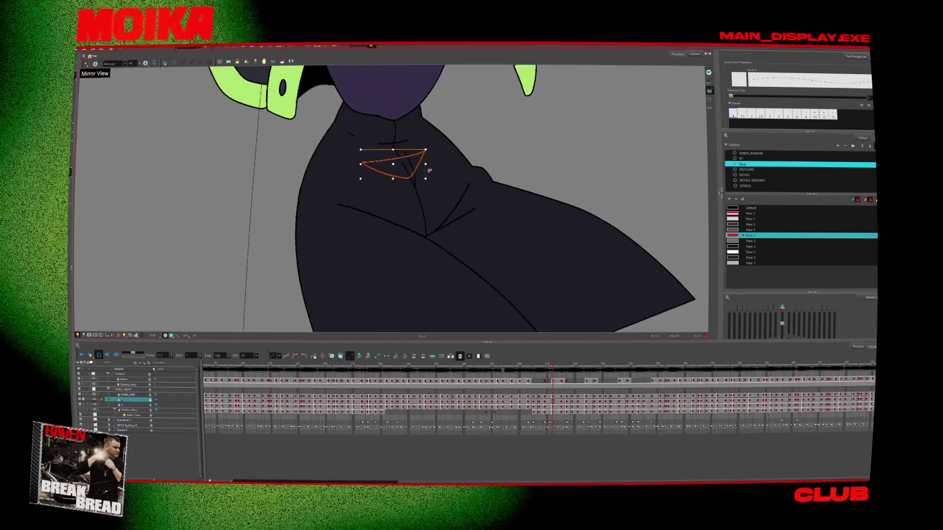
pyautogui.press('.')
pyautogui.press('.')
pyautogui.press('.')
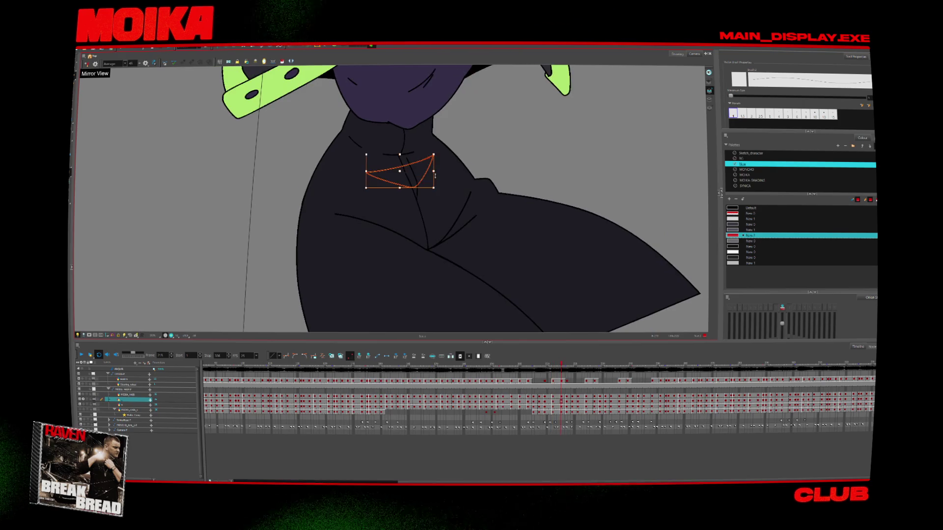
pyautogui.press(',')
pyautogui.press(',')
pyautogui.press(',')
pyautogui.press(',')
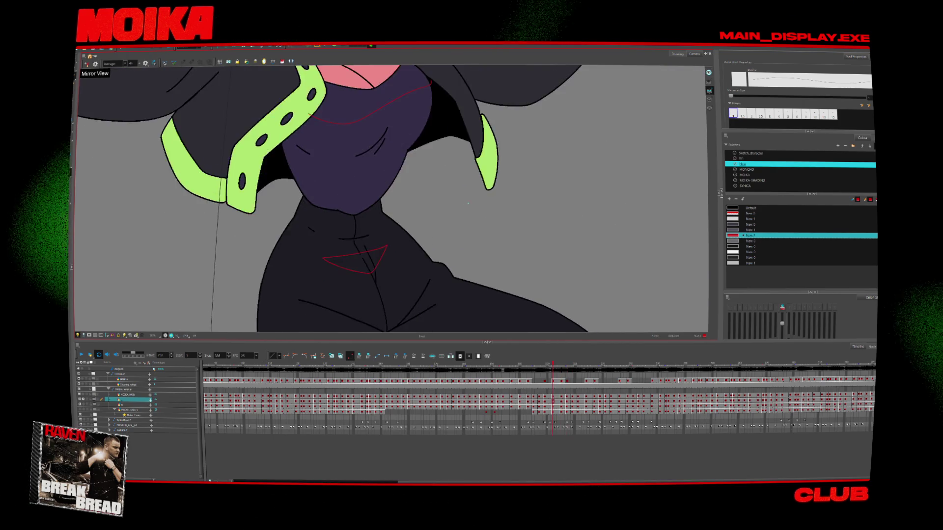
pyautogui.press(',')
pyautogui.press(',')
pyautogui.press(',')
pyautogui.press(',')
pyautogui.press(',')
pyautogui.press(',')
pyautogui.press(',')
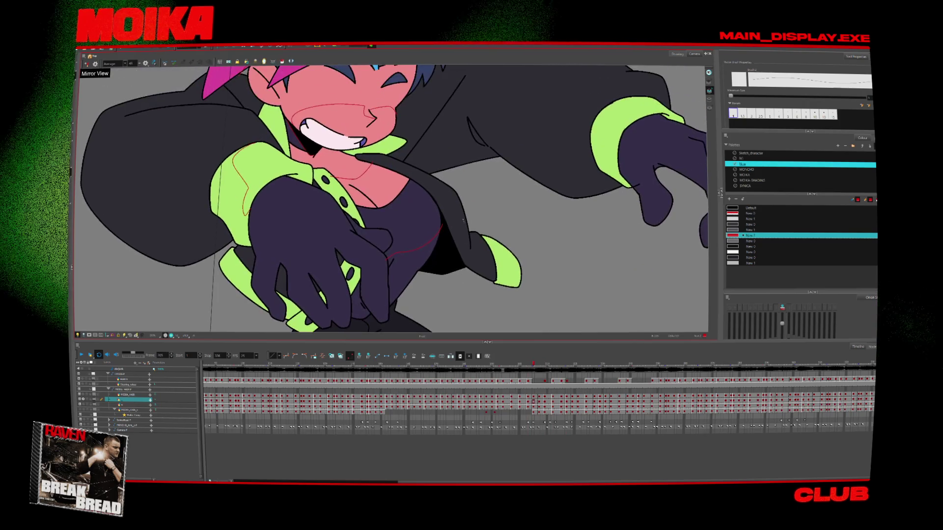
# Mirror the view, undo the upper red stroke, and step through poses back to the grinning one.
pyautogui.click(86, 64)
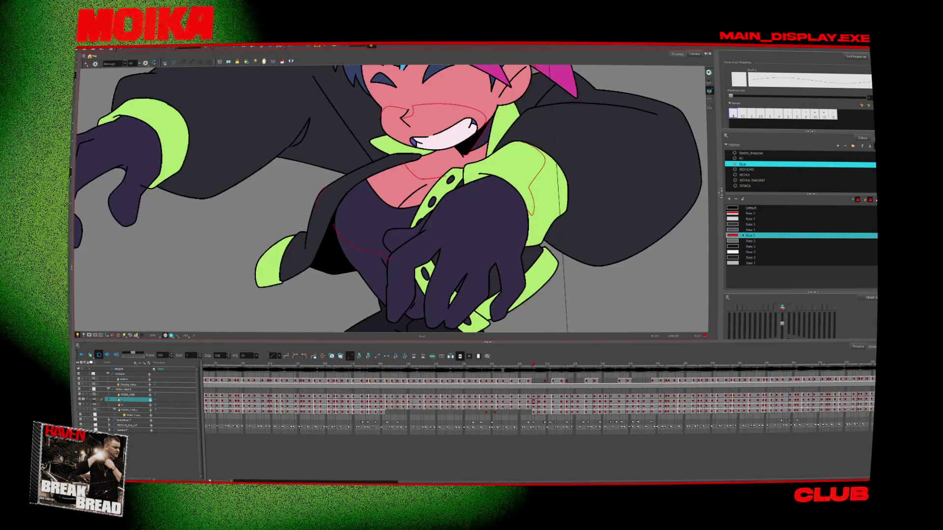
pyautogui.press('.')
pyautogui.press('.')
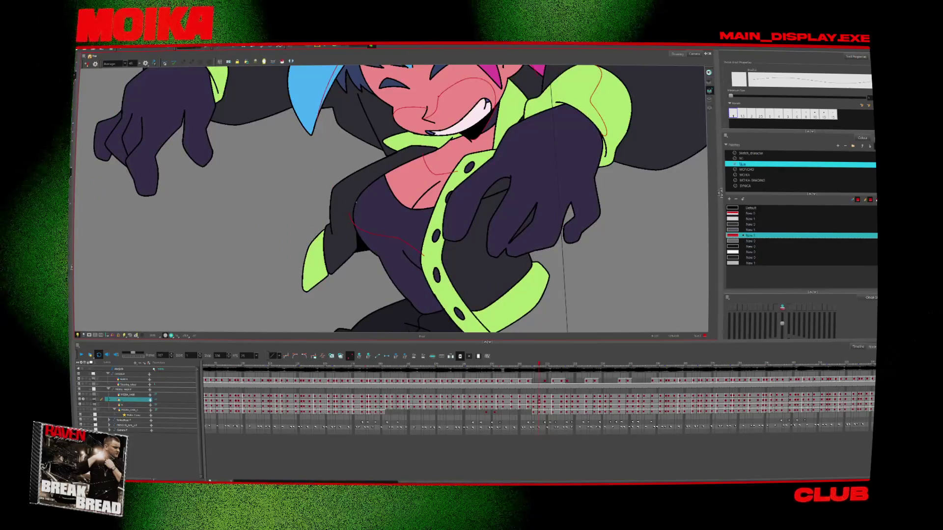
pyautogui.hotkey('ctrl', 'z')
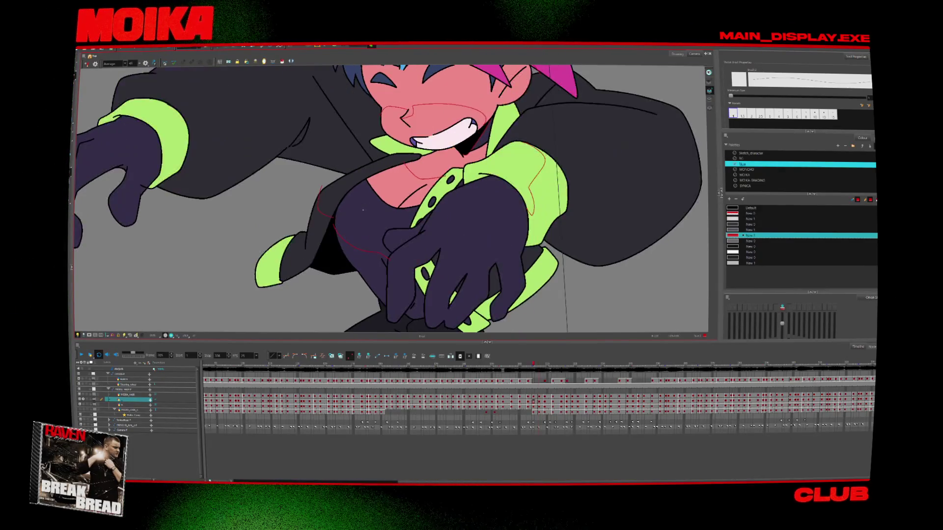
pyautogui.press('.')
pyautogui.press('.')
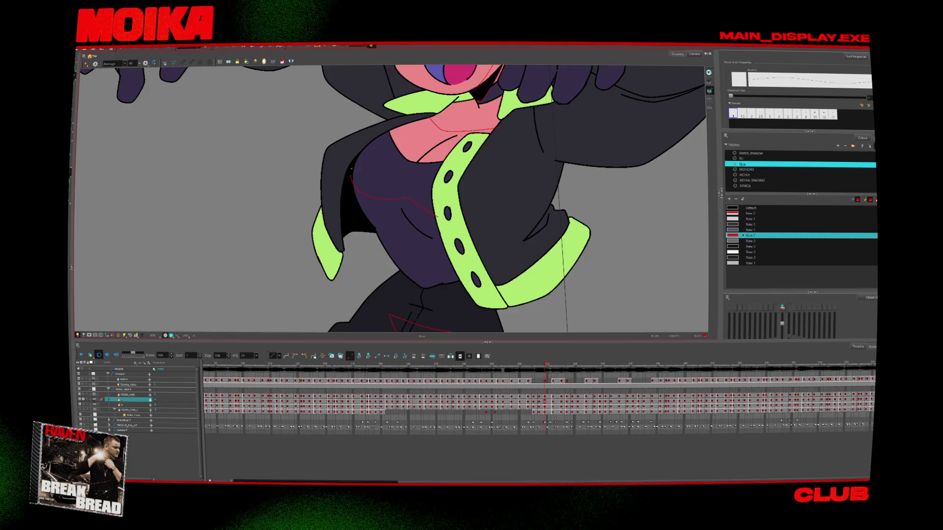
pyautogui.press('.')
pyautogui.press('.')
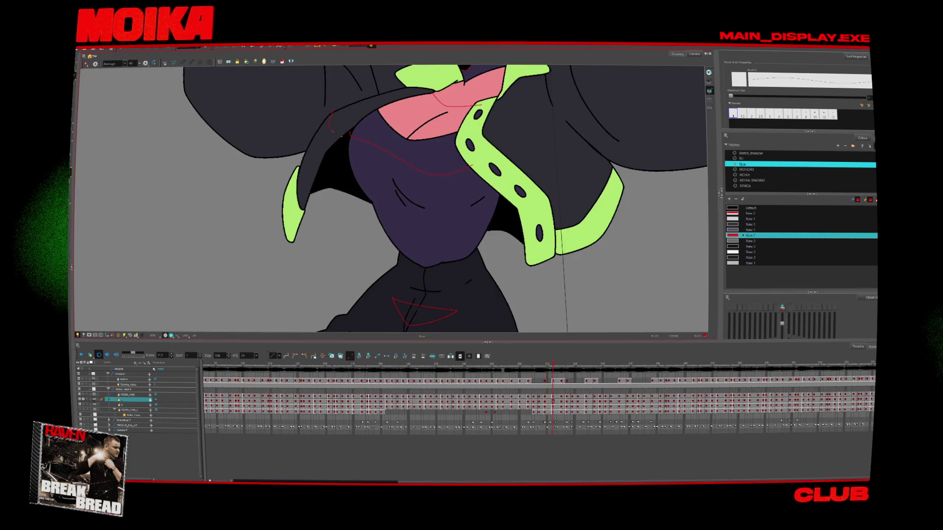
pyautogui.press('.')
pyautogui.press('.')
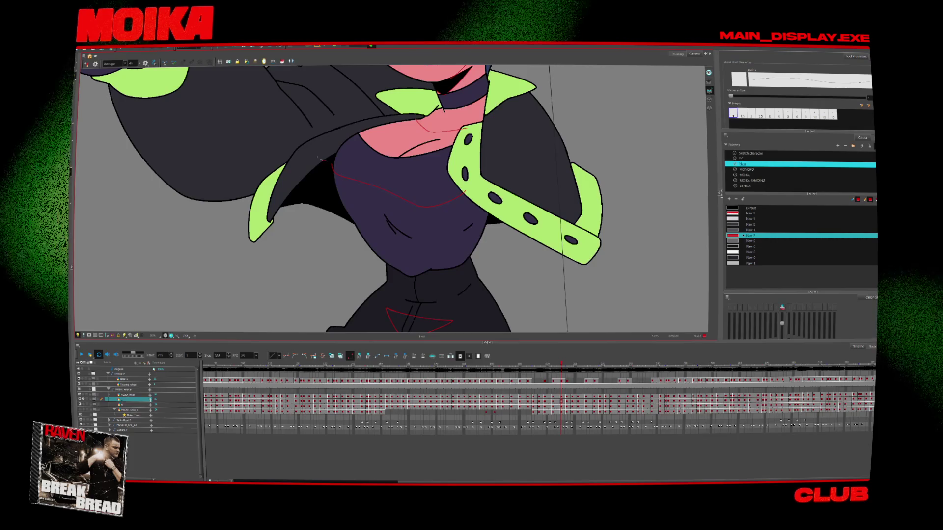
pyautogui.press(',')
pyautogui.press(',')
pyautogui.press(',')
pyautogui.press('.')
pyautogui.press('.')
pyautogui.press('.')
pyautogui.press(',')
pyautogui.press(',')
pyautogui.press(',')
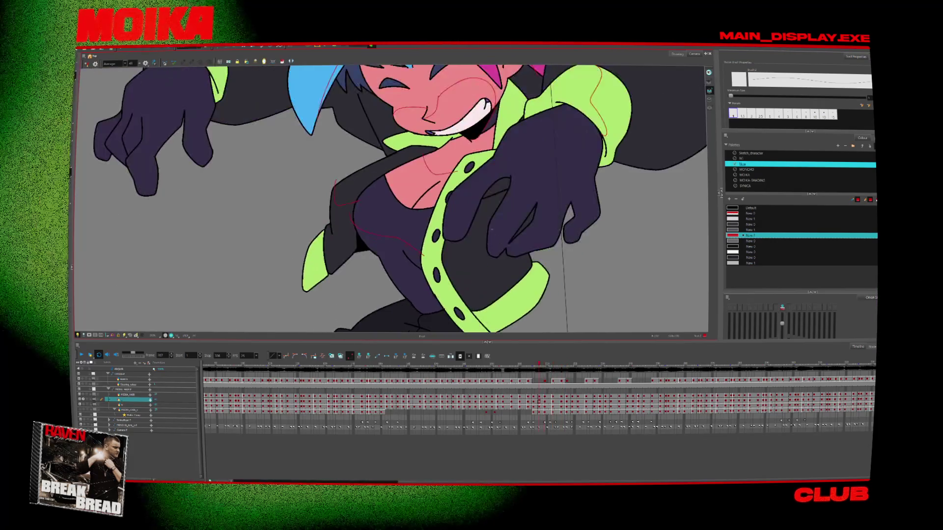
pyautogui.press(',')
pyautogui.press(',')
pyautogui.press(',')
pyautogui.press('.')
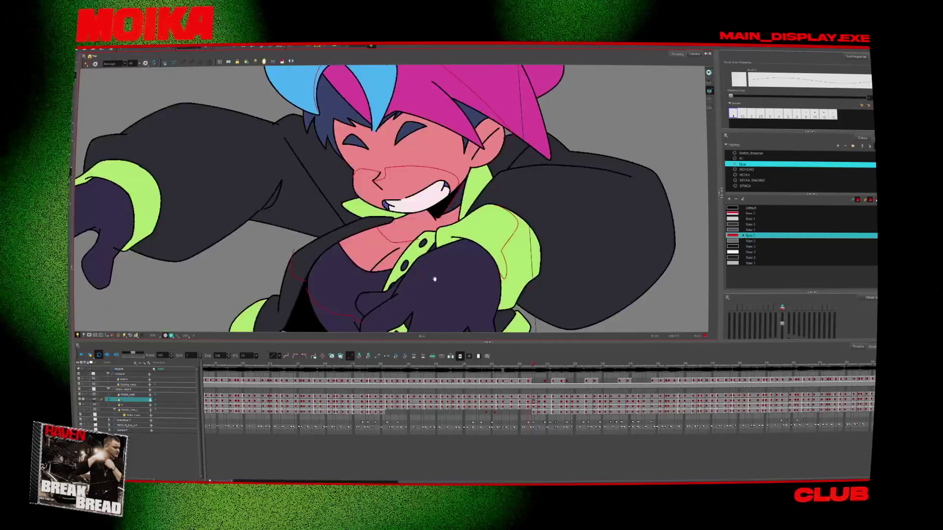
# Step through the driver poses while switching between zoom, brush and select tools.
pyautogui.hotkey('alt', 'z')
pyautogui.press('.')
pyautogui.press('.')
pyautogui.press('.')
pyautogui.press('.')
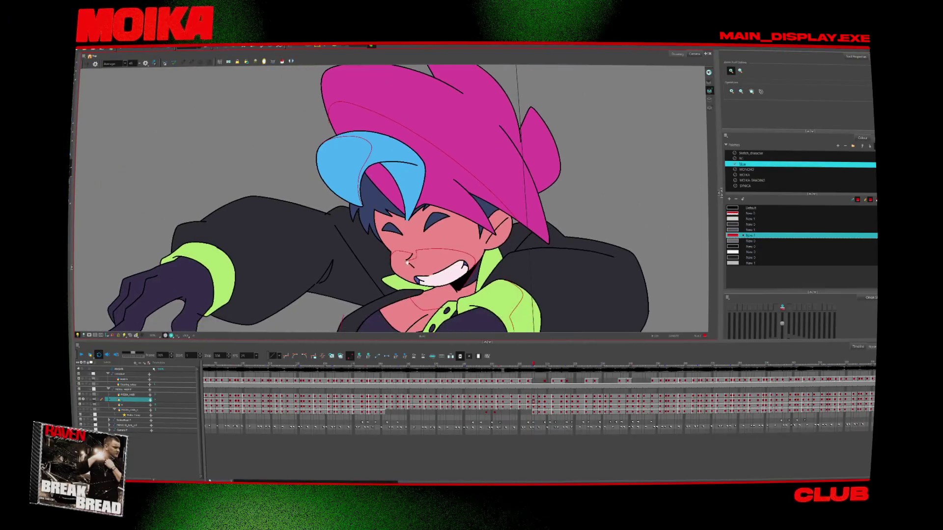
pyautogui.press('.')
pyautogui.press('.')
pyautogui.press('.')
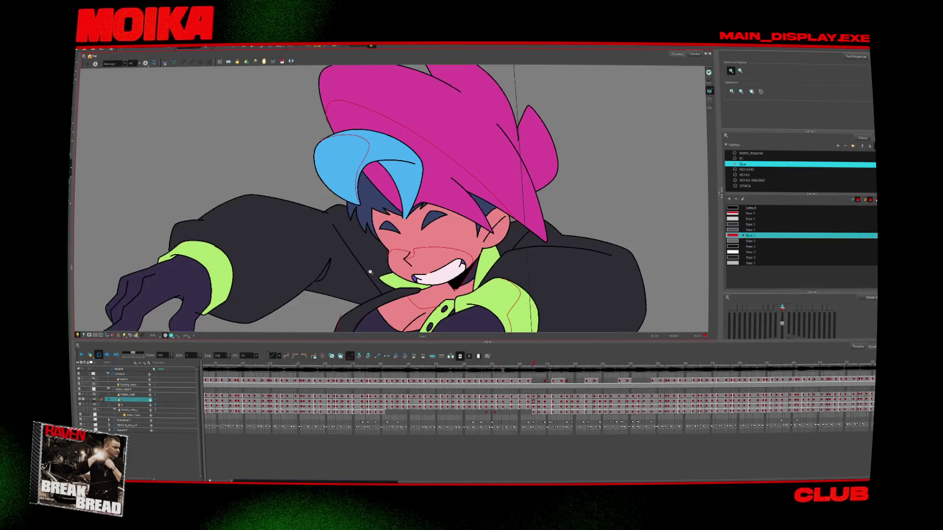
pyautogui.press('.')
pyautogui.press('.')
pyautogui.hotkey('alt', 'b')
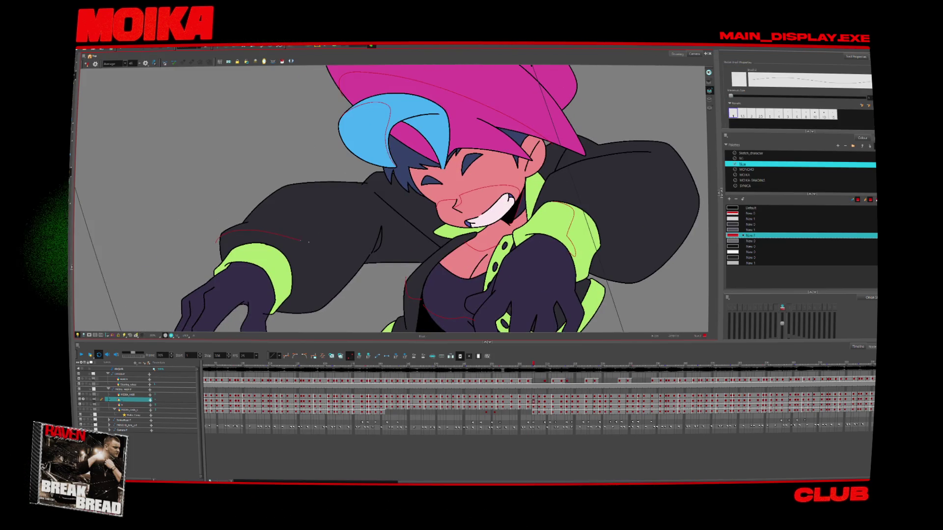
pyautogui.press('.')
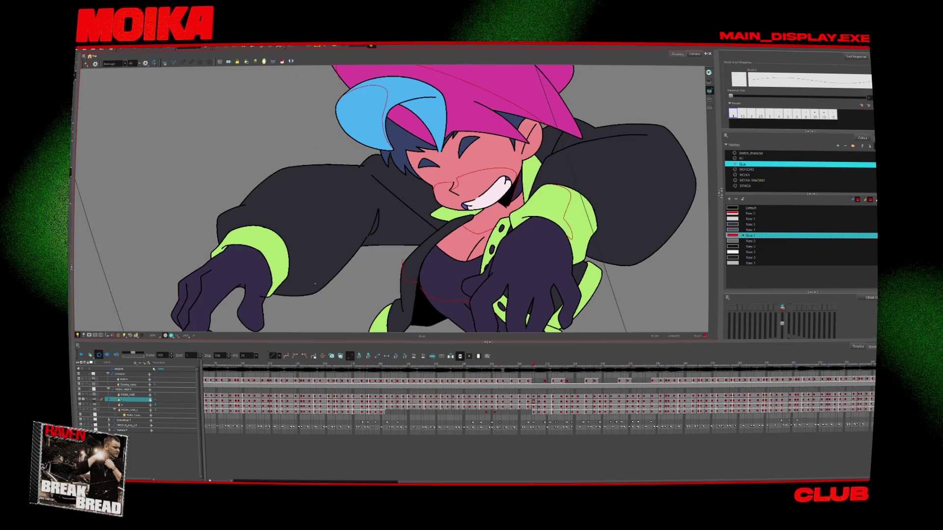
pyautogui.press(',')
pyautogui.press('.')
pyautogui.press('.')
pyautogui.press(',')
pyautogui.hotkey('alt', 's')
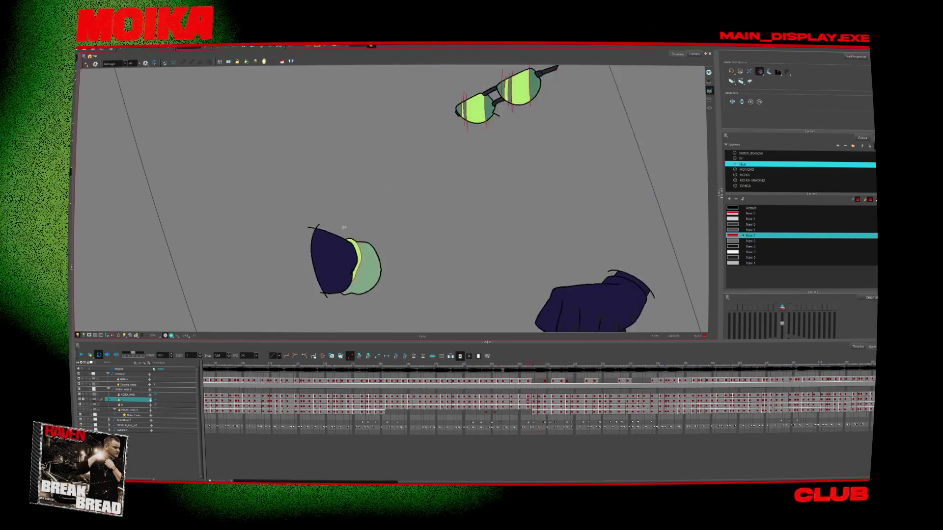
pyautogui.press('.')
pyautogui.press('.')
pyautogui.press('.')
pyautogui.press('.')
pyautogui.press('.')
pyautogui.press('.')
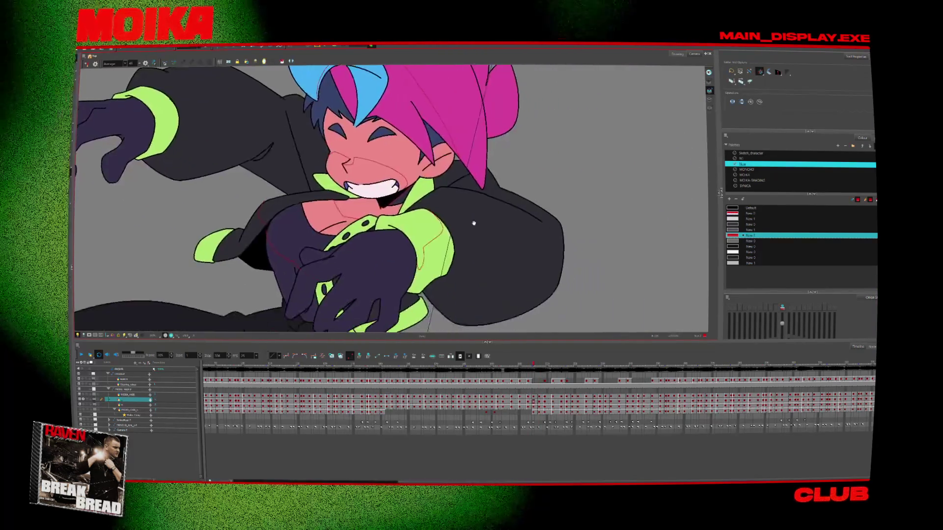
pyautogui.press('.')
pyautogui.press('.')
pyautogui.hotkey('alt', 'b')
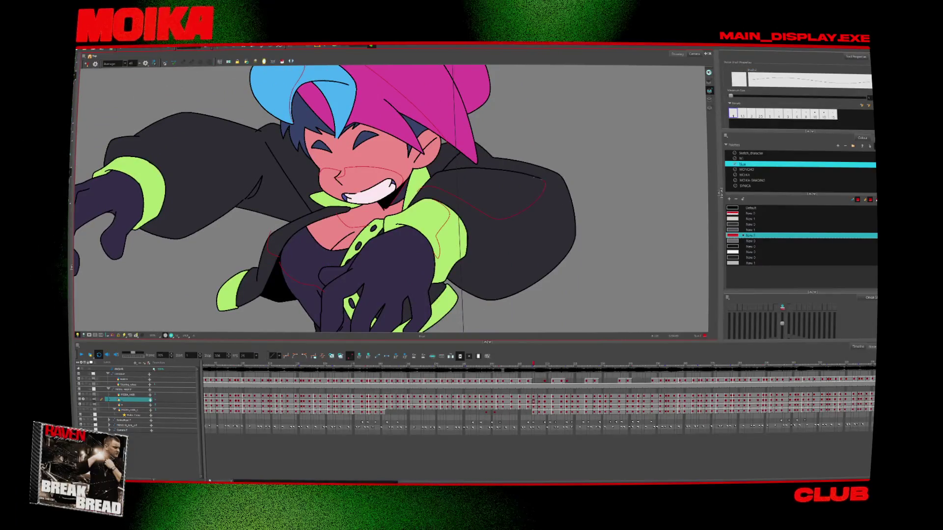
# Turn on the Light Table and step forward through the drawings to frame 215.
pyautogui.hotkey('shift', 'l')
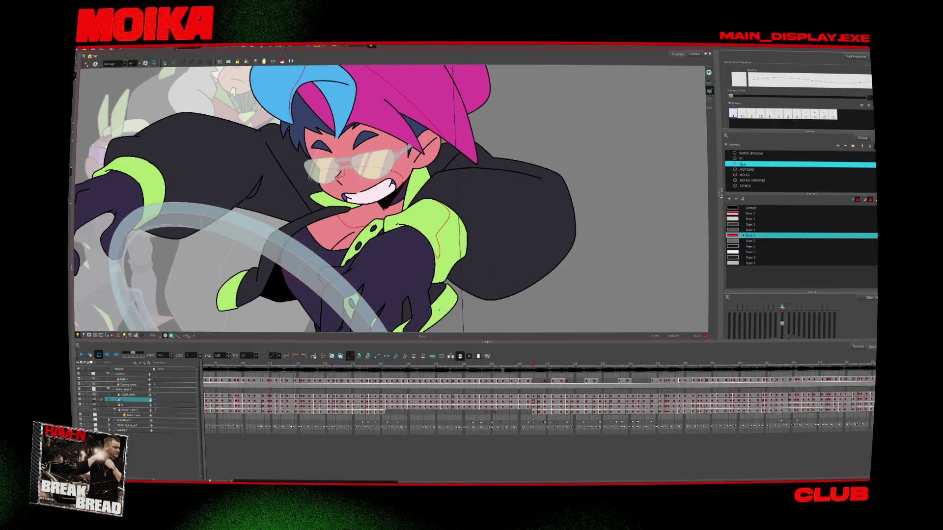
pyautogui.press('.')
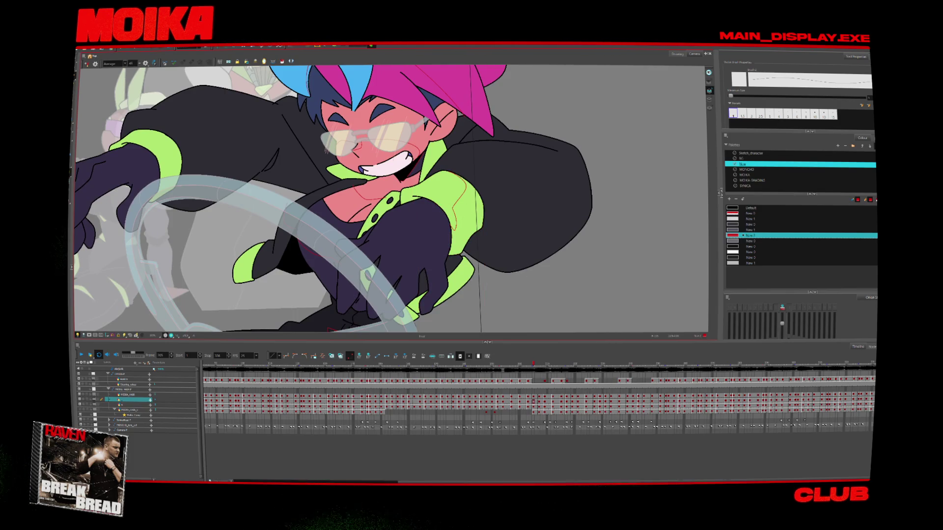
pyautogui.press('.')
pyautogui.hotkey('alt', 'b')
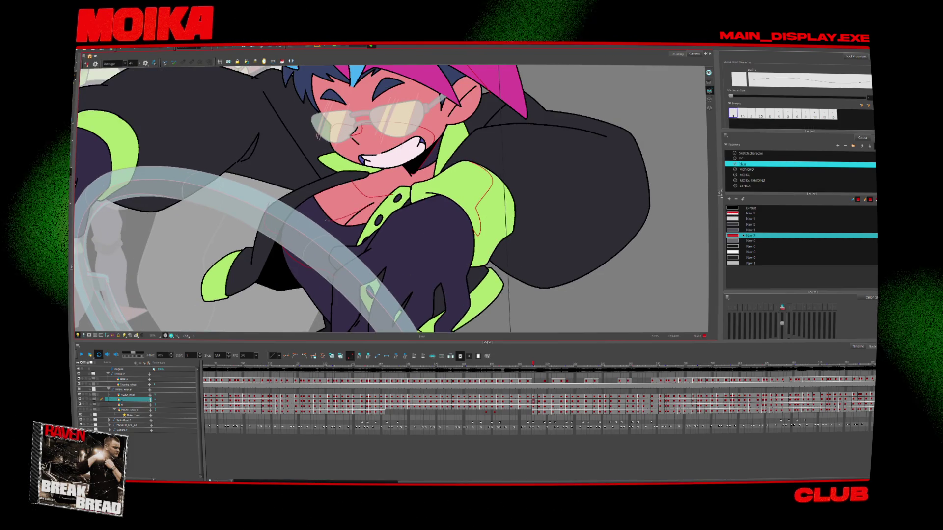
pyautogui.press('.')
pyautogui.press('.')
pyautogui.press('.')
pyautogui.press('.')
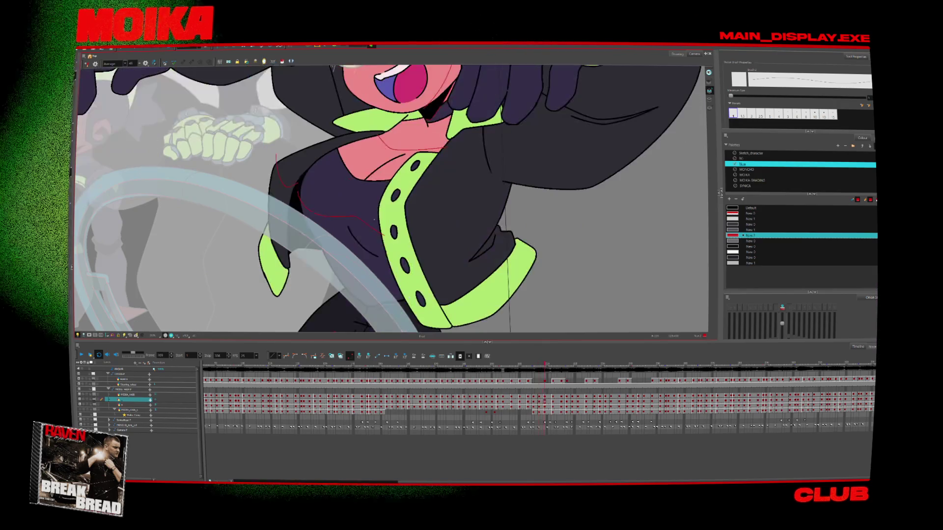
pyautogui.press('.')
pyautogui.press('.')
pyautogui.press('.')
pyautogui.press('.')
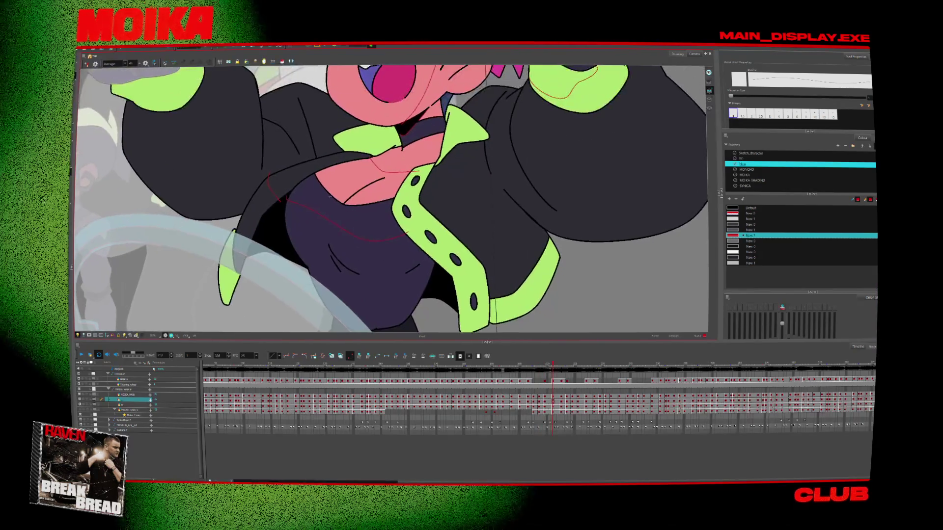
pyautogui.press('.')
pyautogui.press('.')
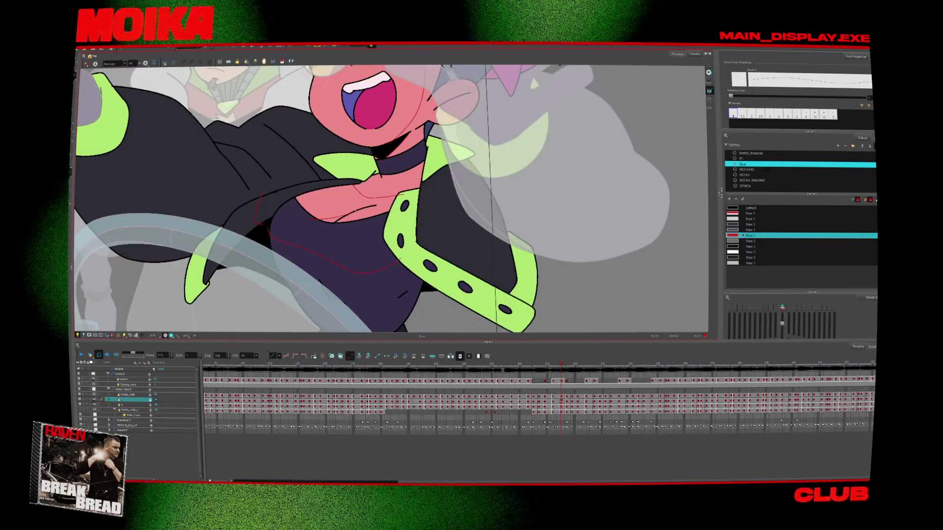
pyautogui.press('.')
pyautogui.press('.')
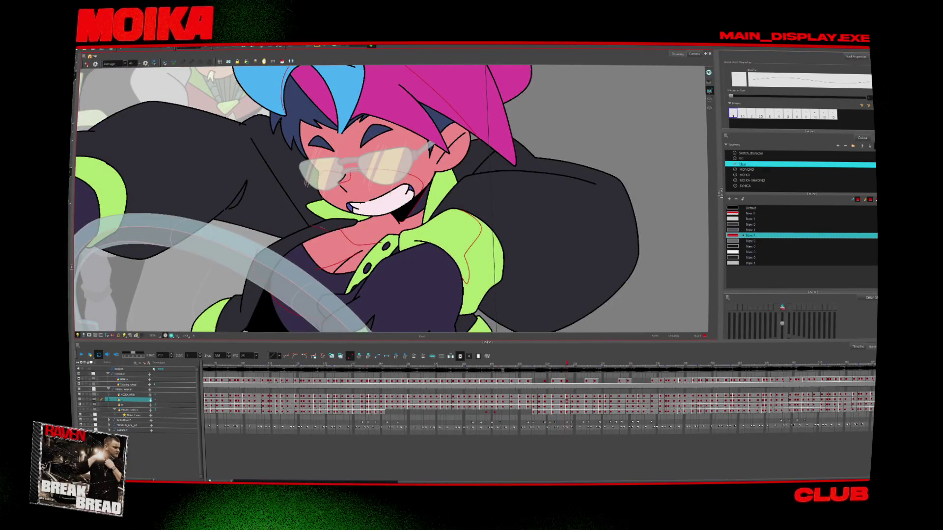
pyautogui.press(',')
# Zoom in on the driver's chest and advance to frame 219 to check it.
pyautogui.scroll(2, 456, 186)
pyautogui.press(',')
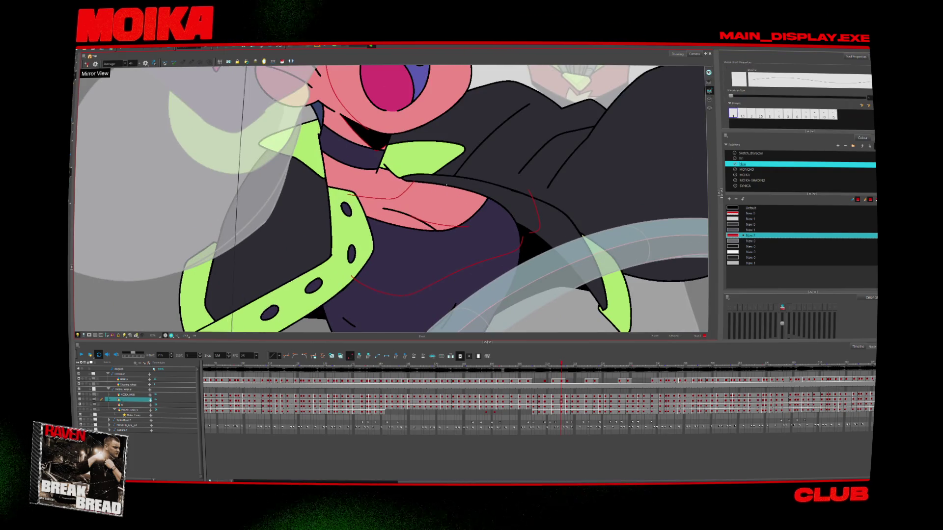
pyautogui.scroll(-2, 451, 180)
pyautogui.press('.')
pyautogui.press('.')
pyautogui.press('.')
pyautogui.press('.')
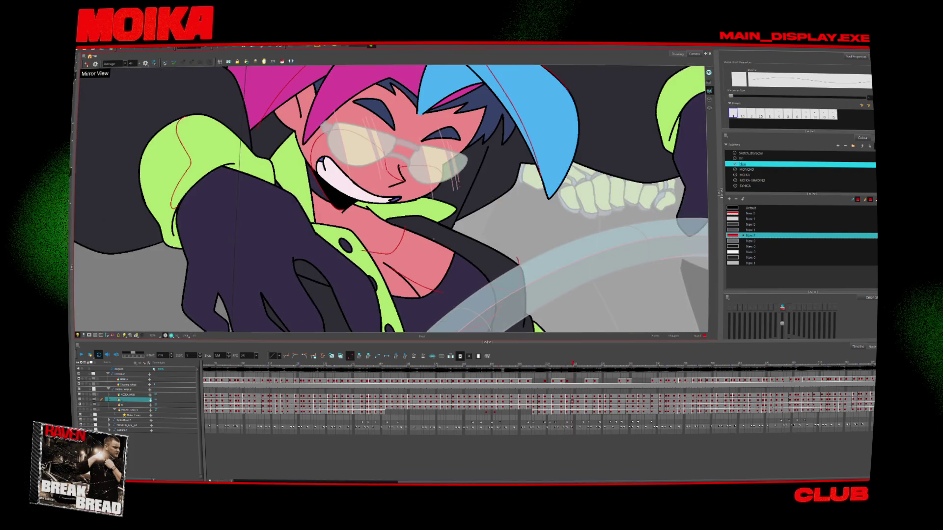
pyautogui.scroll(2, 390, 199)
pyautogui.press('.')
pyautogui.press('.')
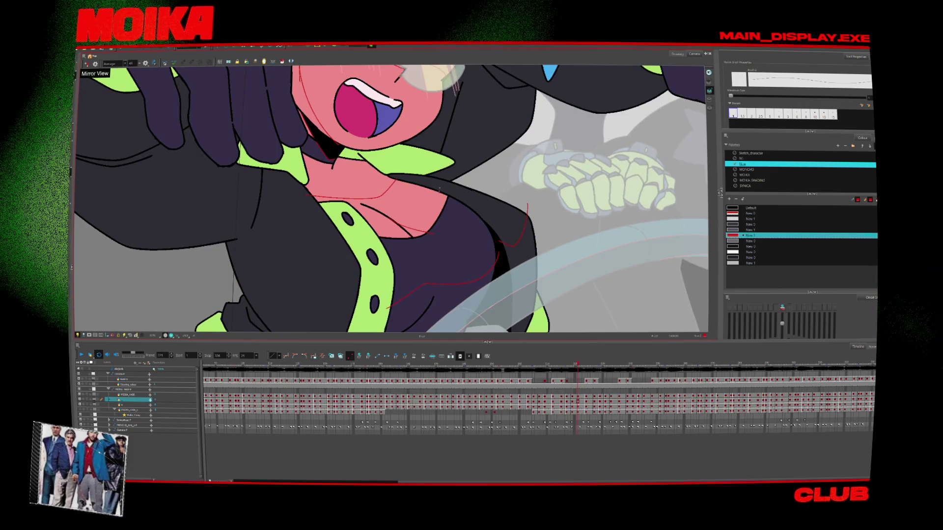
pyautogui.press('.')
pyautogui.press('.')
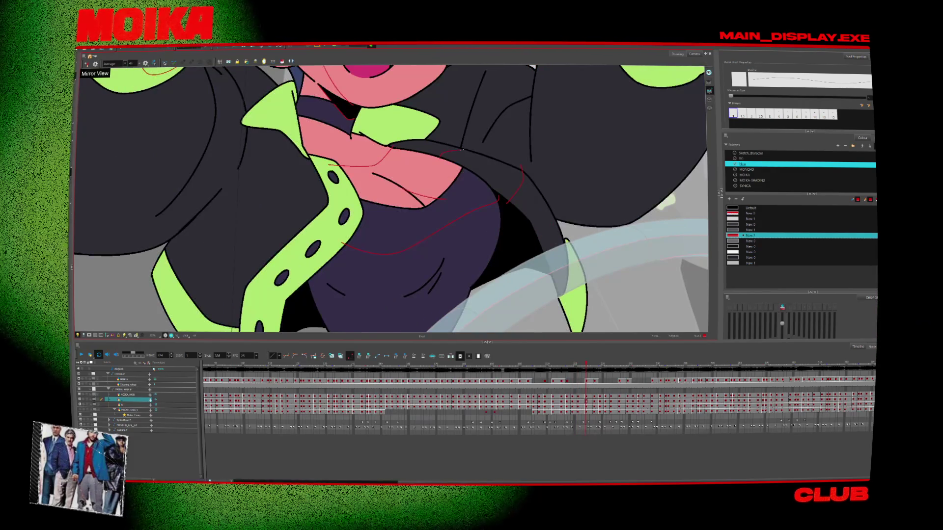
pyautogui.press('.')
pyautogui.press('.')
pyautogui.press('.')
# Mirror the canvas horizontally and step back two drawings.
pyautogui.click(86, 64)
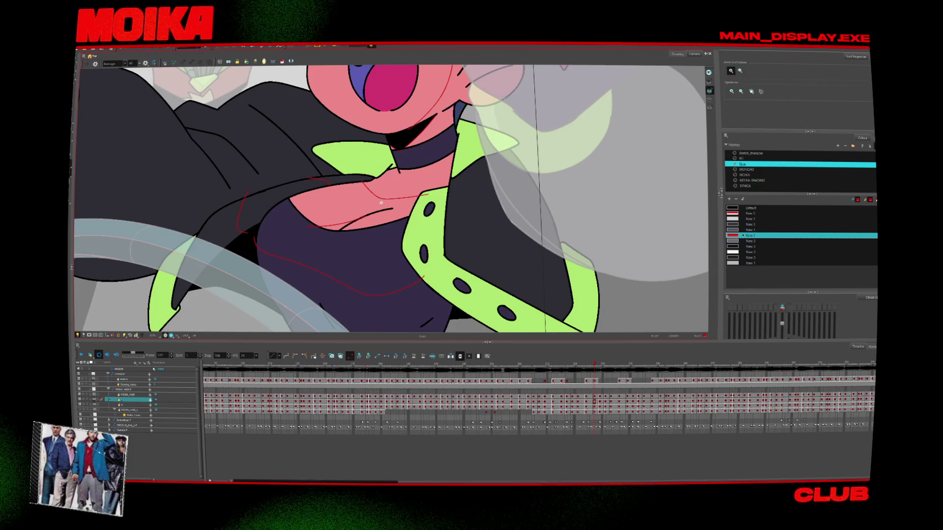
pyautogui.scroll(-3, 556, 191)
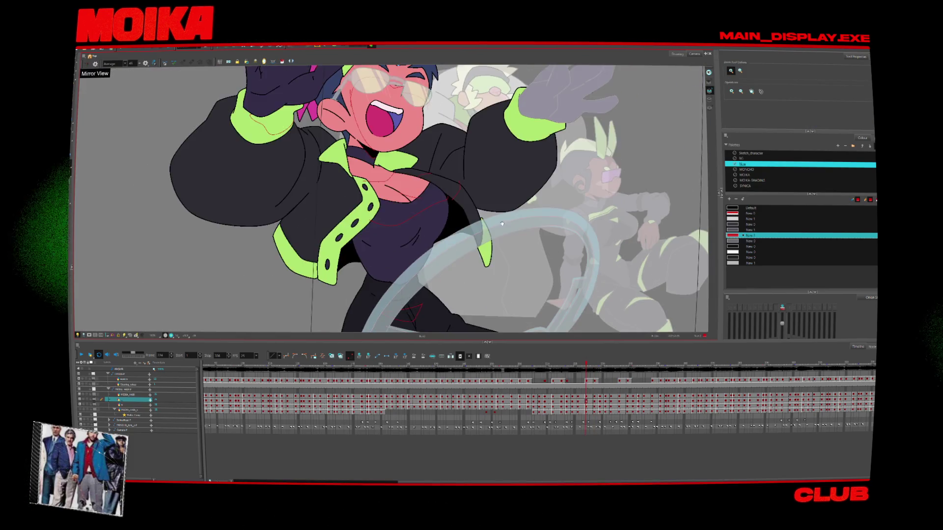
pyautogui.press(',')
pyautogui.press(',')
pyautogui.press(',')
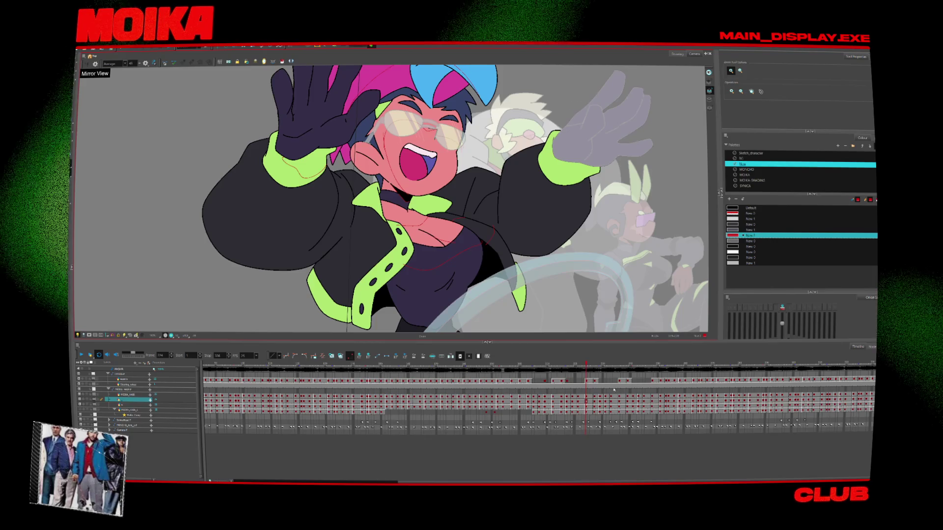
pyautogui.press(',')
pyautogui.press(',')
pyautogui.press(',')
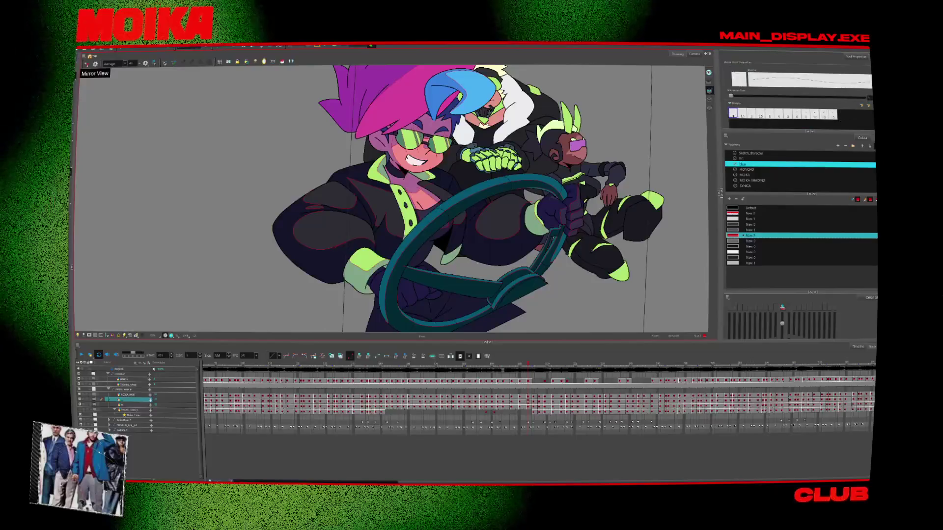
# Flip between neighbouring driver poses, zooming in briefly, to reach frame 267.
pyautogui.press('.')
pyautogui.press(',')
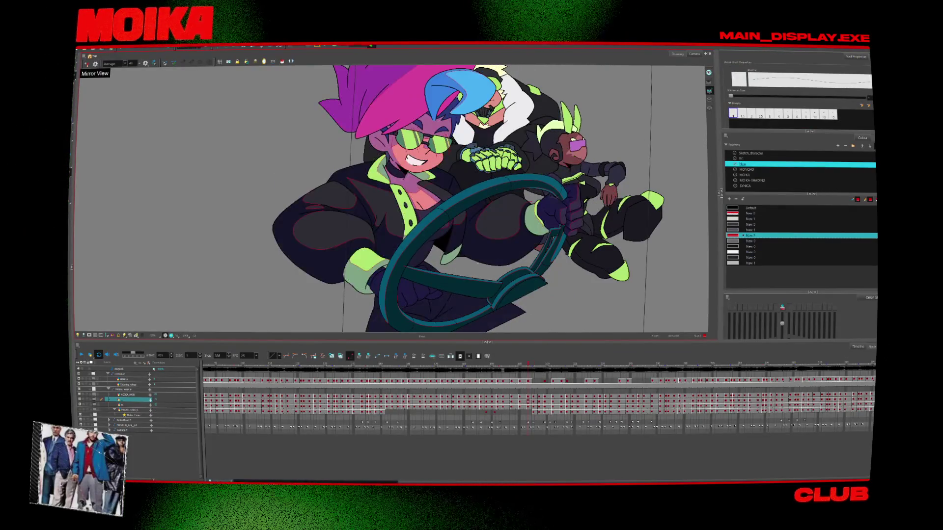
pyautogui.press('.')
pyautogui.scroll(3, 368, 163)
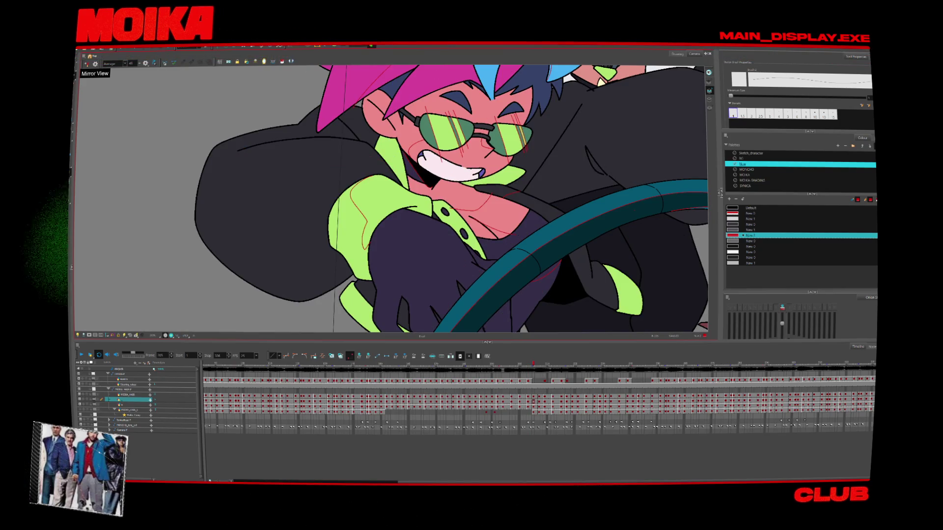
pyautogui.scroll(-3, 391, 199)
pyautogui.press(',')
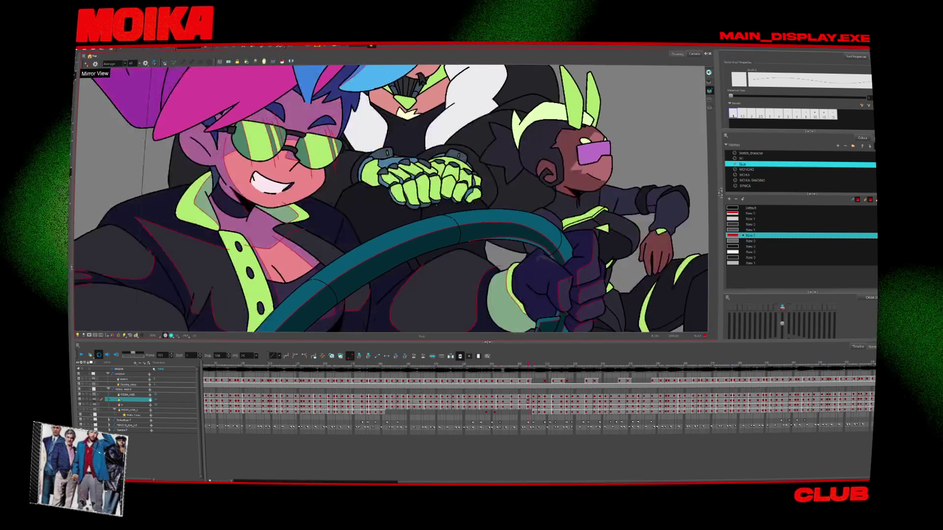
pyautogui.press('.')
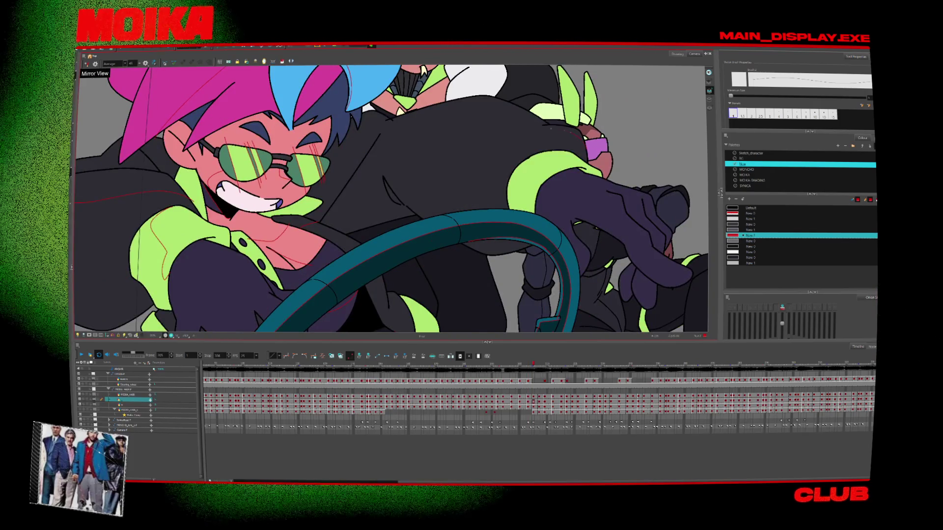
pyautogui.press('.')
pyautogui.press('.')
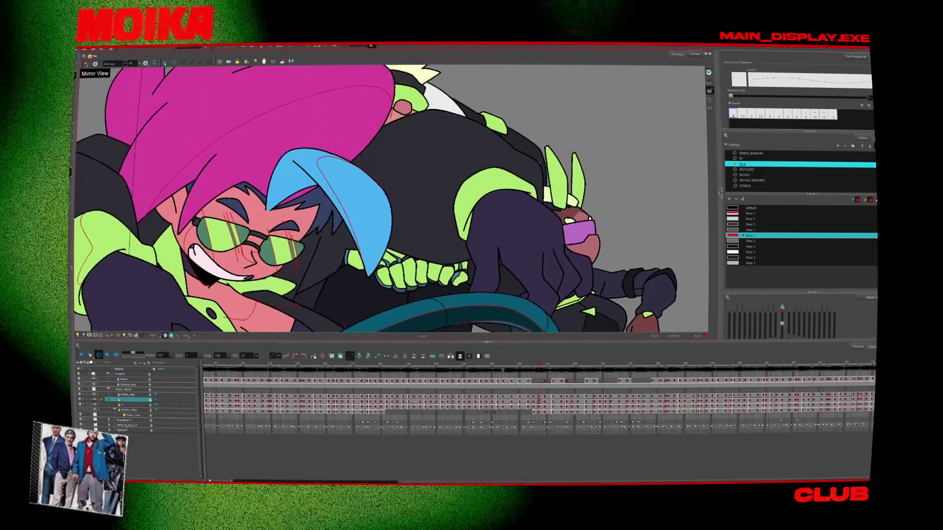
# Draw a red detail line across the dark torso, then step through later drawings.
pyautogui.moveTo(454, 170); pyautogui.dragTo(543, 174)
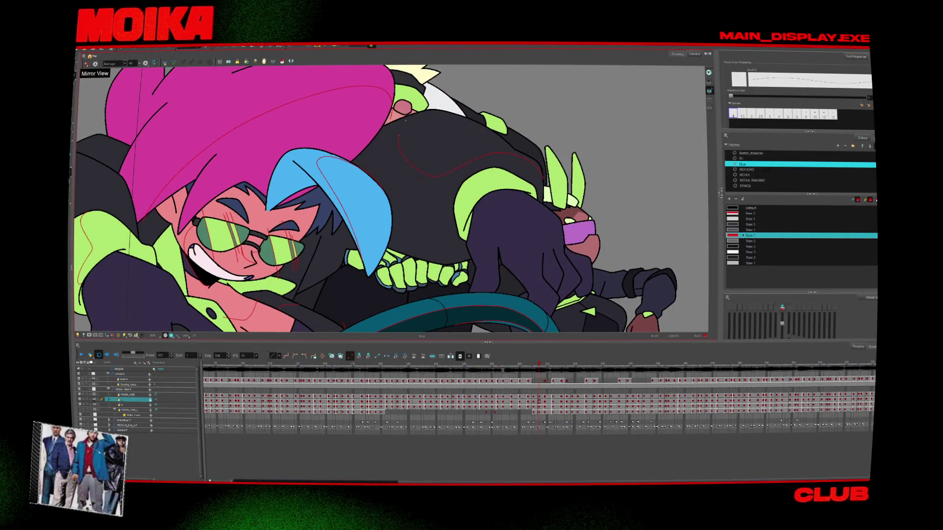
pyautogui.press('.')
pyautogui.press('.')
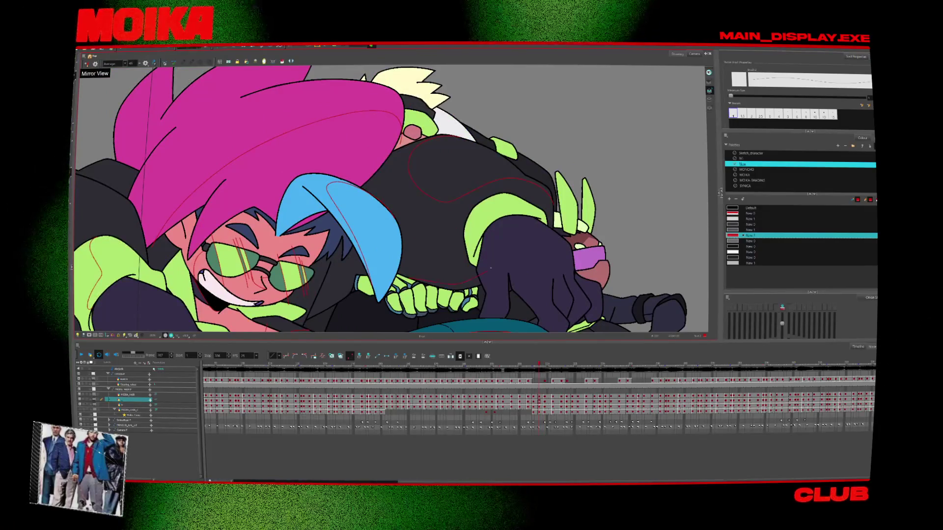
pyautogui.press('.')
pyautogui.press('.')
pyautogui.press('.')
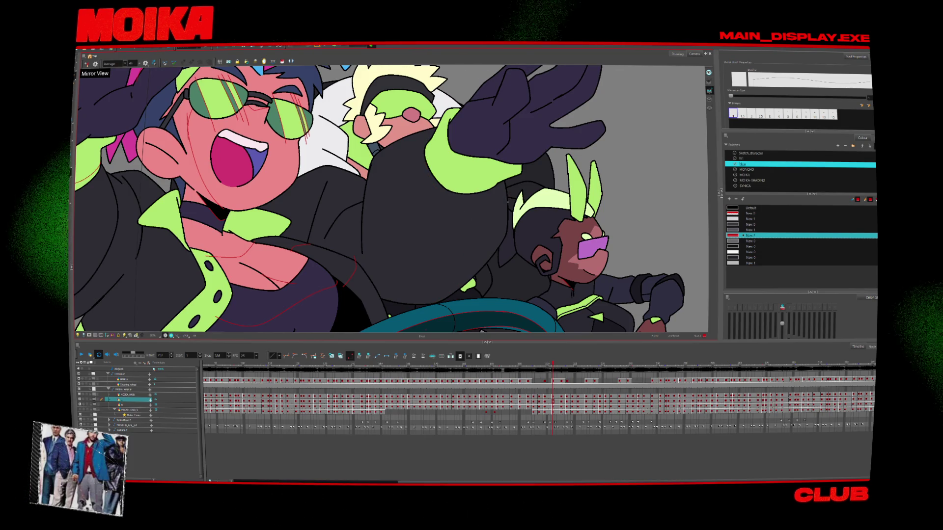
pyautogui.press('.')
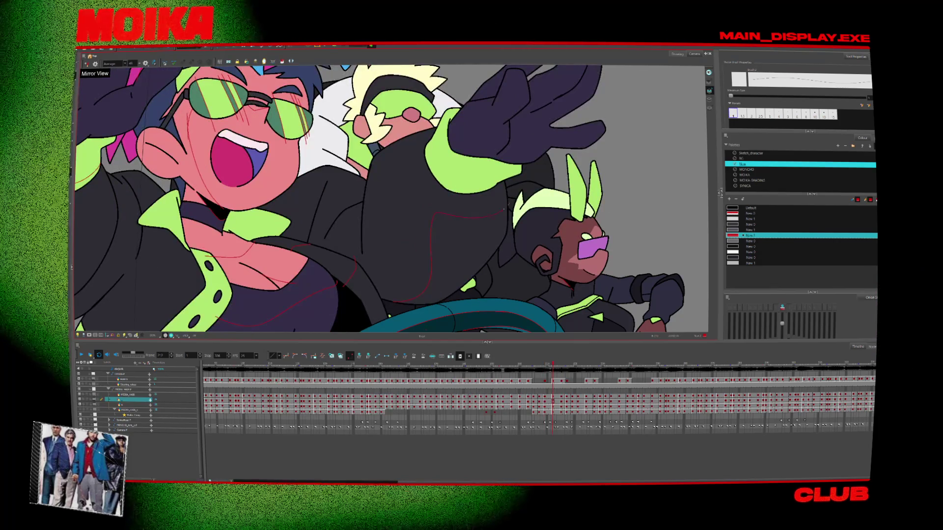
pyautogui.press('.')
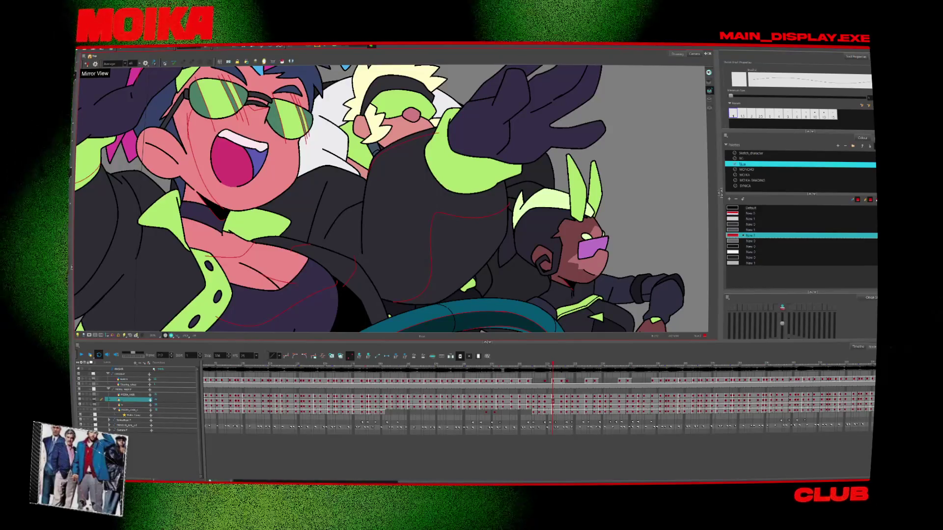
pyautogui.press('.')
pyautogui.press('.')
pyautogui.press('.')
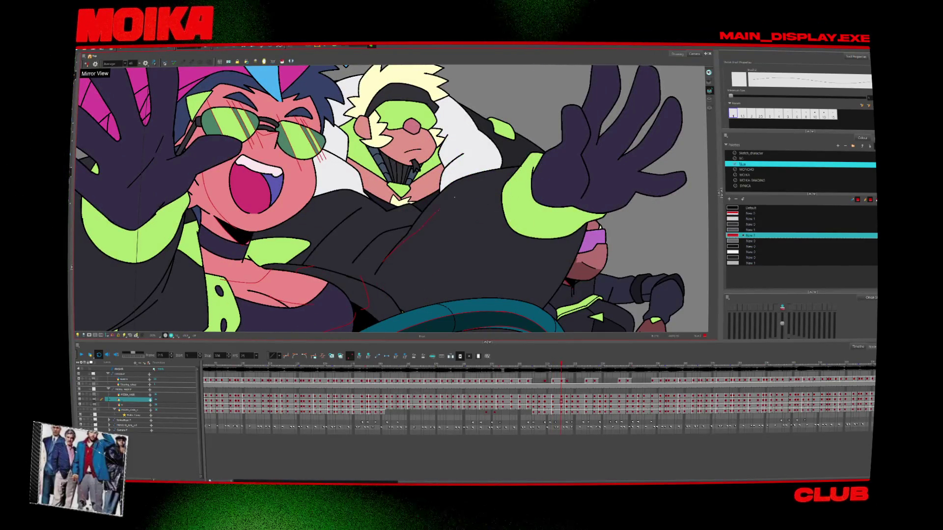
pyautogui.press('.')
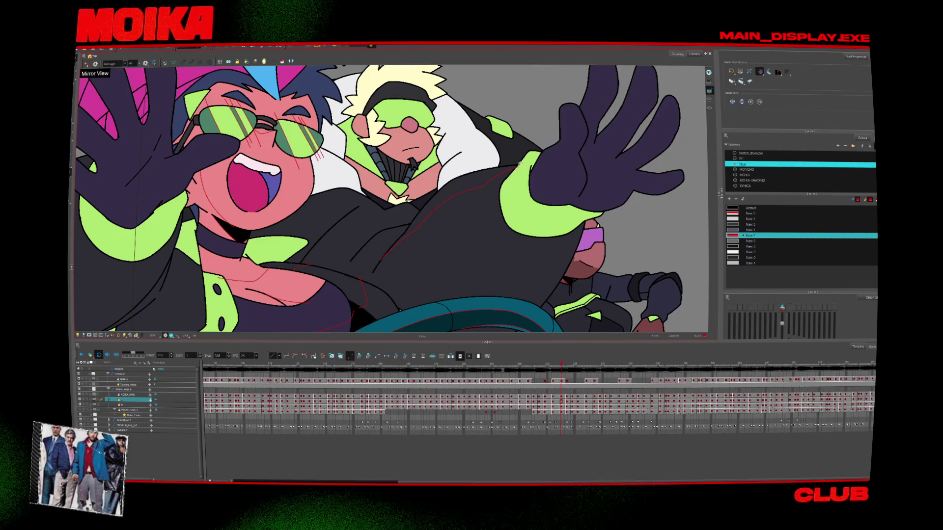
pyautogui.press('.')
pyautogui.press('.')
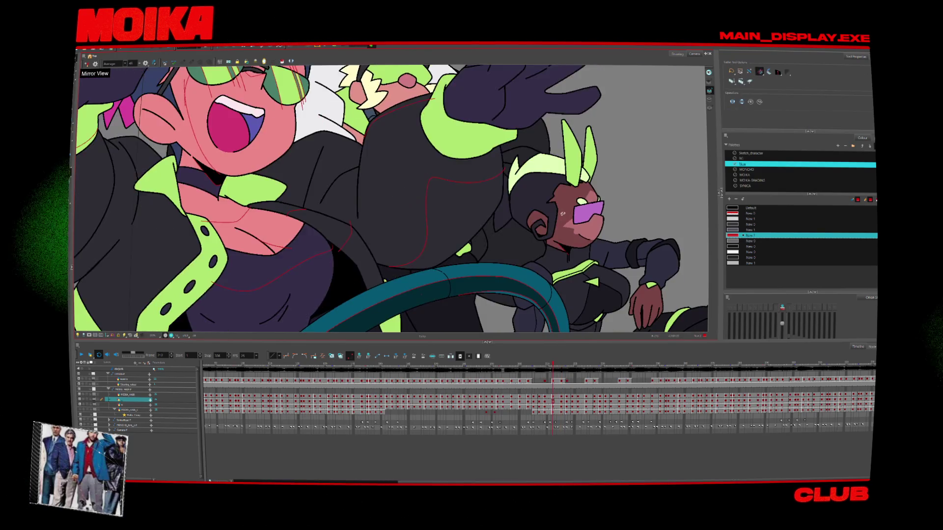
pyautogui.press('.')
pyautogui.hotkey('alt', 'b')
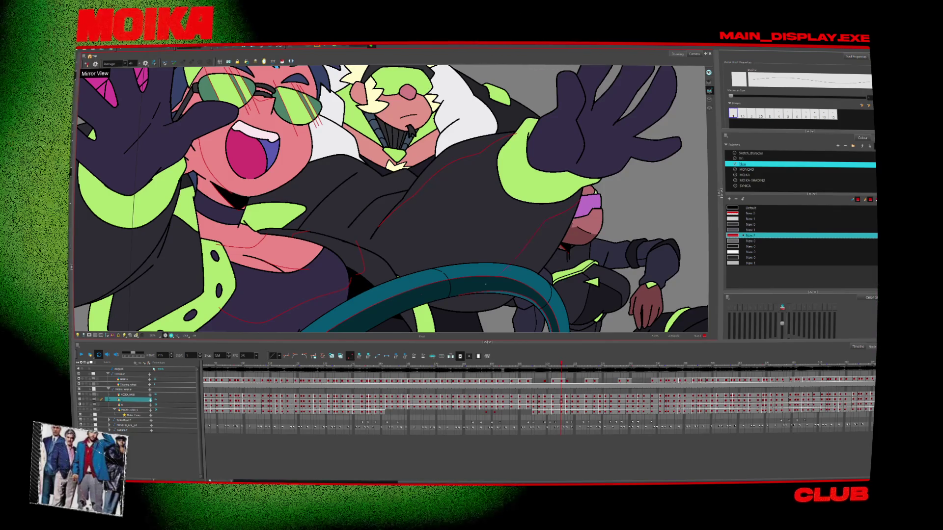
# Compare neighbouring drawings around frame 317 by flipping back and forth.
pyautogui.press('.')
pyautogui.press('.')
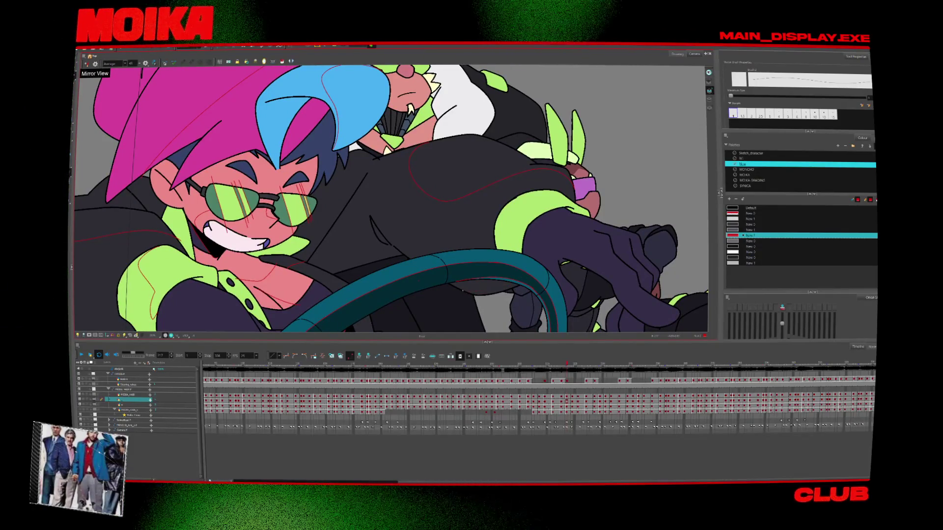
pyautogui.press('.')
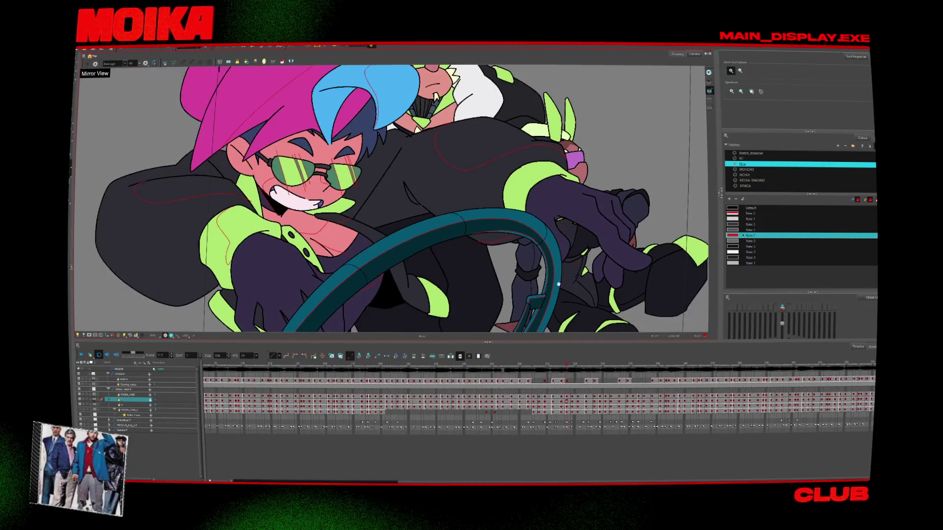
pyautogui.press('.')
pyautogui.press(',')
pyautogui.press(',')
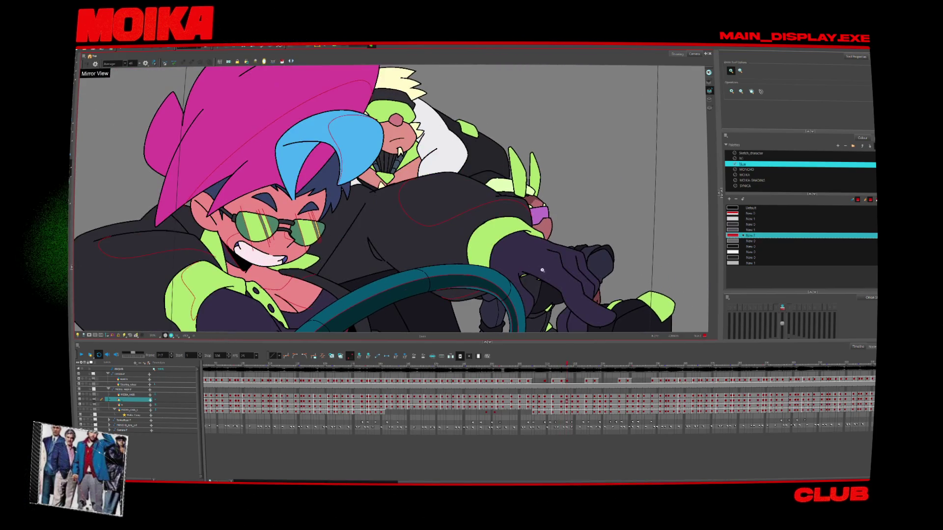
pyautogui.press('.')
pyautogui.press(',')
pyautogui.hotkey('alt', 's')
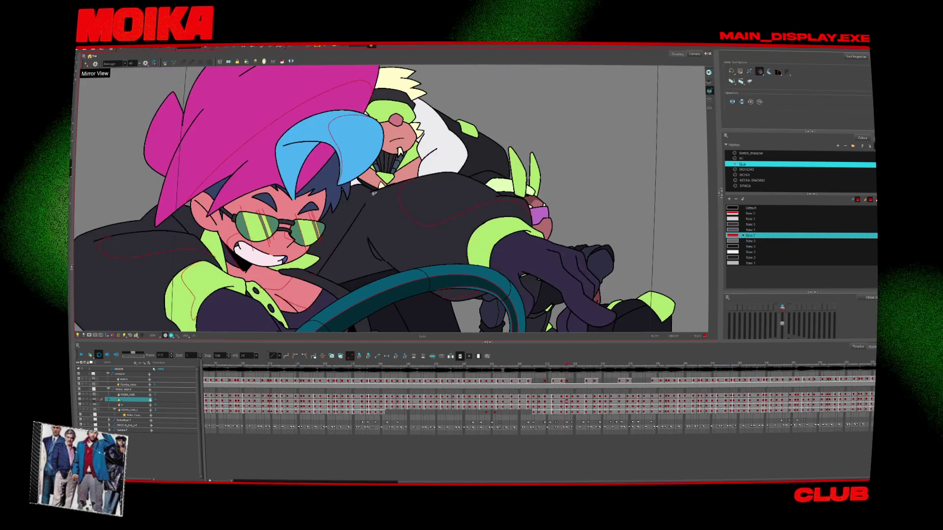
pyautogui.press('2')
pyautogui.press(',')
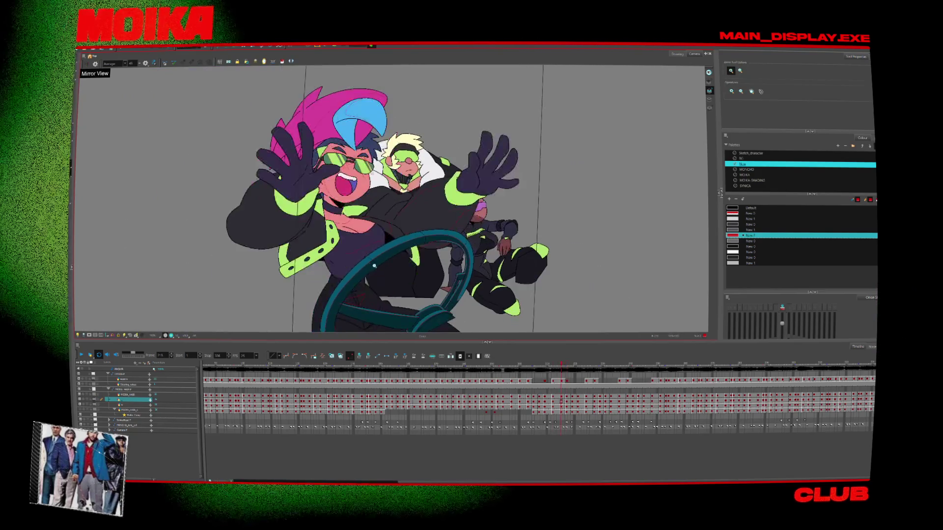
pyautogui.press(',')
# Mirror the canvas, zoom in, and step to the open-mouthed drawing.
pyautogui.click(95, 64)
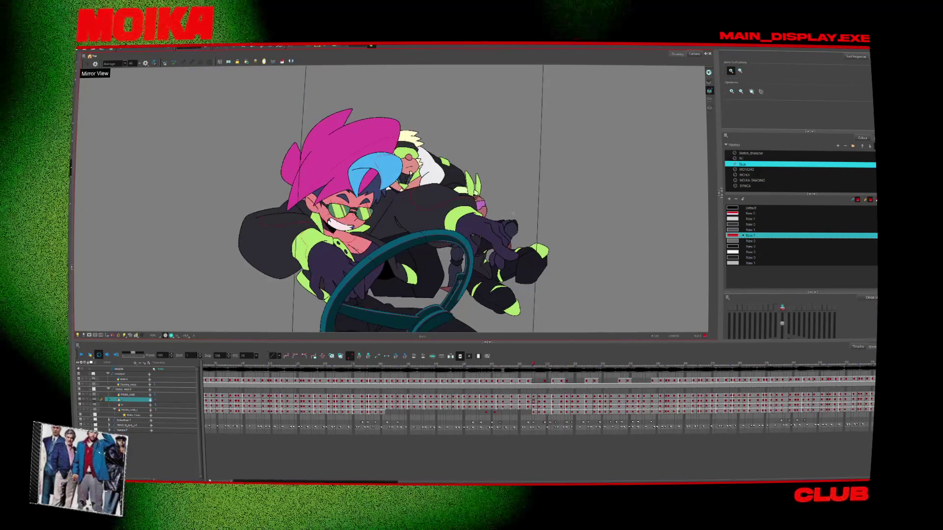
pyautogui.press(',')
pyautogui.scroll(1, 424, 257)
pyautogui.scroll(1, 423, 256)
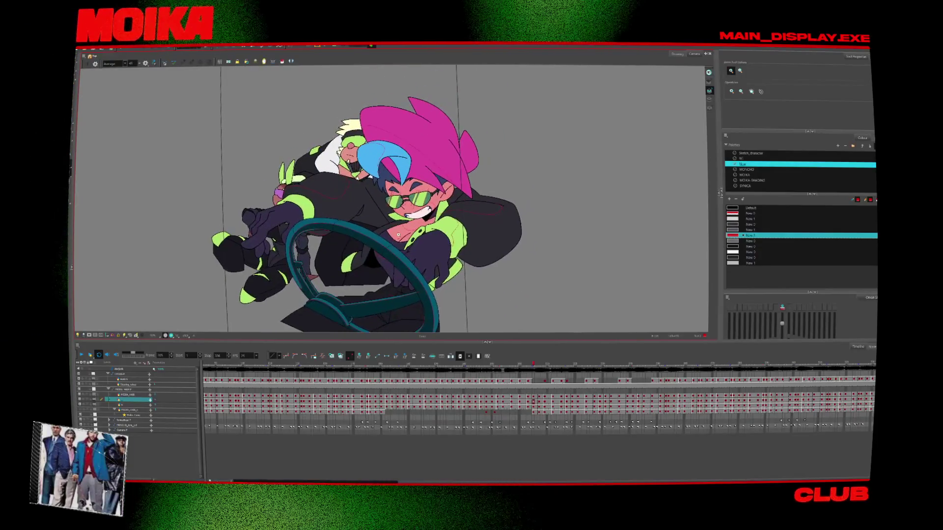
pyautogui.scroll(2, 424, 257)
pyautogui.hotkey('alt', 'b')
pyautogui.press('.')
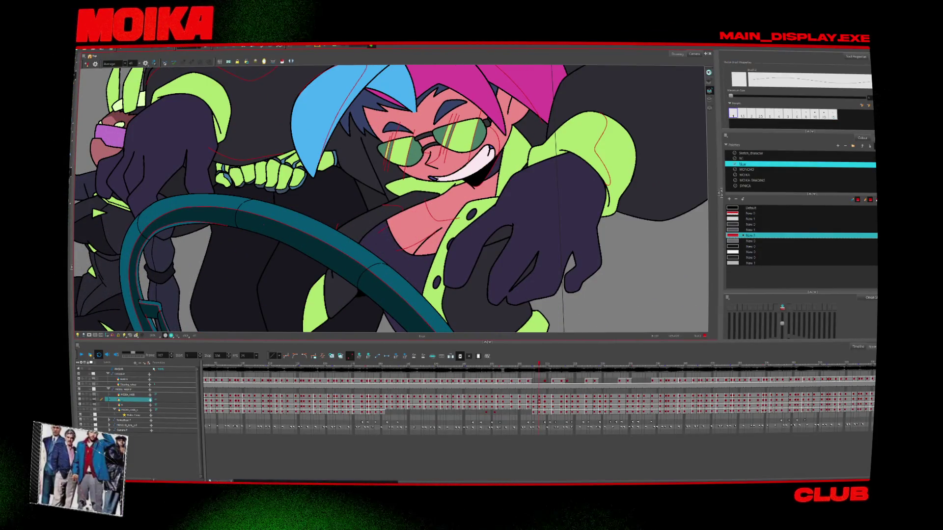
pyautogui.press(',')
pyautogui.press(',')
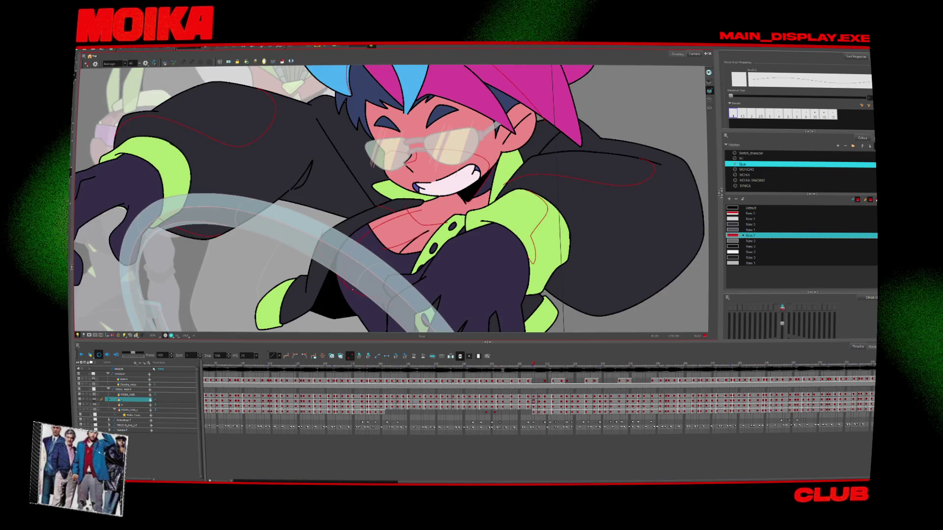
pyautogui.press('.')
pyautogui.press('.')
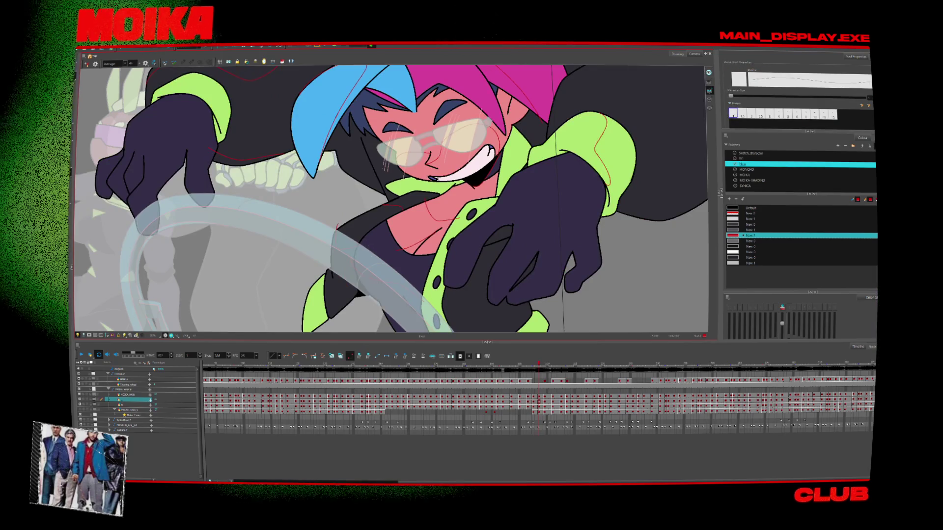
pyautogui.press('.')
pyautogui.press('.')
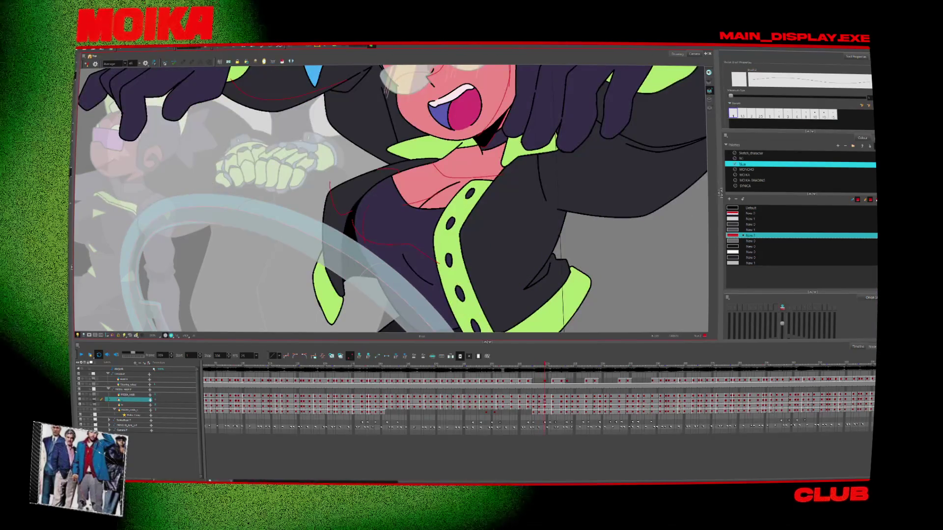
# Step forward, then back through earlier drawings to the grinning pose.
pyautogui.press('.')
pyautogui.press('.')
pyautogui.press('.')
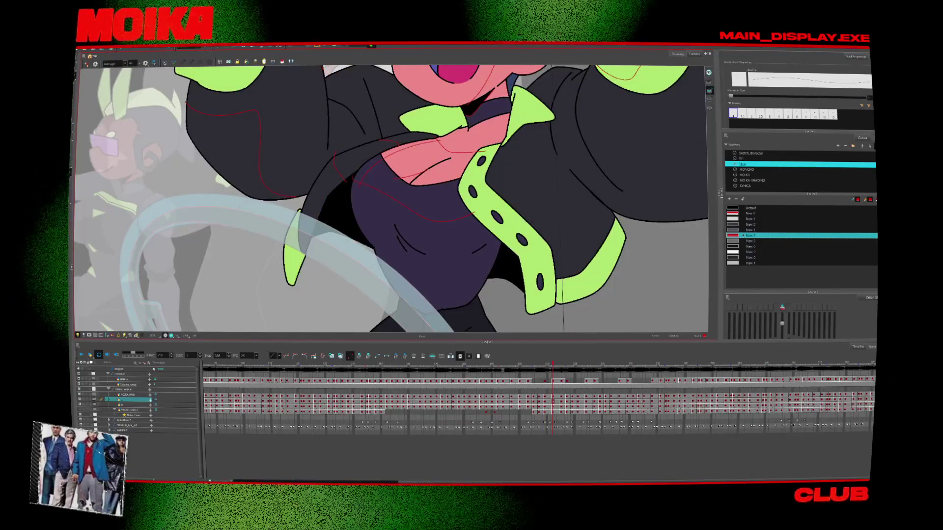
pyautogui.press('.')
pyautogui.press('.')
pyautogui.press('.')
pyautogui.press('.')
pyautogui.press('.')
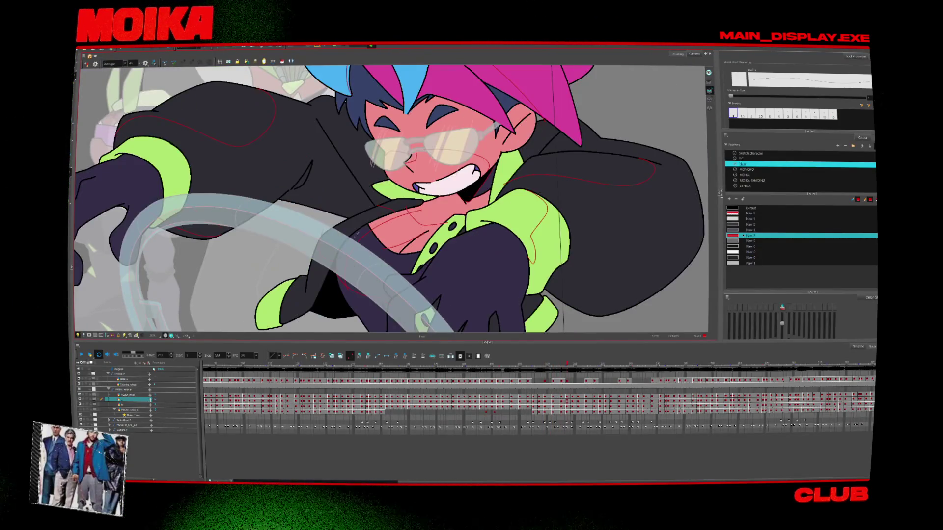
pyautogui.press(',')
pyautogui.press(',')
pyautogui.press(',')
pyautogui.press(',')
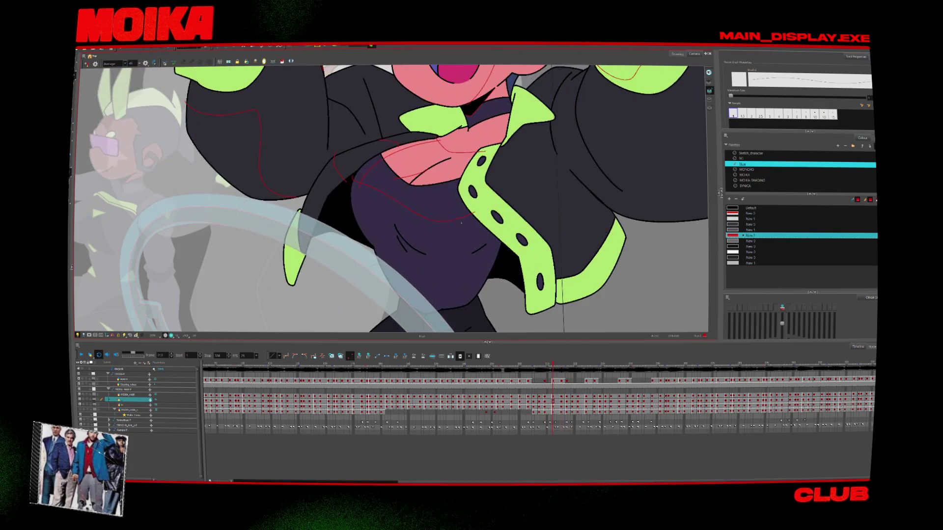
pyautogui.press(',')
pyautogui.press(',')
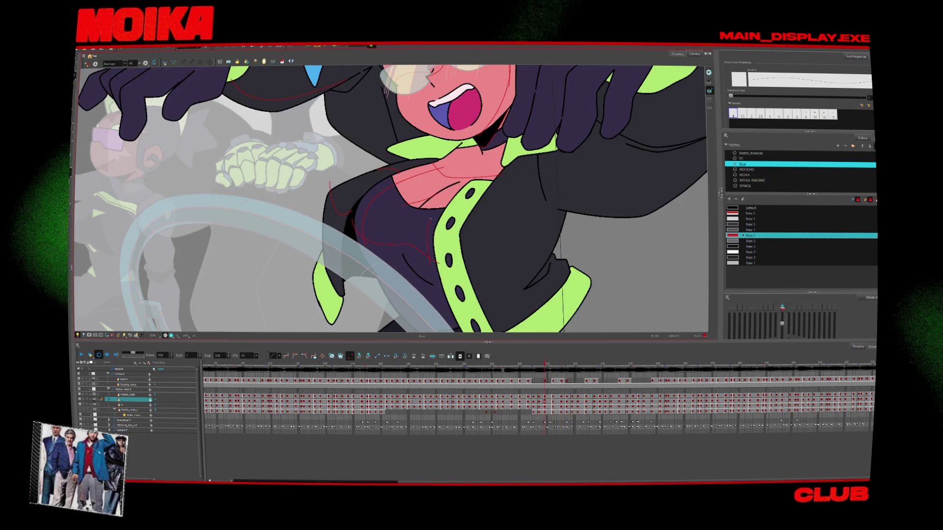
pyautogui.press(',')
pyautogui.press(',')
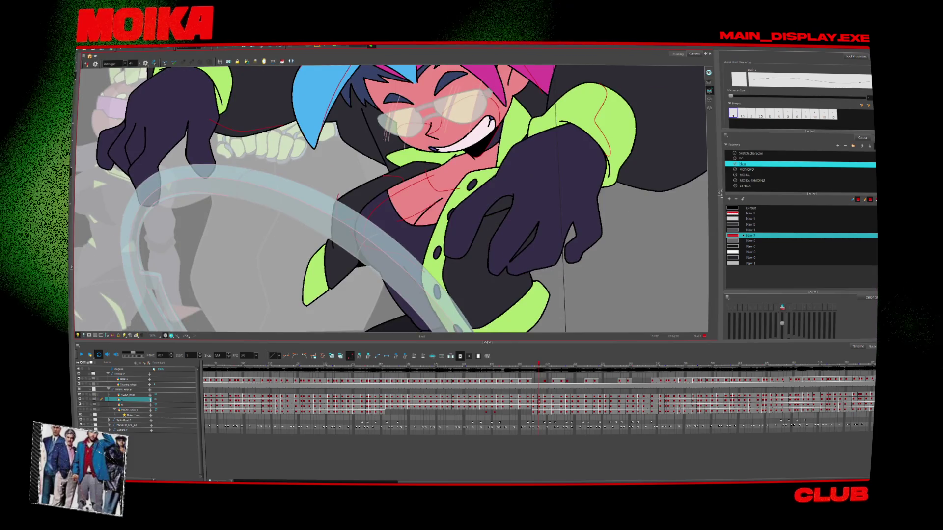
pyautogui.press(',')
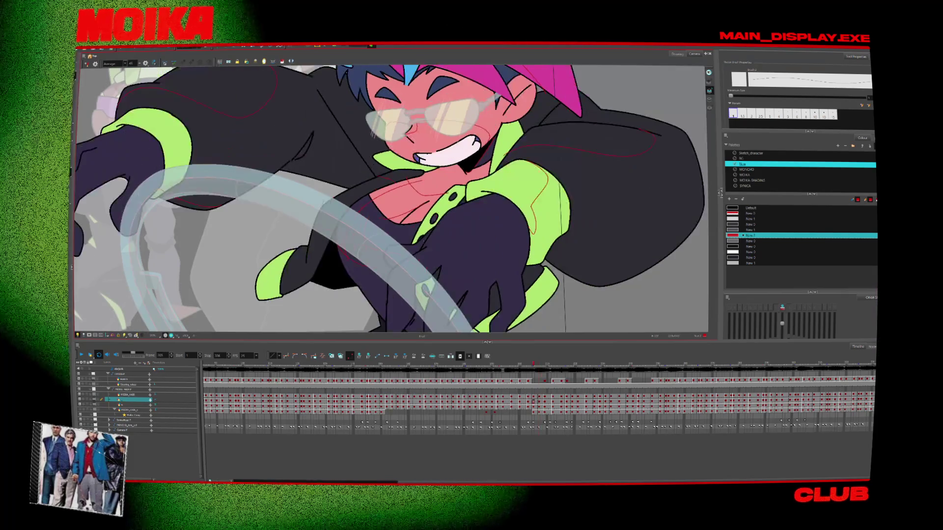
# Hide the light table overlay with Shift+L, zoom out, and compare neighbouring poses.
pyautogui.hotkey('shift', 'l')
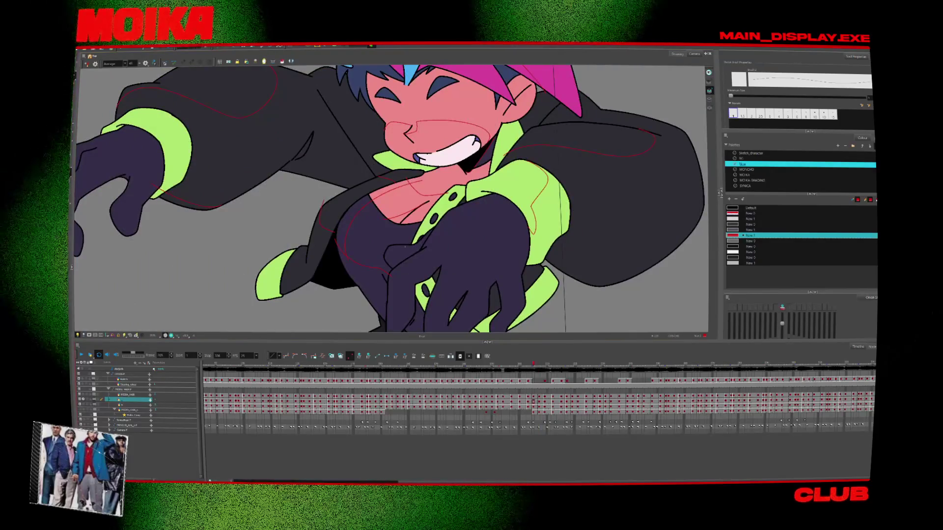
pyautogui.press('.')
pyautogui.press('.')
pyautogui.press('.')
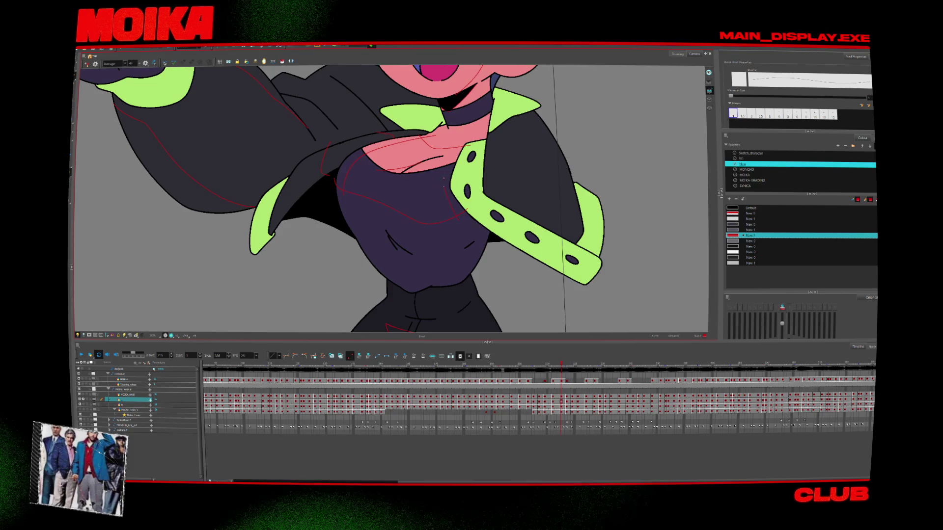
pyautogui.press('.')
pyautogui.hotkey('alt', 'z')
pyautogui.scroll(-5, 522, 268)
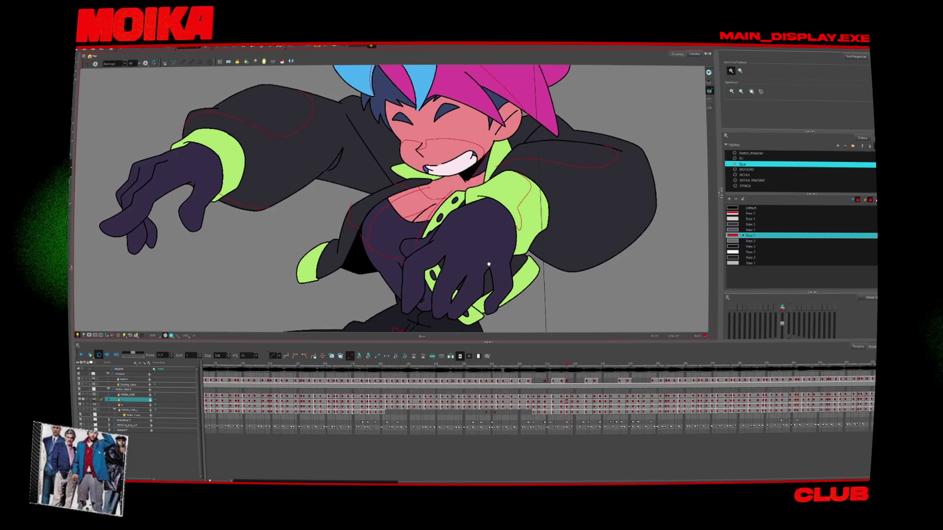
pyautogui.press(',')
pyautogui.press(',')
pyautogui.press(',')
pyautogui.press(',')
pyautogui.press(',')
pyautogui.press(',')
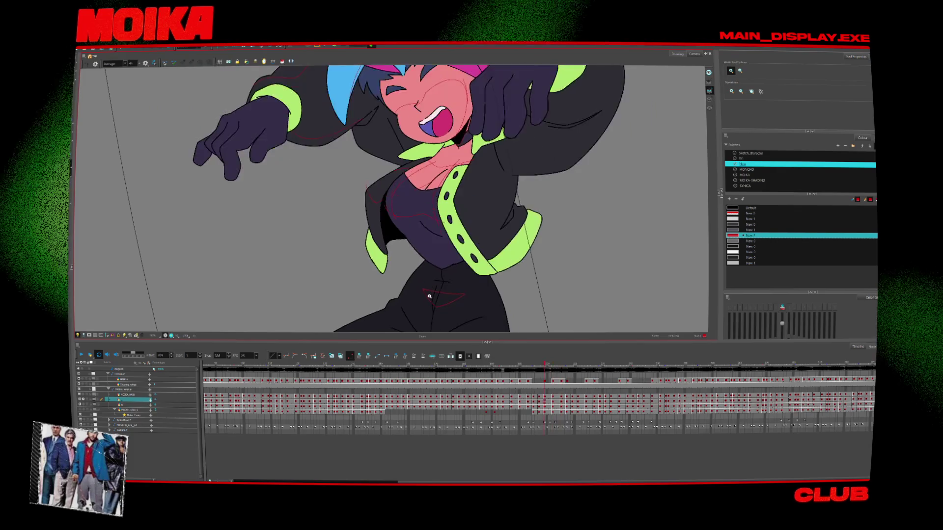
pyautogui.press(',')
pyautogui.press(',')
pyautogui.press(',')
pyautogui.press(',')
pyautogui.press(',')
pyautogui.press(',')
pyautogui.press('.')
pyautogui.press('.')
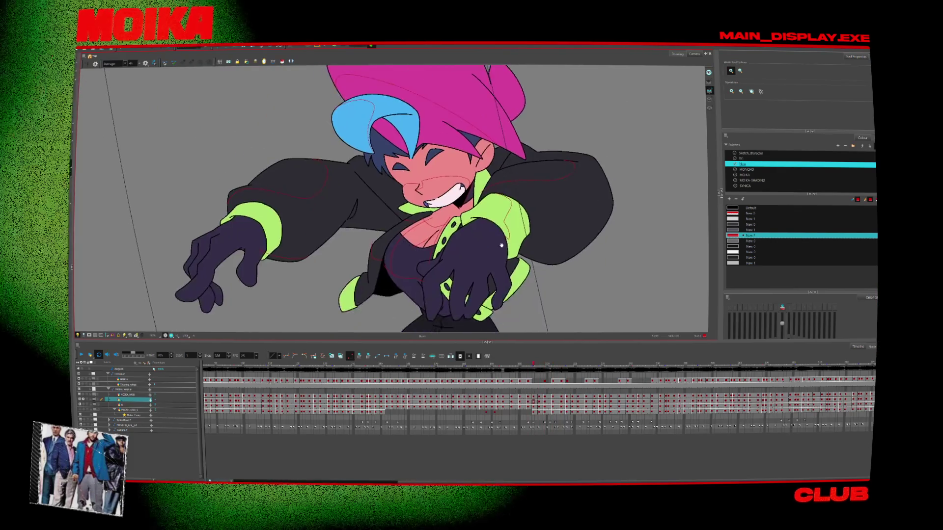
pyautogui.press('.')
pyautogui.press('.')
pyautogui.press('.')
pyautogui.press('.')
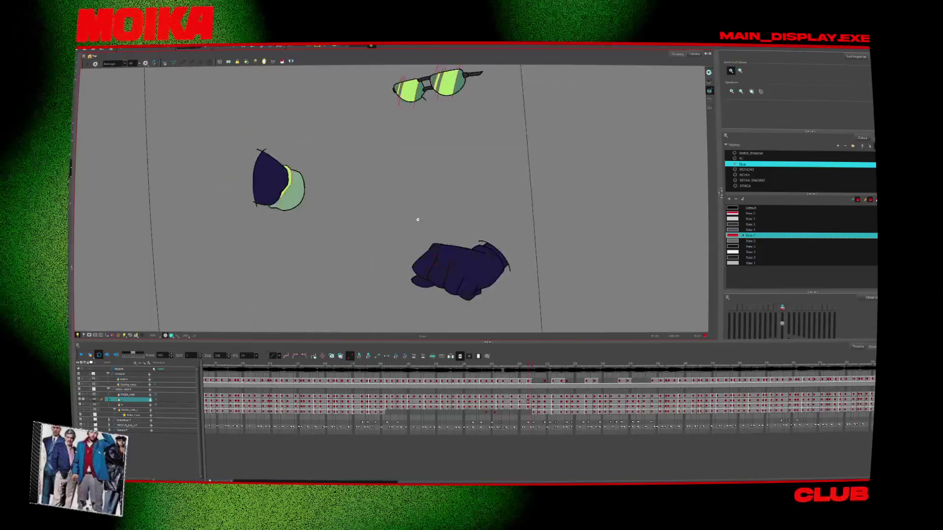
pyautogui.press(',')
pyautogui.press(',')
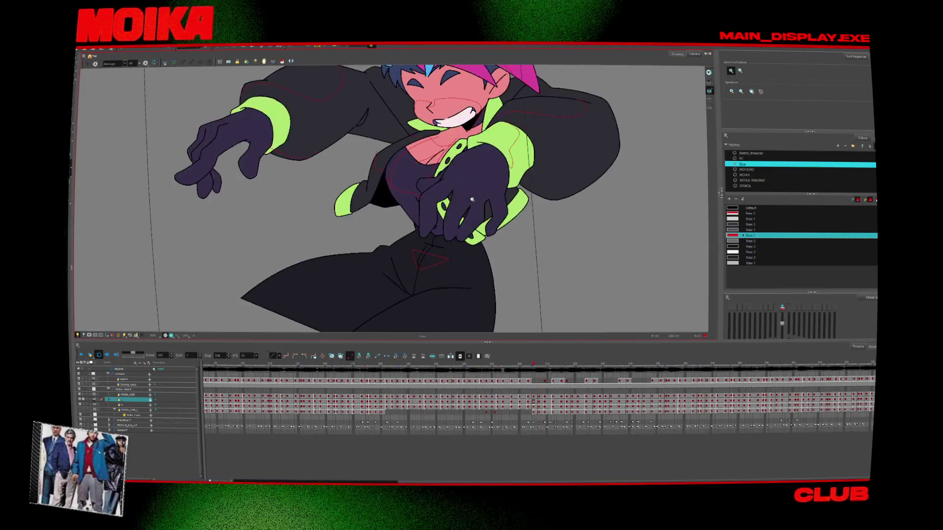
pyautogui.press(',')
pyautogui.press(',')
pyautogui.press(',')
# Sketch a short red line on the green belt of the torso drawing.
pyautogui.press('.')
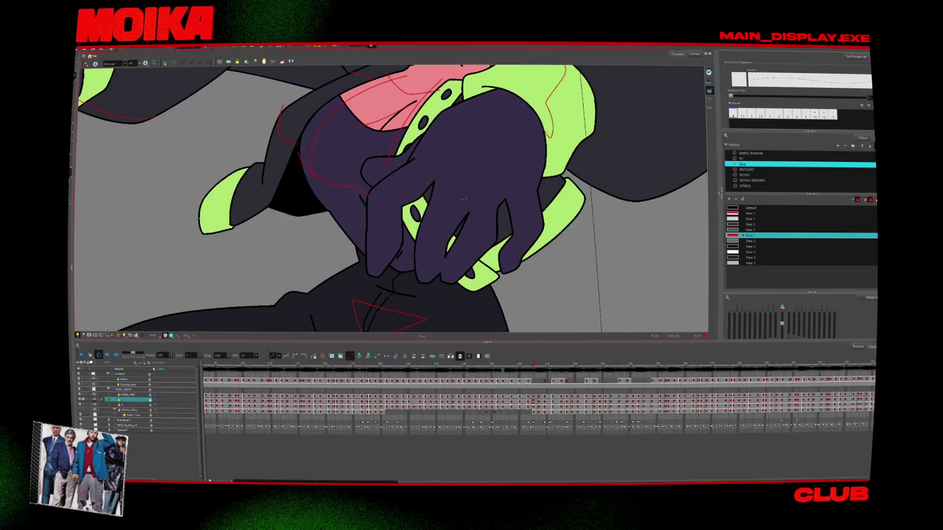
pyautogui.press('.')
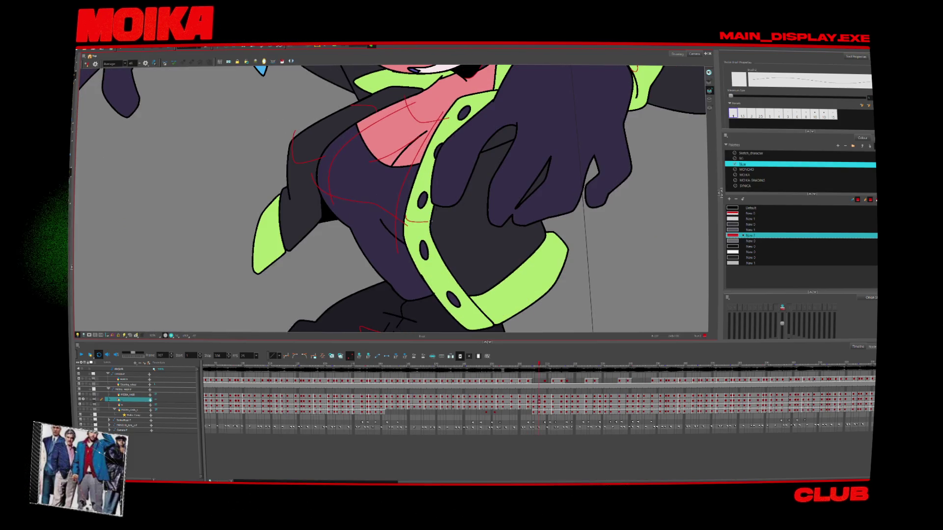
pyautogui.press('.')
pyautogui.press('.')
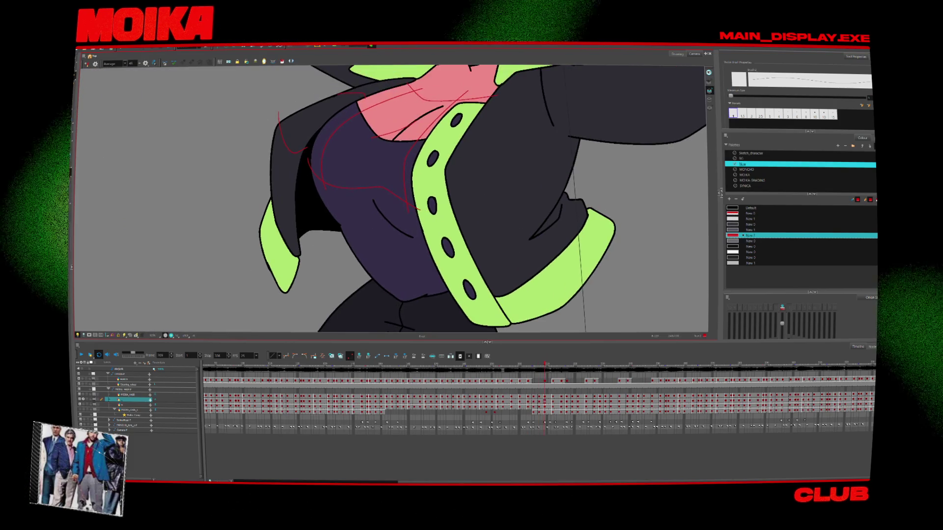
pyautogui.press('.')
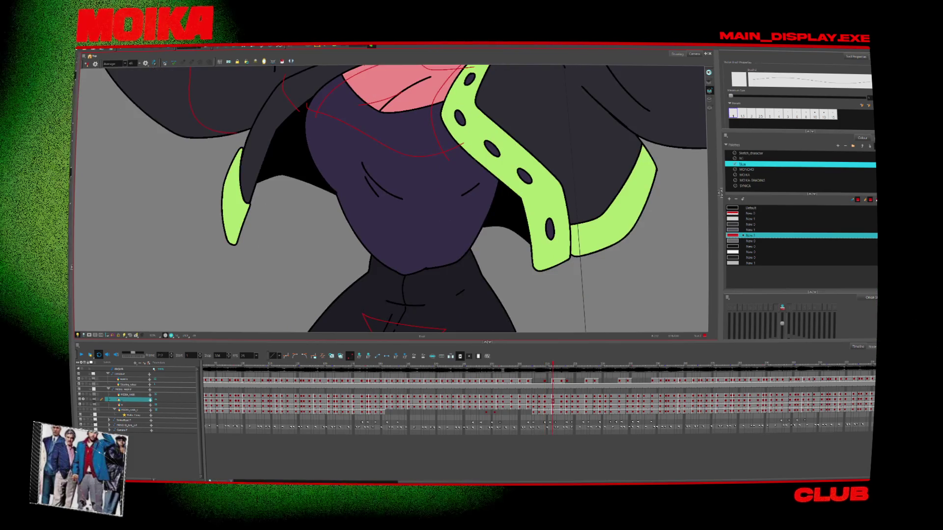
pyautogui.press('.')
pyautogui.press(',')
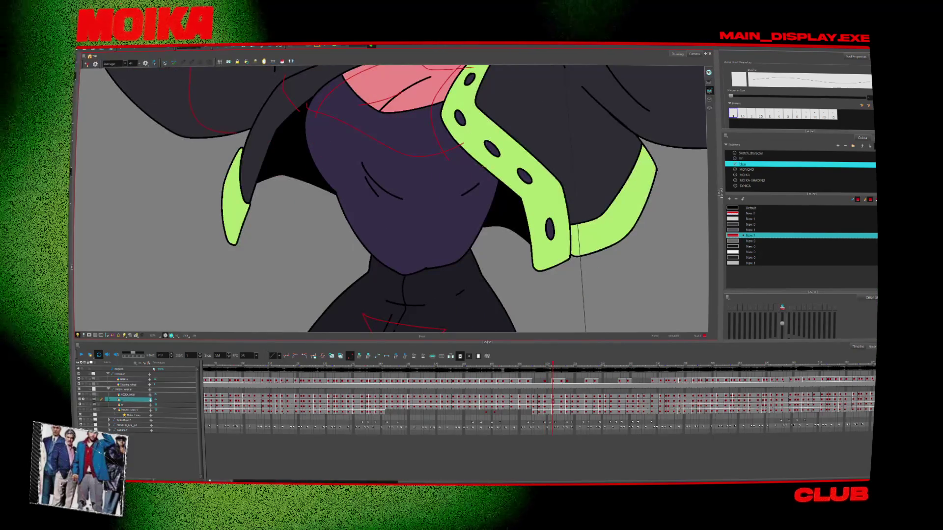
pyautogui.moveTo(481, 166); pyautogui.dragTo(516, 147)
pyautogui.press('.')
pyautogui.press('.')
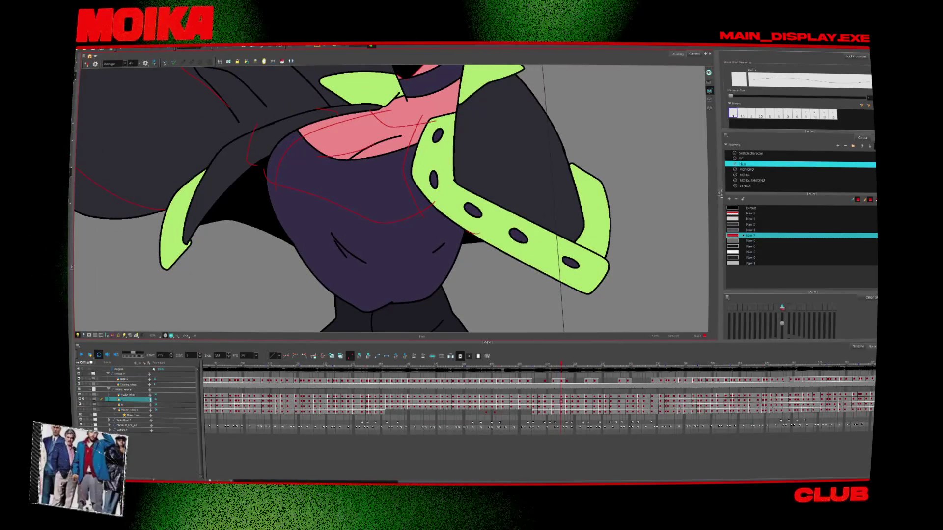
pyautogui.press(',')
pyautogui.press(',')
pyautogui.press(',')
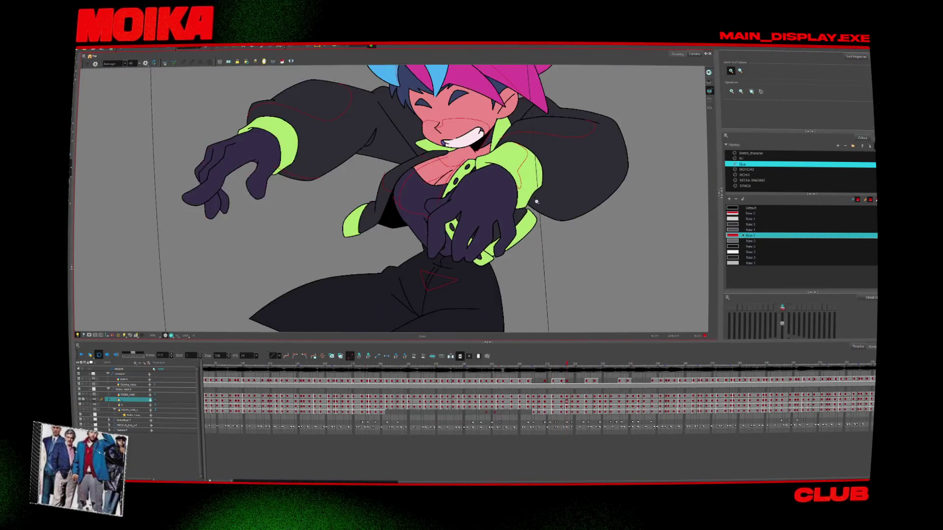
pyautogui.press(',')
pyautogui.press(',')
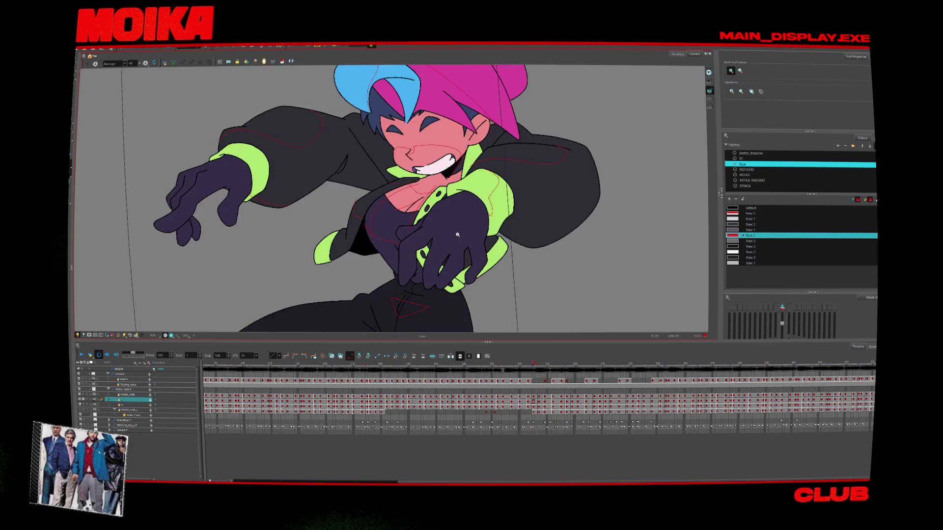
# Zoom in, draw a red line across the jacket chest, and sample the red sketch colour.
pyautogui.click(457, 236)
pyautogui.moveTo(410, 252); pyautogui.dragTo(444, 245)
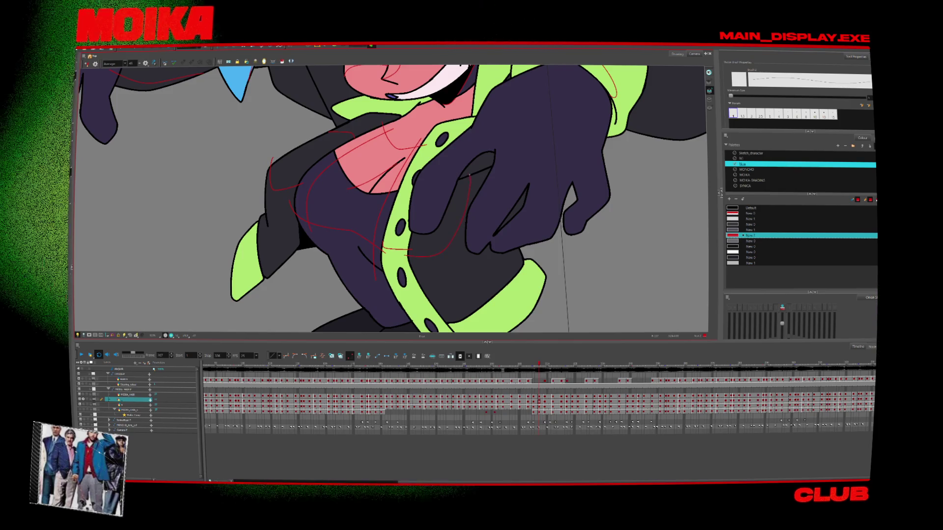
pyautogui.press(',')
pyautogui.press(',')
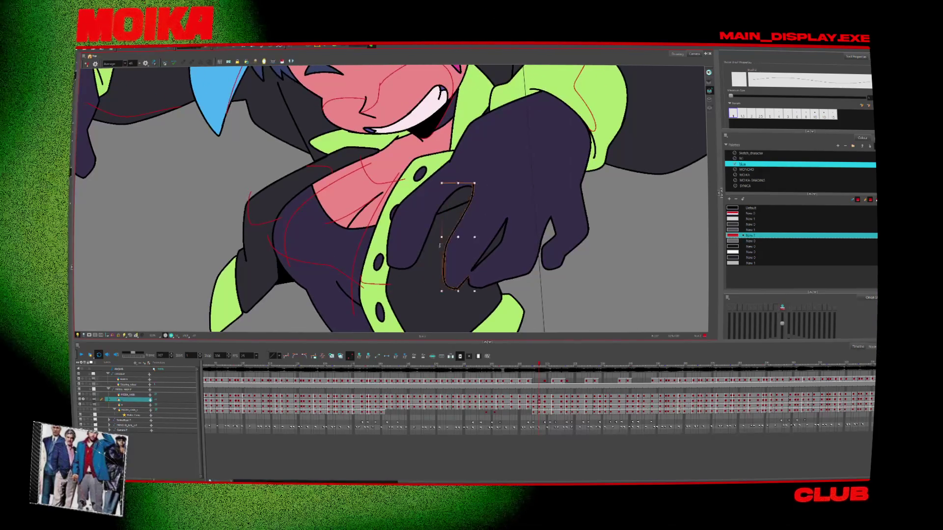
pyautogui.hotkey('alt', 'd')
pyautogui.click(540, 141)
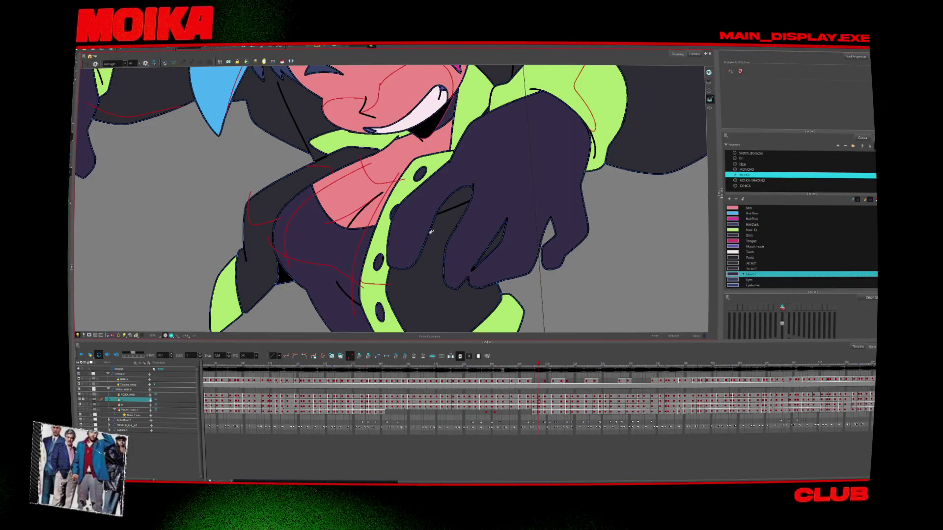
pyautogui.click(387, 282)
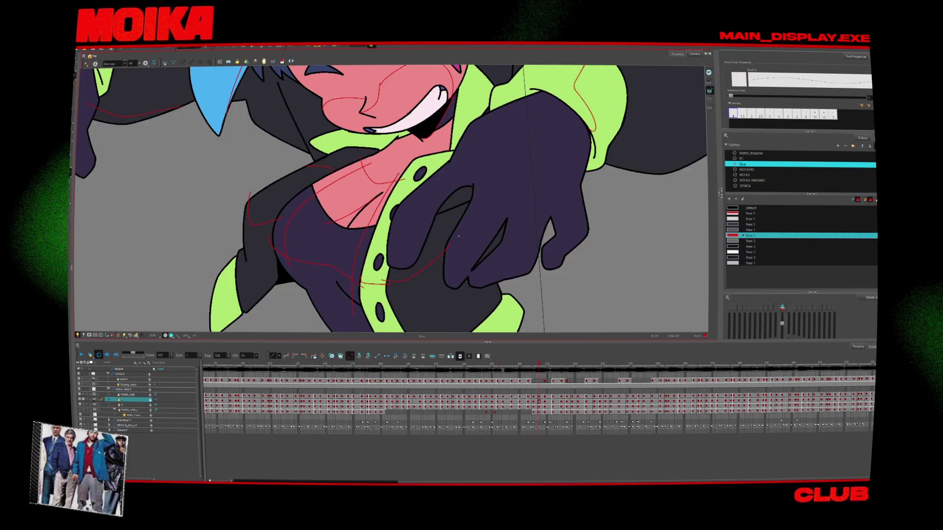
# Undo the long red torso stroke on frame 209.
pyautogui.press('.')
pyautogui.press('.')
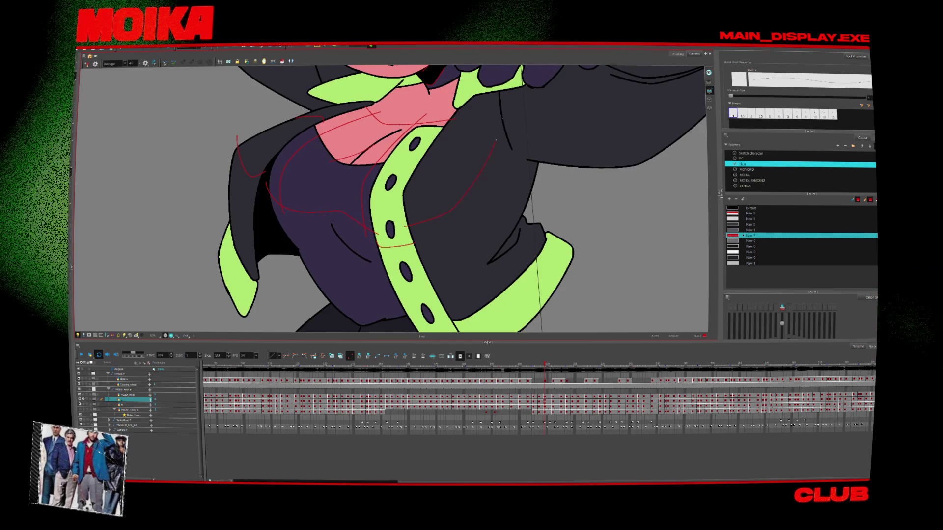
pyautogui.hotkey('ctrl', 'z')
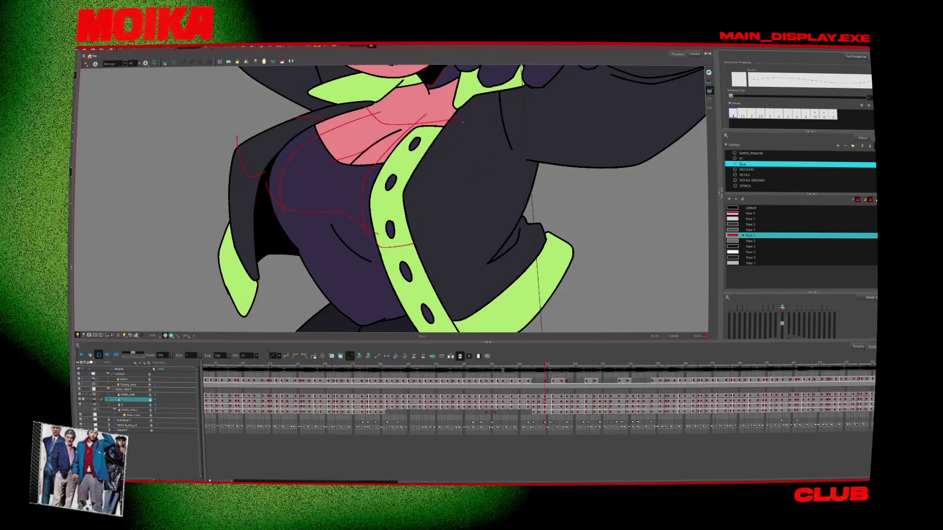
pyautogui.press(',')
pyautogui.press(',')
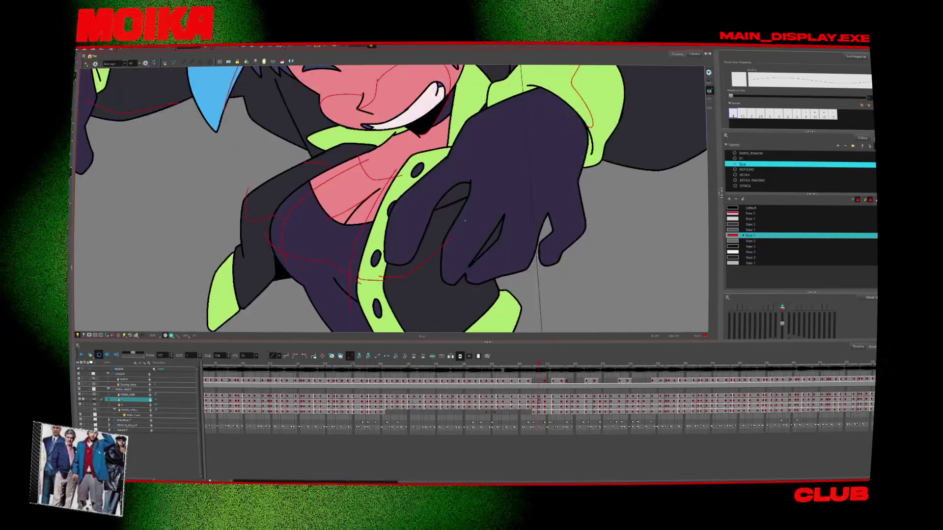
pyautogui.press('.')
pyautogui.press('.')
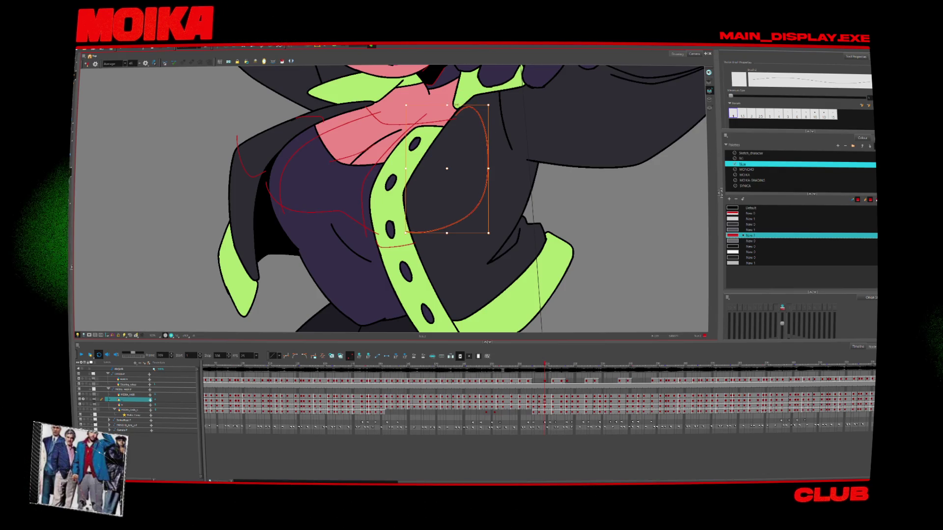
pyautogui.press('.')
pyautogui.press('.')
pyautogui.press('.')
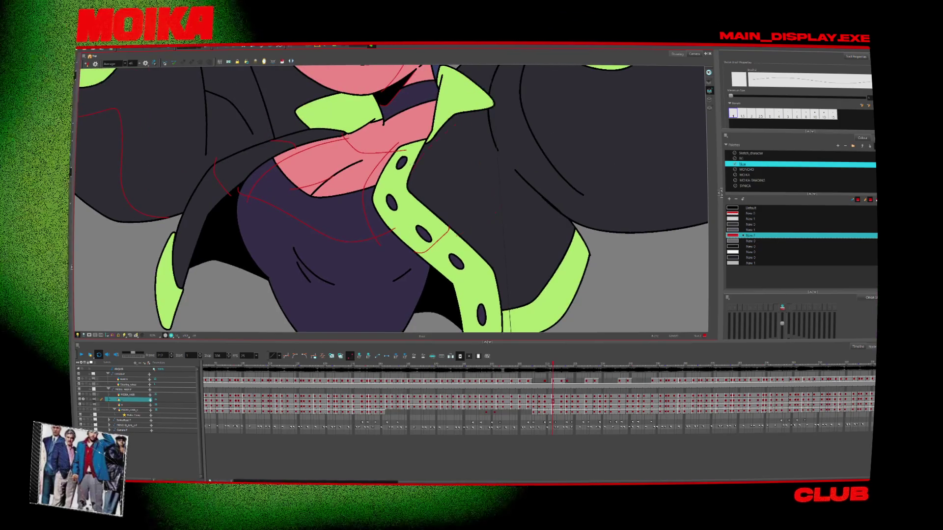
# Draw a red line from the collar up the jacket and show other layers faintly.
pyautogui.moveTo(415, 156); pyautogui.dragTo(459, 130)
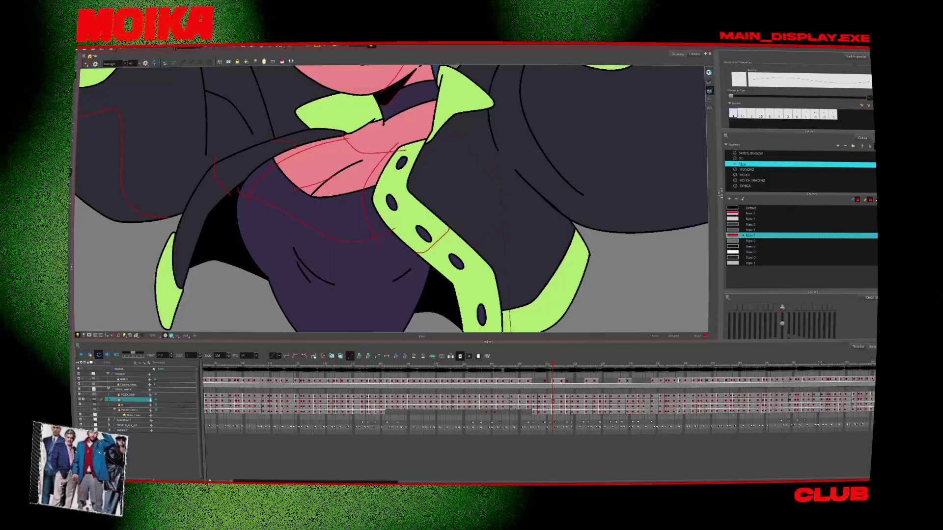
pyautogui.press(',')
pyautogui.press(',')
pyautogui.press(',')
pyautogui.press('.')
pyautogui.press('.')
pyautogui.press('.')
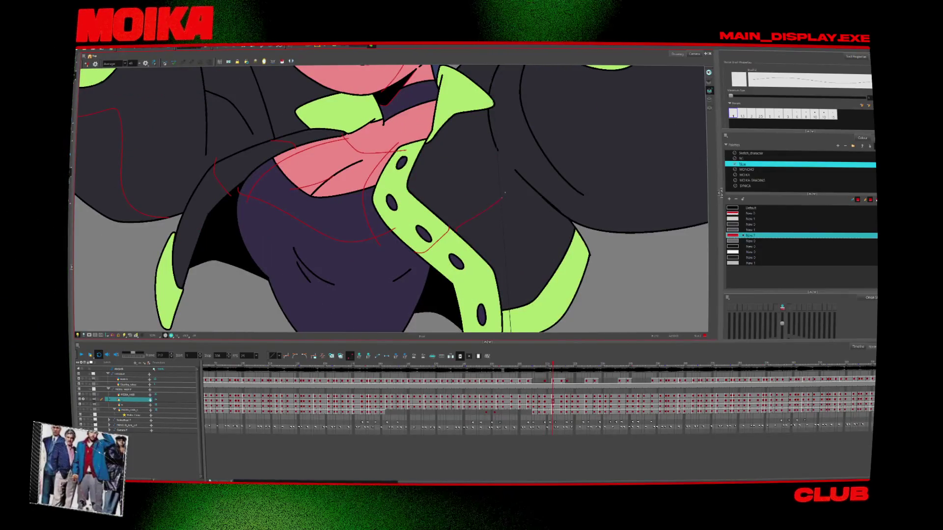
pyautogui.press('.')
pyautogui.press('.')
pyautogui.press('.')
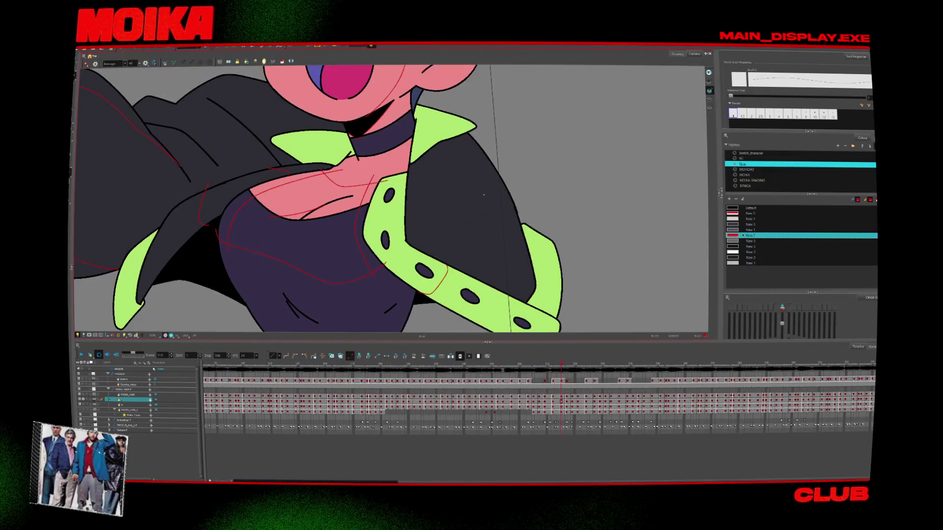
pyautogui.click(84, 401)
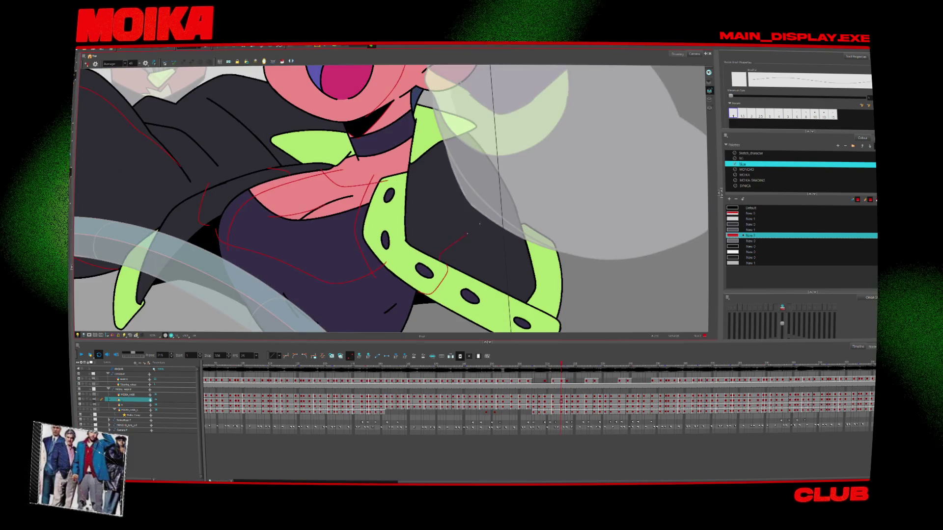
# Flip between the grinning and open-mouthed poses to check the red jacket lines.
pyautogui.press('.')
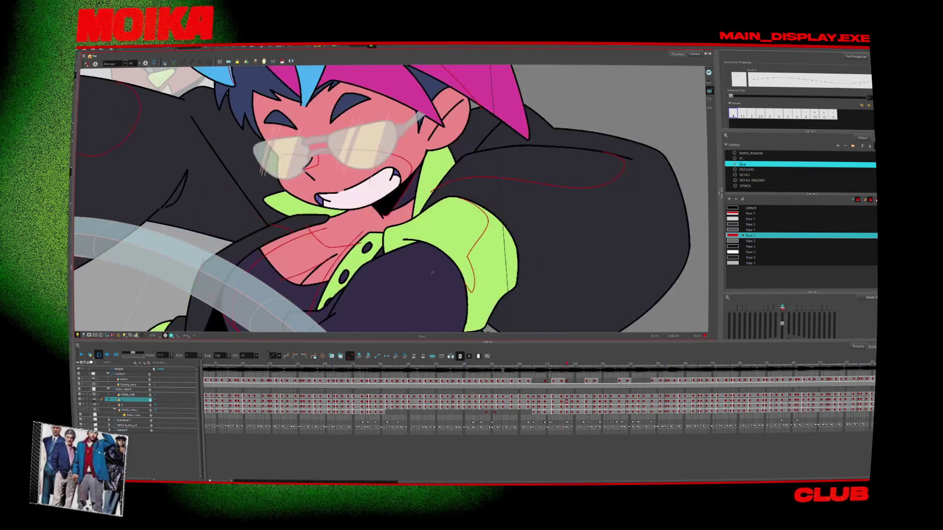
pyautogui.press(',')
pyautogui.press(',')
pyautogui.press(',')
pyautogui.press(',')
pyautogui.press(',')
pyautogui.press(',')
pyautogui.press(',')
pyautogui.press(',')
pyautogui.press(',')
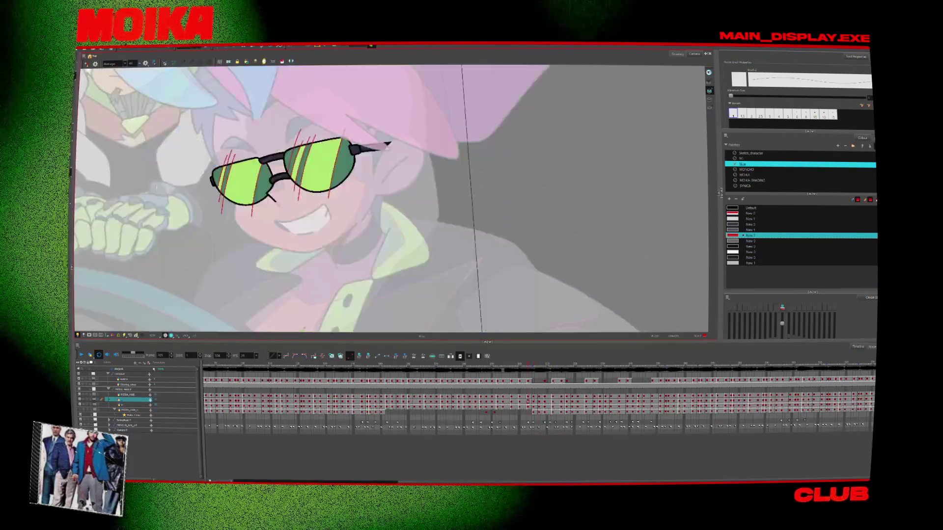
pyautogui.press(',')
pyautogui.press(',')
pyautogui.press(',')
pyautogui.press(',')
pyautogui.press(',')
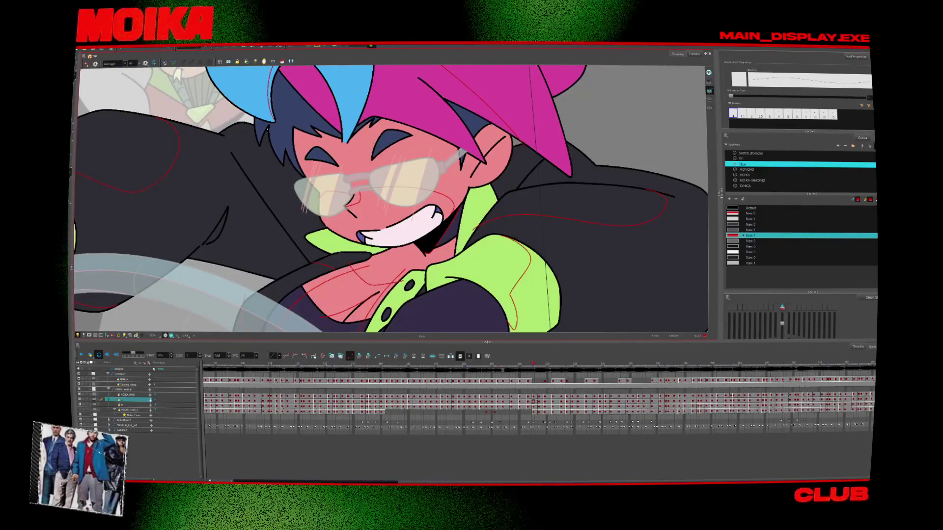
pyautogui.press('.')
pyautogui.press('.')
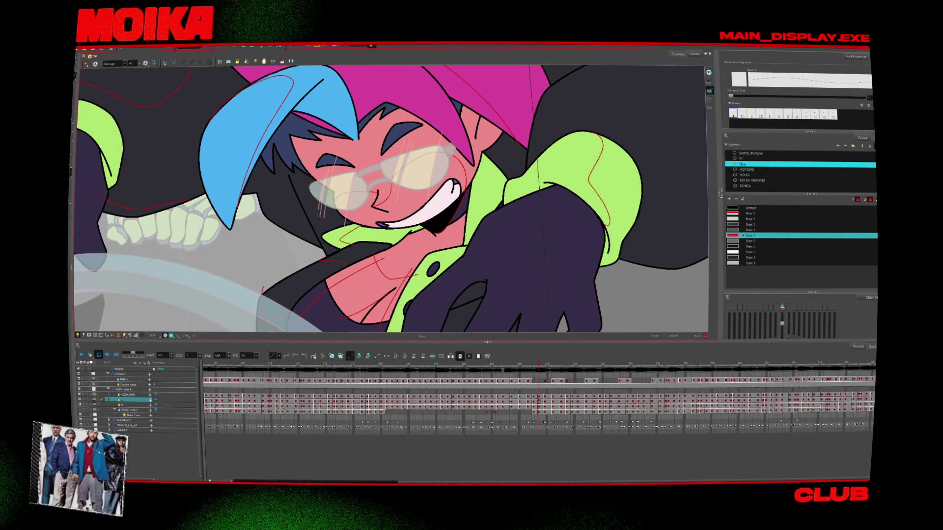
pyautogui.press('.')
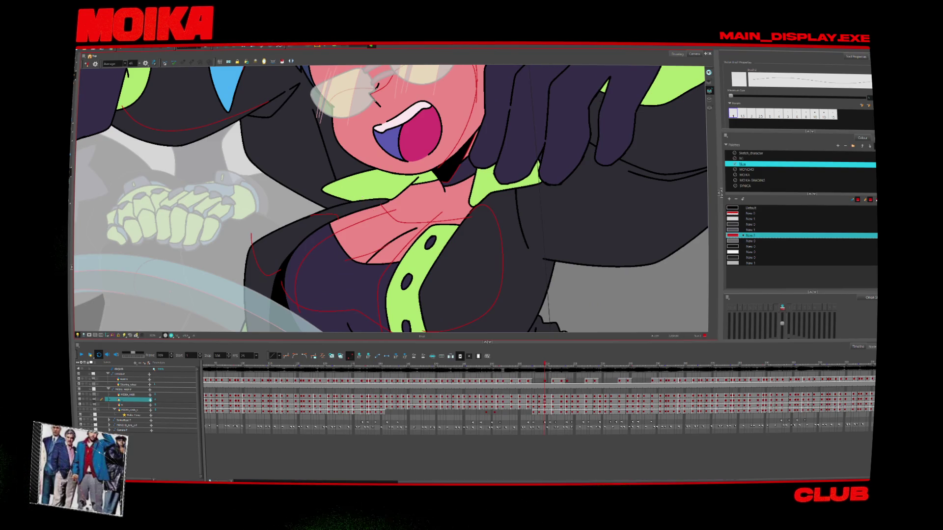
pyautogui.press('.')
pyautogui.press('.')
pyautogui.press('.')
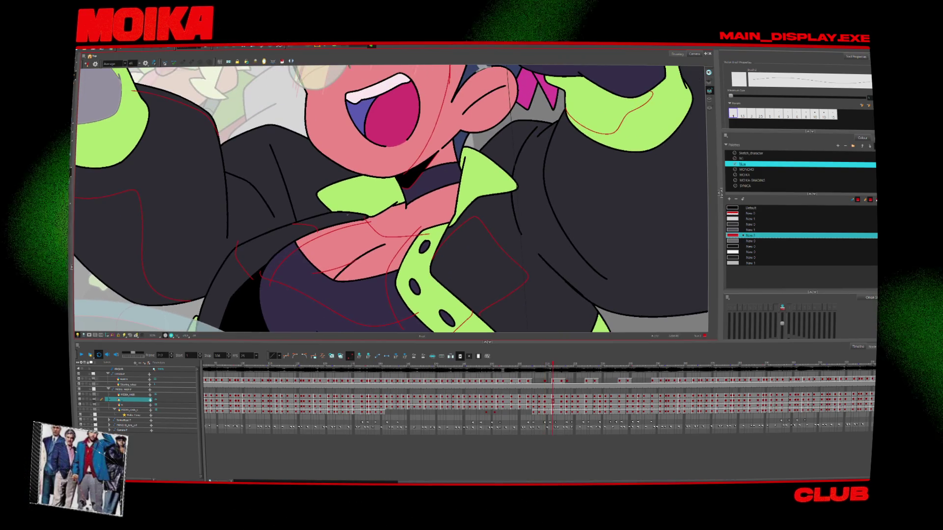
pyautogui.press('.')
pyautogui.press('.')
pyautogui.press('.')
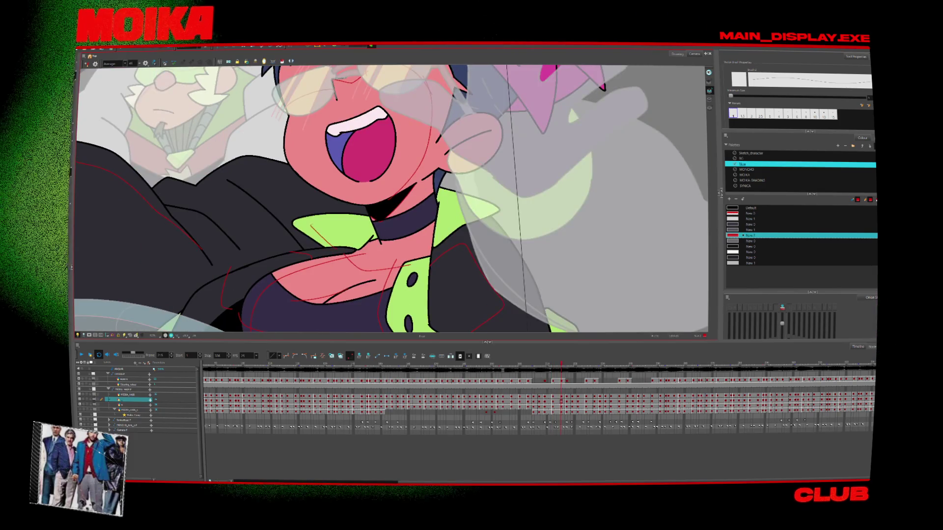
pyautogui.press(',')
pyautogui.press(',')
pyautogui.press(',')
pyautogui.press(',')
pyautogui.press(',')
pyautogui.press(',')
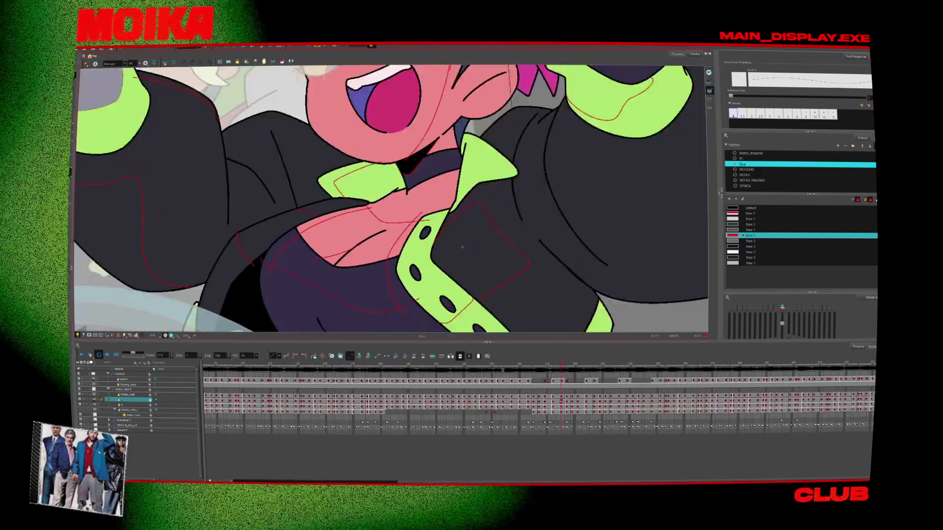
pyautogui.press(',')
pyautogui.press(',')
pyautogui.press(',')
pyautogui.press(',')
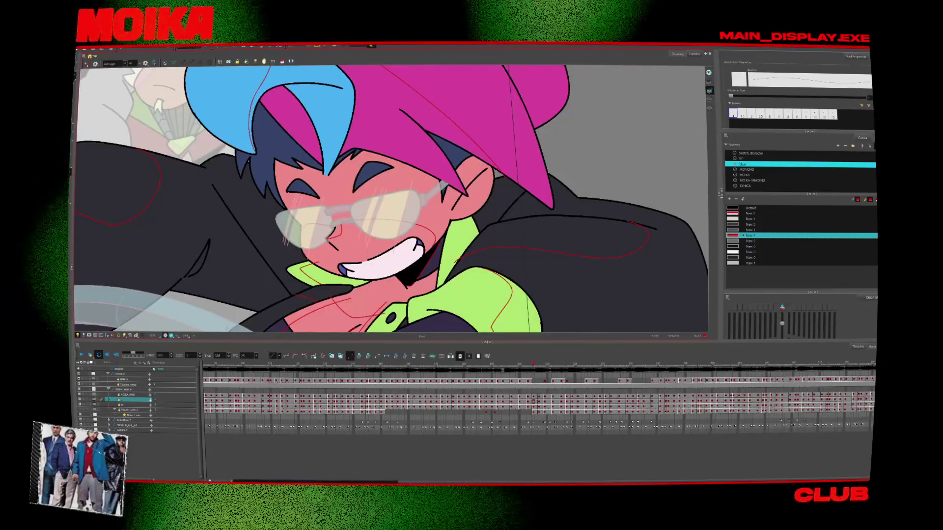
# Advance through frames 307 and 309 to later drawings.
pyautogui.press('.')
pyautogui.press('.')
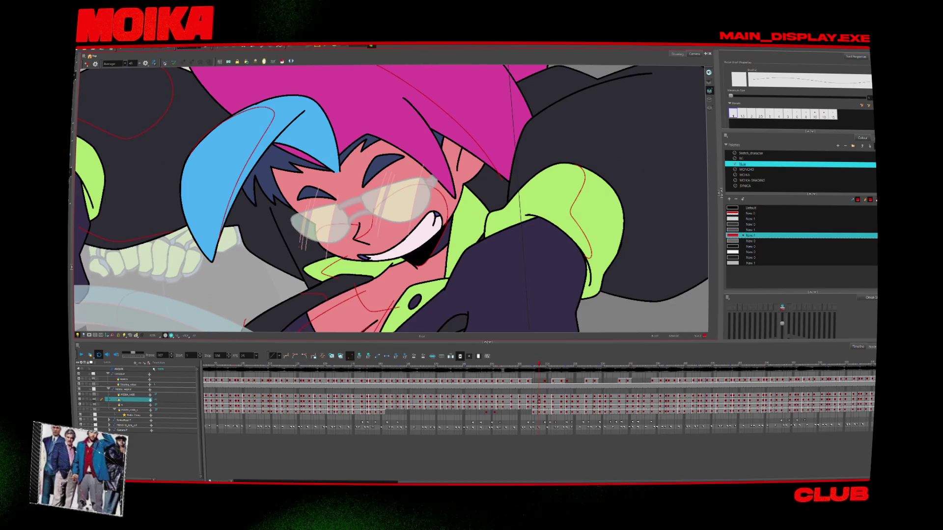
pyautogui.press('.')
pyautogui.press('.')
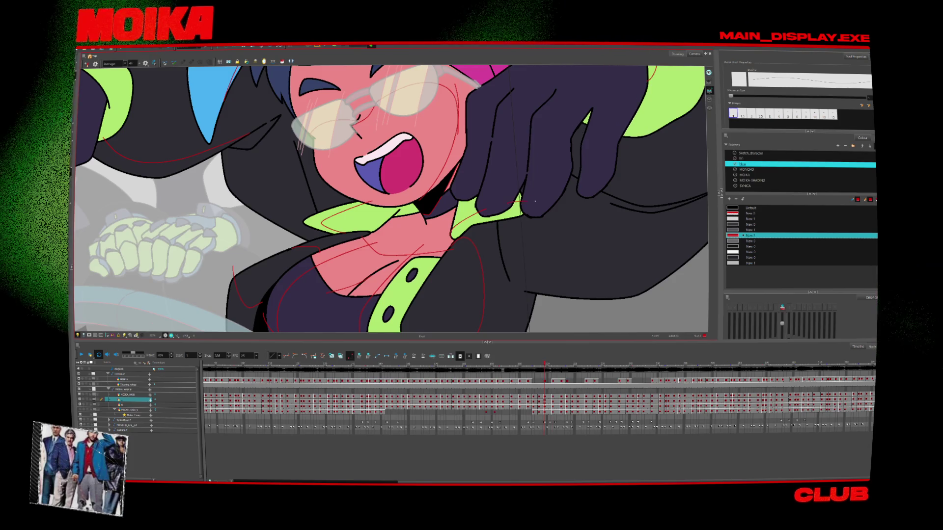
pyautogui.press('.')
pyautogui.press('.')
pyautogui.press('.')
pyautogui.press('.')
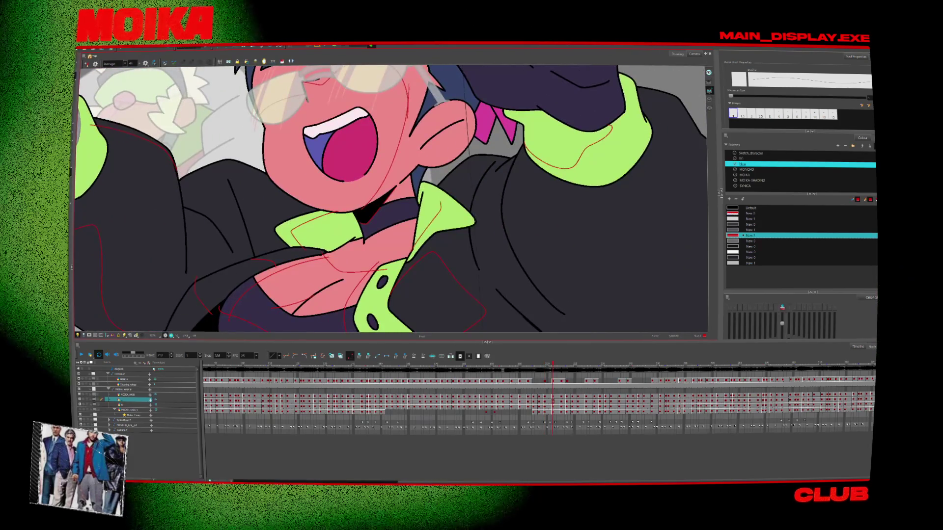
pyautogui.press('.')
pyautogui.press('.')
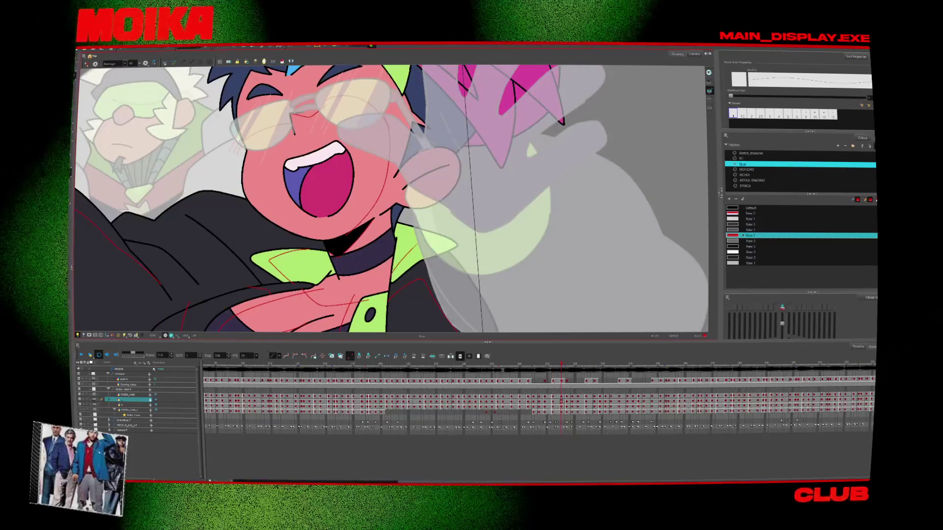
pyautogui.press(',')
pyautogui.press(',')
# Zoom out to the full character and step back and forth between poses.
pyautogui.scroll(-5, 419, 329)
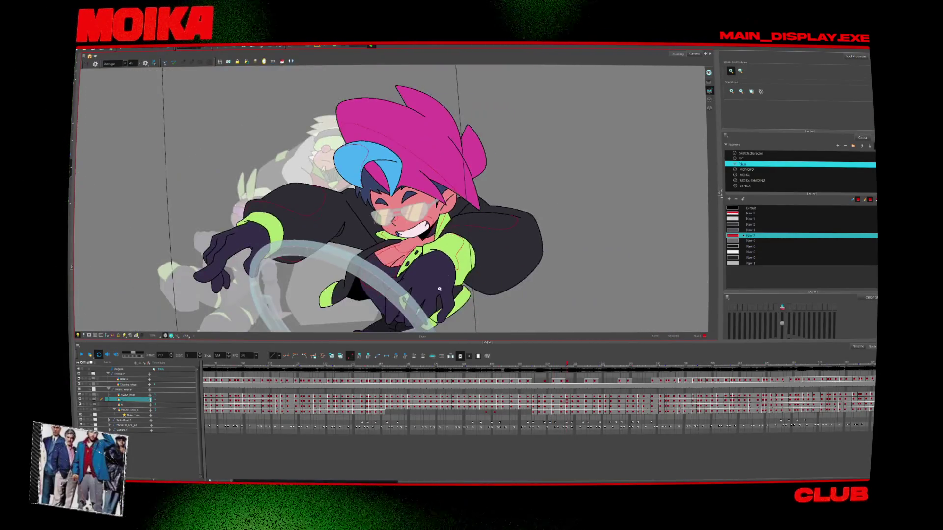
pyautogui.click(419, 329)
pyautogui.press(',')
pyautogui.press(',')
pyautogui.press(',')
pyautogui.press(',')
pyautogui.press(',')
pyautogui.press(',')
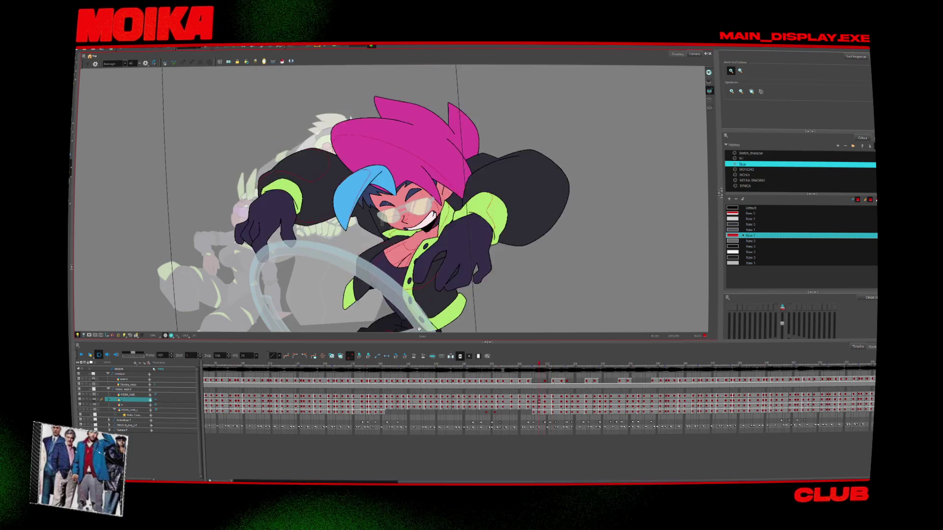
pyautogui.press(',')
pyautogui.press(',')
pyautogui.press(',')
pyautogui.press('.')
pyautogui.press('.')
pyautogui.press('.')
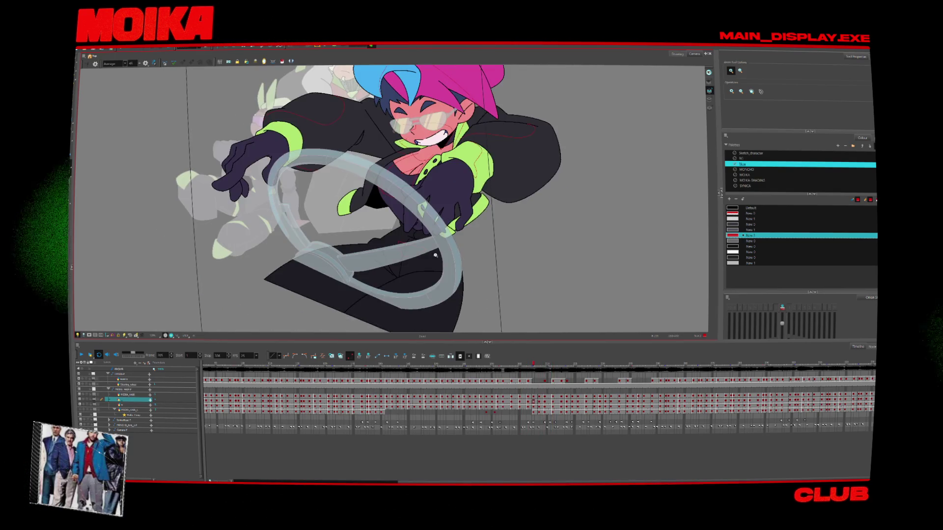
pyautogui.press('.')
pyautogui.scroll(5, 420, 252)
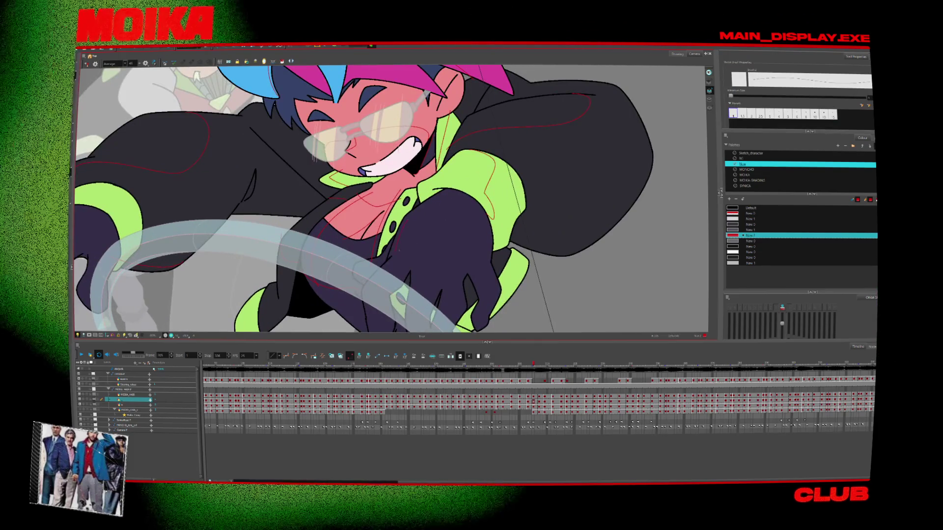
# Sketch a red detail line over the chest and hand, then compare neighbouring drawings.
pyautogui.moveTo(420, 255)
pyautogui.mouseDown()
pyautogui.moveTo(415, 215)
pyautogui.moveTo(428, 163)
pyautogui.mouseUp()
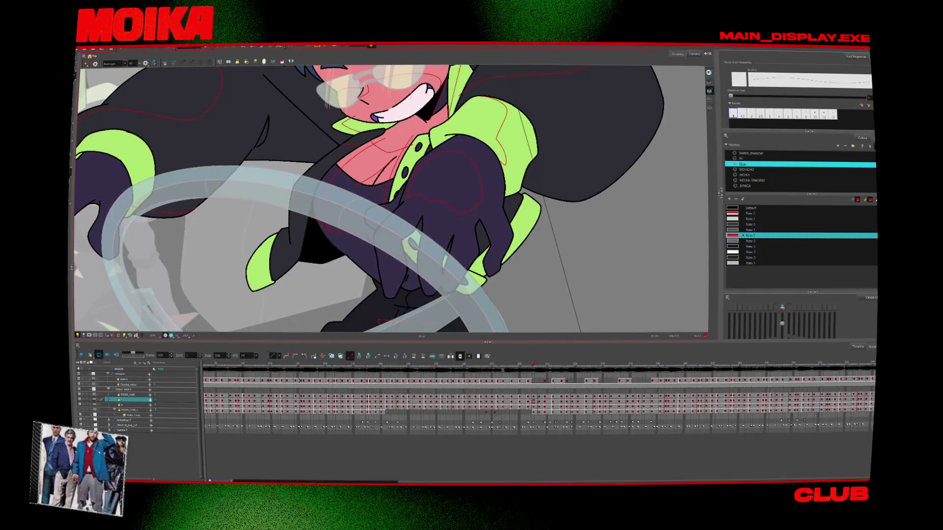
pyautogui.press('g')
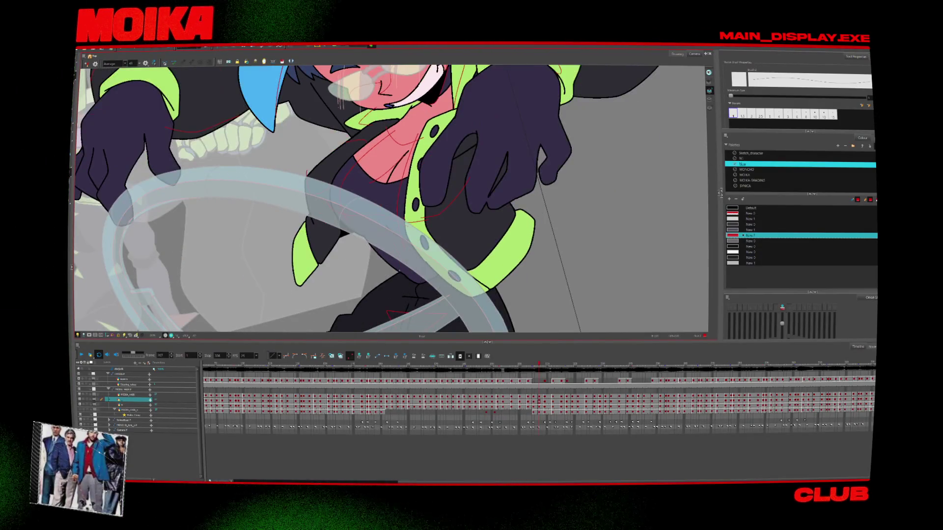
pyautogui.press('f')
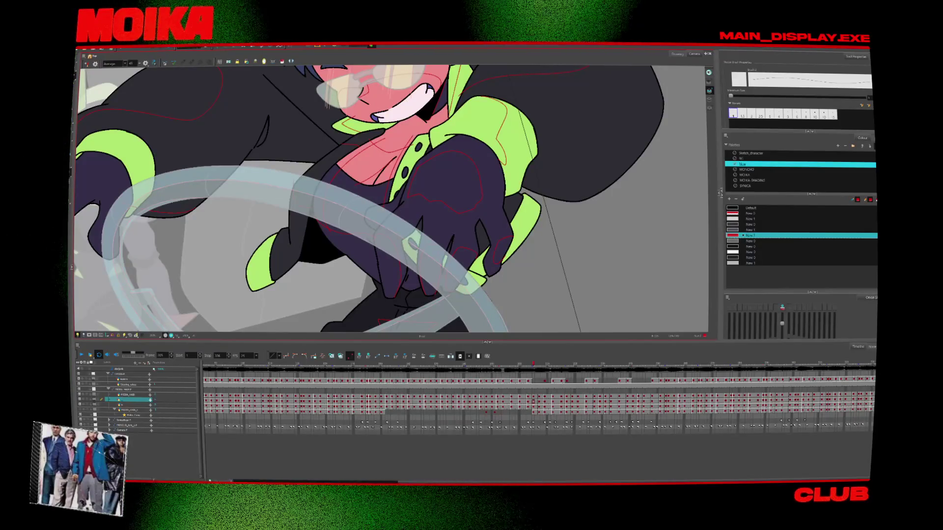
pyautogui.press('.')
pyautogui.press('.')
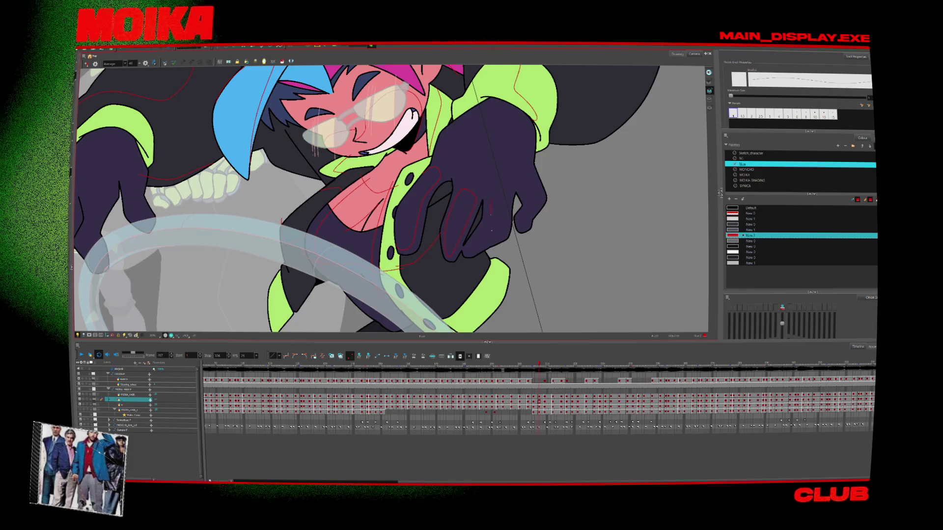
pyautogui.press(',')
pyautogui.press(',')
pyautogui.press('.')
pyautogui.press('.')
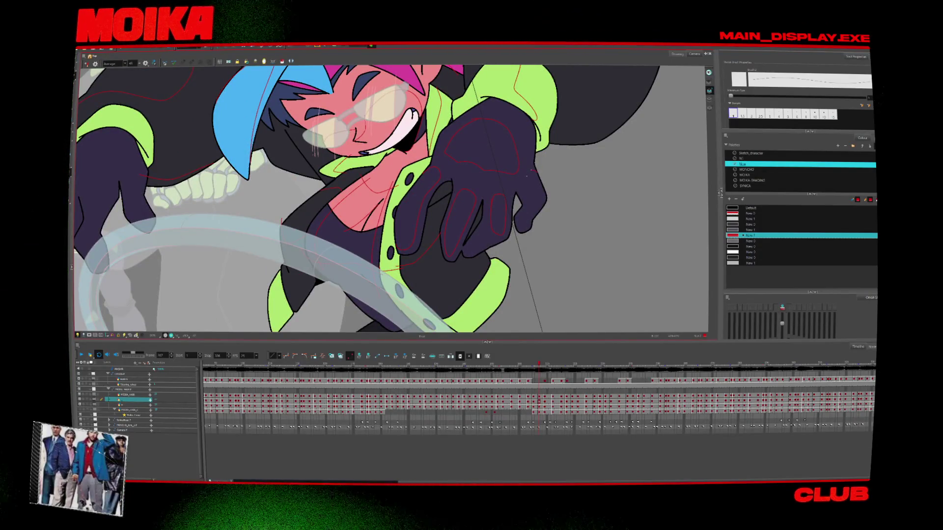
pyautogui.press('.')
pyautogui.press('.')
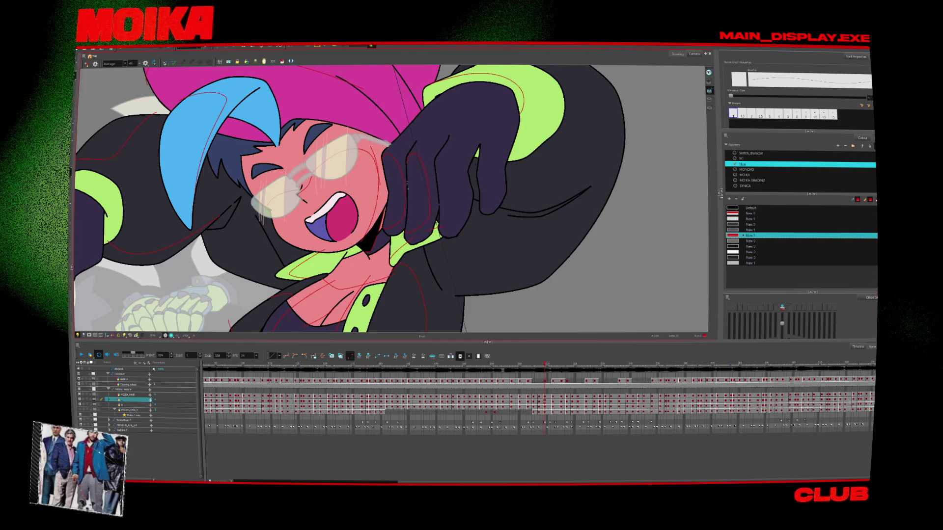
pyautogui.hotkey('alt', 's')
pyautogui.hotkey('alt', 'b')
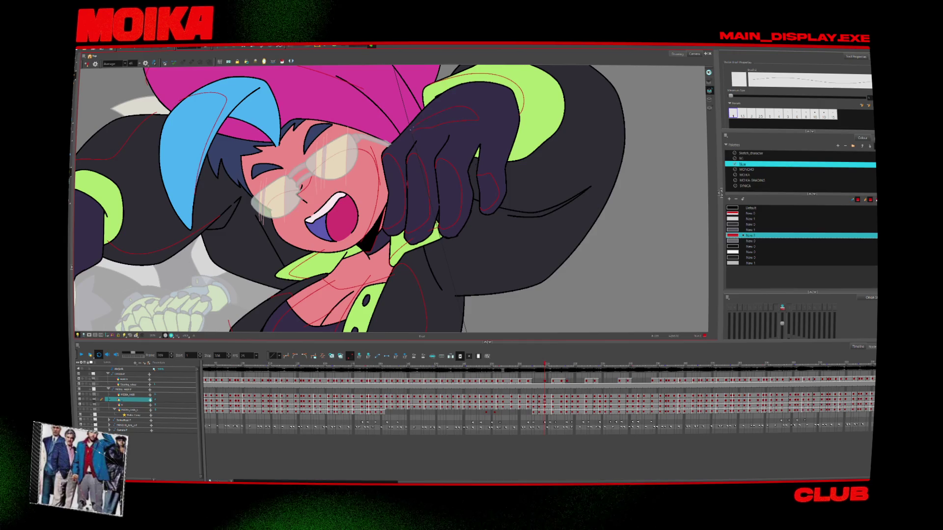
pyautogui.press('.')
# Add a red detail line on the raised glove's finger.
pyautogui.press('.')
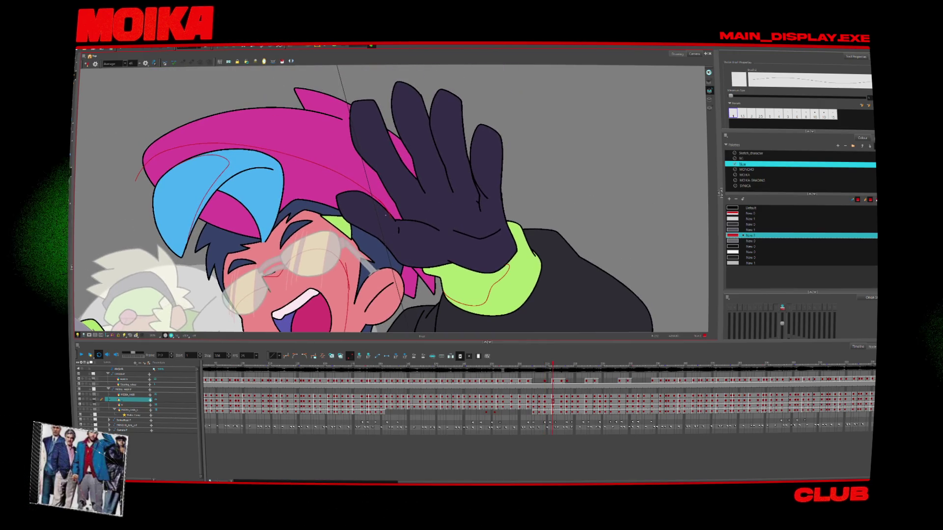
pyautogui.press('.')
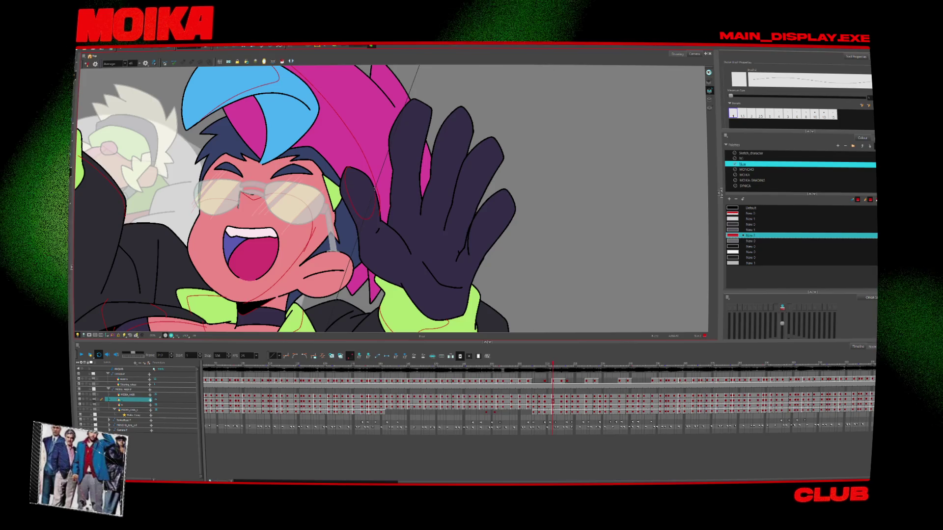
pyautogui.press('.')
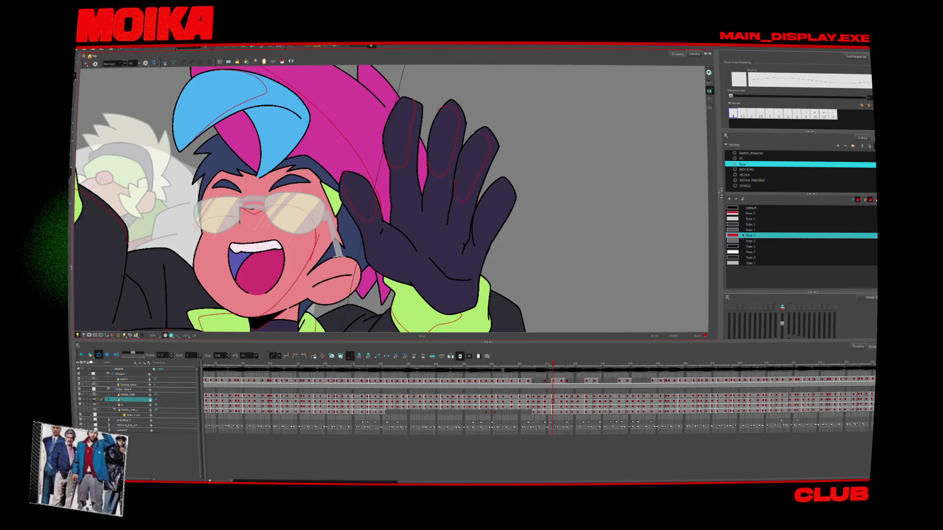
pyautogui.moveTo(472, 224); pyautogui.dragTo(487, 240)
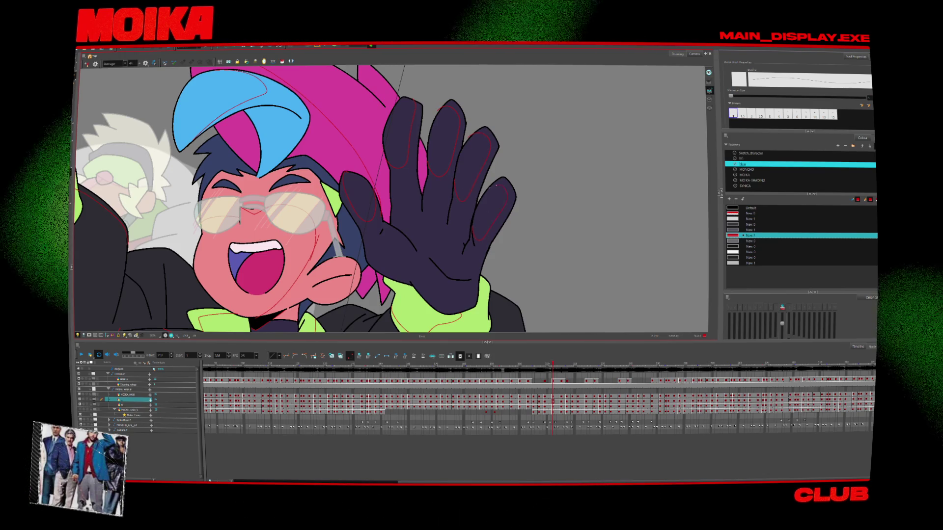
# Reset the canvas rotation, toggle Mirror View on and off, and zoom out to the camera frame.
pyautogui.hotkey('shift', 'x')
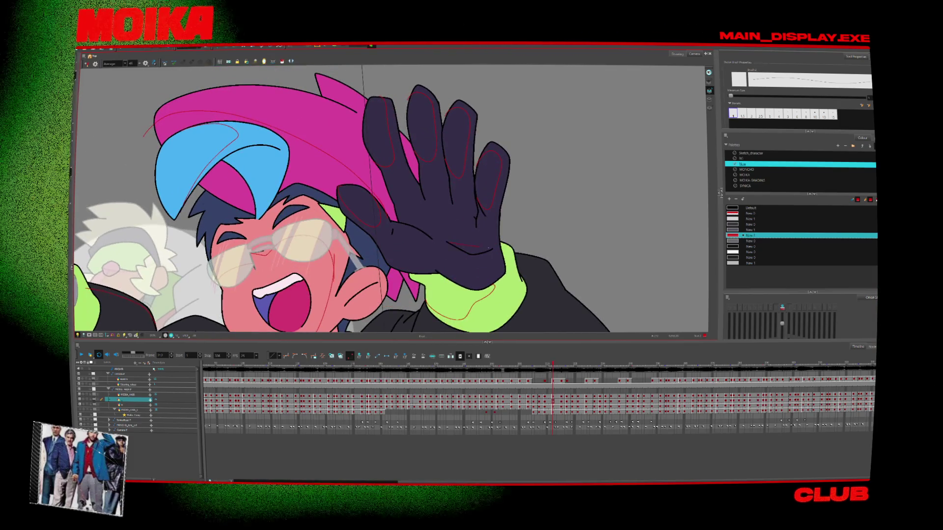
pyautogui.press('4')
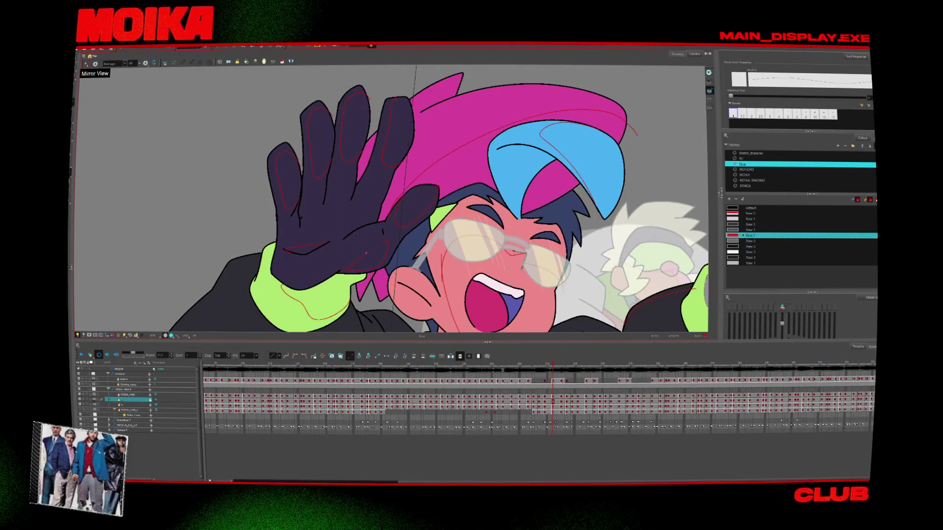
pyautogui.press('4')
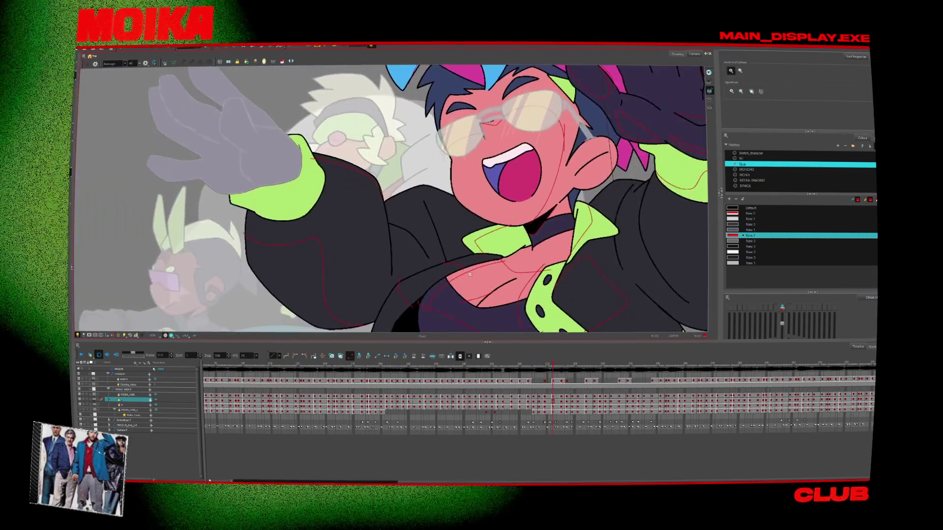
pyautogui.hotkey('alt', 'z')
pyautogui.keyDown('alt'); pyautogui.click(466, 294); pyautogui.keyUp('alt')
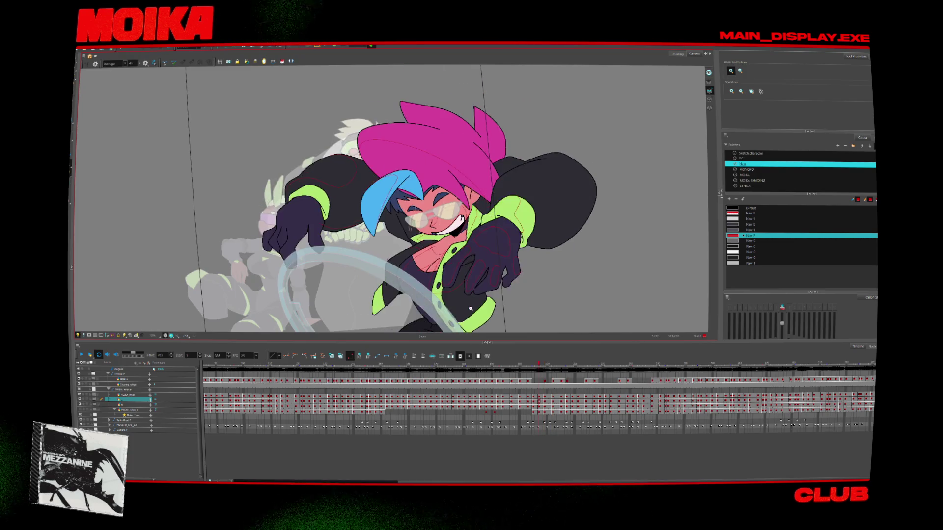
# Zoom in on the character and sketch a red detail line on the right sleeve.
pyautogui.click(528, 194)
pyautogui.click(529, 194)
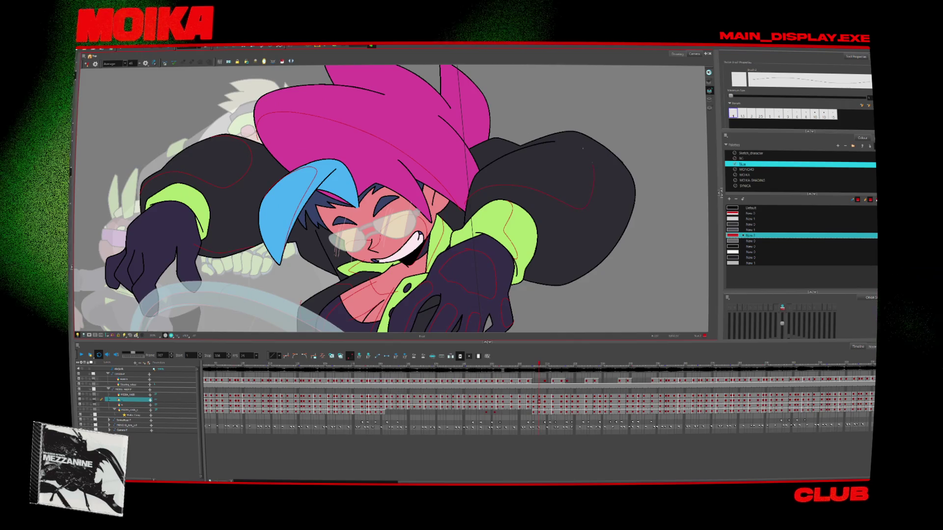
pyautogui.click(571, 144)
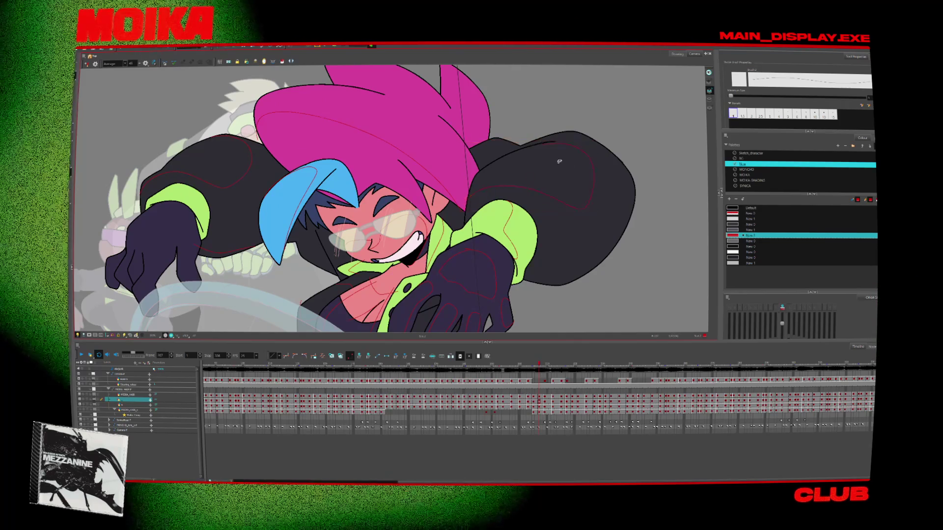
pyautogui.press('Escape')
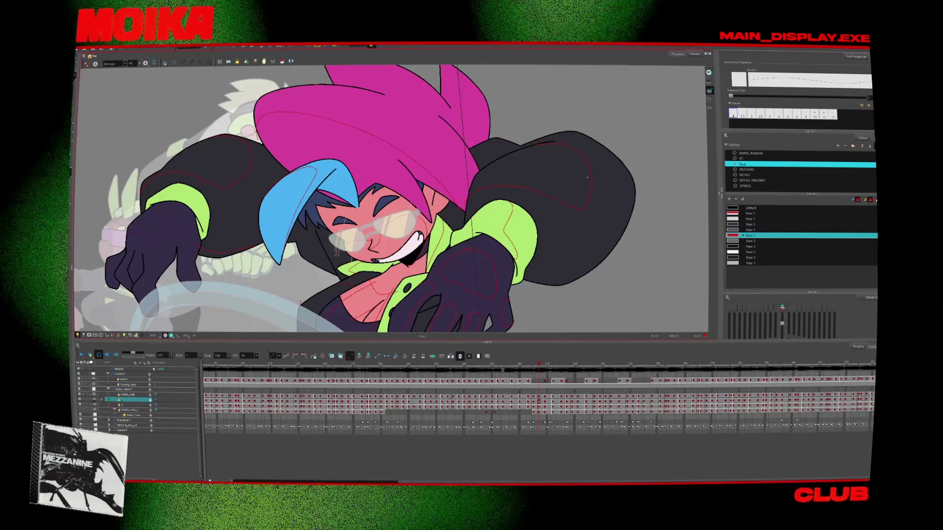
pyautogui.press(',')
pyautogui.press(',')
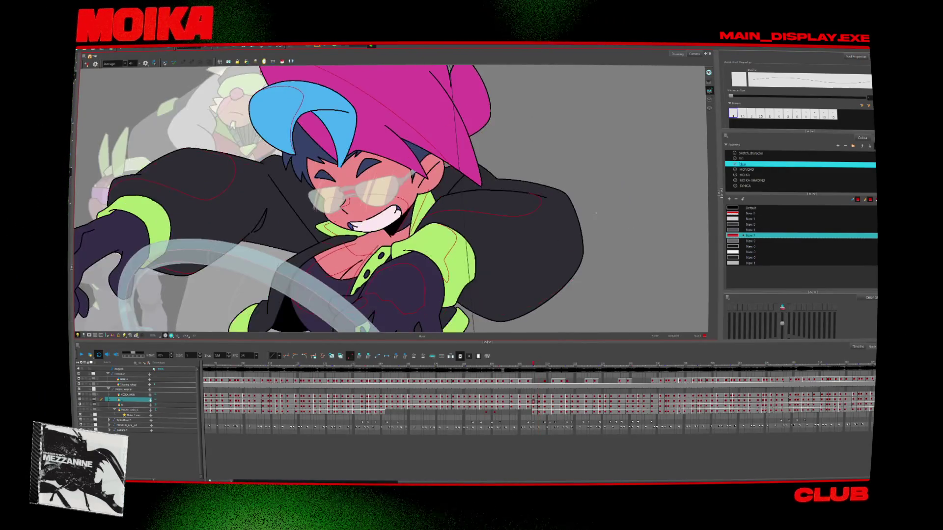
pyautogui.press('.')
pyautogui.press('.')
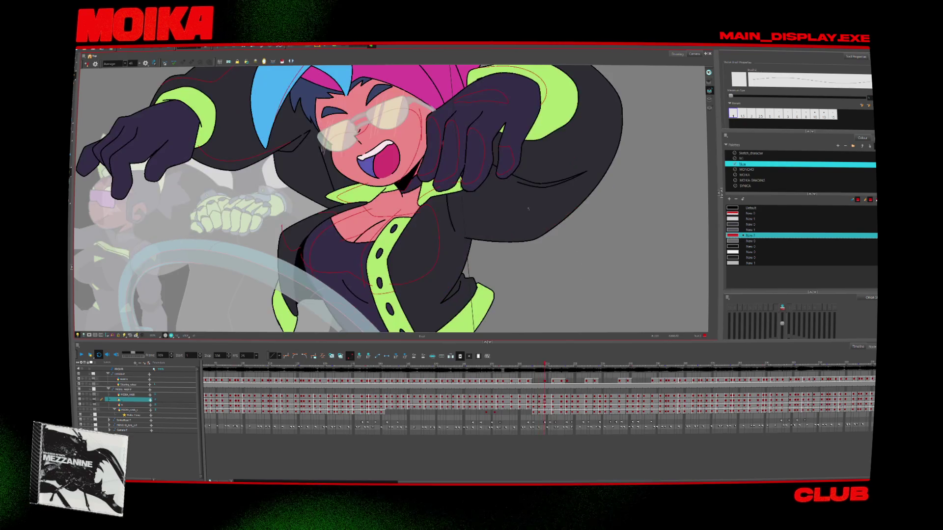
pyautogui.press('.')
pyautogui.press('.')
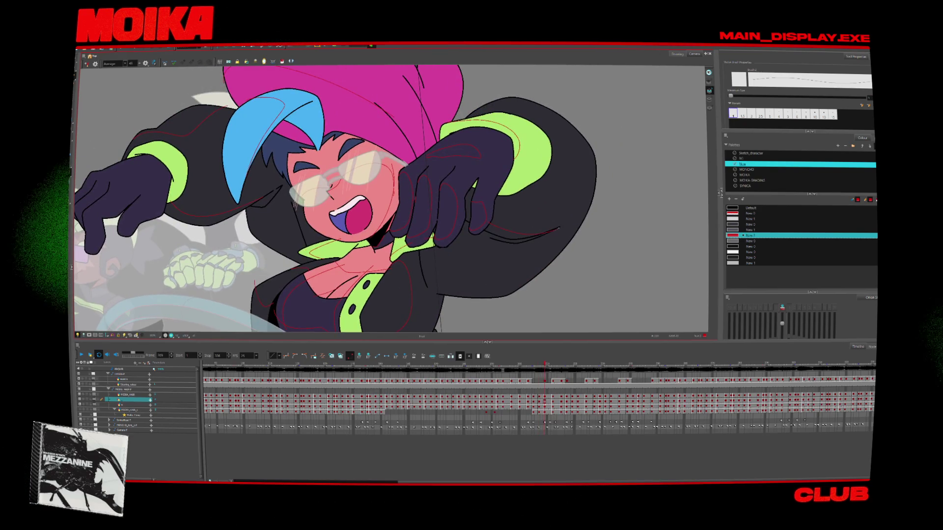
pyautogui.moveTo(486, 222); pyautogui.dragTo(525, 230)
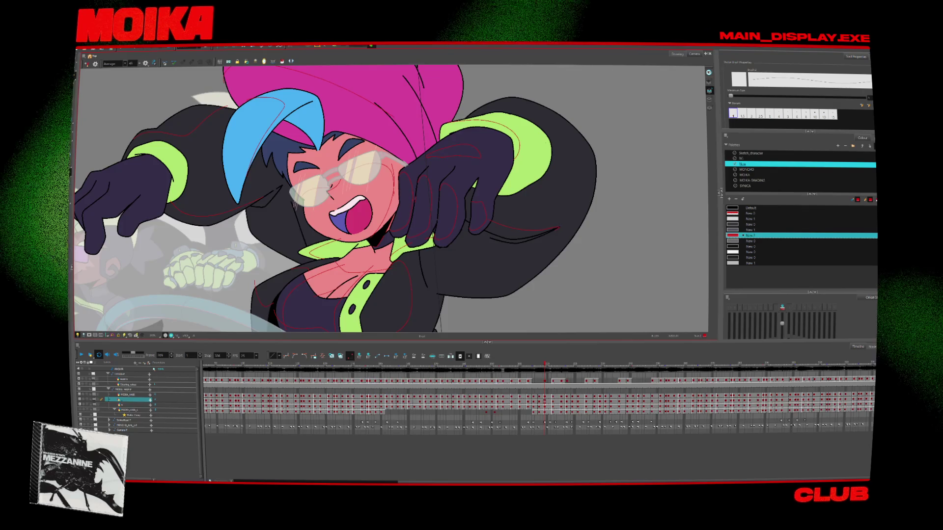
# Compare the next poses, then add more red detail lines on the right sleeve.
pyautogui.press('.')
pyautogui.press('.')
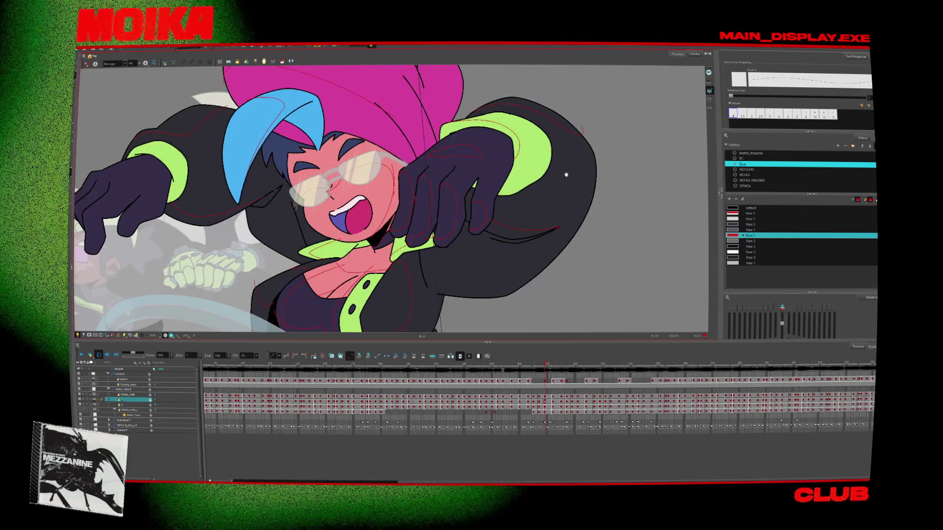
pyautogui.press('.')
pyautogui.press('.')
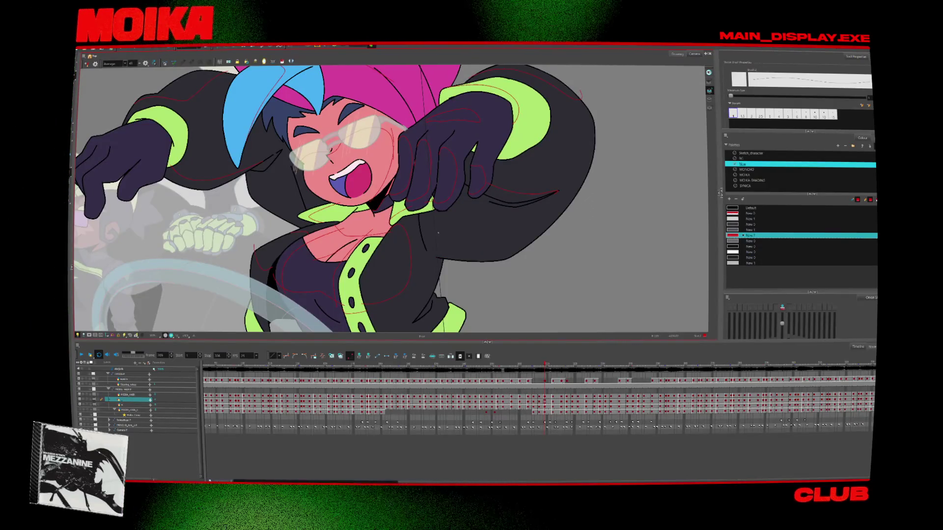
pyautogui.press('.')
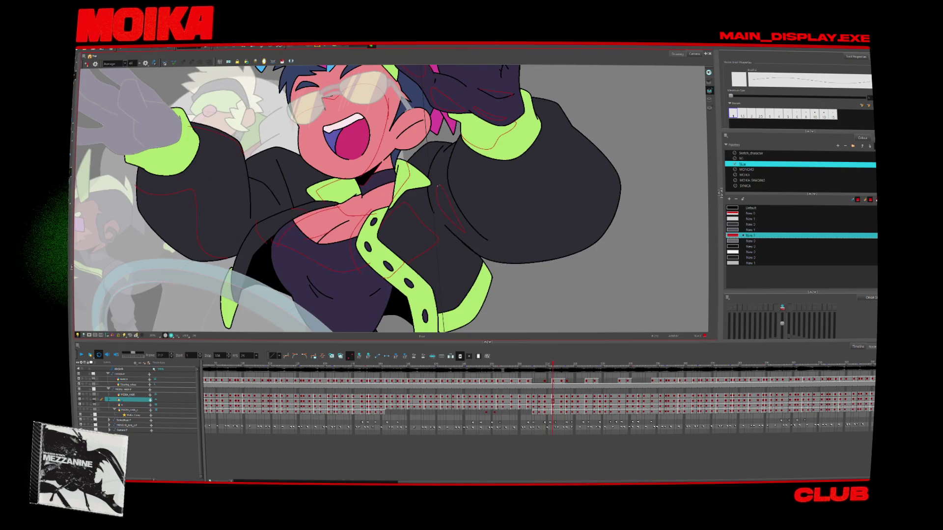
pyautogui.press('.')
pyautogui.press(',')
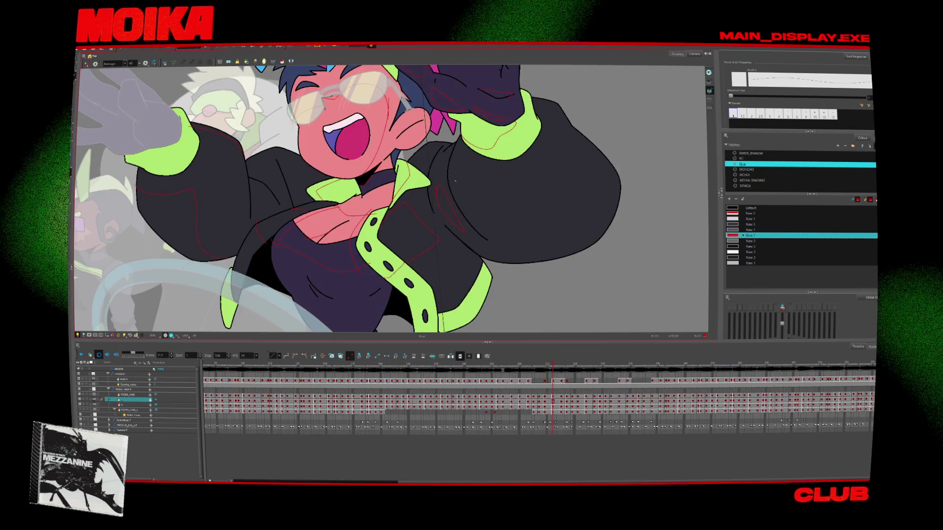
pyautogui.moveTo(454, 181); pyautogui.dragTo(534, 244)
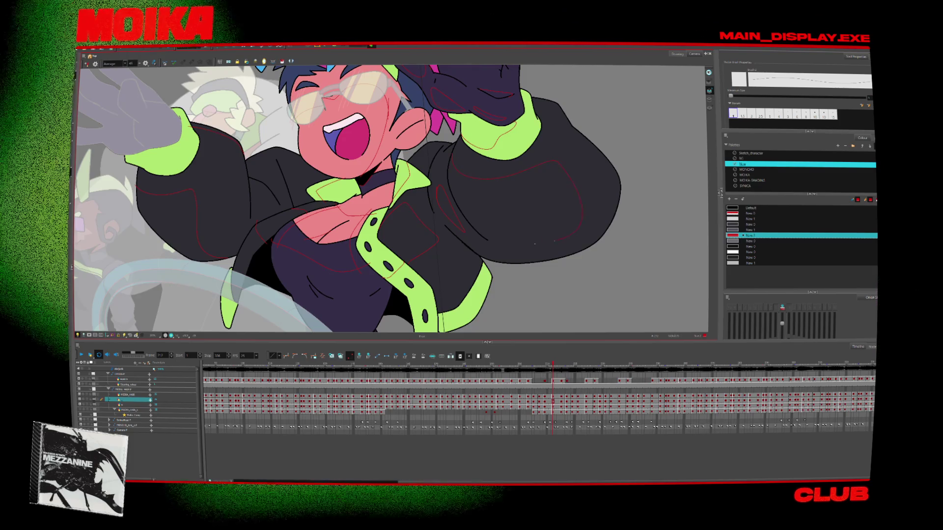
# Select the character layer and sketch red lines across the green cuff.
pyautogui.press(',')
pyautogui.press(',')
pyautogui.press(',')
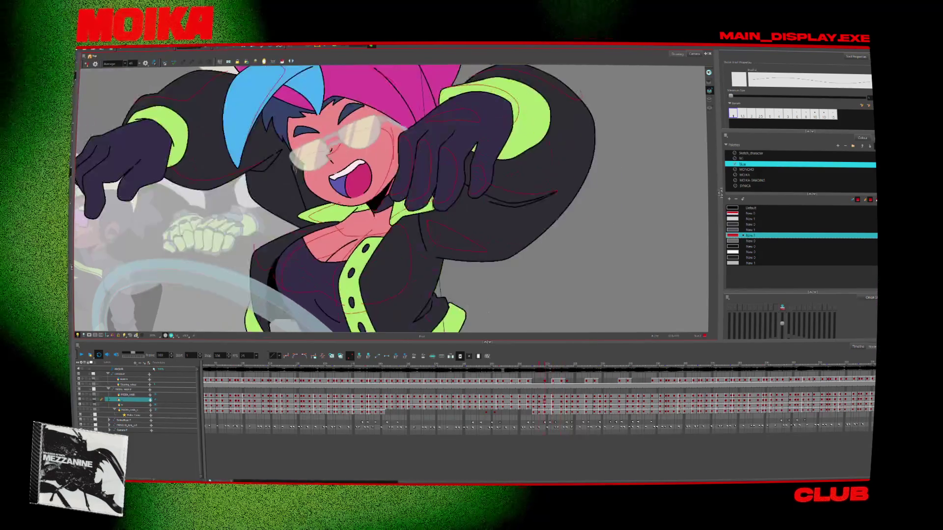
pyautogui.press('.')
pyautogui.press('.')
pyautogui.press('.')
pyautogui.press('.')
pyautogui.press('.')
pyautogui.press('.')
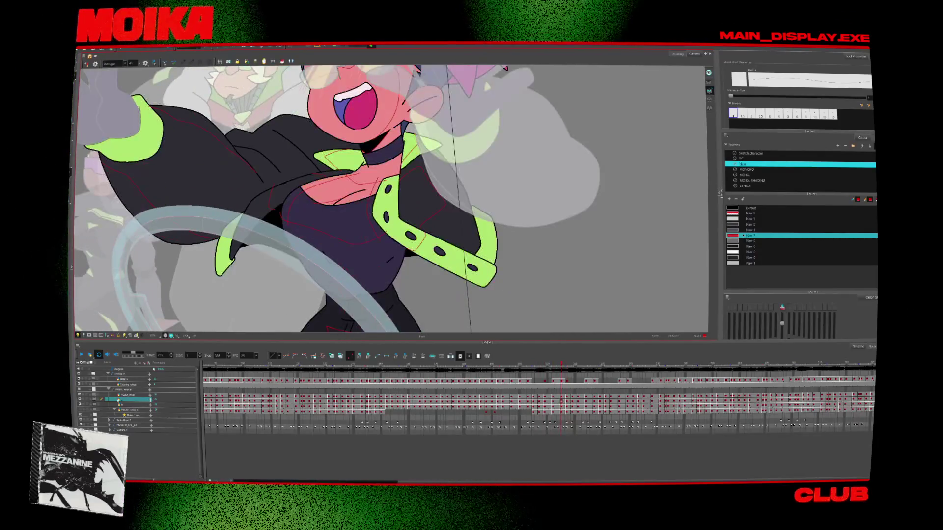
pyautogui.press(',')
pyautogui.press(',')
pyautogui.press(',')
pyautogui.press(',')
pyautogui.press(',')
pyautogui.press(',')
pyautogui.press(',')
pyautogui.press(',')
pyautogui.click(134, 385)
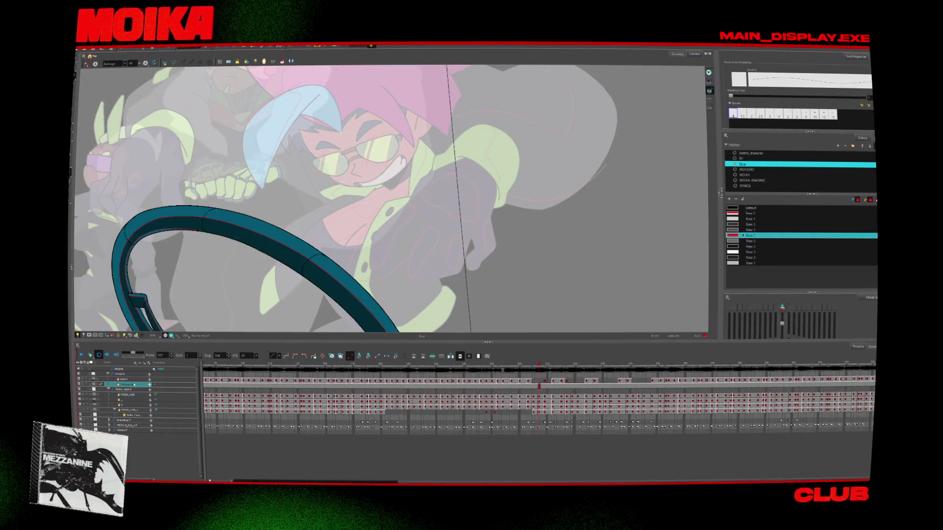
pyautogui.click(129, 379)
pyautogui.press('.')
pyautogui.press('.')
pyautogui.press('.')
pyautogui.press('.')
pyautogui.press('.')
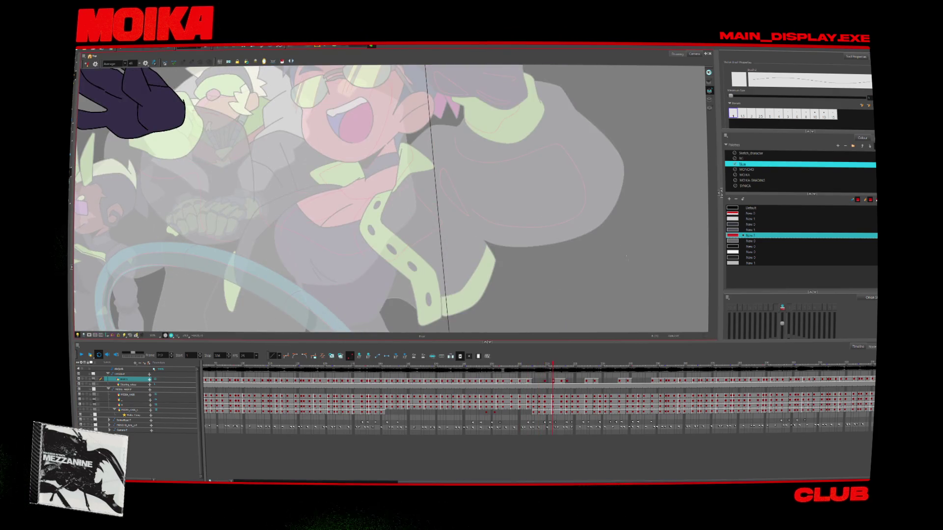
pyautogui.press('.')
pyautogui.press('.')
pyautogui.press('.')
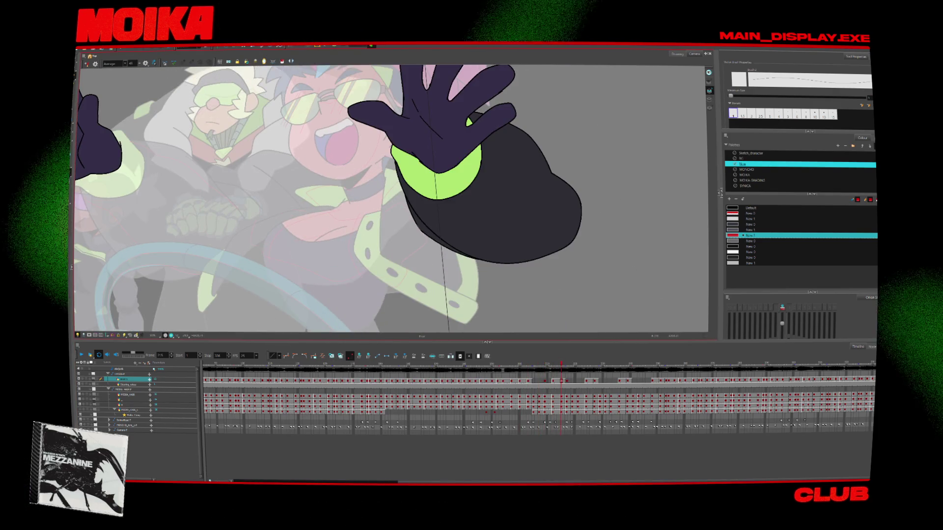
pyautogui.moveTo(399, 170); pyautogui.dragTo(457, 182)
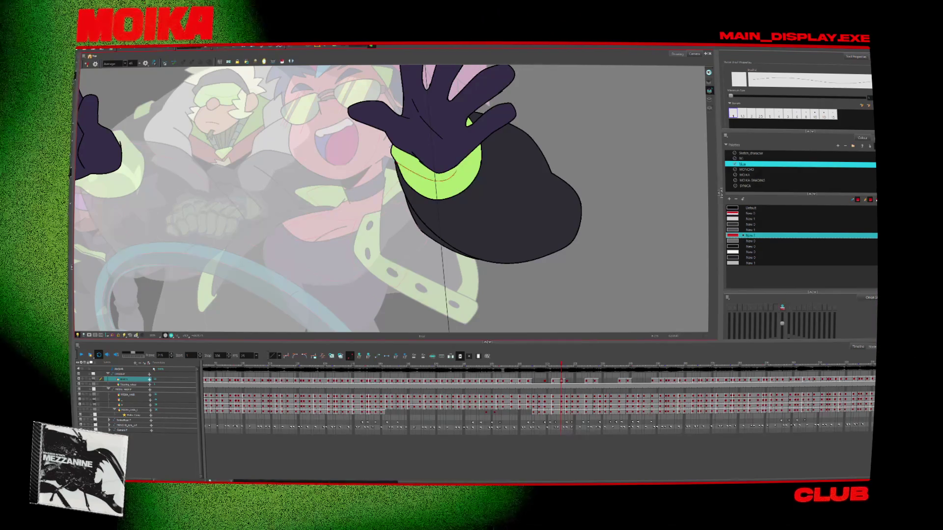
# Extend the red detail stroke along the sleeve on the gloved-hand drawing.
pyautogui.press('.')
pyautogui.press(',')
pyautogui.press('.')
pyautogui.press('.')
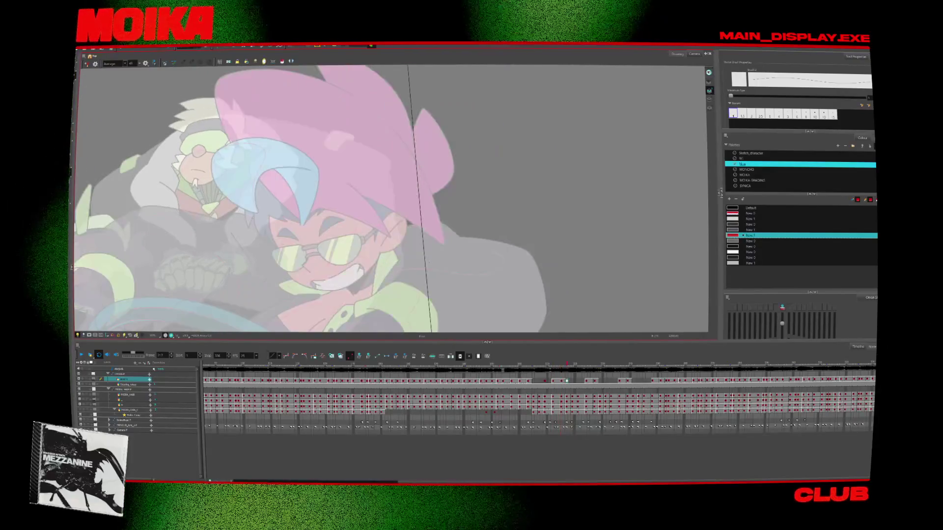
pyautogui.press(',')
pyautogui.press(',')
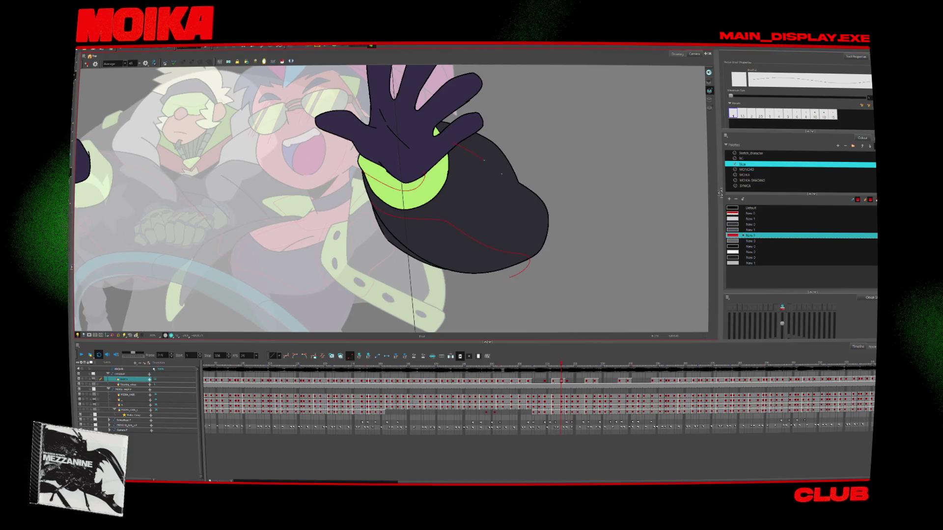
pyautogui.moveTo(484, 160); pyautogui.dragTo(510, 180)
pyautogui.press('.')
pyautogui.press('.')
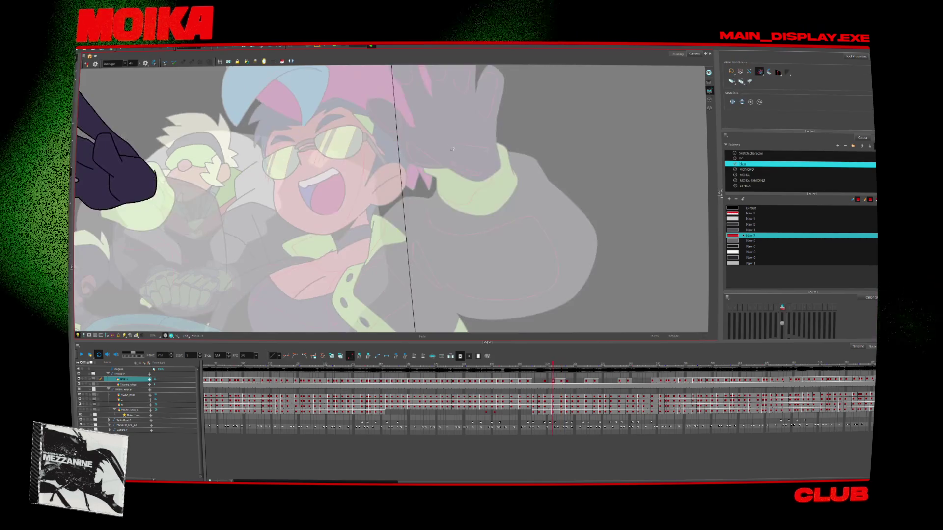
pyautogui.press(',')
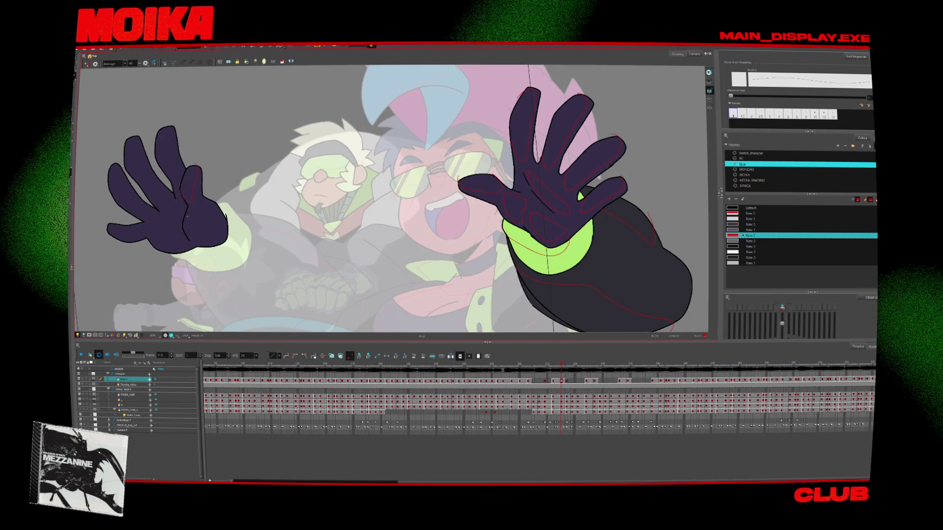
# Mirror the canvas view horizontally and recentre the artwork.
pyautogui.press('4')
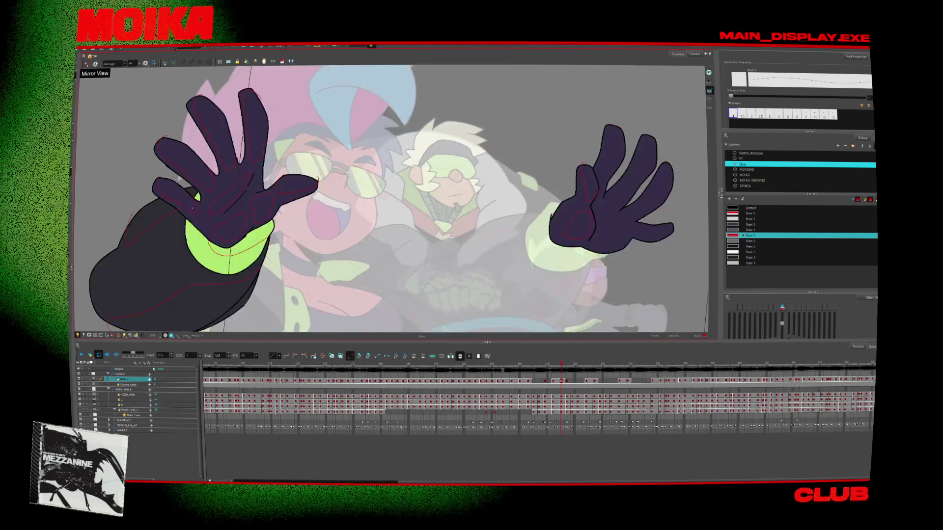
pyautogui.hotkey('shift', 'n')
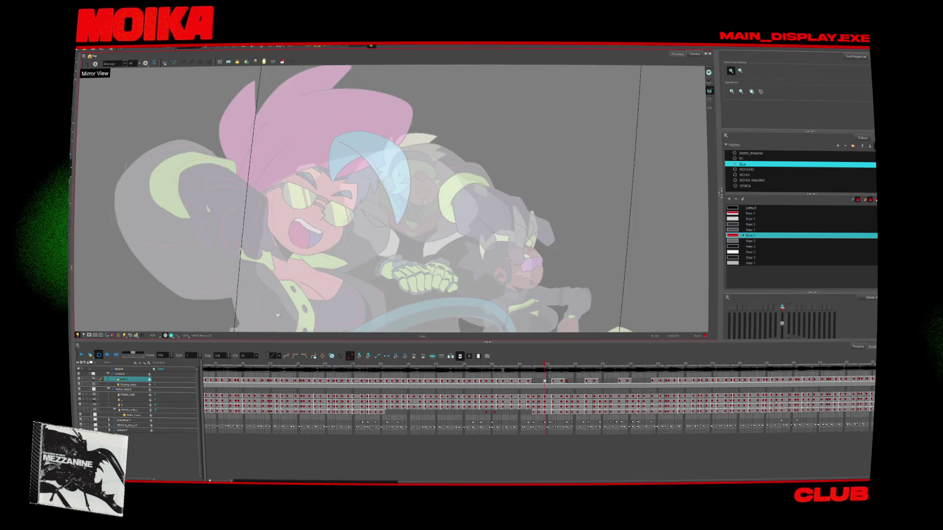
# Select the character body layer, zoom in on the face and chest, and compare neighbouring drawings.
pyautogui.click(129, 394)
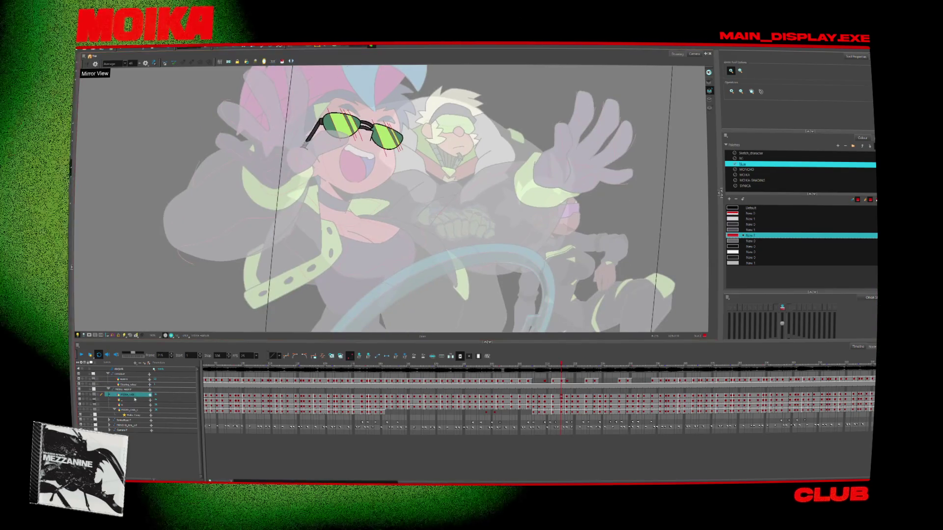
pyautogui.moveTo(561, 400); pyautogui.dragTo(553, 400)
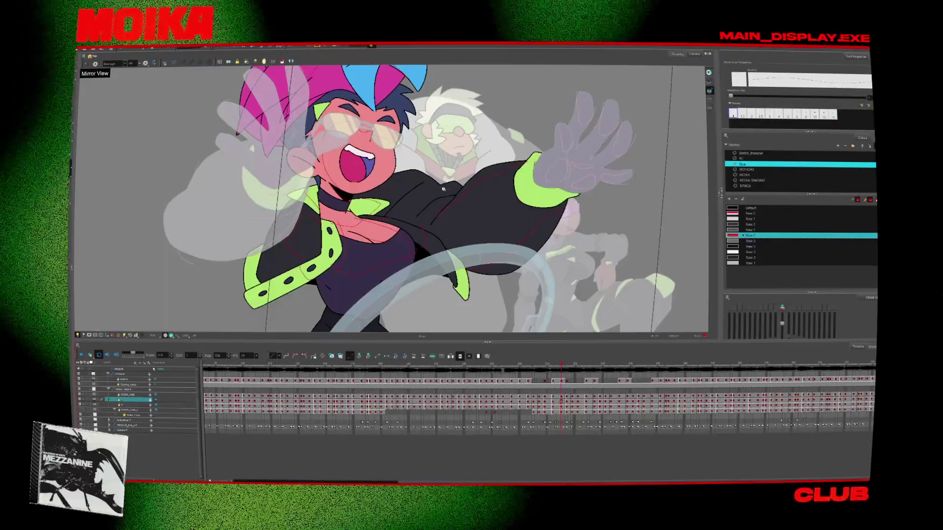
pyautogui.click(436, 201)
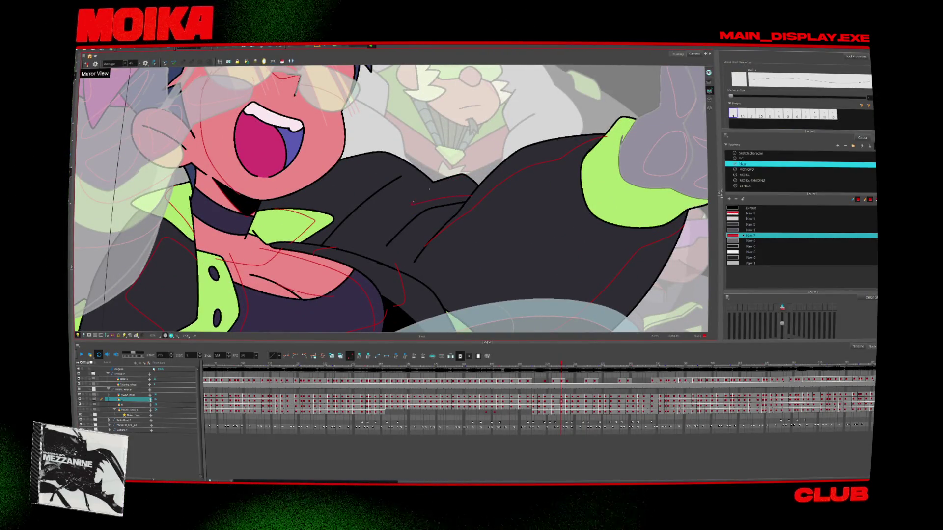
pyautogui.press(',')
pyautogui.press(',')
pyautogui.press(',')
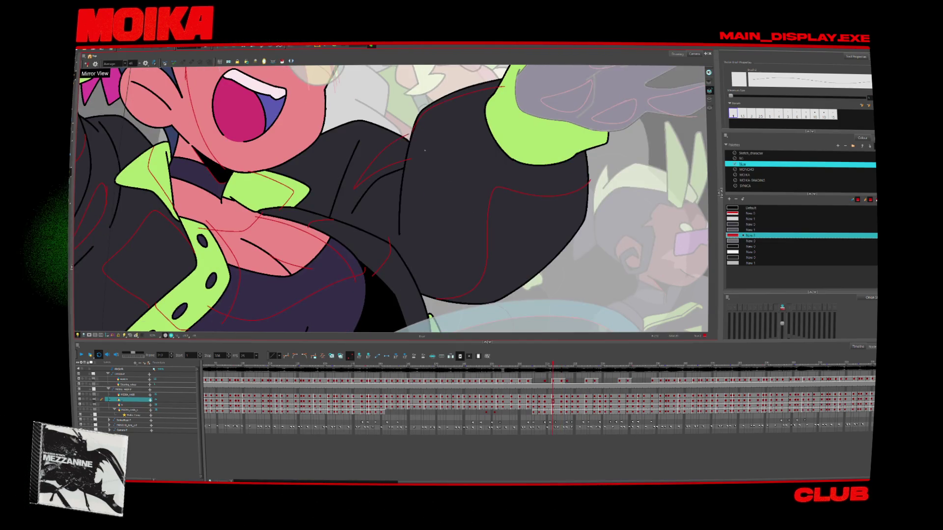
pyautogui.press('.')
pyautogui.press('.')
pyautogui.press('.')
pyautogui.press(',')
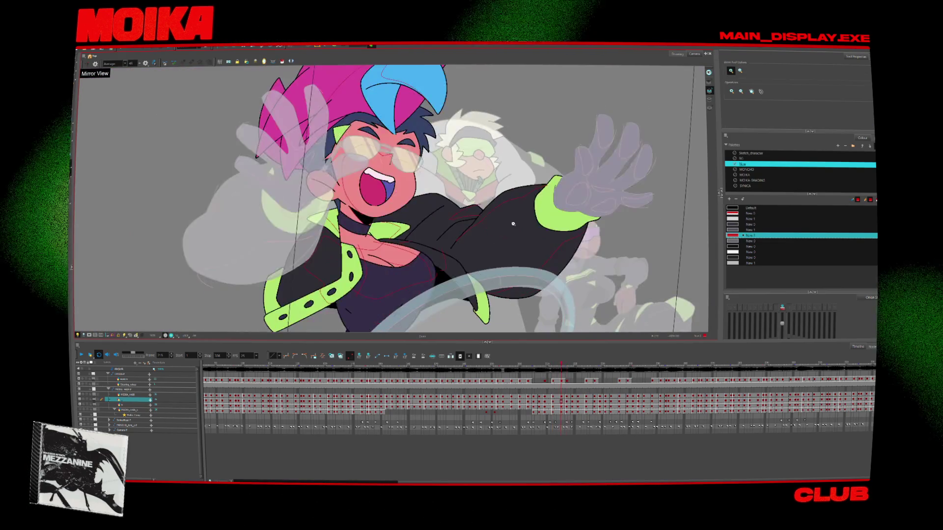
pyautogui.press(',')
pyautogui.press('.')
# Move to the open-mouth drawing and zoom out to show the full character.
pyautogui.press('.')
pyautogui.press('.')
pyautogui.press('.')
pyautogui.press('.')
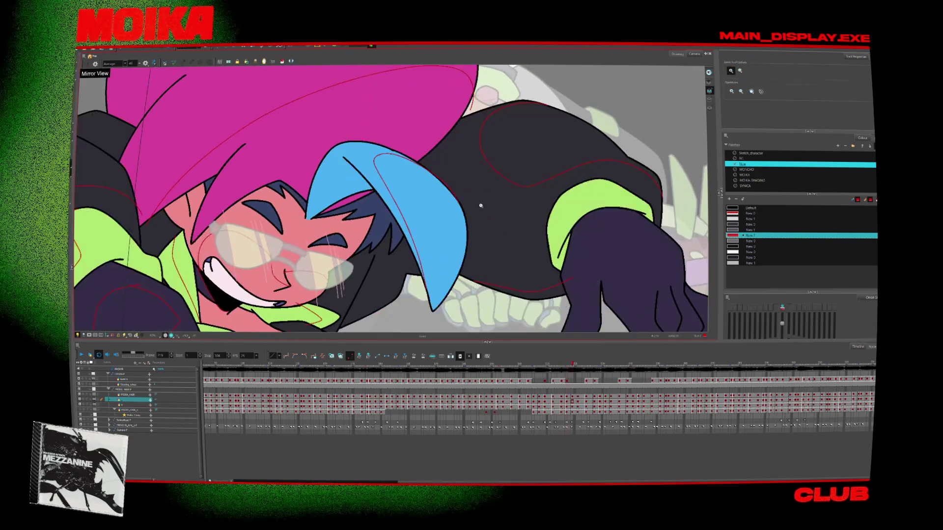
pyautogui.hotkey('alt', 's')
pyautogui.press('.')
pyautogui.press('.')
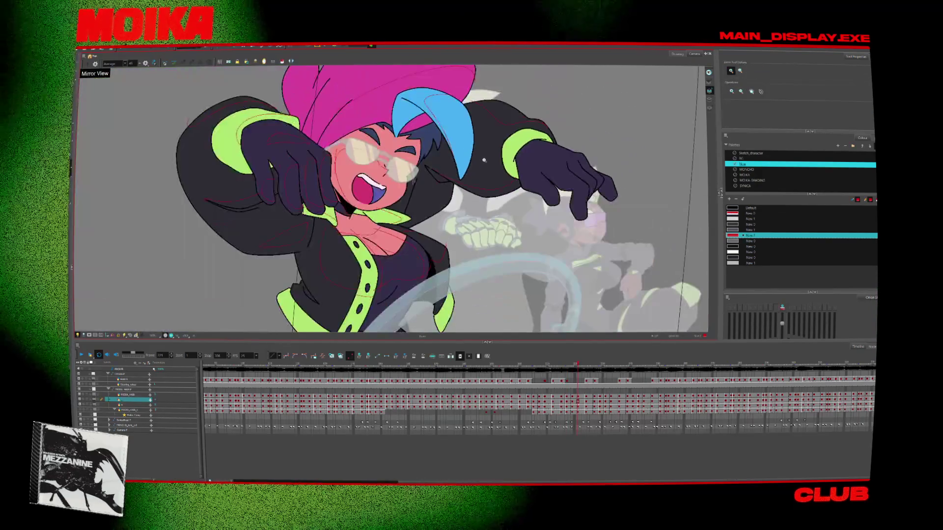
pyautogui.press('.')
pyautogui.hotkey('alt', 'b')
pyautogui.hotkey('alt', 'z')
pyautogui.keyDown('alt'); pyautogui.click(434, 264); pyautogui.keyUp('alt')
pyautogui.keyDown('alt'); pyautogui.click(433, 264); pyautogui.keyUp('alt')
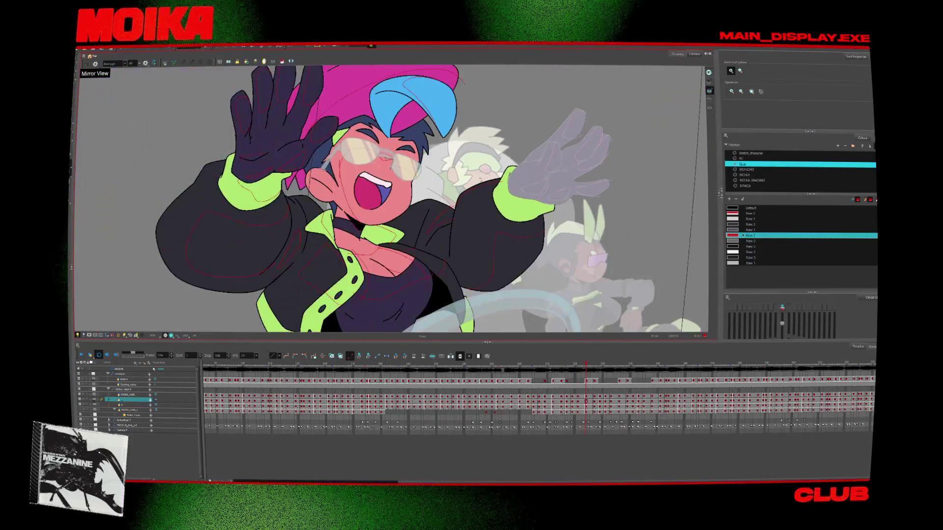
# Restore the unmirrored view on the grinning hunched pose and zoom in on the hand at the wheel.
pyautogui.press('.')
pyautogui.press(',')
pyautogui.press(',')
pyautogui.press(',')
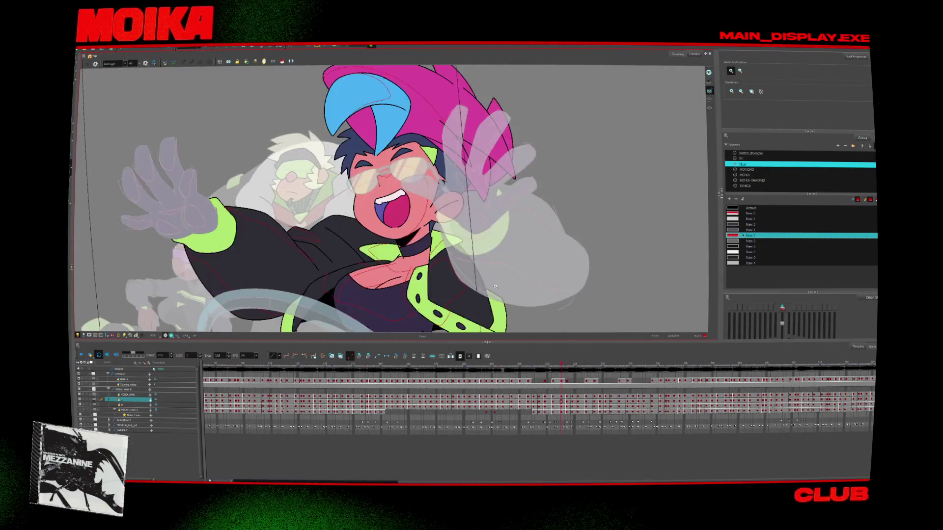
pyautogui.press(',')
pyautogui.press(',')
pyautogui.press(',')
pyautogui.press('.')
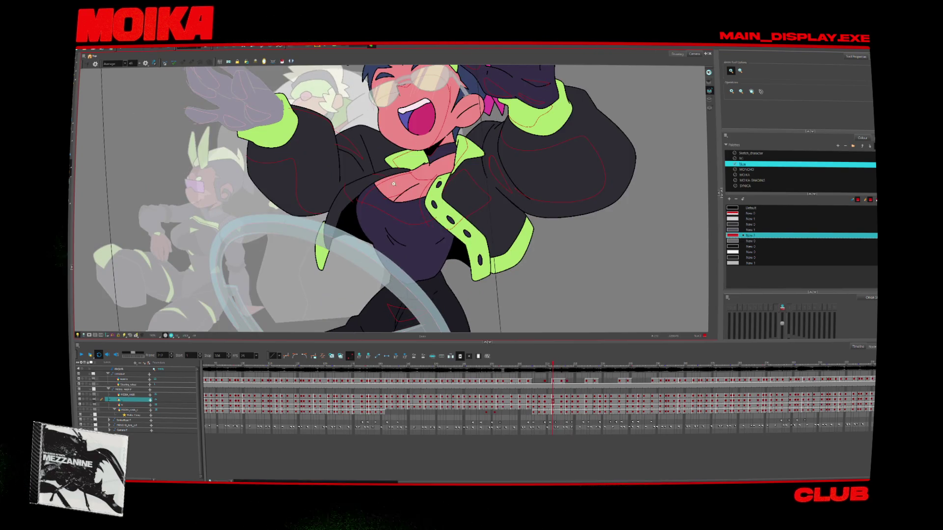
pyautogui.press(',')
pyautogui.press(',')
pyautogui.press(',')
pyautogui.press(',')
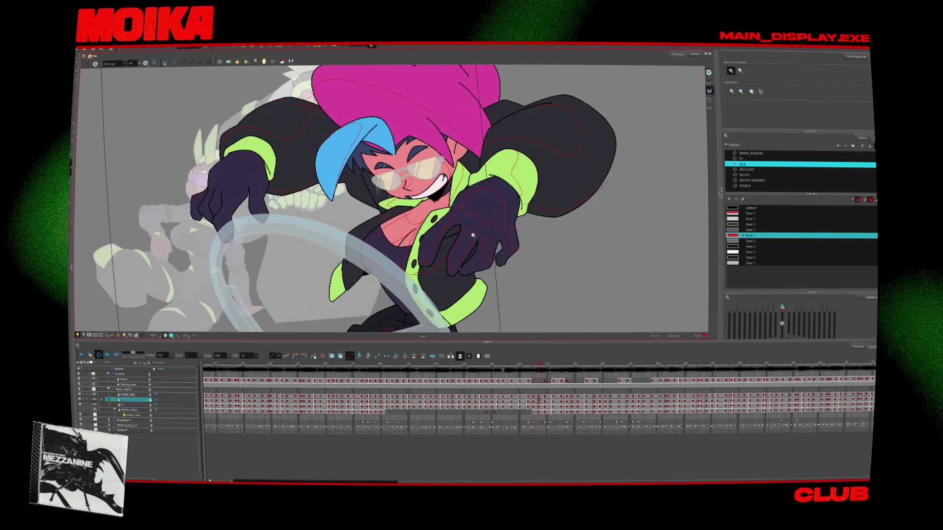
pyautogui.press(',')
pyautogui.press(',')
pyautogui.press(',')
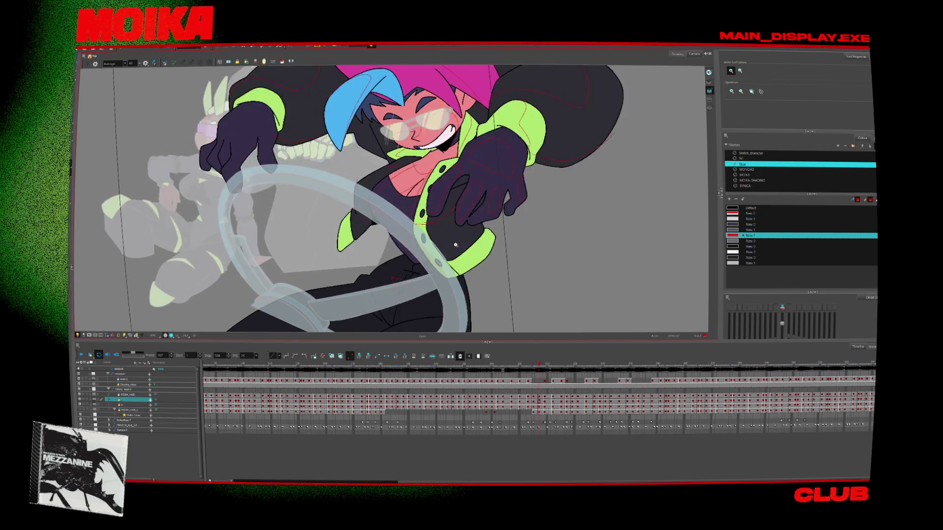
pyautogui.click(219, 251)
pyautogui.hotkey('alt', 'b')
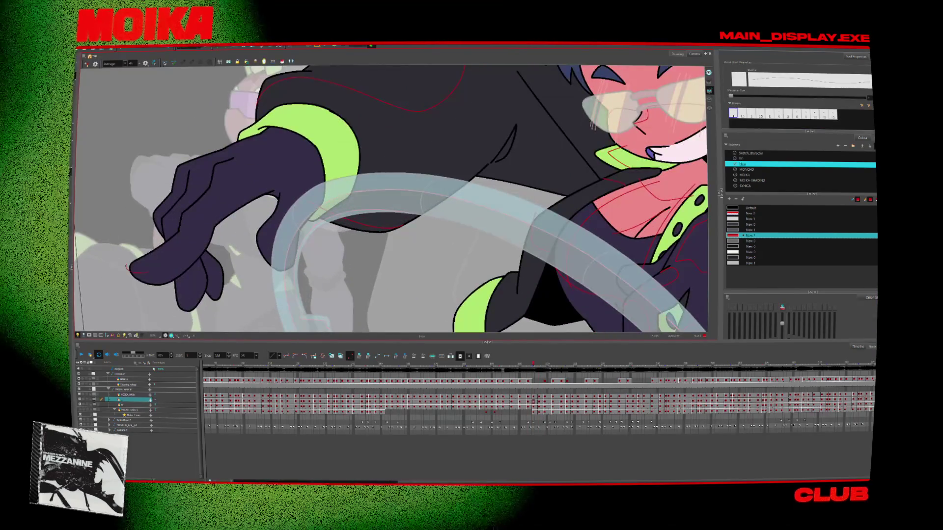
# Reshape the fingertip mark and sketch red lines along the index finger and thumb.
pyautogui.moveTo(128, 274); pyautogui.dragTo(150, 280)
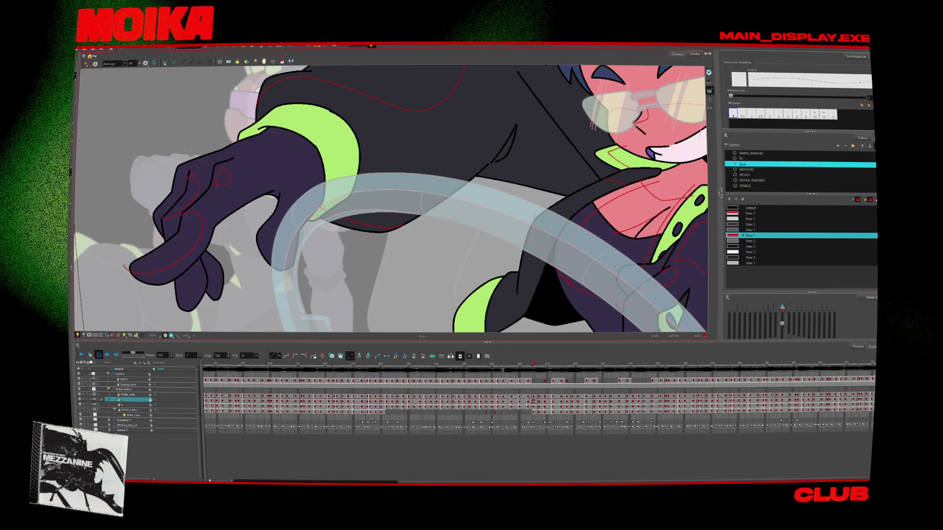
pyautogui.moveTo(188, 174); pyautogui.dragTo(151, 216)
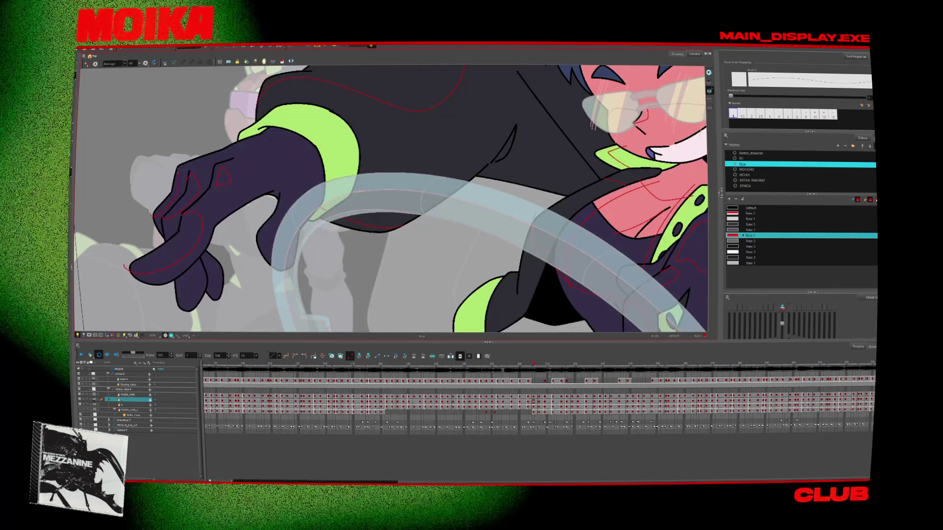
pyautogui.moveTo(287, 225); pyautogui.dragTo(278, 267)
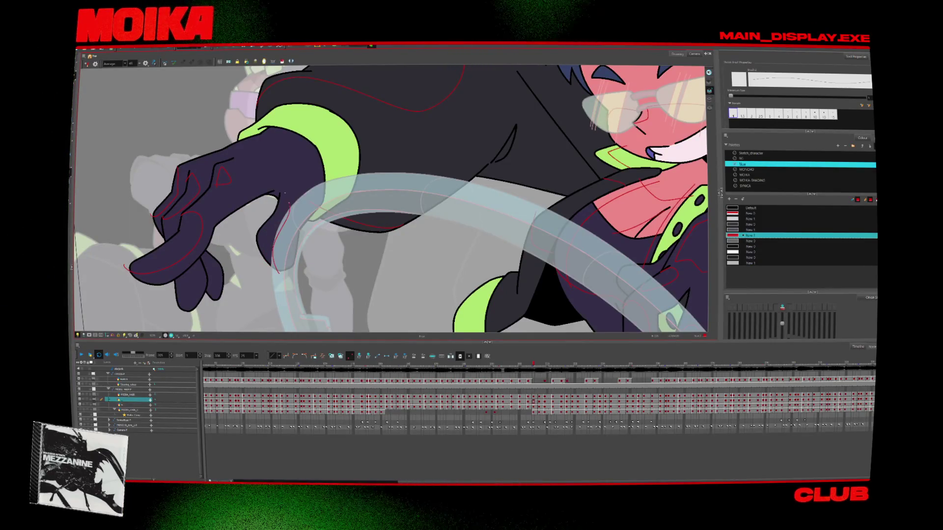
pyautogui.press('.')
pyautogui.press('.')
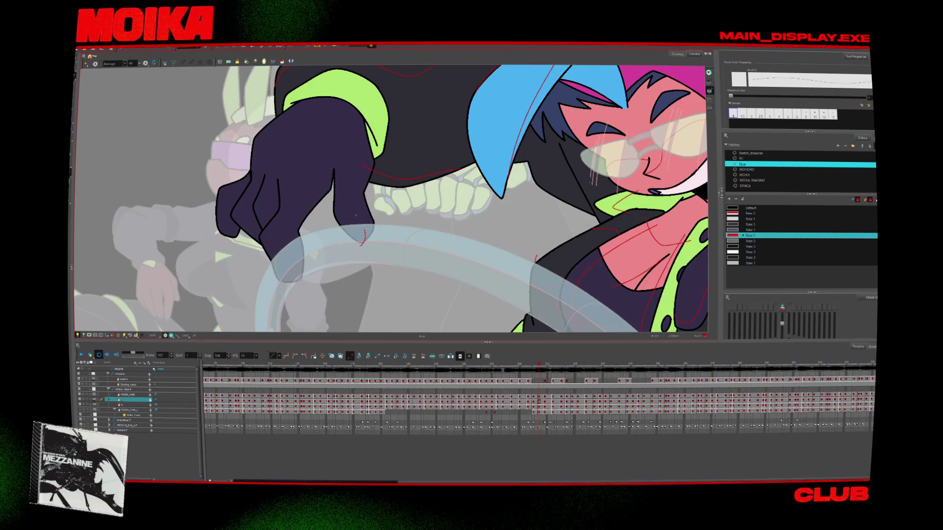
pyautogui.press(',')
pyautogui.press('.')
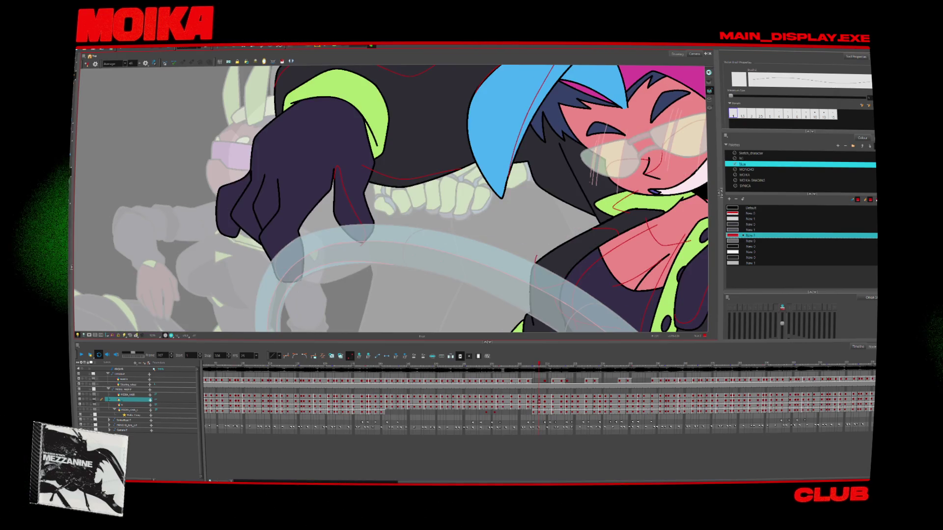
# Add further red detail strokes on the dark hand, checking against neighbouring drawings.
pyautogui.moveTo(286, 220); pyautogui.dragTo(294, 266)
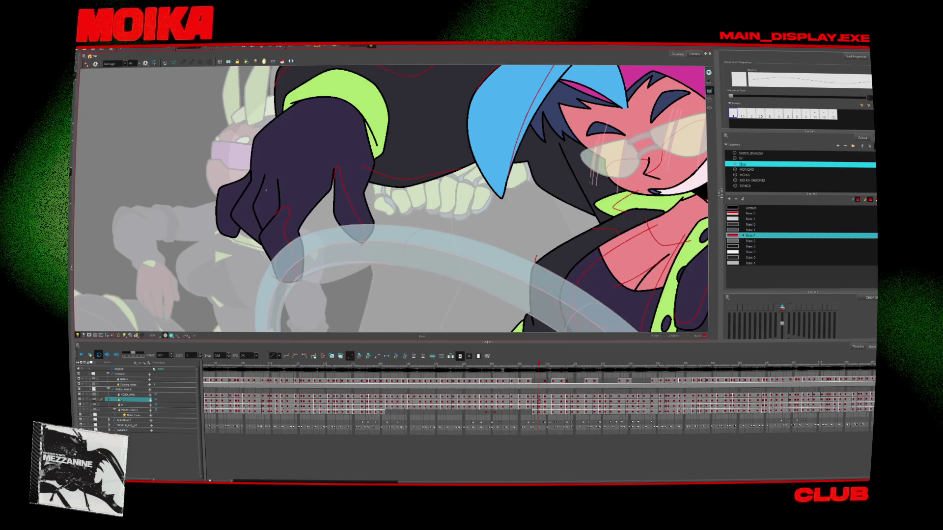
pyautogui.press('.')
pyautogui.press(',')
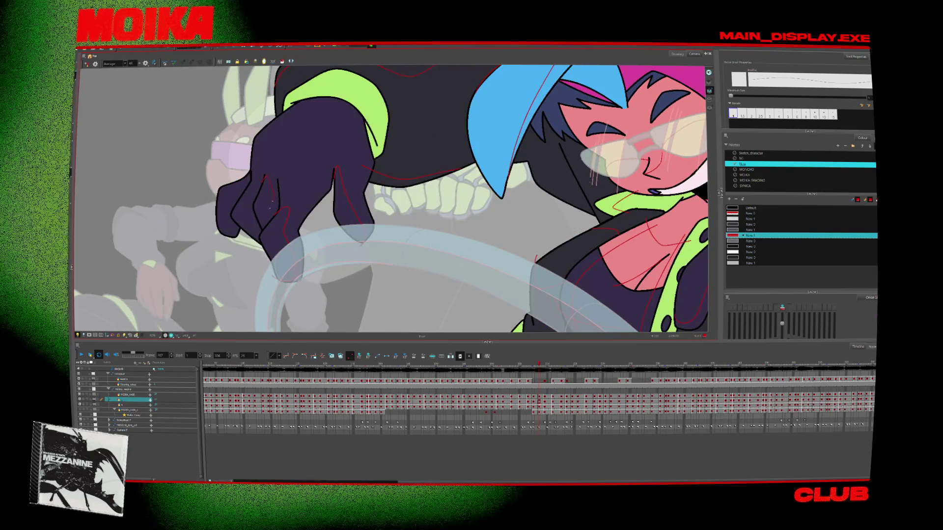
pyautogui.moveTo(251, 182)
pyautogui.mouseDown()
pyautogui.moveTo(258, 211)
pyautogui.moveTo(248, 206)
pyautogui.mouseUp()
pyautogui.press('.')
pyautogui.press(',')
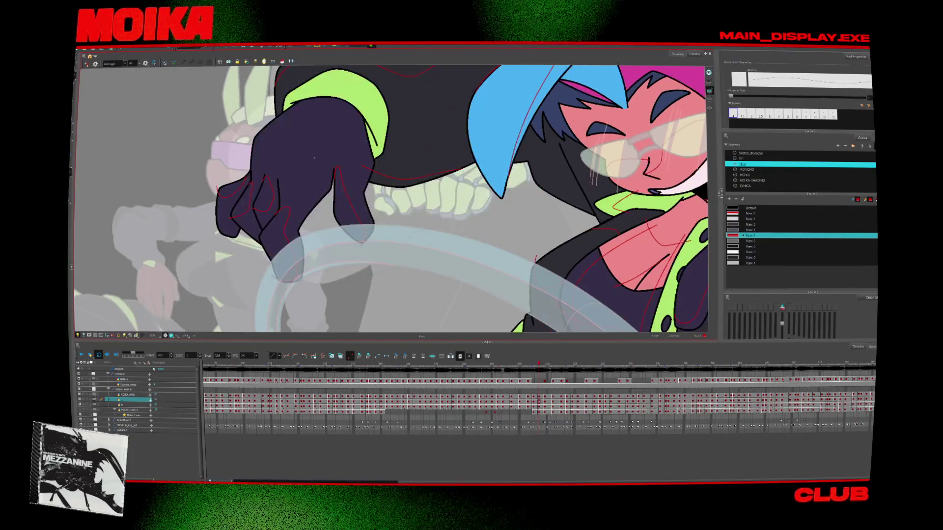
# Step forward to the open-mouth drawing and switch between the Select and Brush tools.
pyautogui.press('.')
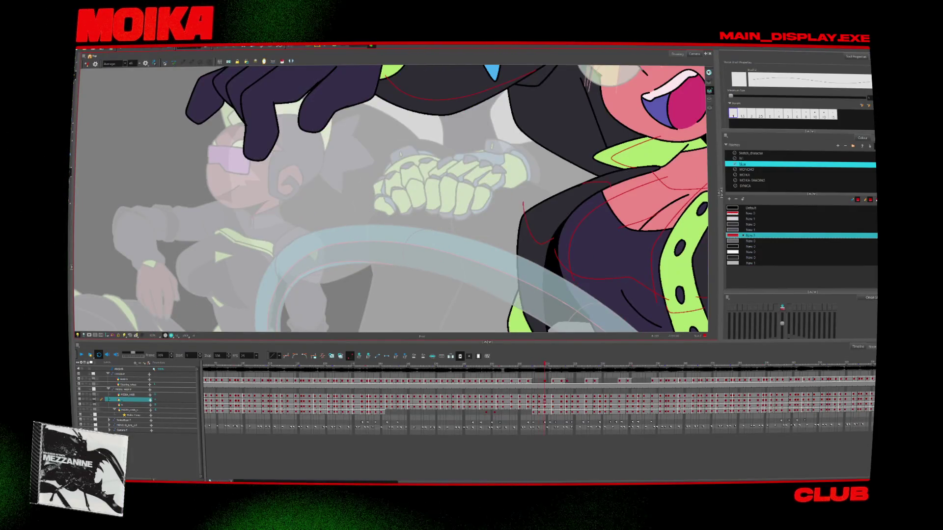
pyautogui.press('.')
pyautogui.press(',')
pyautogui.press('.')
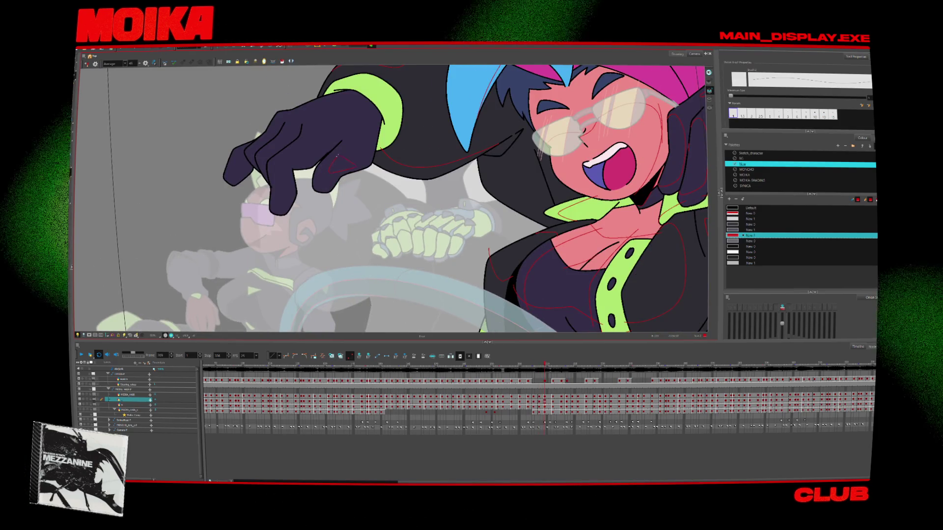
pyautogui.press('.')
pyautogui.press(',')
pyautogui.hotkey('alt', 's')
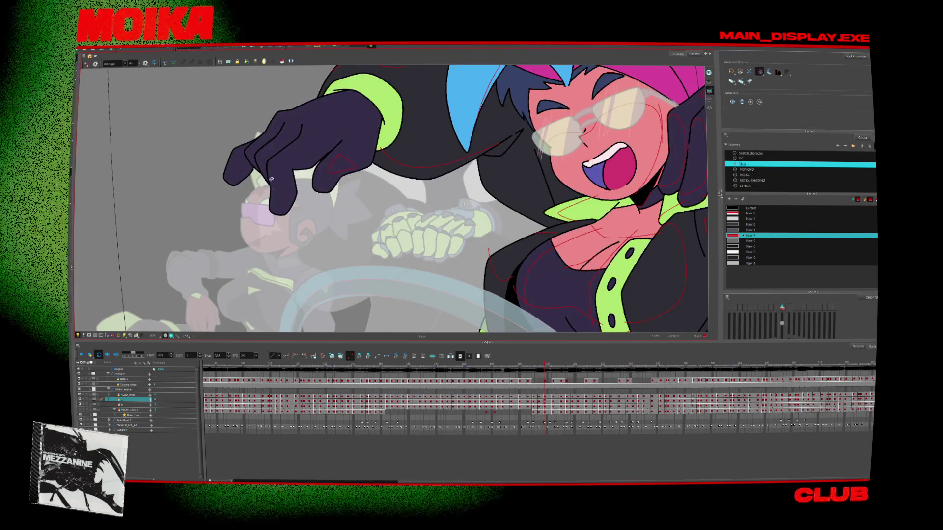
pyautogui.hotkey('alt', 'b')
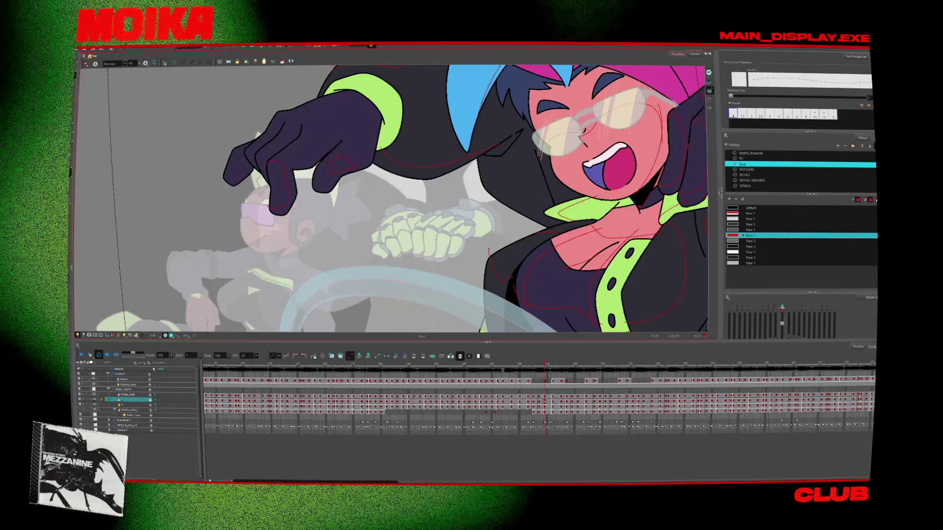
# Draw a red detail line across the left glove, comparing with neighbouring drawings.
pyautogui.press('.')
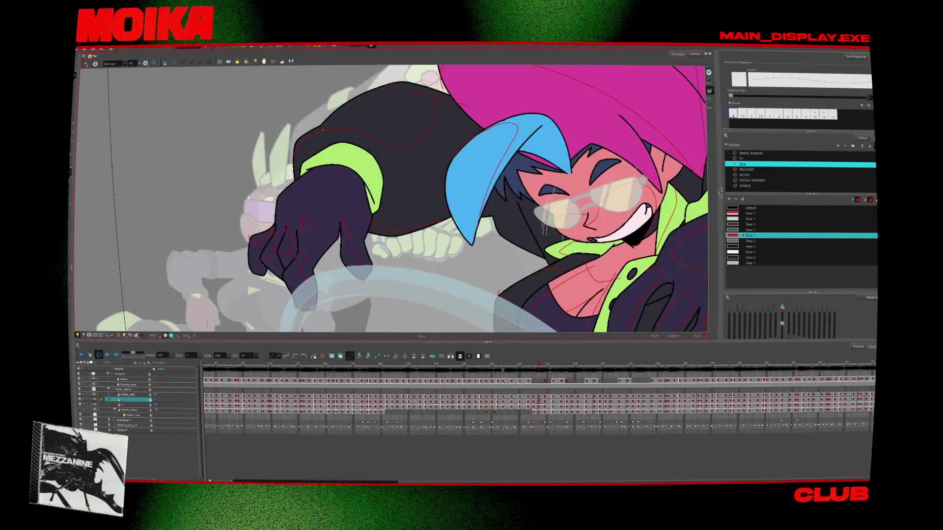
pyautogui.press(',')
pyautogui.press('.')
pyautogui.press(',')
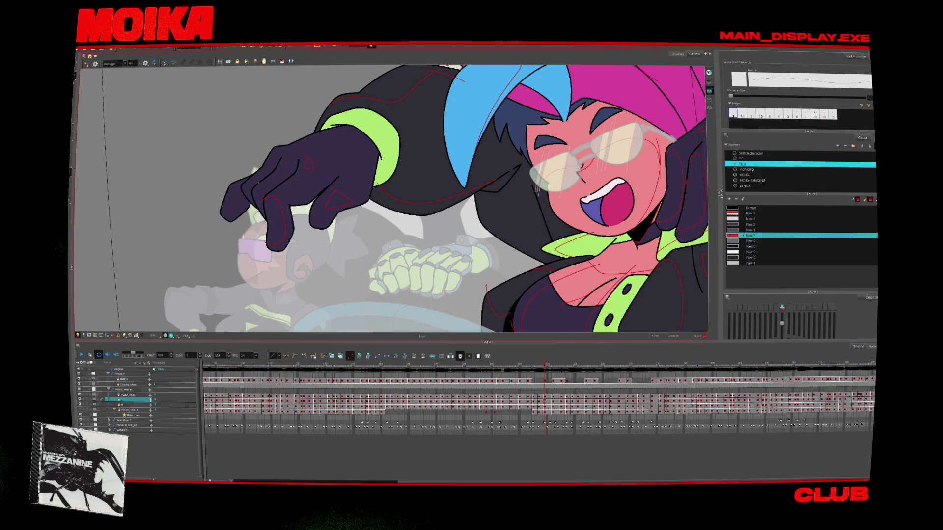
pyautogui.press('.')
pyautogui.press(',')
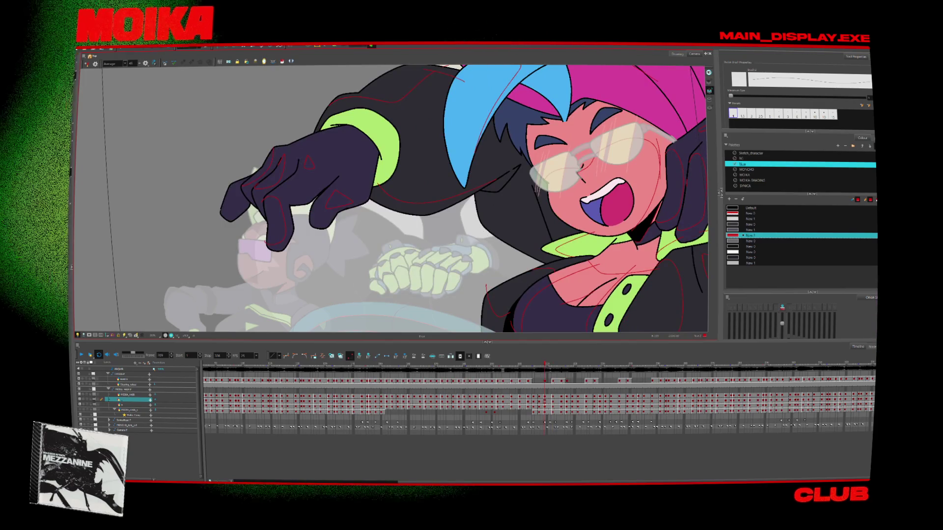
pyautogui.moveTo(221, 211); pyautogui.dragTo(248, 189)
pyautogui.press('.')
pyautogui.press(',')
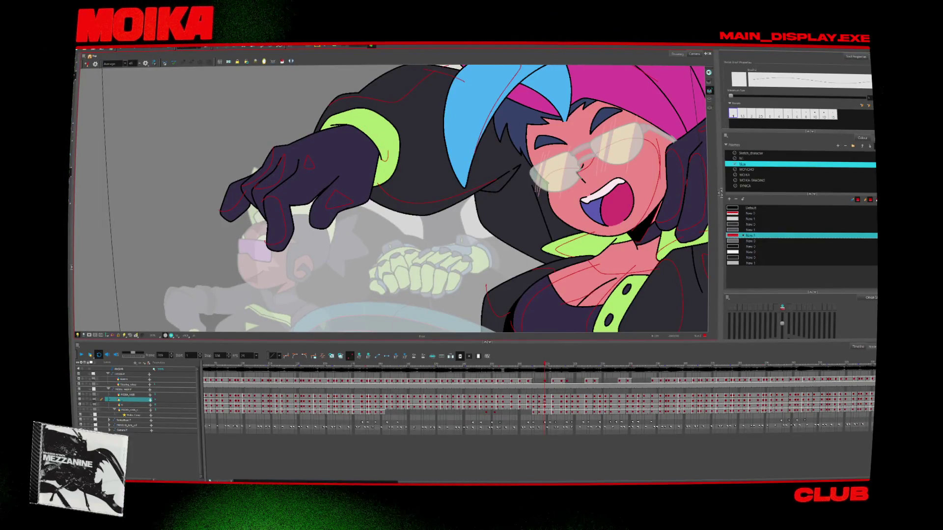
pyautogui.press(',')
pyautogui.press(',')
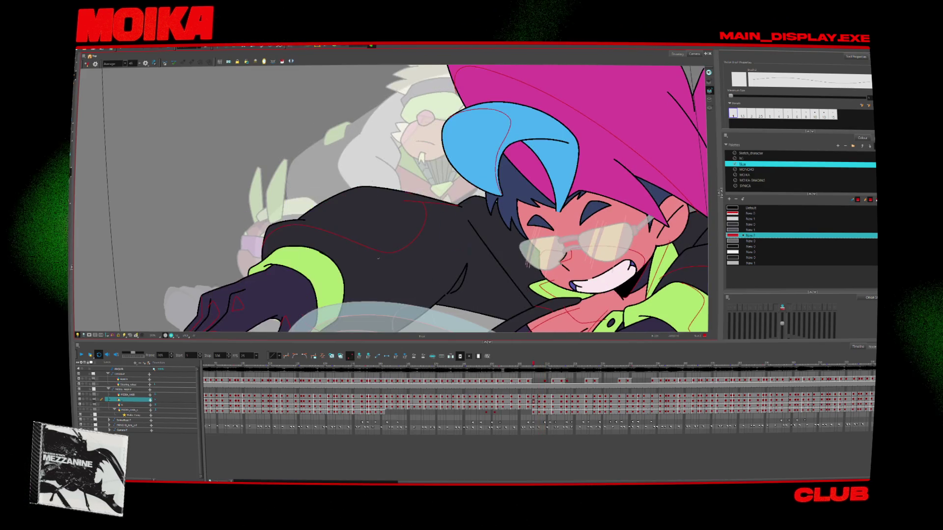
# Add a red detail line across the green sleeve cuff on an earlier drawing.
pyautogui.press(',')
pyautogui.press(',')
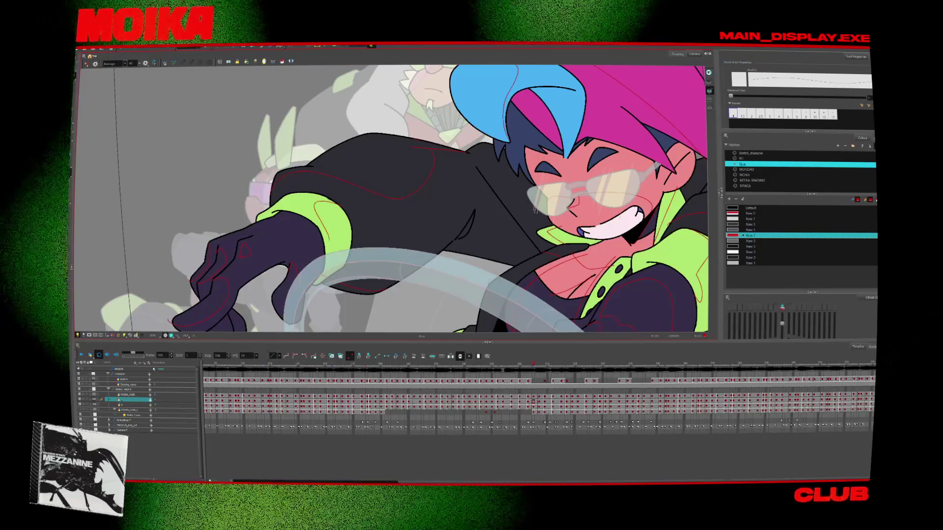
pyautogui.press('Return')
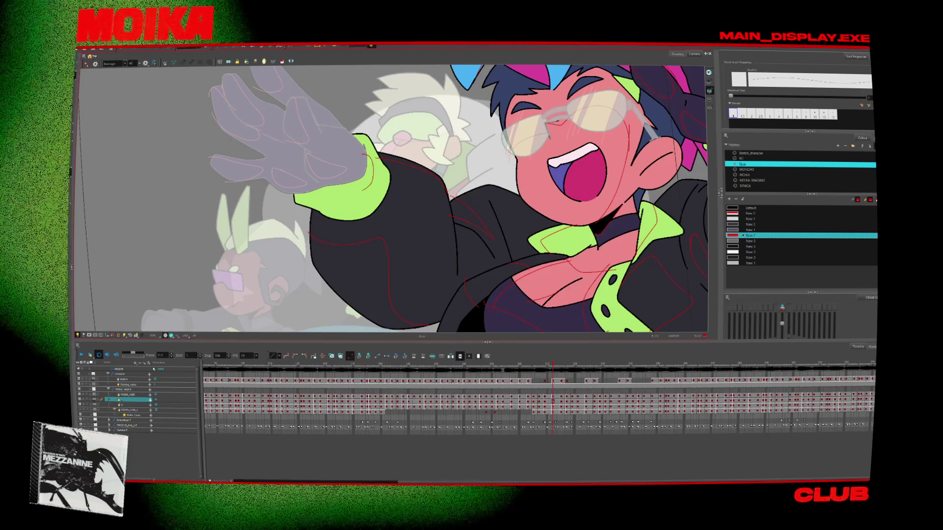
pyautogui.moveTo(372, 161); pyautogui.dragTo(345, 196)
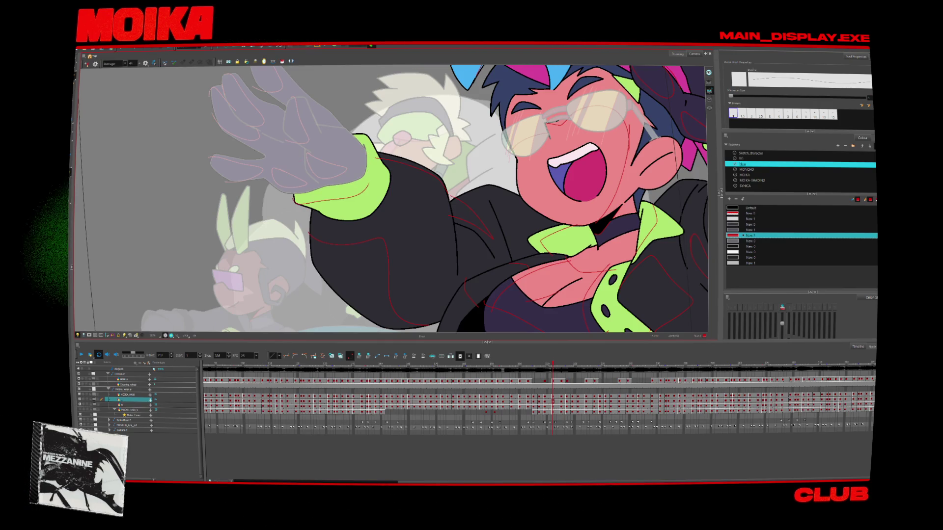
pyautogui.press('.')
pyautogui.press('.')
pyautogui.press('.')
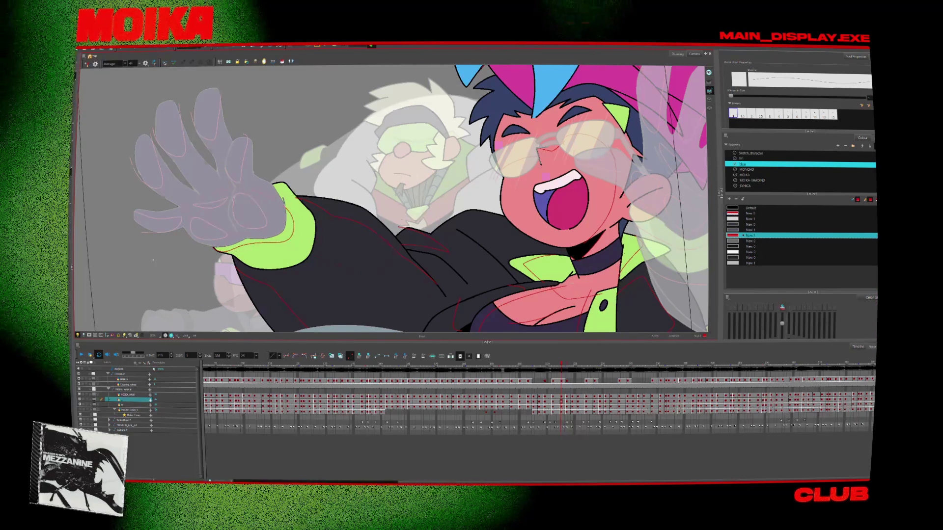
# Zoom out to the whole character, flip between drawings, and mirror the canvas view.
pyautogui.press('z')
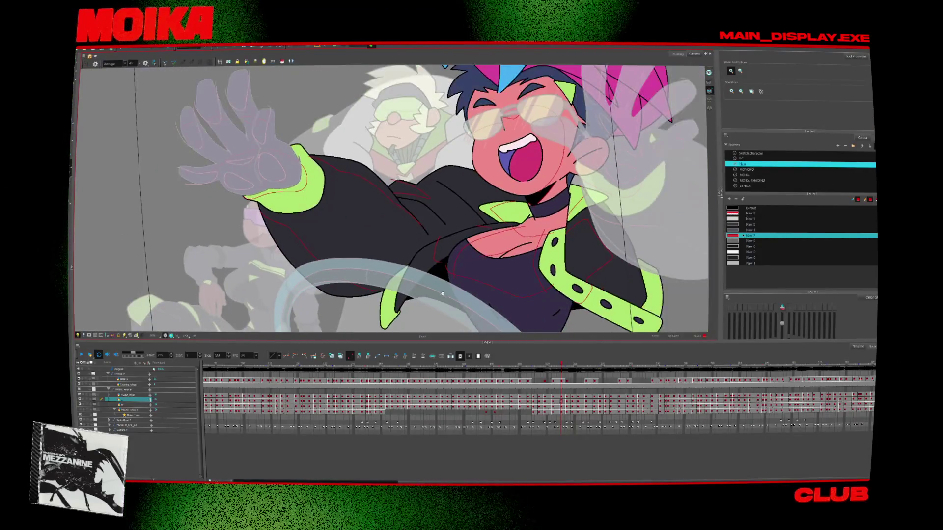
pyautogui.press('.')
pyautogui.press(',')
pyautogui.press('.')
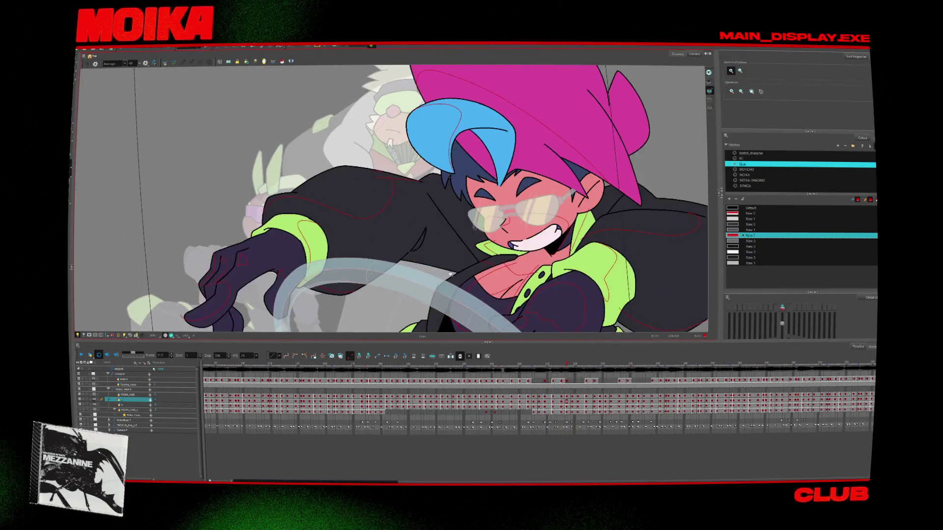
pyautogui.press('.')
pyautogui.press('.')
pyautogui.press('.')
pyautogui.press('.')
pyautogui.press('.')
pyautogui.press('.')
pyautogui.press('.')
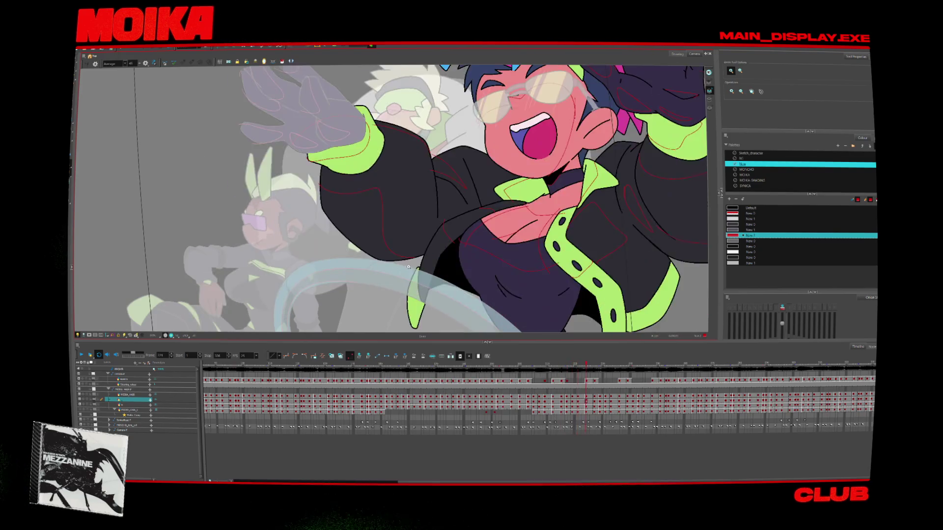
pyautogui.press('.')
pyautogui.press('.')
pyautogui.press('.')
pyautogui.press('.')
pyautogui.press('.')
pyautogui.press('.')
pyautogui.press('.')
pyautogui.press('.')
pyautogui.press('.')
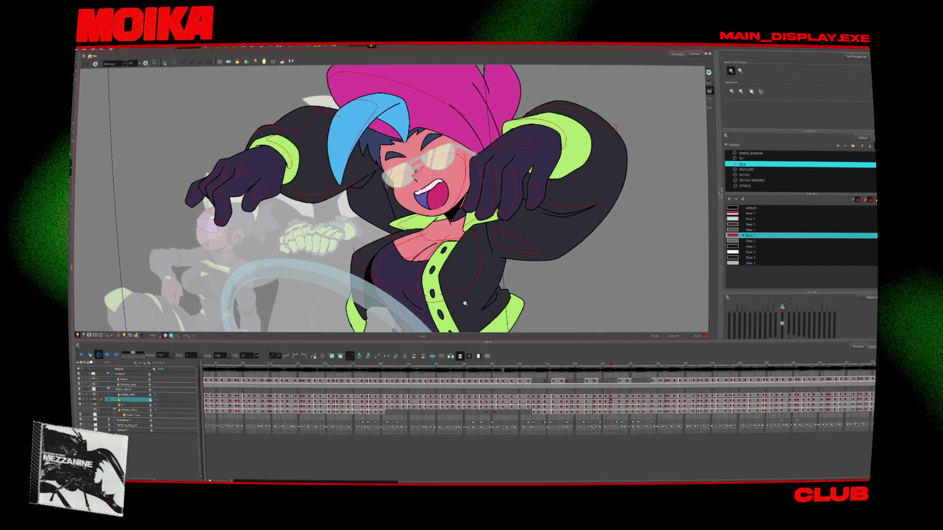
pyautogui.click(87, 64)
pyautogui.press('2')
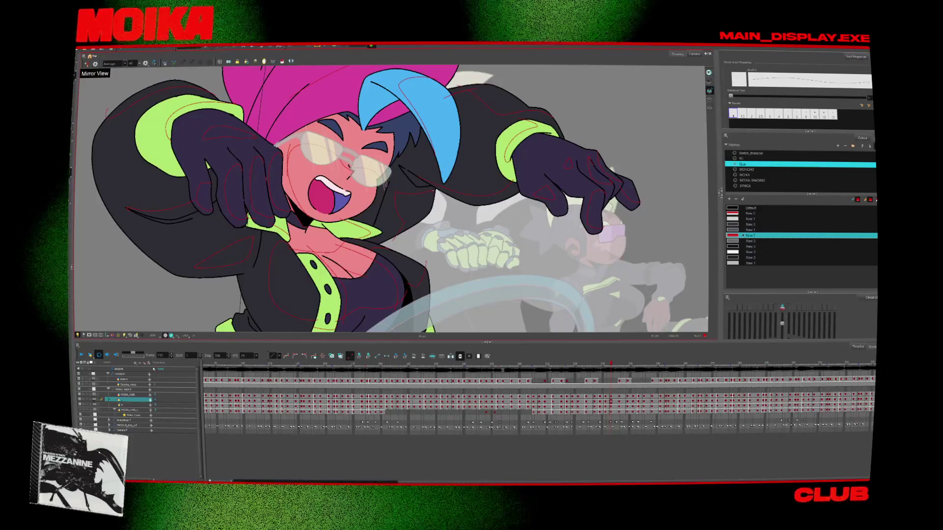
# Step back and forth through the driver poses to review the colouring.
pyautogui.press(',')
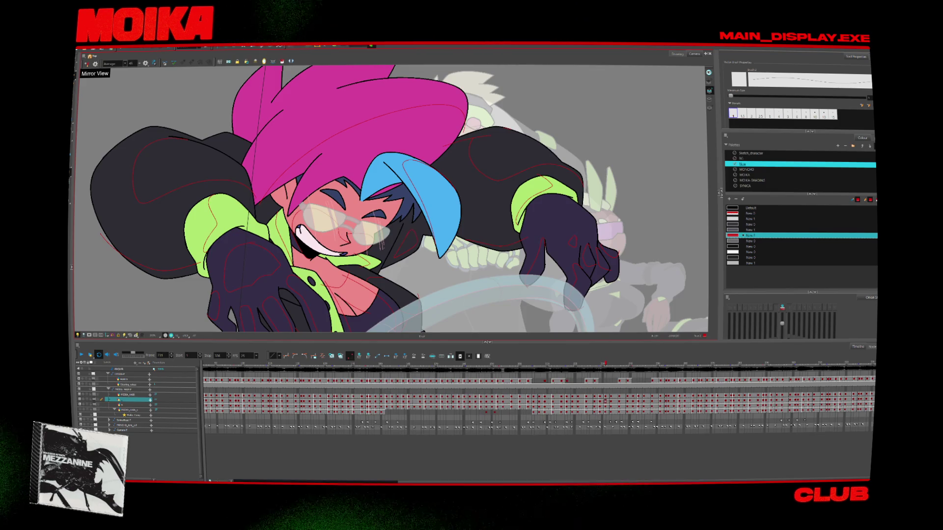
pyautogui.press('.')
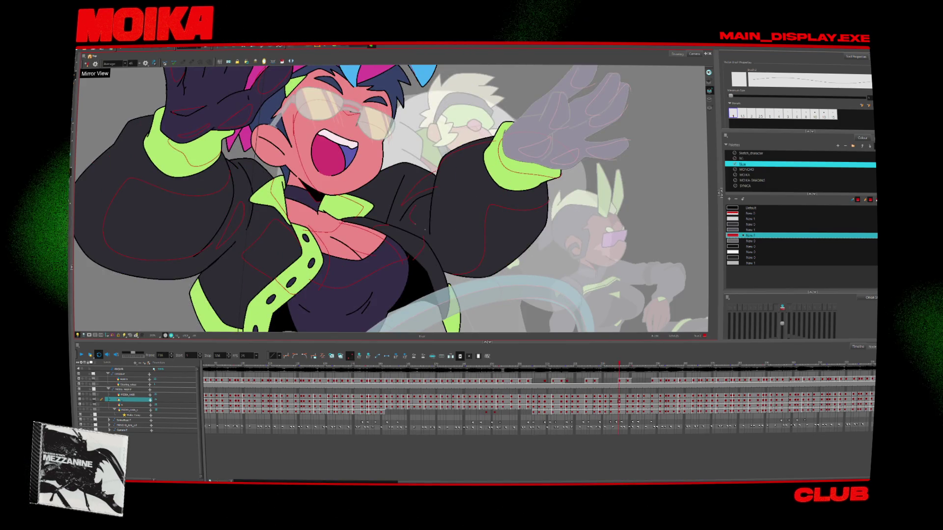
pyautogui.press('.')
pyautogui.press('.')
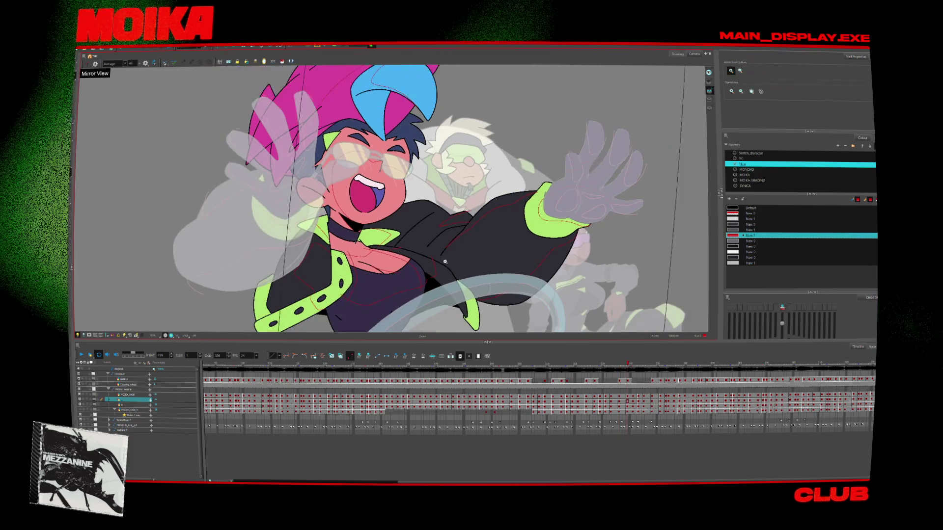
pyautogui.press('.')
pyautogui.press('.')
pyautogui.press('.')
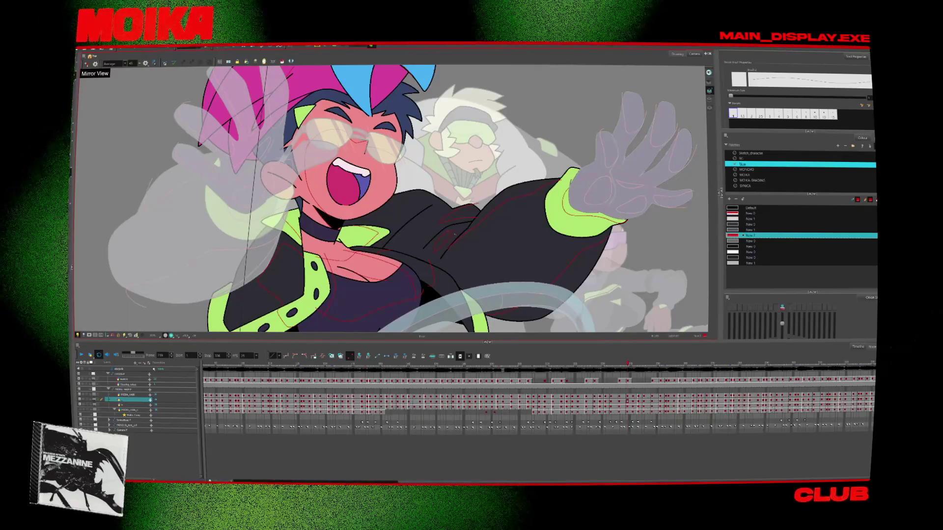
pyautogui.press(',')
pyautogui.press(',')
pyautogui.press(',')
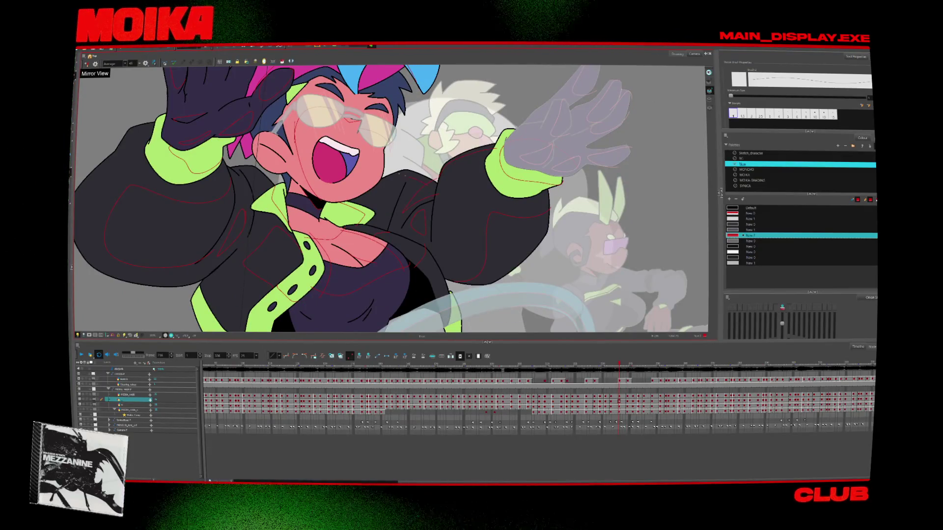
pyautogui.press('.')
pyautogui.press('.')
pyautogui.press('.')
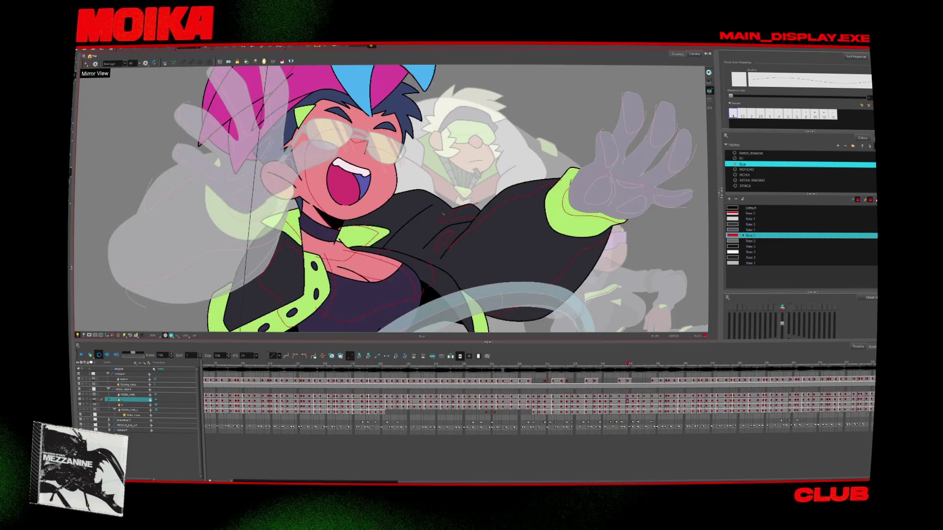
pyautogui.press('.')
pyautogui.press('.')
pyautogui.press('.')
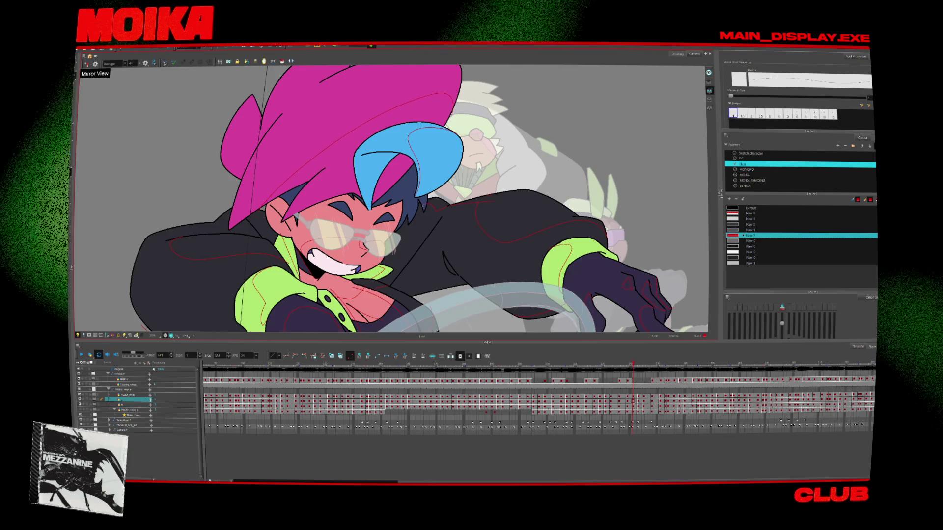
pyautogui.press('.')
pyautogui.press('.')
pyautogui.press('.')
# Flip back and forth between earlier driver poses to compare the coloured drawings.
pyautogui.press(',')
pyautogui.press(',')
pyautogui.press(',')
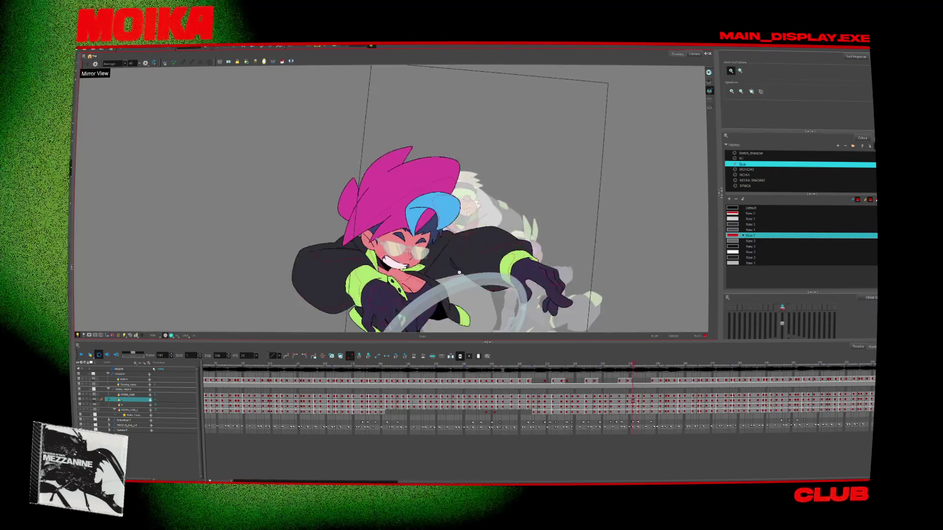
pyautogui.press(',')
pyautogui.press(',')
pyautogui.press(',')
pyautogui.press(',')
pyautogui.press(',')
pyautogui.press(',')
pyautogui.press(',')
pyautogui.press(',')
pyautogui.press(',')
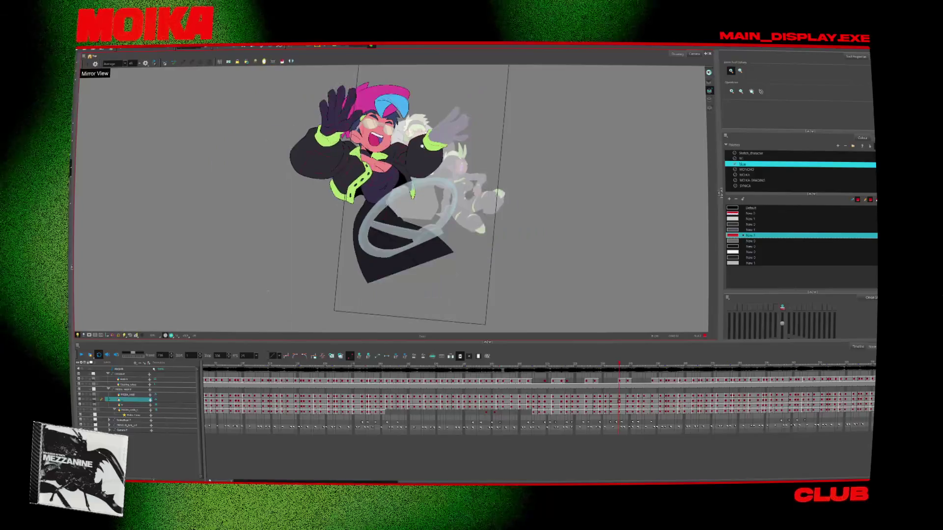
pyautogui.press(',')
pyautogui.press(',')
pyautogui.press(',')
pyautogui.press(',')
pyautogui.press(',')
pyautogui.press(',')
pyautogui.press(',')
pyautogui.press(',')
pyautogui.press(',')
pyautogui.press('.')
pyautogui.press('.')
pyautogui.press('.')
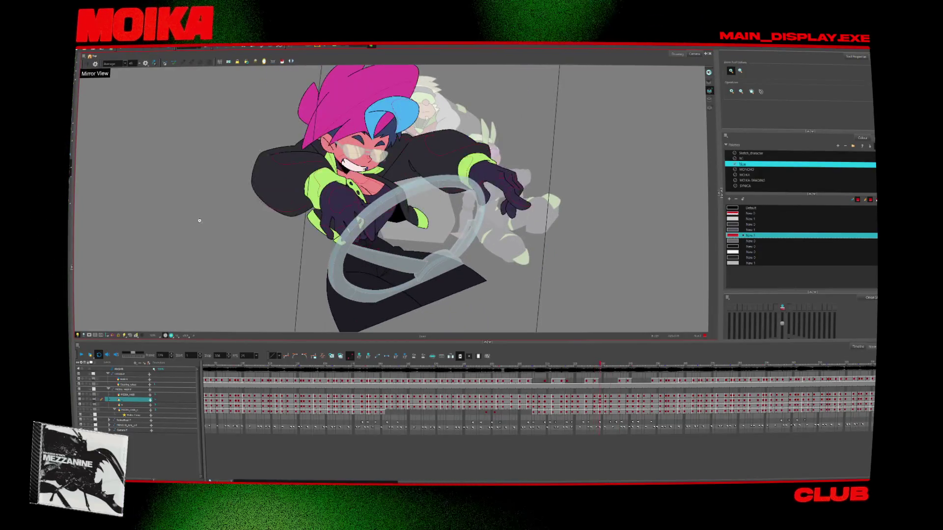
pyautogui.press('.')
pyautogui.press(',')
pyautogui.press('2')
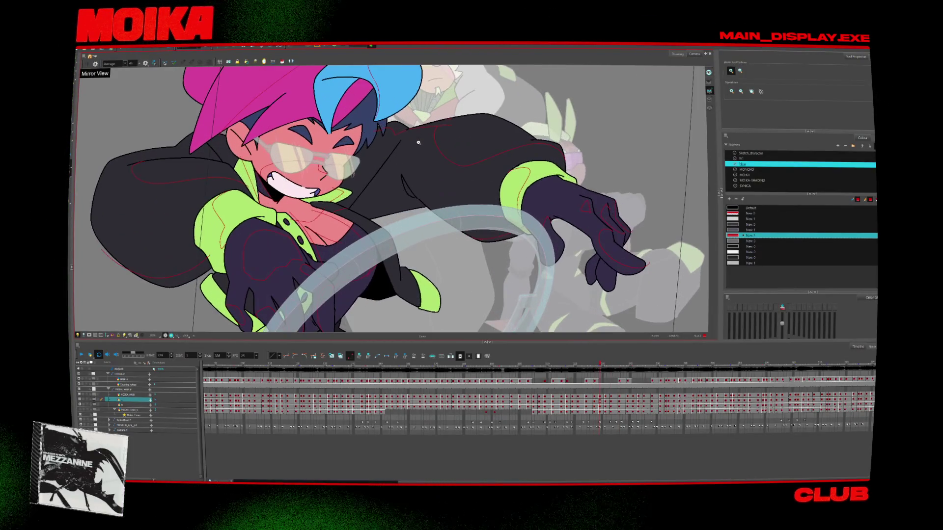
pyautogui.hotkey('alt', 'b')
pyautogui.press('.')
pyautogui.press(',')
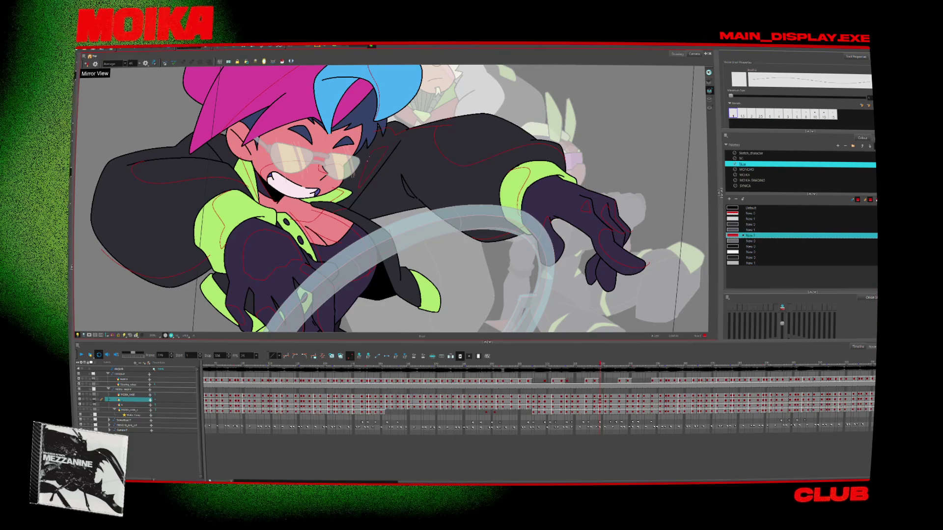
# Scrub through several later drawings, ending on the arms-raised shouting pose.
pyautogui.press(',')
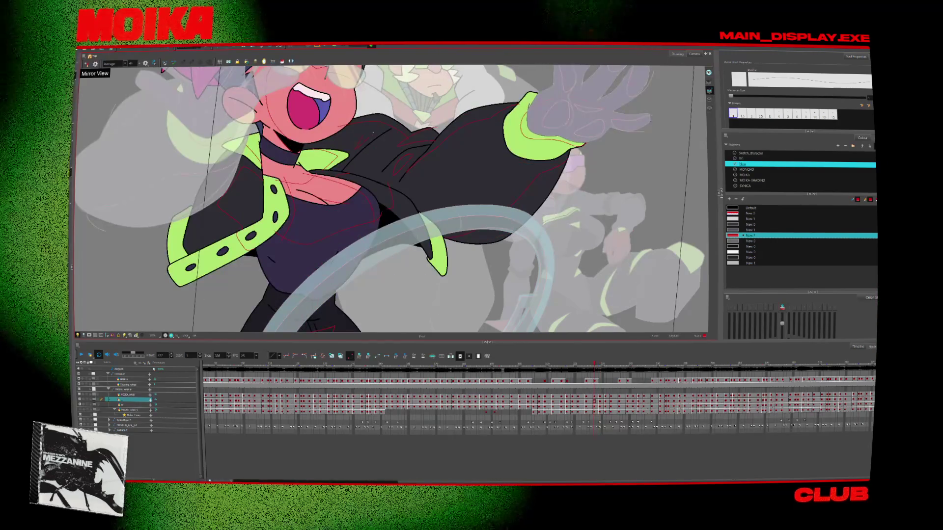
pyautogui.press('.')
pyautogui.press('.')
pyautogui.press('.')
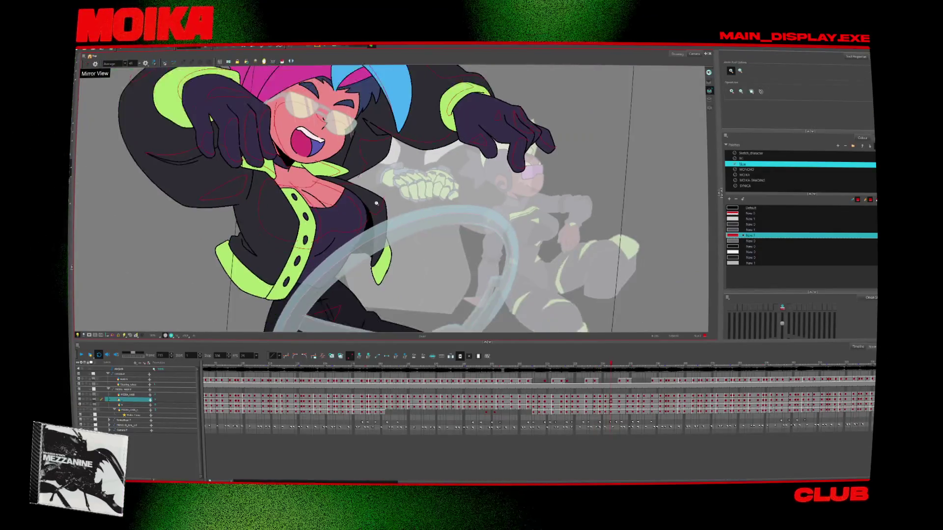
pyautogui.press('.')
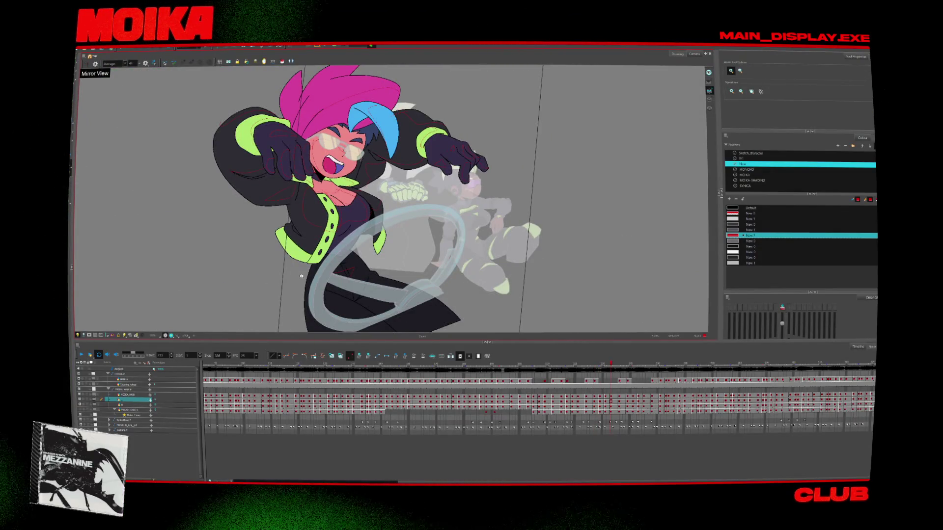
pyautogui.press(',')
pyautogui.press(',')
pyautogui.press(',')
pyautogui.press(',')
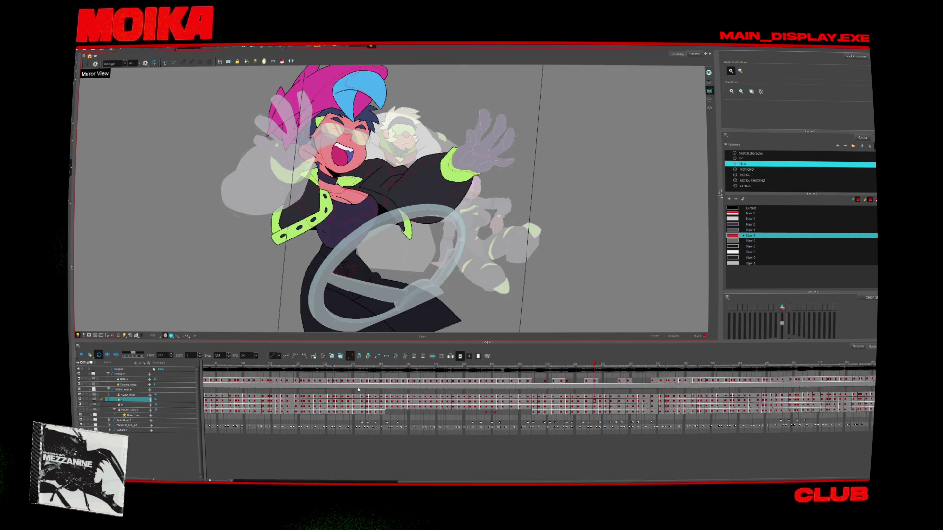
pyautogui.press(',')
pyautogui.press(',')
pyautogui.press(',')
pyautogui.press(',')
pyautogui.press(',')
pyautogui.press(',')
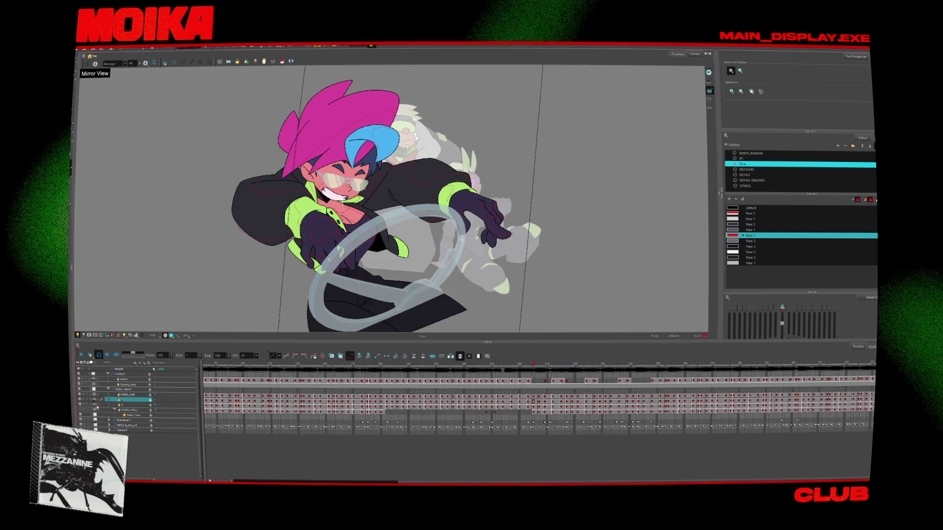
pyautogui.press('.')
pyautogui.press('.')
pyautogui.press('.')
pyautogui.press('.')
pyautogui.press('.')
pyautogui.press('.')
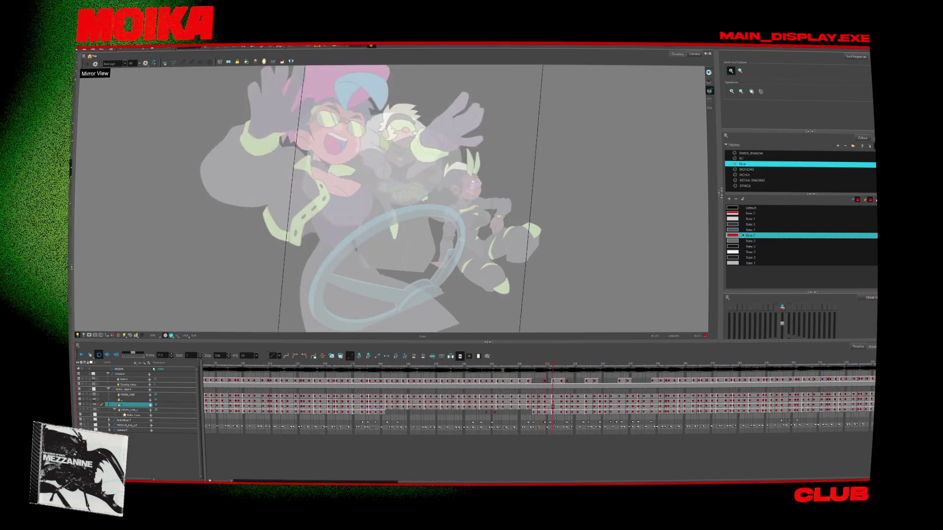
pyautogui.press('.')
pyautogui.press('.')
pyautogui.press('.')
# Hide the character drawing layer and reset the rotated view to upright.
pyautogui.press('.')
pyautogui.press('.')
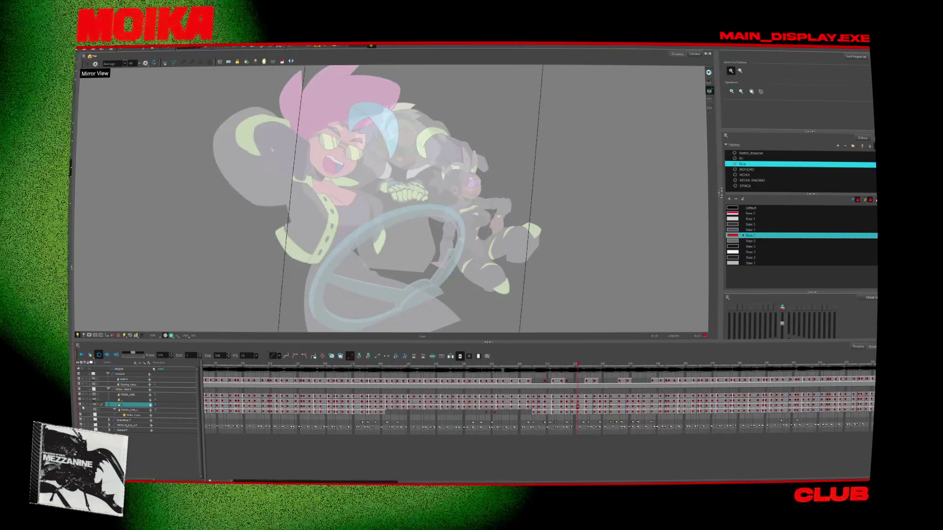
pyautogui.press('.')
pyautogui.press(',')
pyautogui.press(',')
pyautogui.press('.')
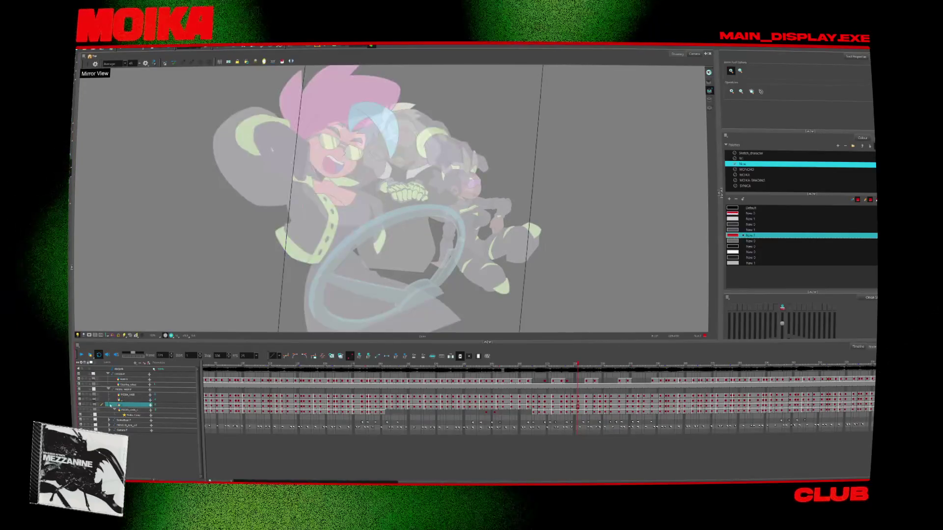
pyautogui.click(83, 405)
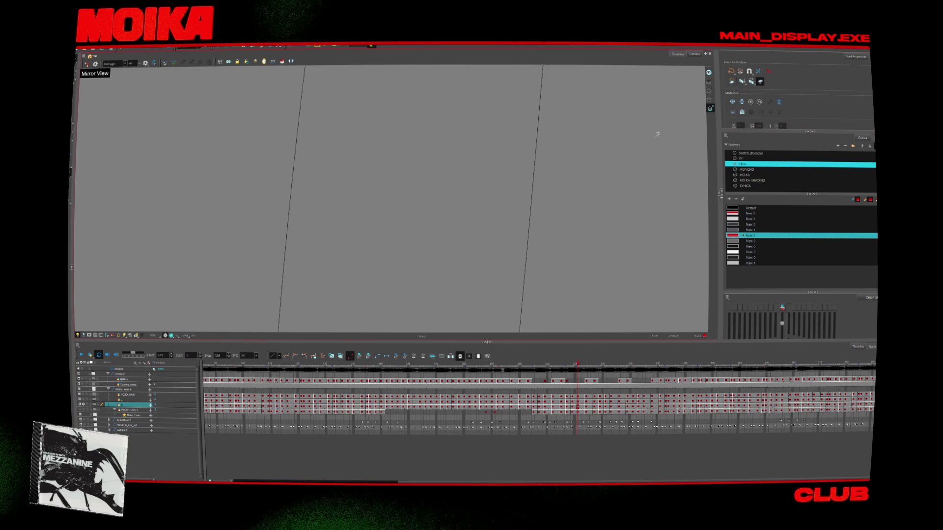
pyautogui.hotkey('ctrl', 'z')
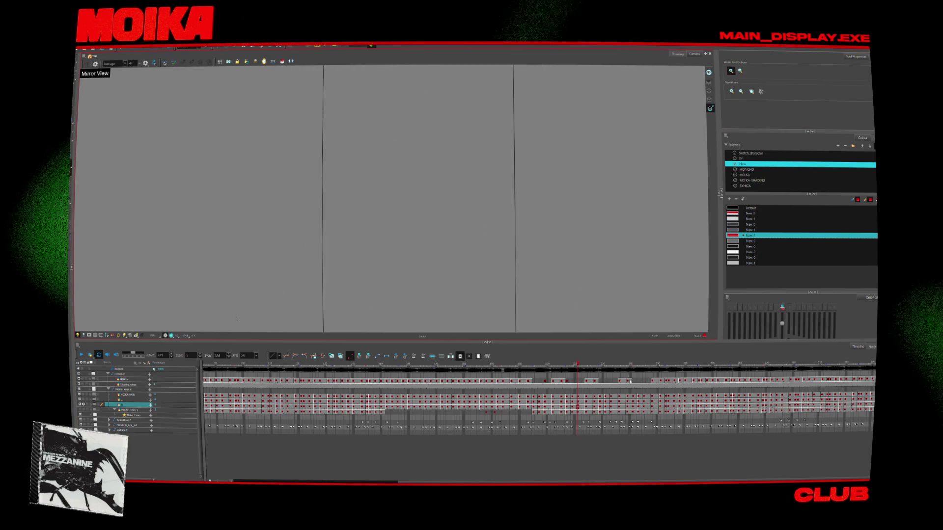
pyautogui.press('.')
pyautogui.press('.')
pyautogui.press('.')
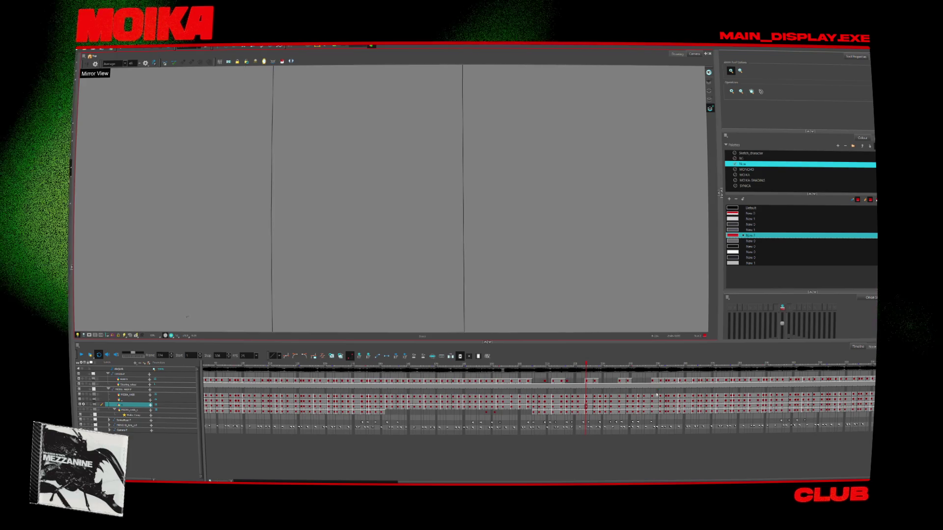
# Select a span of cells in the Timeline layer.
pyautogui.click(748, 366)
pyautogui.click(534, 366)
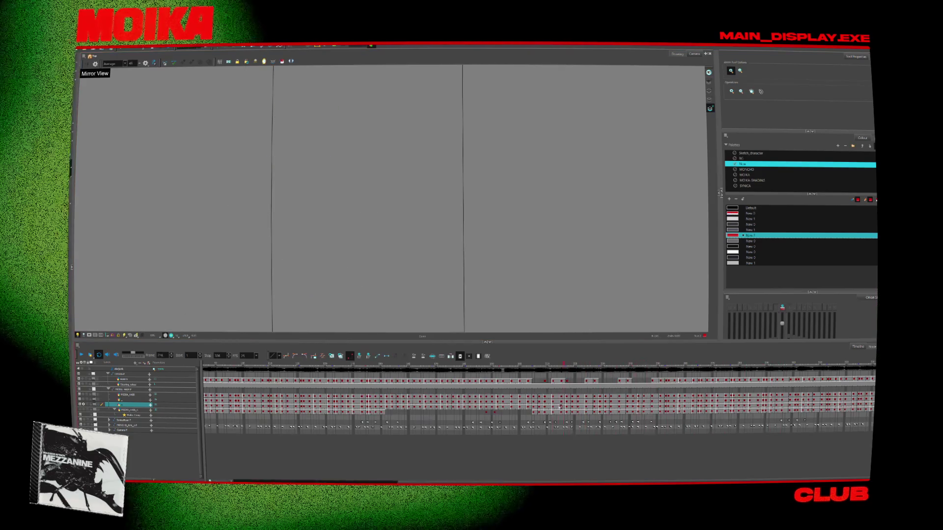
pyautogui.click(534, 409)
pyautogui.moveTo(533, 411); pyautogui.dragTo(649, 413)
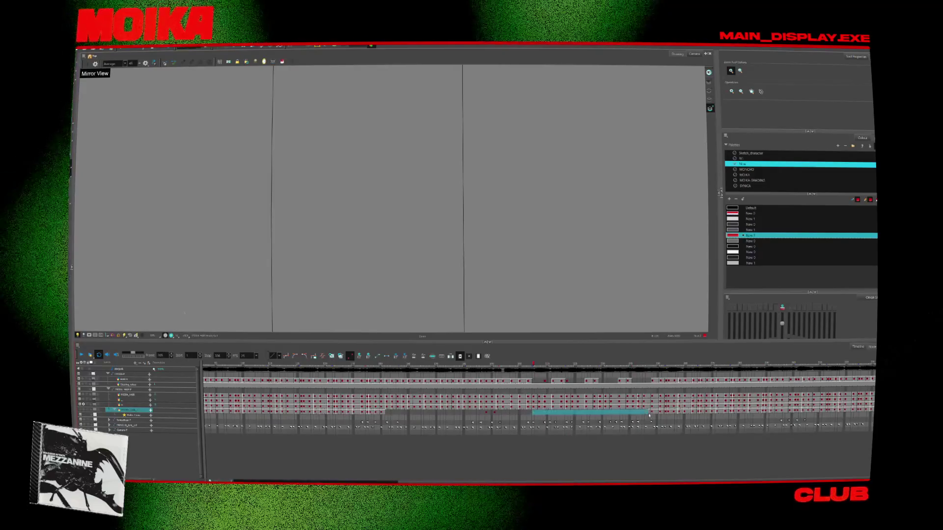
pyautogui.click(661, 381)
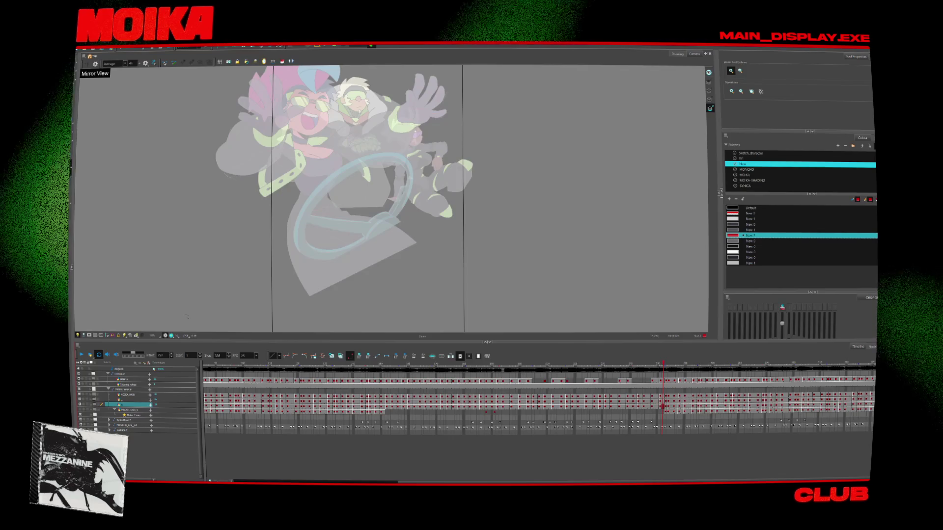
pyautogui.hotkey('alt', 's')
# Scrub back to the start of the span, show the character layer again, and play forward.
pyautogui.click(658, 409)
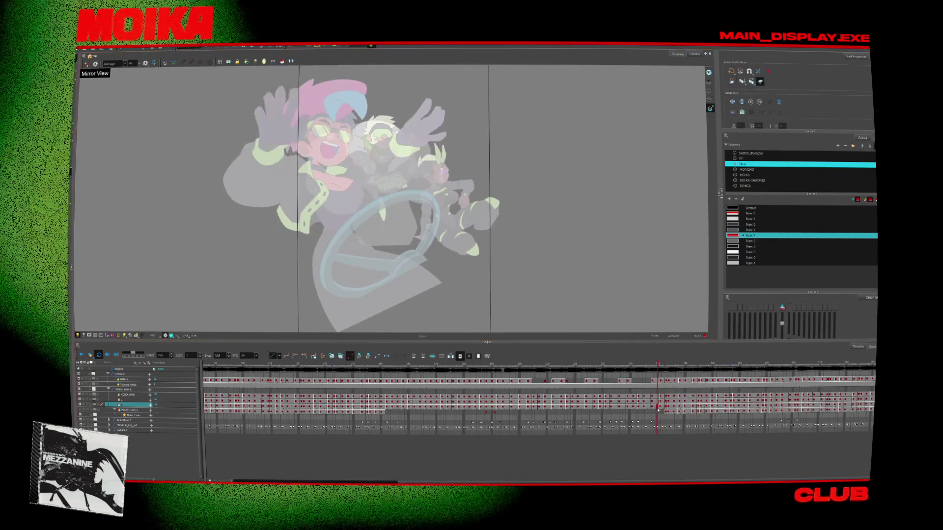
pyautogui.moveTo(658, 409); pyautogui.dragTo(610, 409)
pyautogui.click(84, 404)
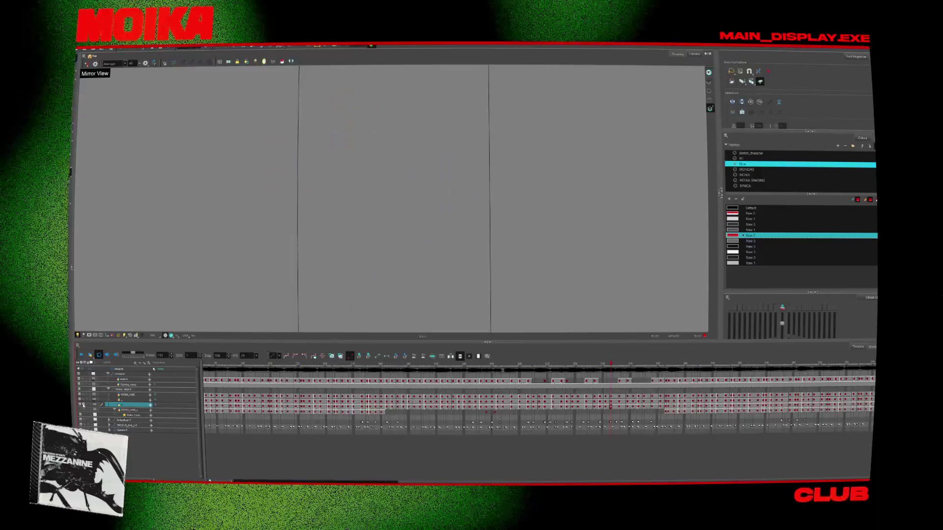
pyautogui.moveTo(620, 366); pyautogui.dragTo(532, 378)
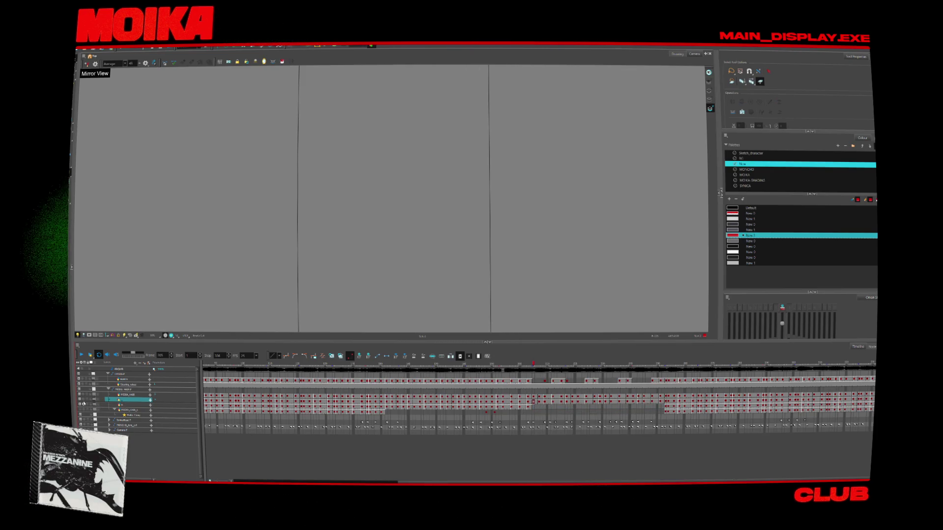
pyautogui.click(84, 404)
pyautogui.press('Return')
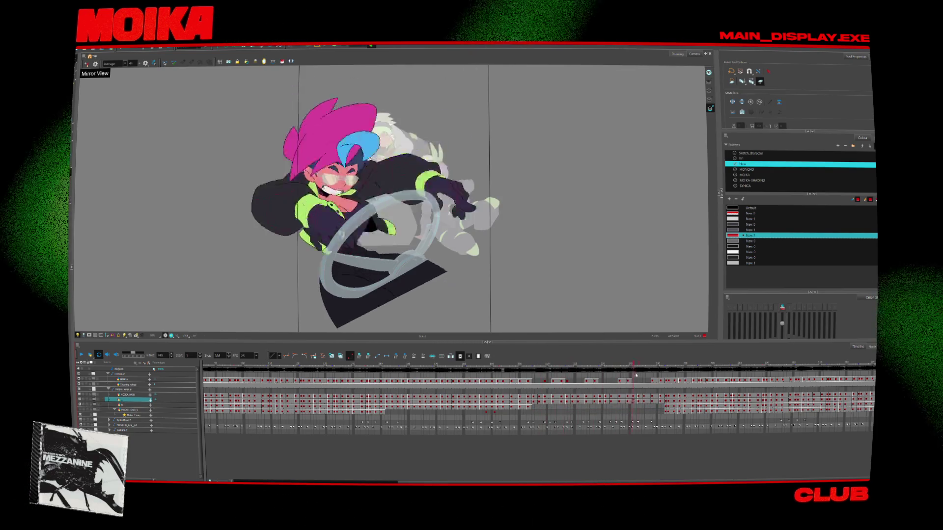
# Step forward to the open-mouthed shouting driver pose and show its blue stroke outlines.
pyautogui.click(536, 404)
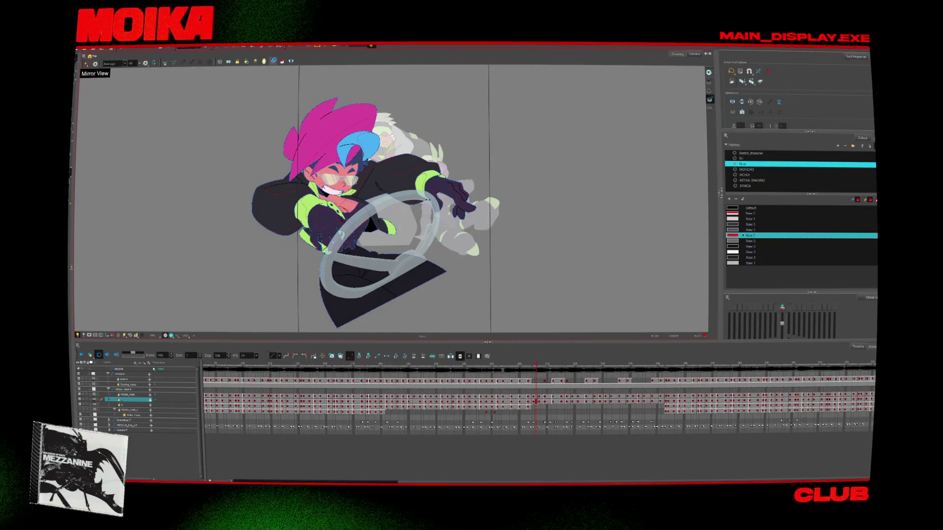
pyautogui.press('.')
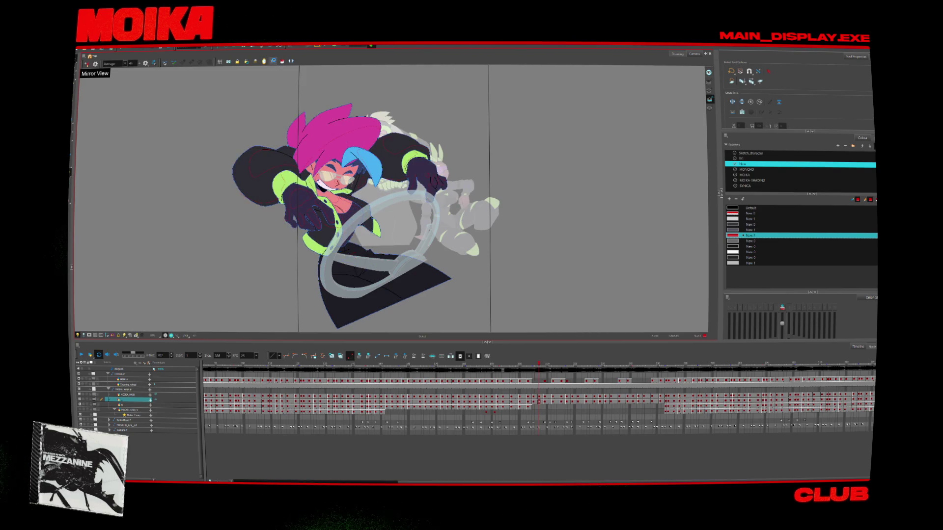
pyautogui.press('.')
pyautogui.press('.')
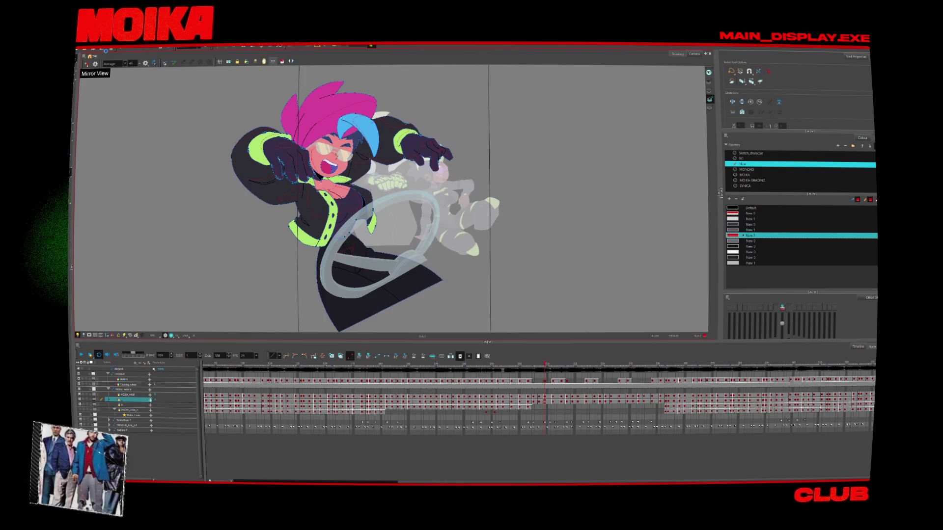
pyautogui.press('k')
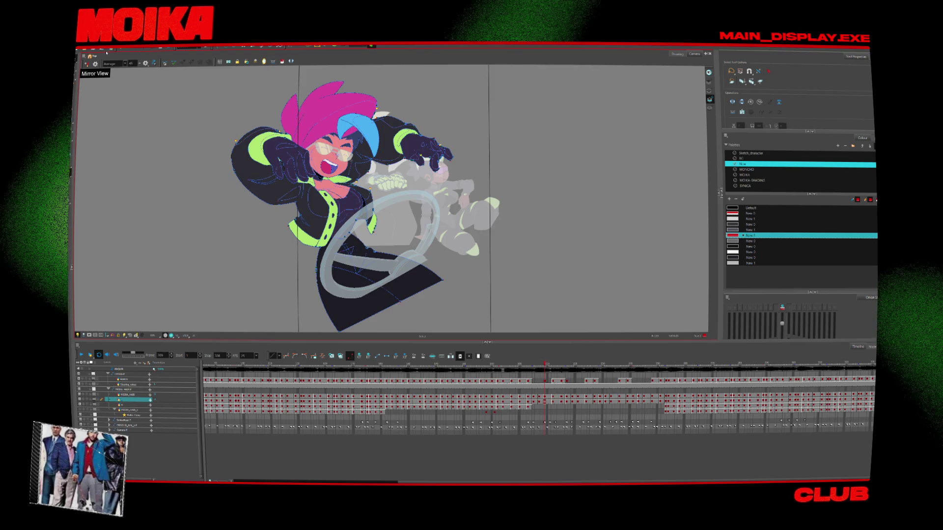